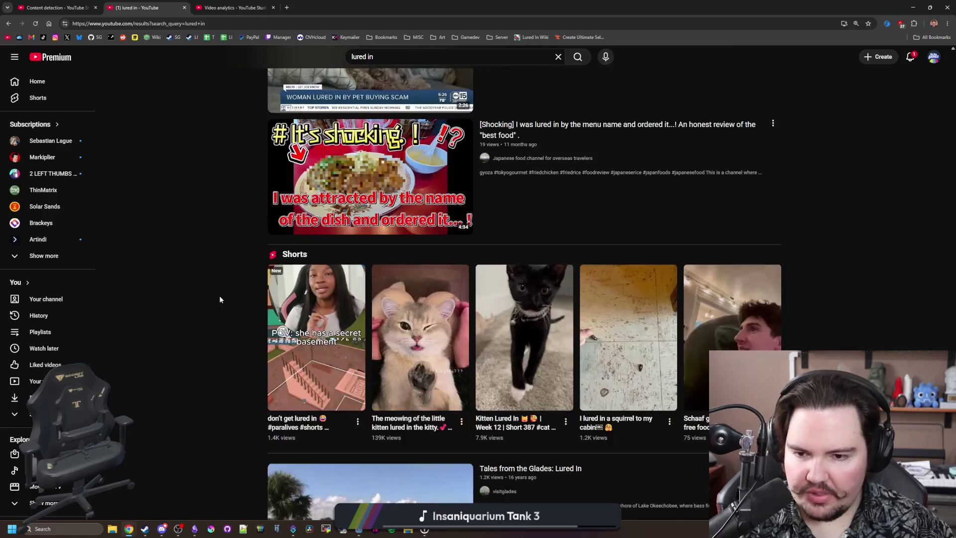
Open the Lured In topic channel from the 'lured in' results and list its Recent videos
scroll(220, 298, "down", 15)
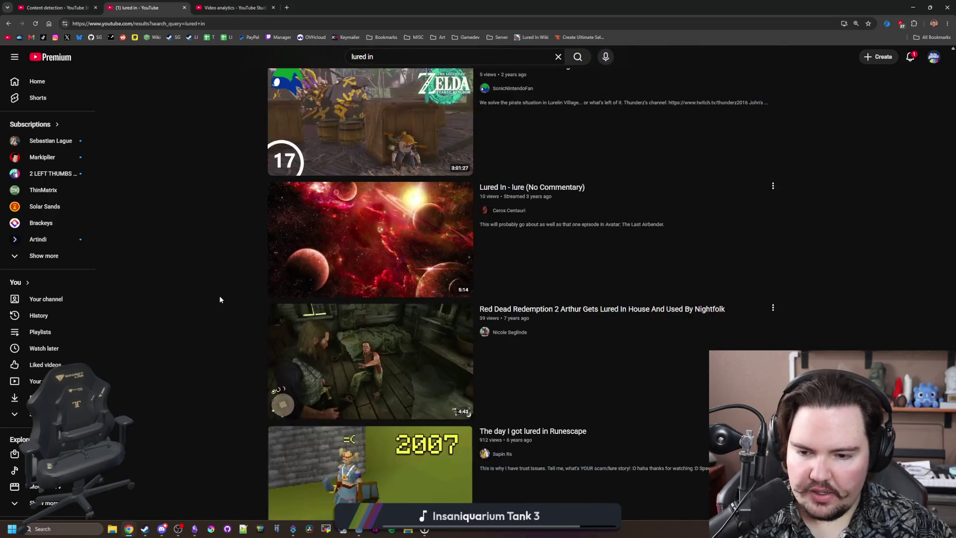
scroll(219, 299, "up", 20)
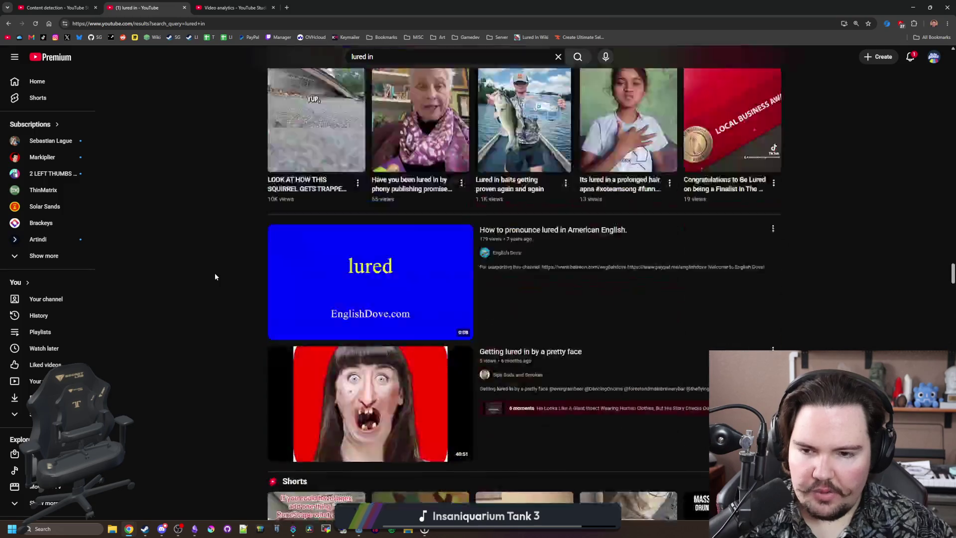
scroll(235, 312, "down", 15)
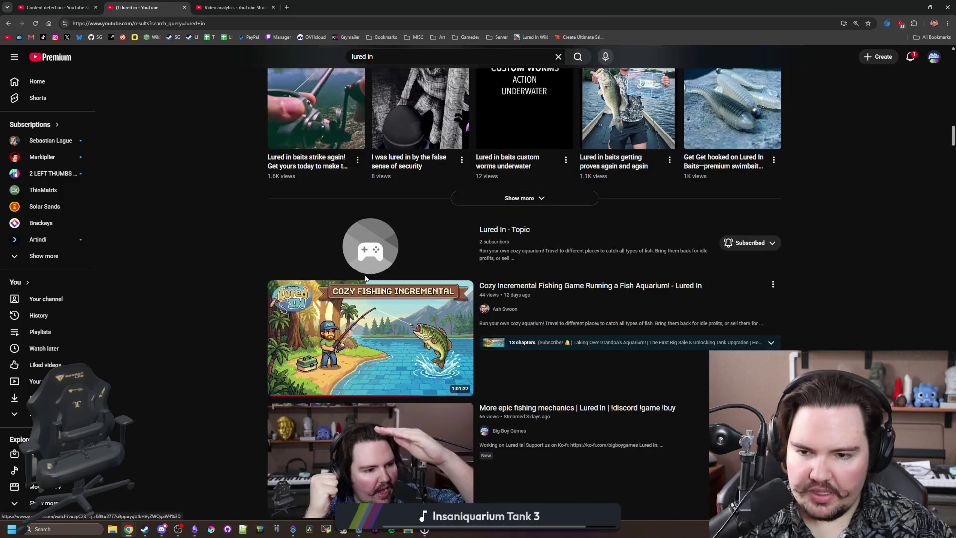
left_click(366, 254)
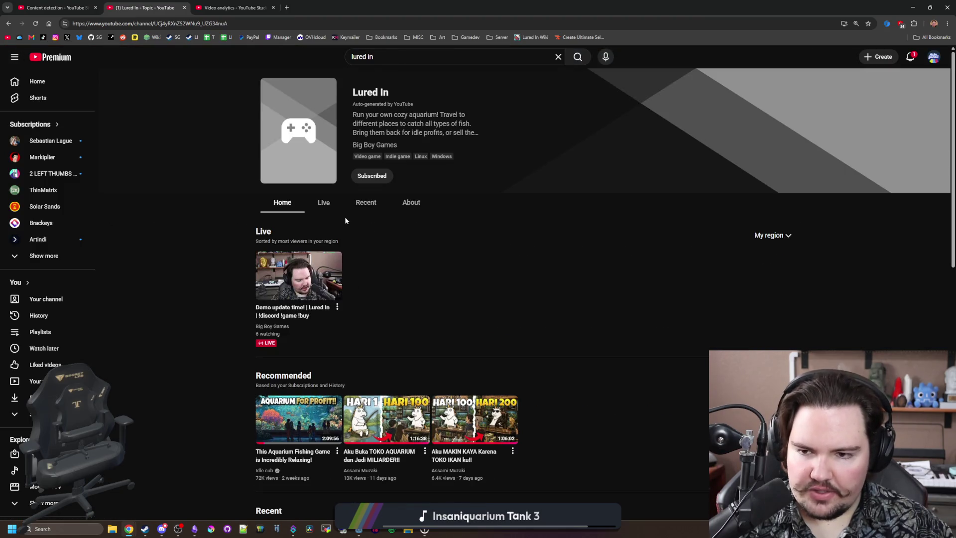
left_click(366, 203)
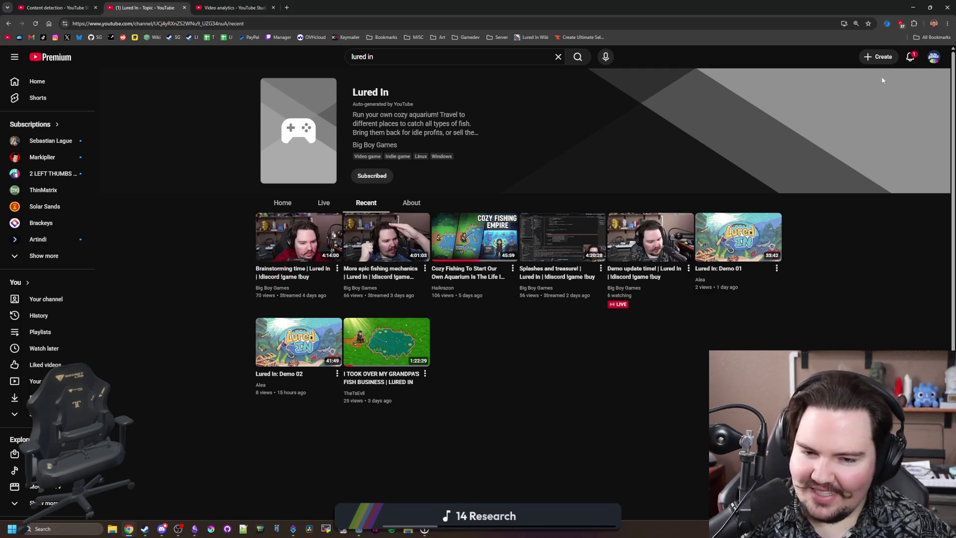
left_click(910, 57)
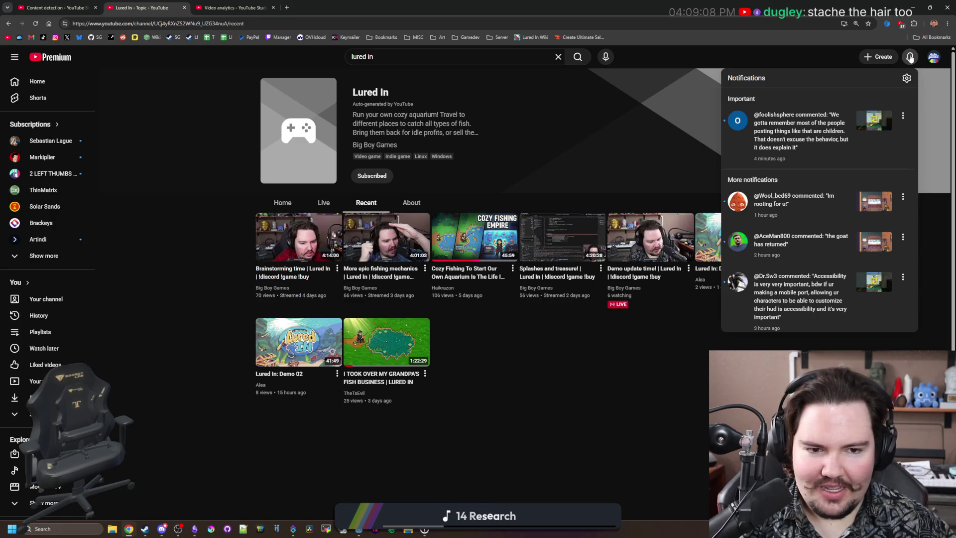
left_click(910, 57)
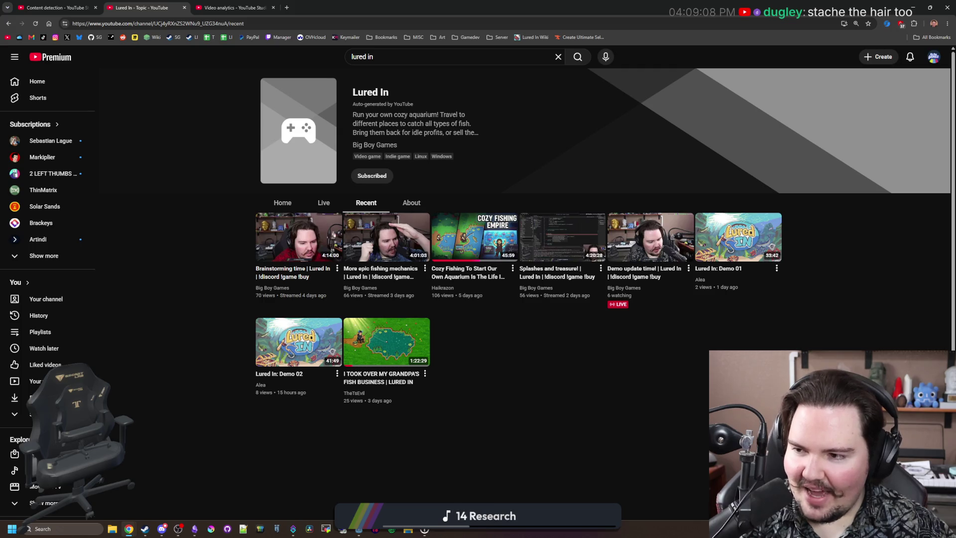
Review the latest video's analytics (41 views) in YouTube Studio, then bring back Godot's region_pond scene
left_click(229, 8)
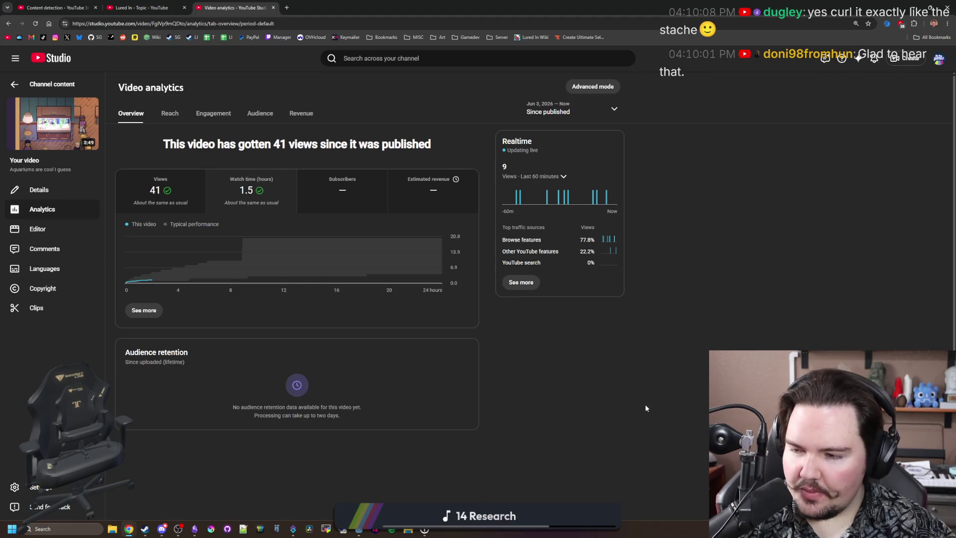
key("alt+Tab")
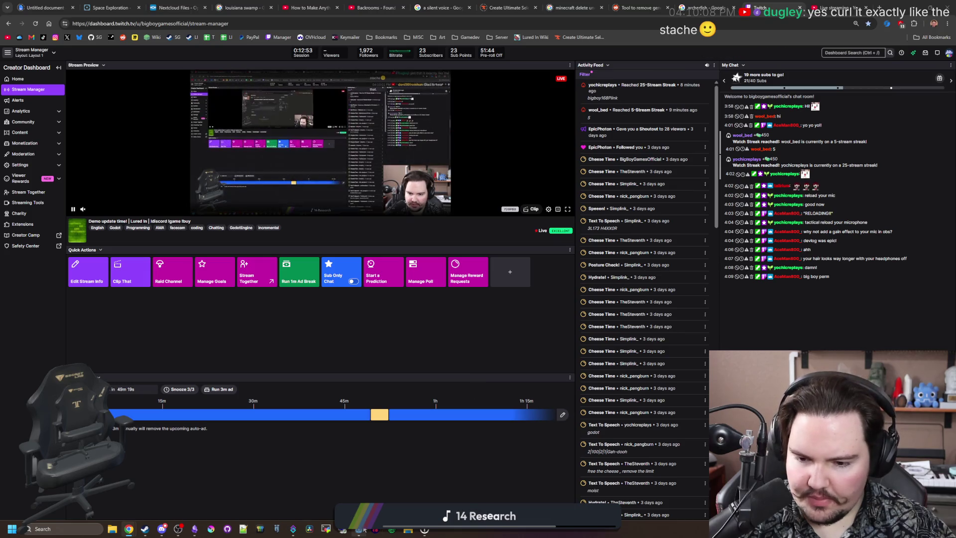
mouse_move(358, 531)
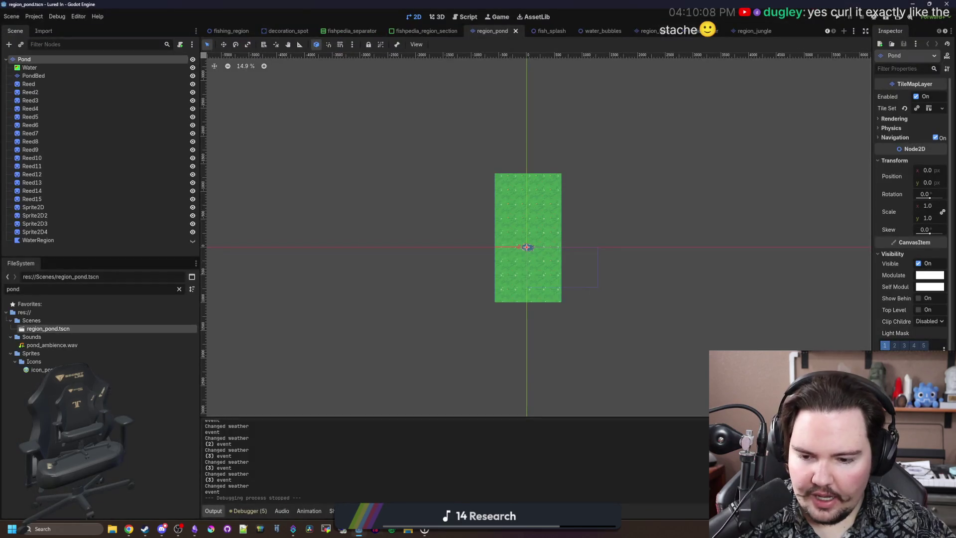
left_click(389, 464)
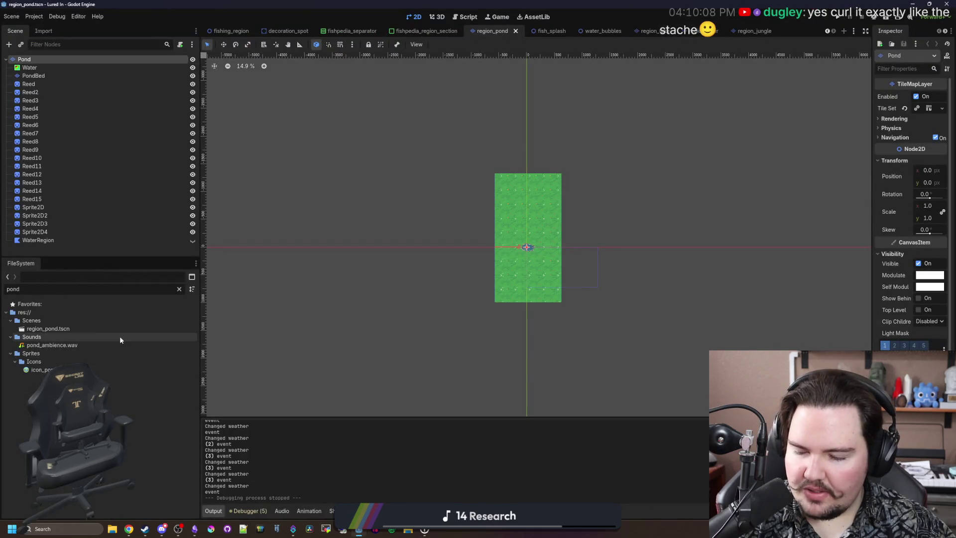
Zoom the 2D canvas in and out on the pond, then switch to a new browser window
scroll(458, 250, "up", 15)
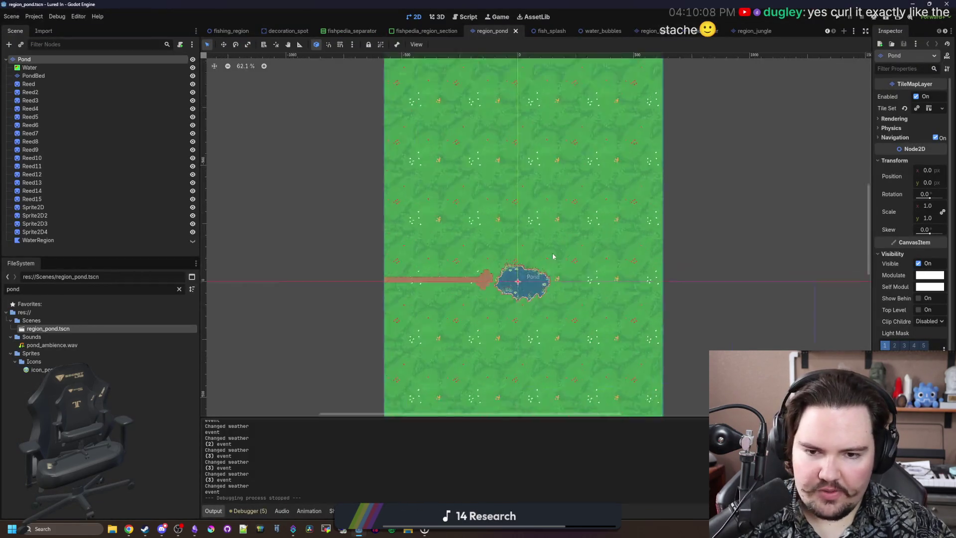
scroll(498, 244, "down", 5)
scroll(431, 235, "up", 5)
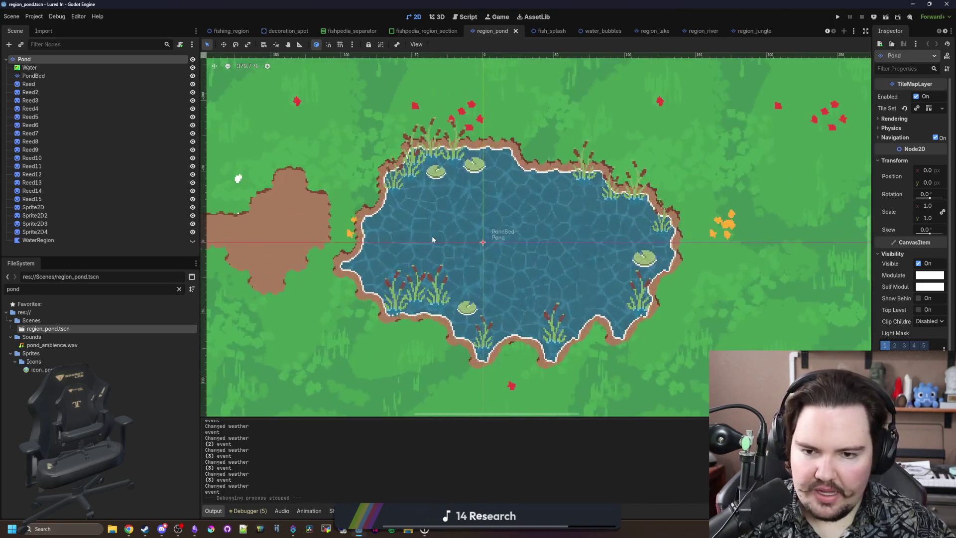
scroll(452, 221, "down", 6)
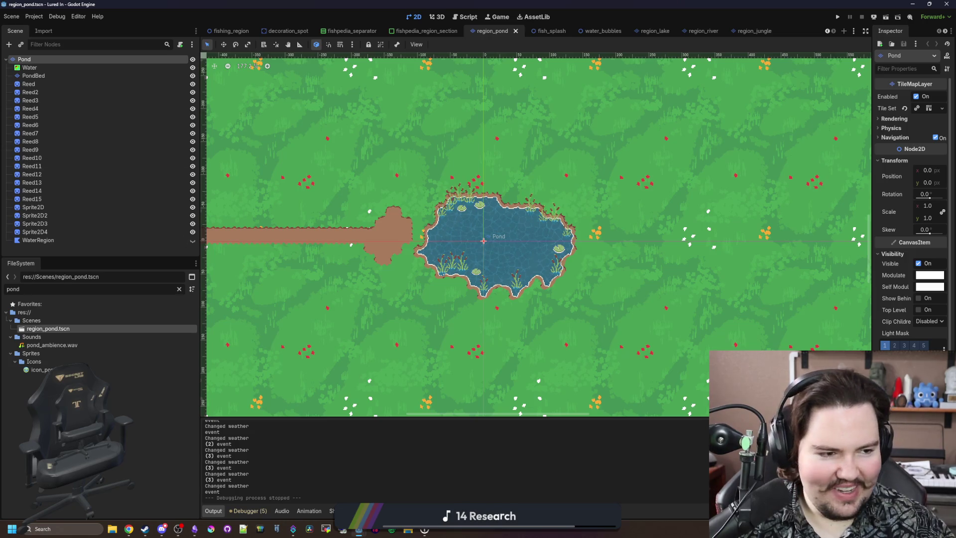
key("alt+Tab")
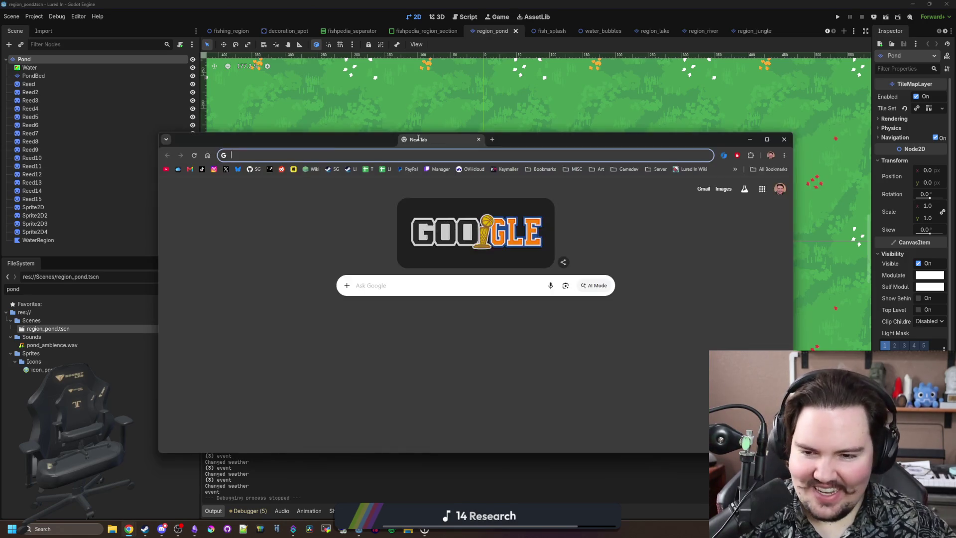
Search Google for 'perm', show the Images results, and move the window up-left
type("perm")
key("Return")
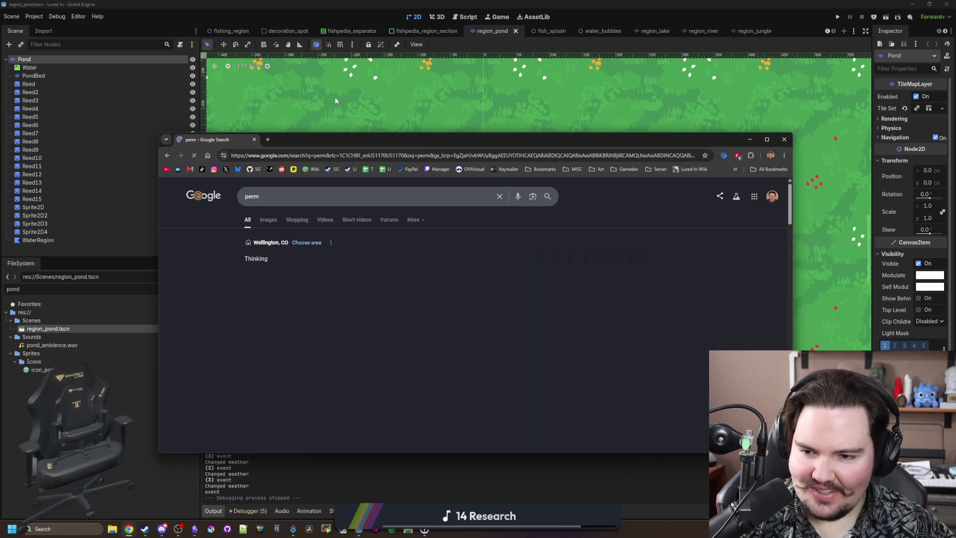
left_click(263, 221)
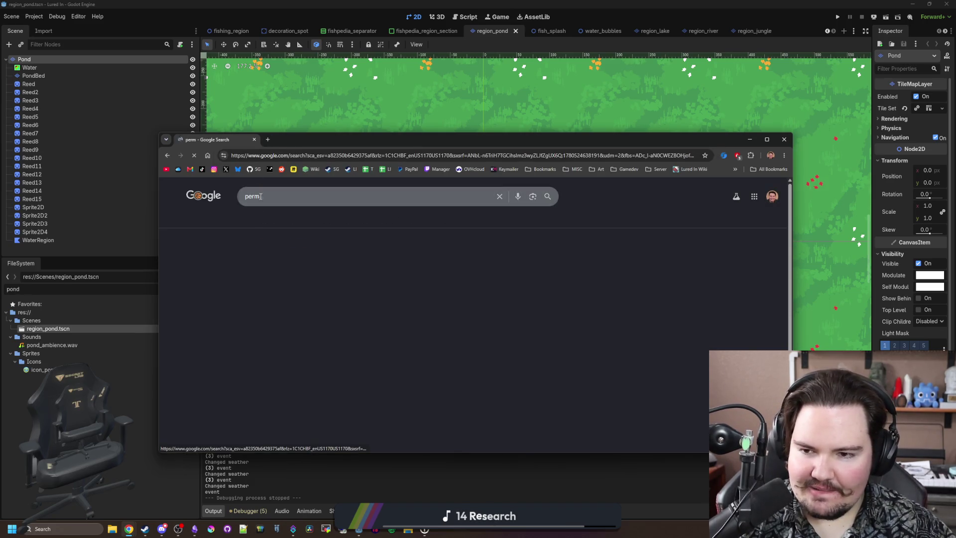
mouse_move(294, 141)
left_mouse_down()
mouse_move(262, 80)
mouse_move(262, 1)
left_mouse_up()
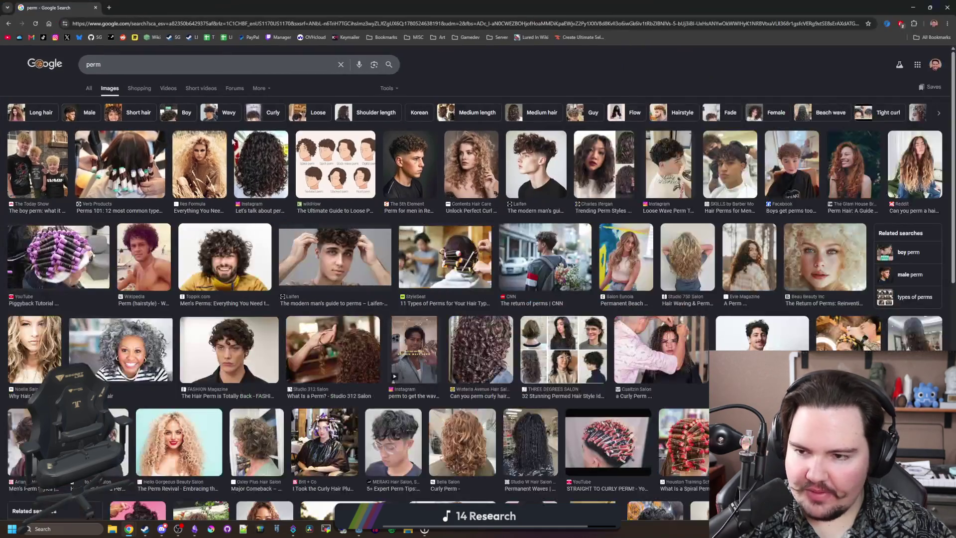
Preview perm photos (curly hair, wikiHow perm-types chart, The 5th Element, rollers), then return to All results
left_click(270, 168)
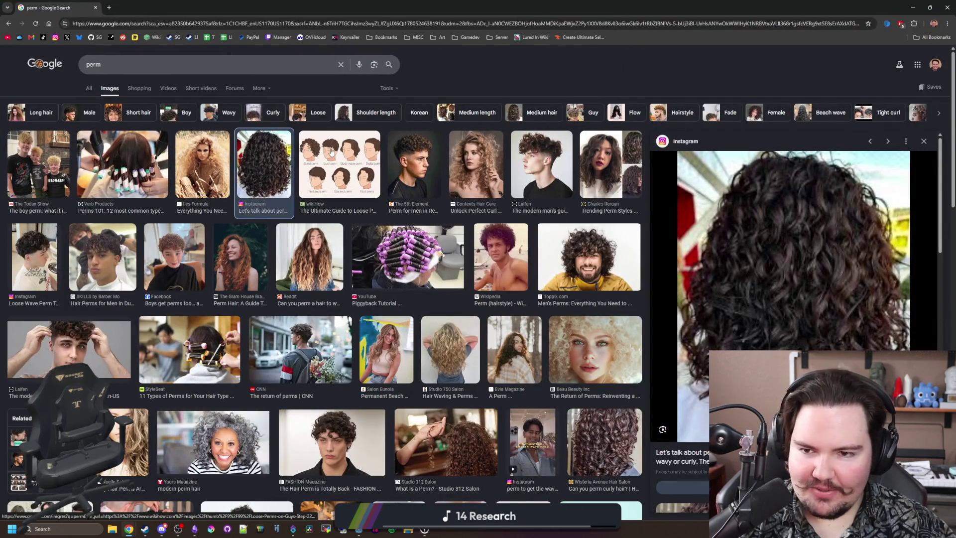
left_click(332, 151)
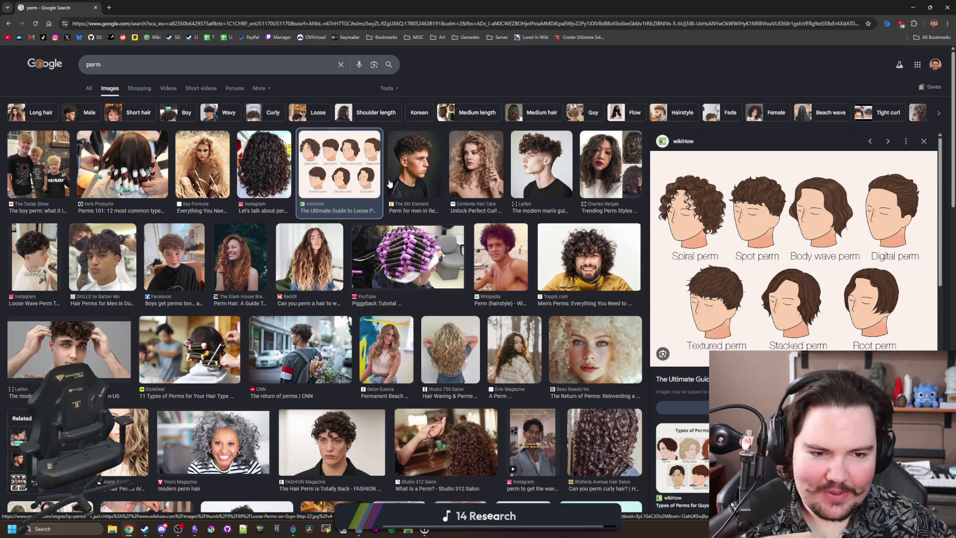
key("Escape")
left_click(429, 182)
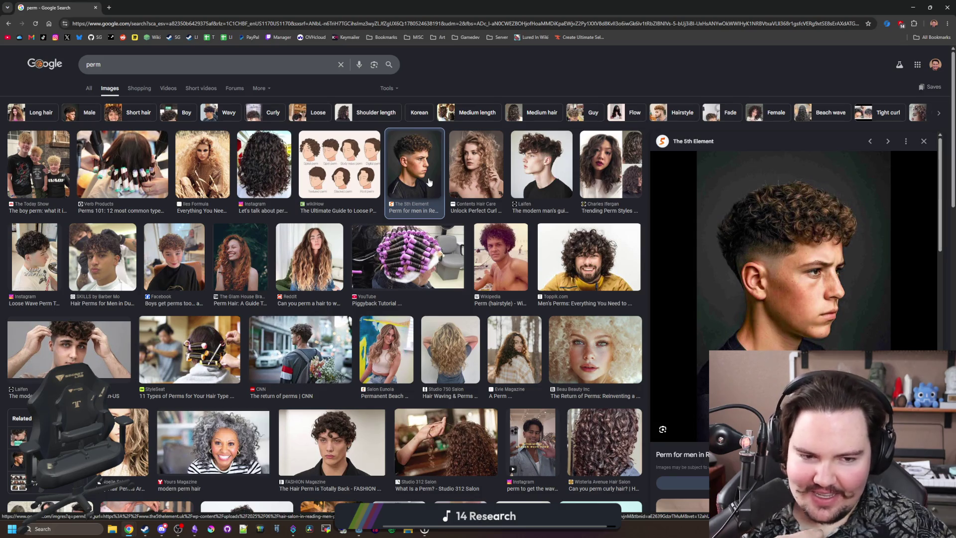
left_click(362, 177)
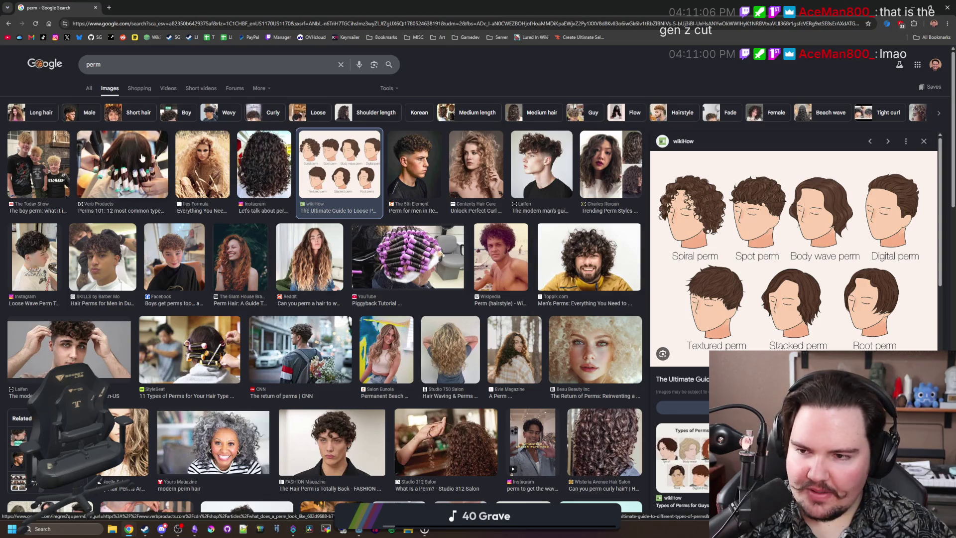
left_click(115, 150)
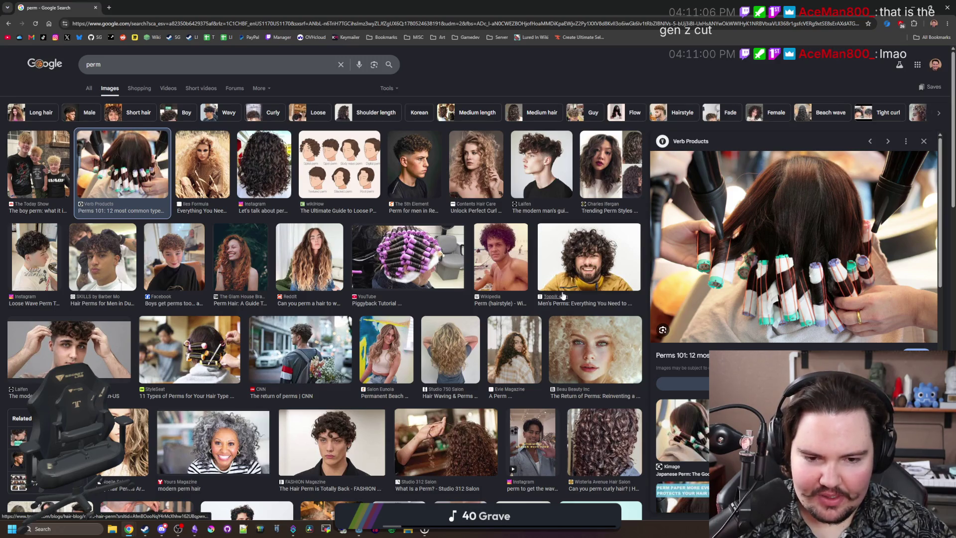
scroll(112, 271, "down", 3)
scroll(112, 271, "up", 3)
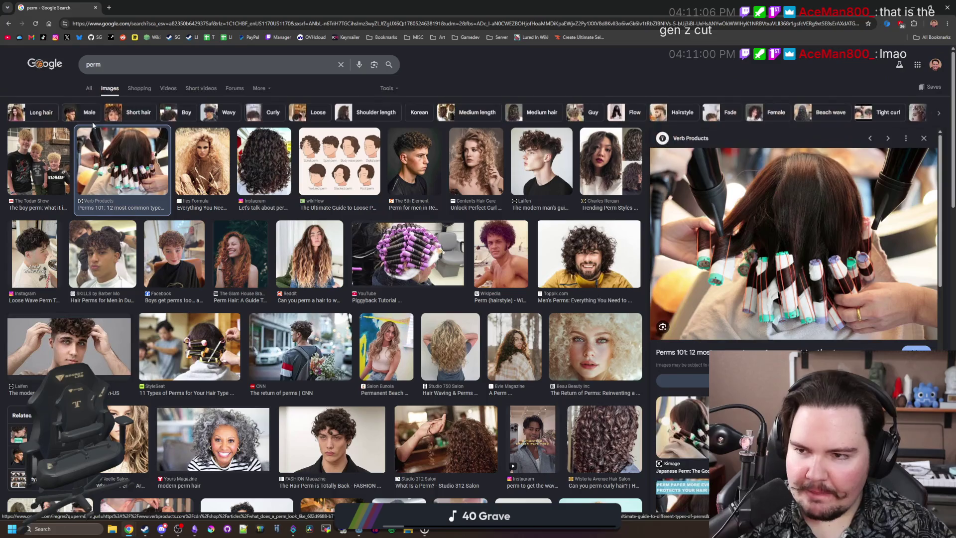
left_click(96, 85)
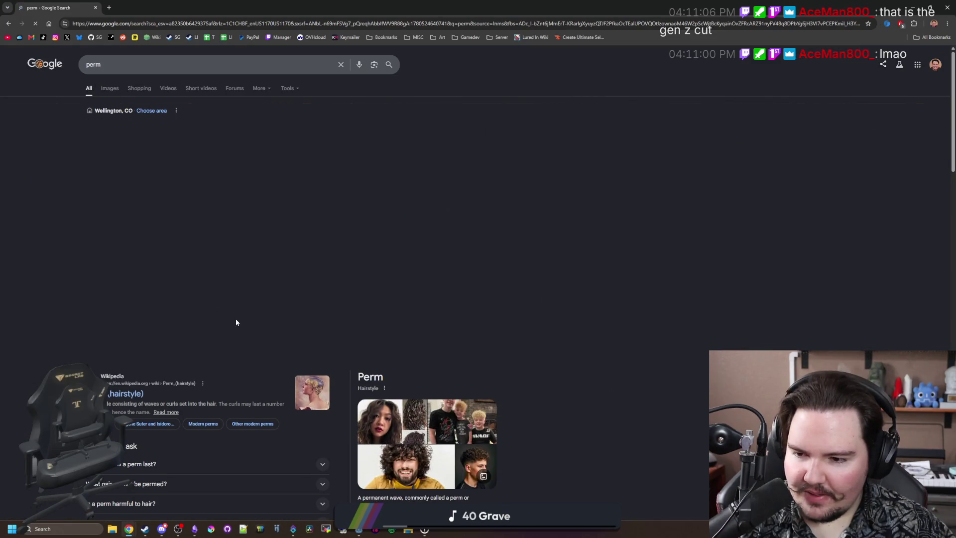
Scroll through the All results page for perm
scroll(218, 306, "down", 3)
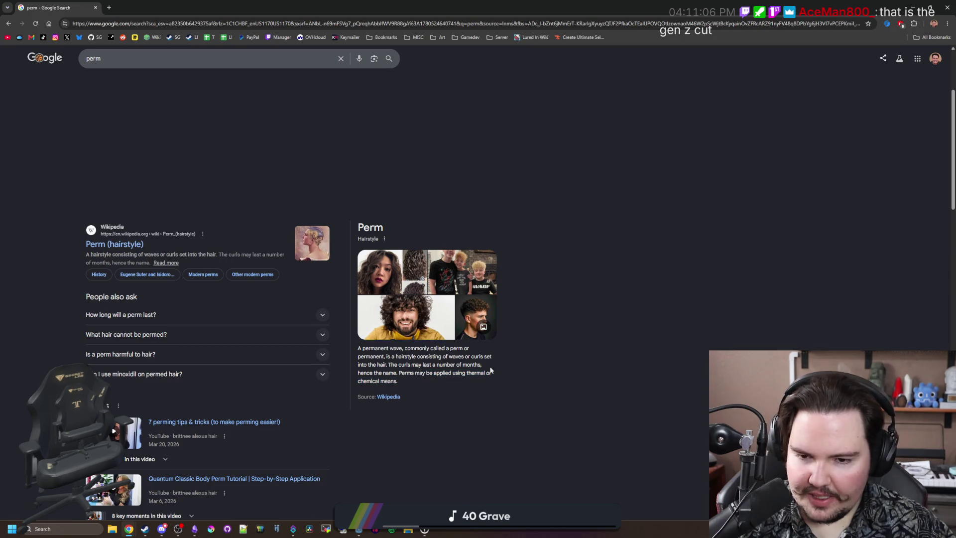
scroll(54, 190, "down", 3)
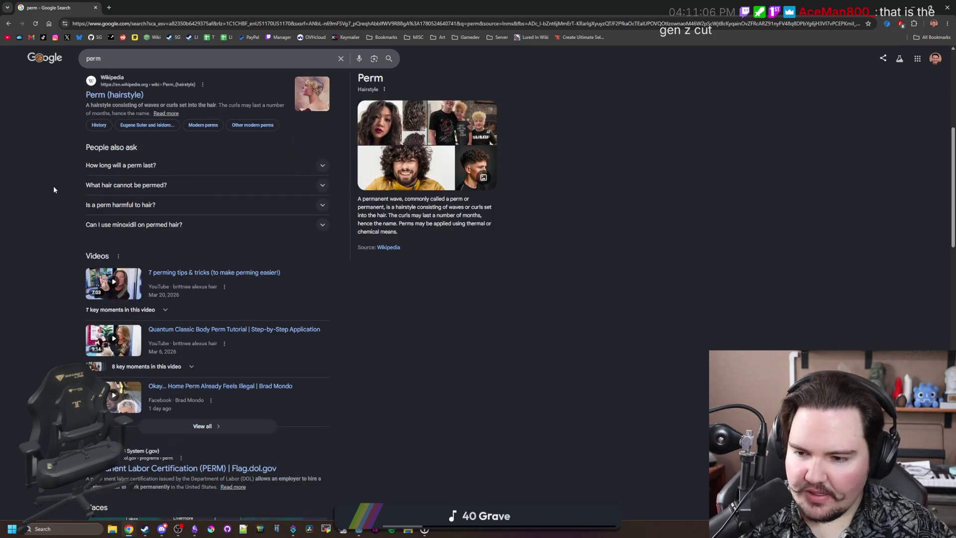
scroll(54, 190, "down", 3)
scroll(54, 189, "up", 8)
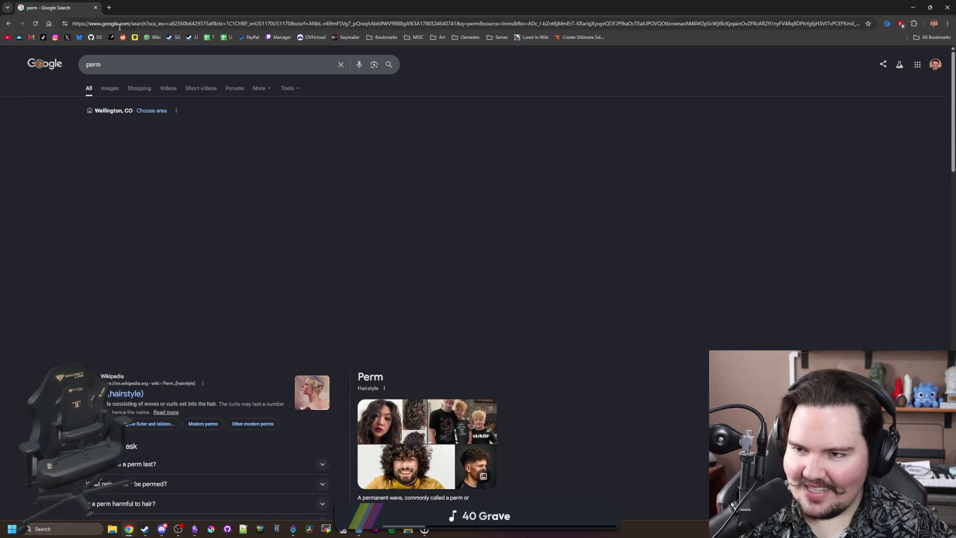
Reopen the perm image results, preview The 5th Element photo, then return to the Godot editor
left_click(116, 90)
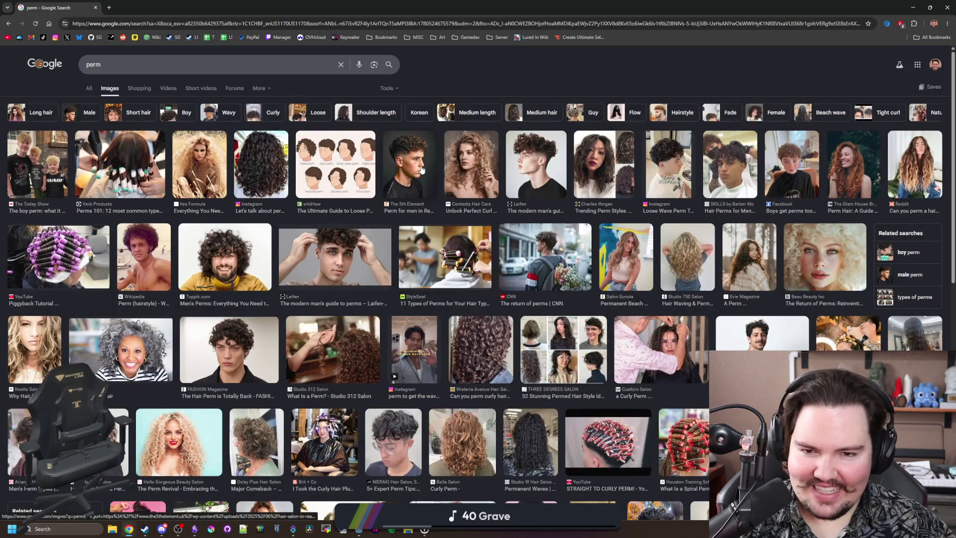
left_click(422, 170)
scroll(789, 252, "down", 4)
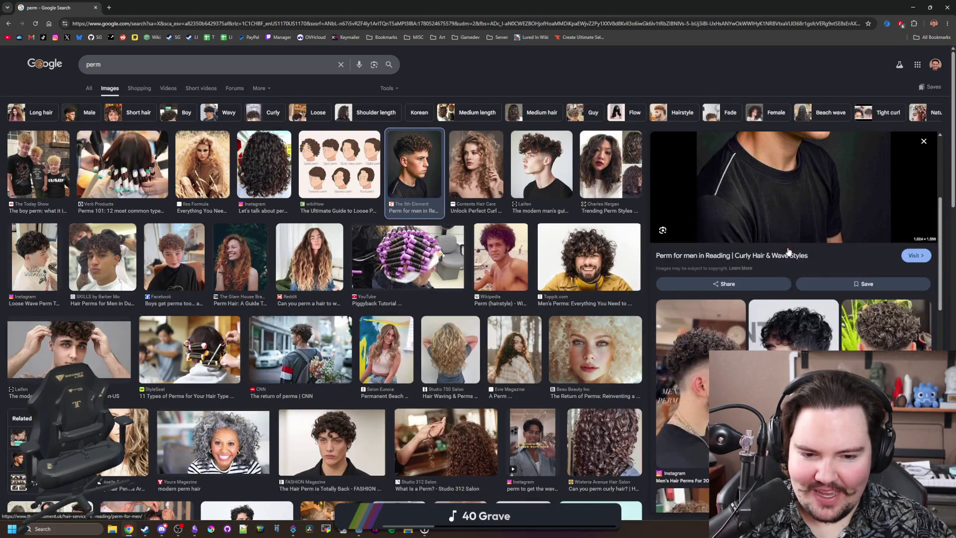
scroll(790, 298, "up", 4)
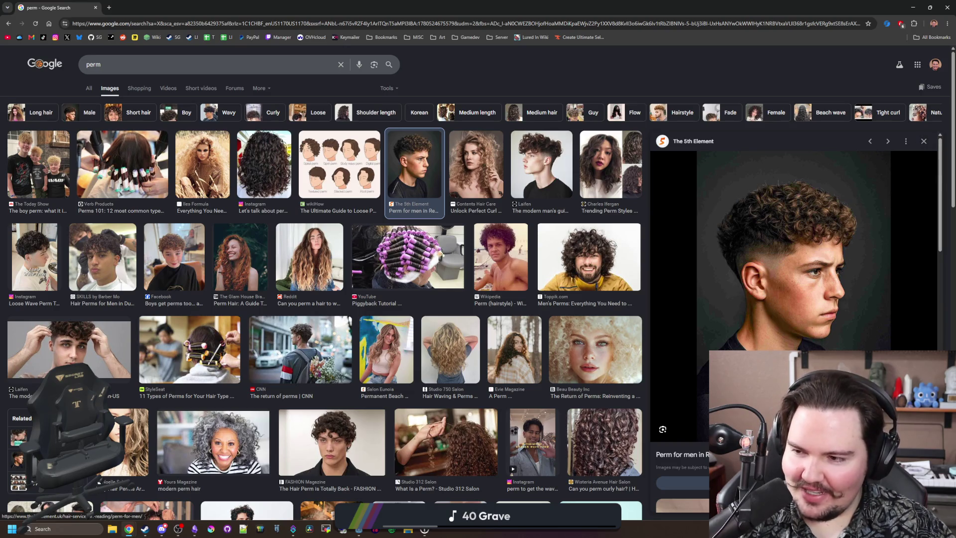
scroll(745, 346, "down", 6)
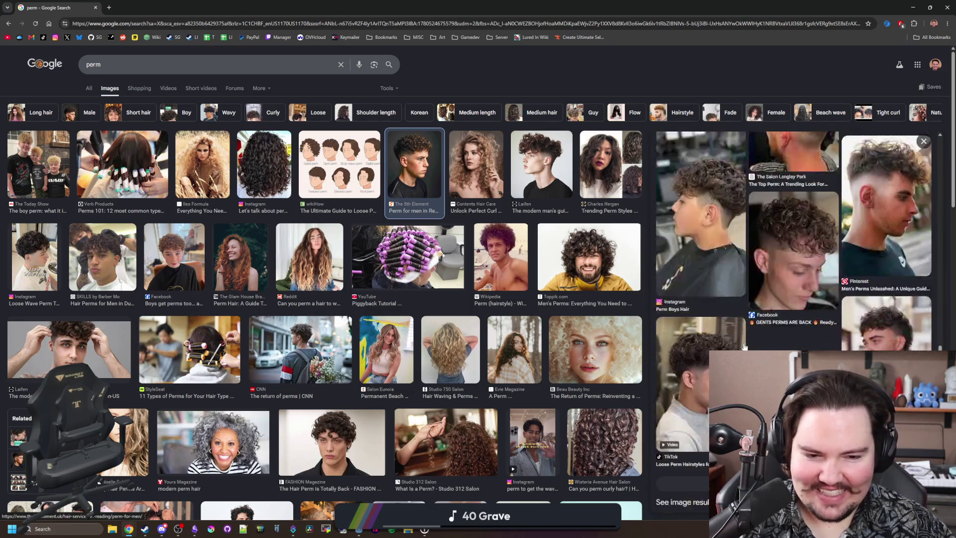
scroll(768, 340, "up", 6)
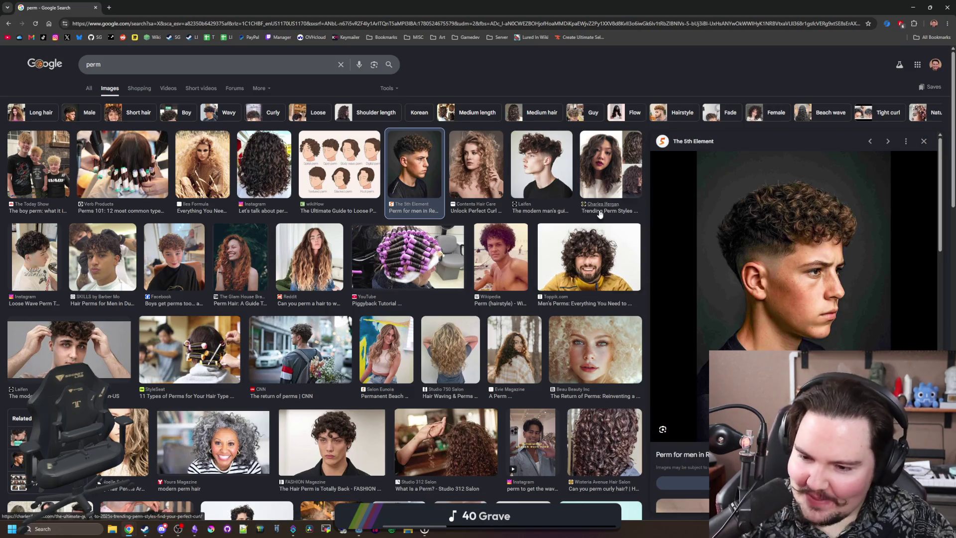
scroll(273, 286, "down", 4)
scroll(273, 285, "down", 8)
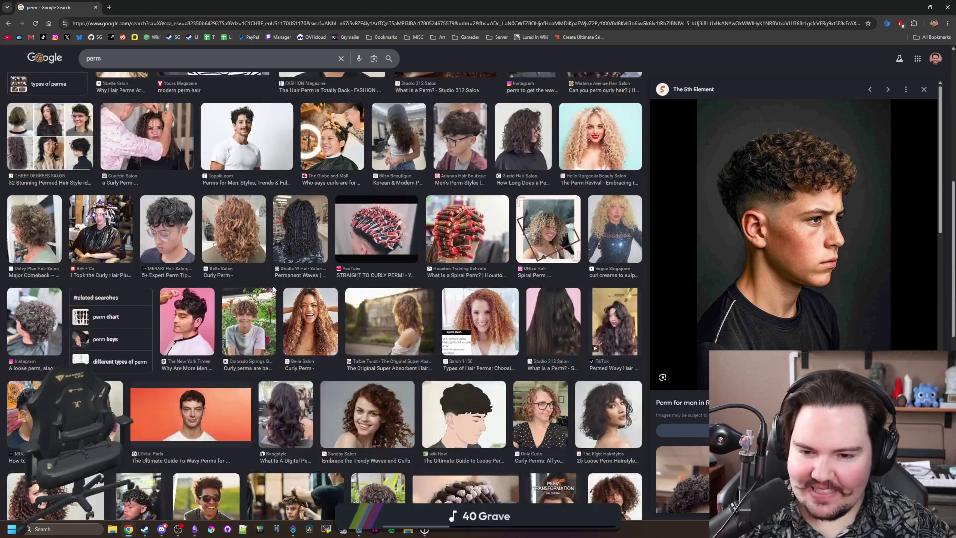
scroll(226, 253, "down", 4)
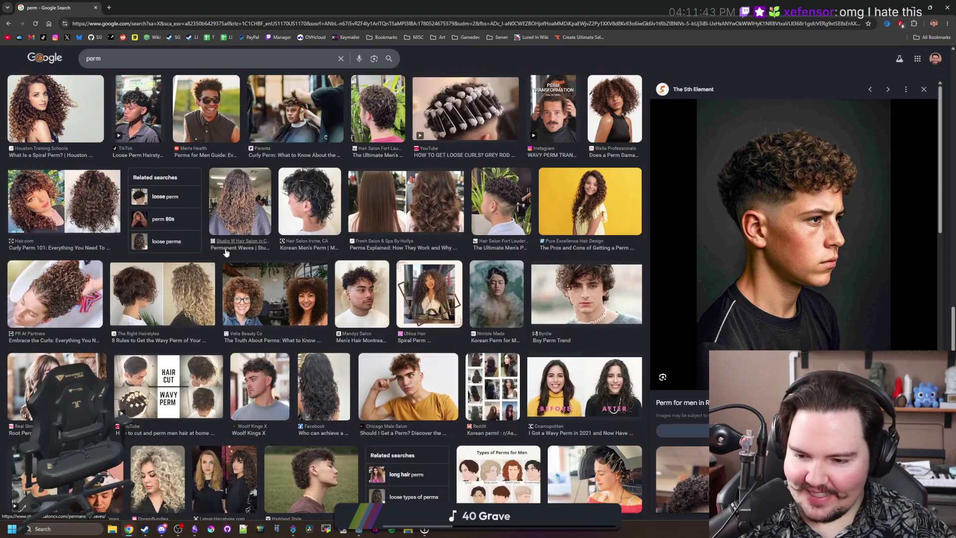
key("alt+Tab")
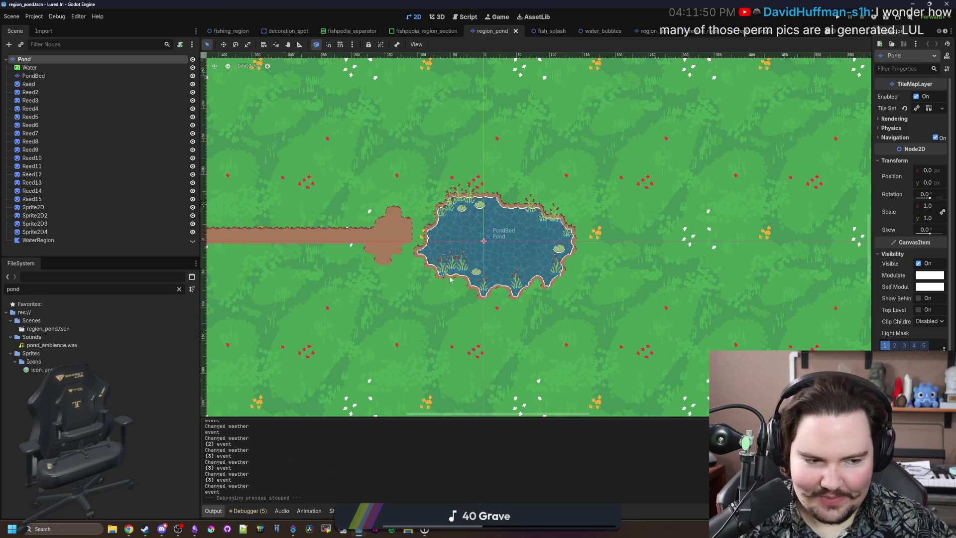
Zoom in and out over the pond's water and reeds, then run the Lured In project
scroll(548, 224, "up", 10)
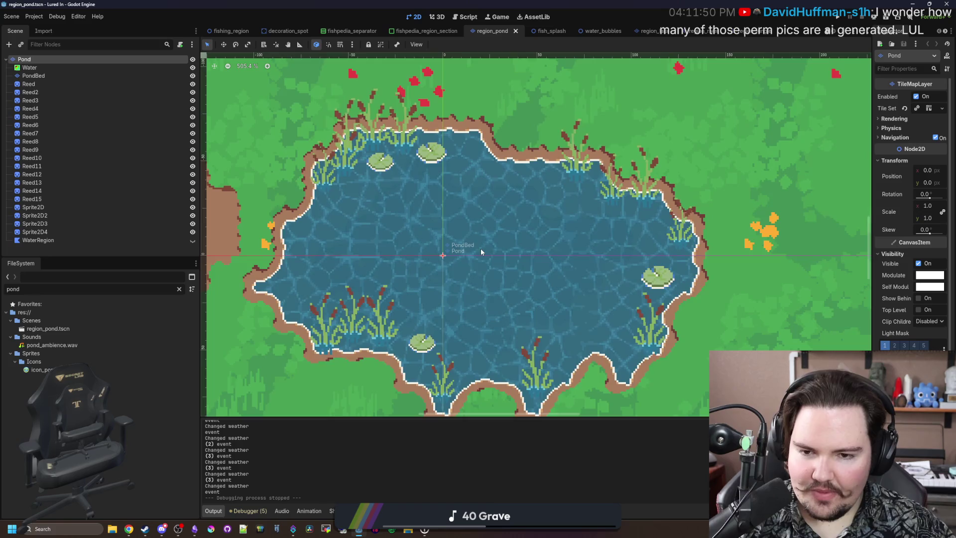
scroll(480, 248, "down", 5)
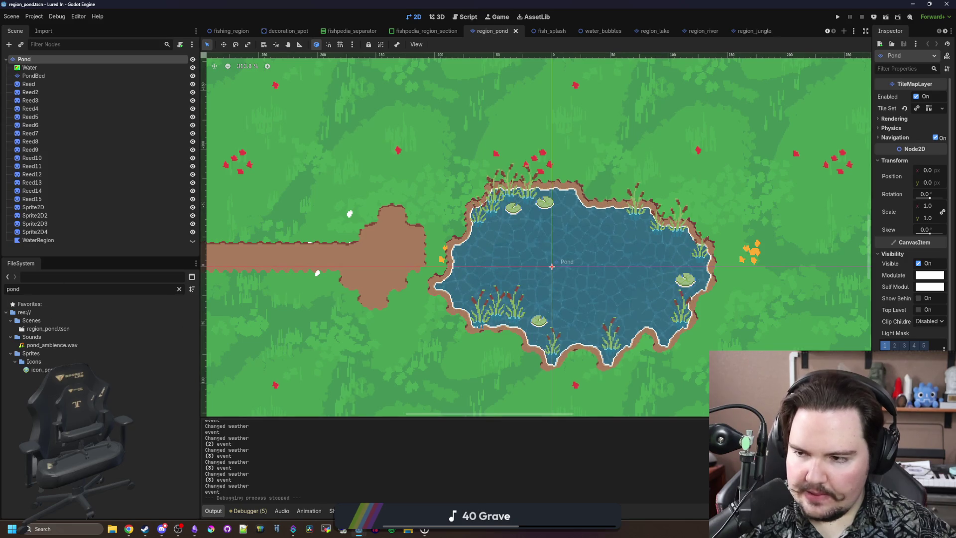
scroll(398, 309, "down", 3)
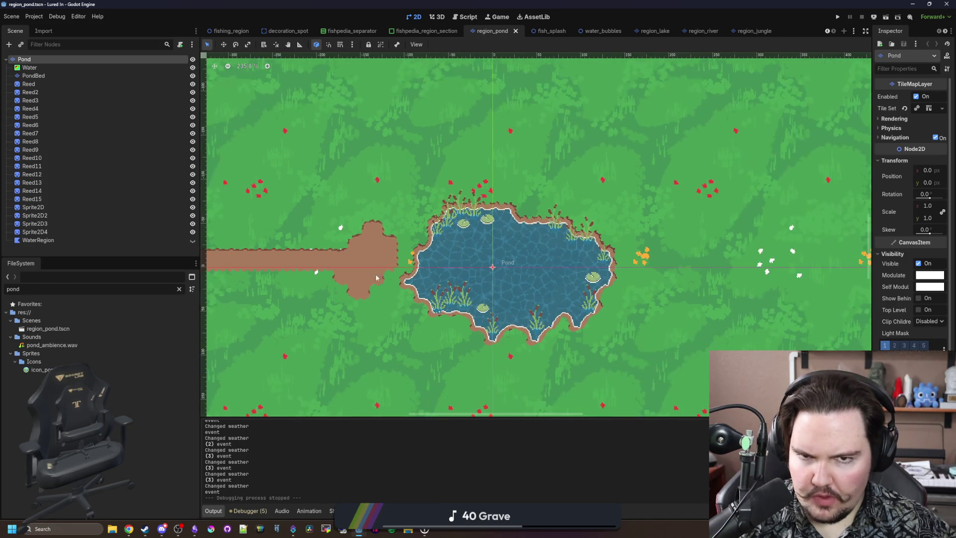
scroll(506, 309, "up", 4)
scroll(507, 310, "up", 1)
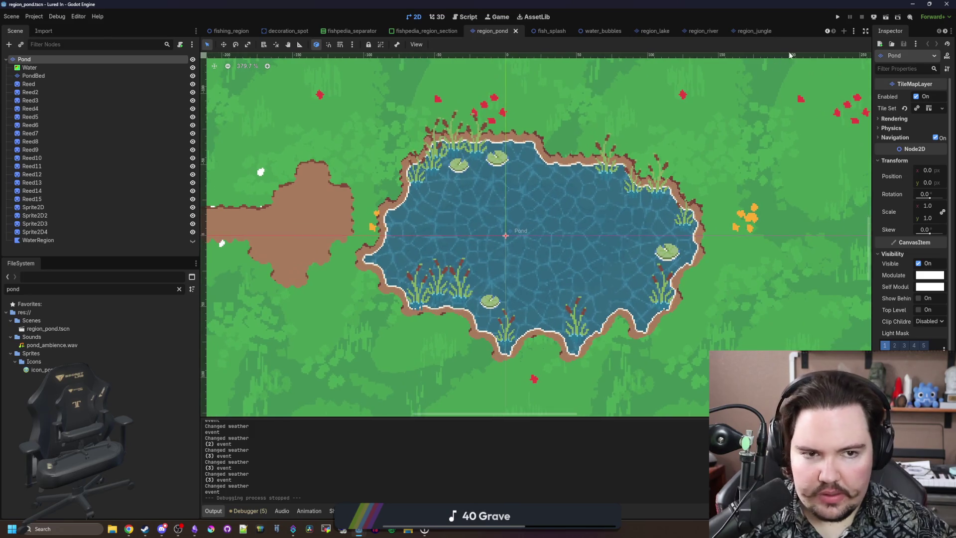
left_click(837, 18)
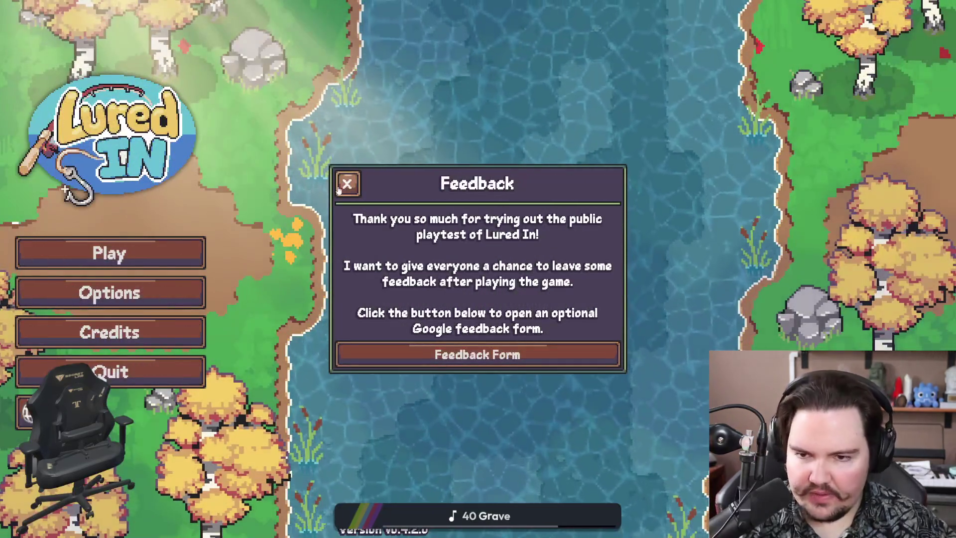
Dismiss the playtest Feedback notice, glance at the General options, then start playing from the title menu
left_click(343, 185)
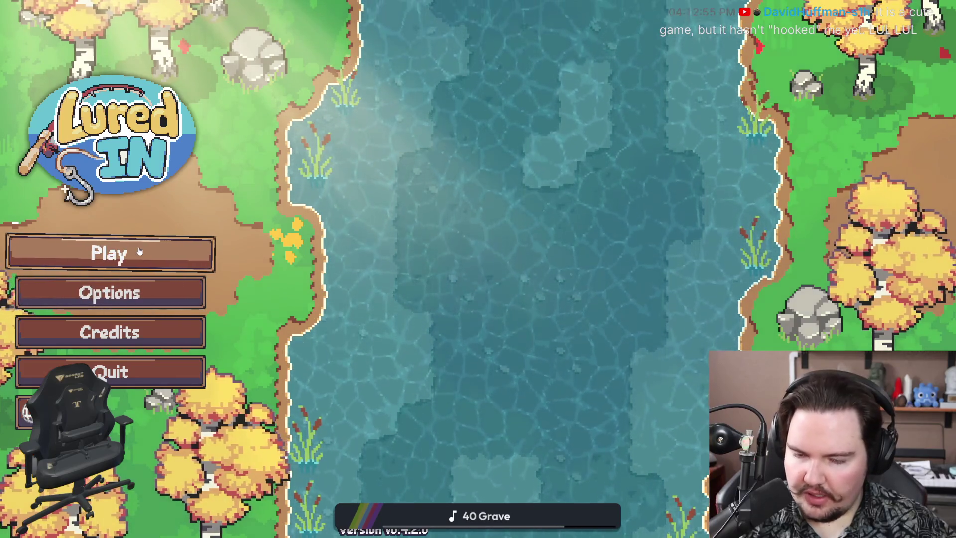
left_click(139, 293)
left_click(271, 138)
left_click(151, 251)
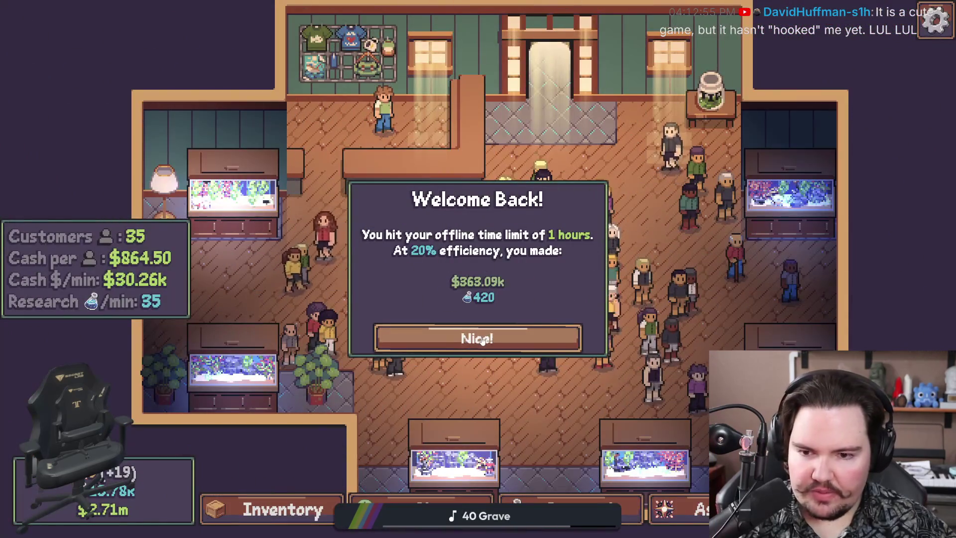
Acknowledge the offline earnings, scale a statue to double size at 22°, and place it upper-left
left_click(482, 339)
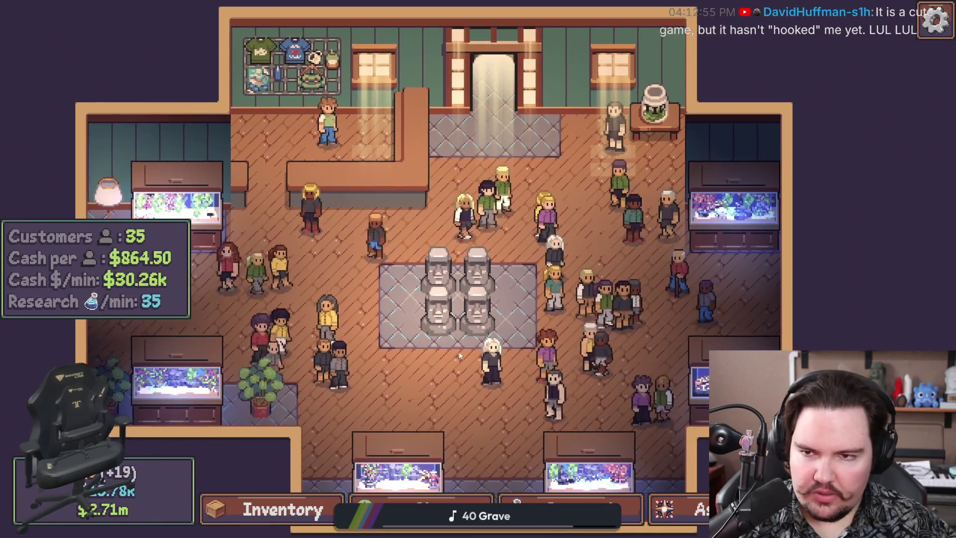
scroll(407, 282, "up", 2)
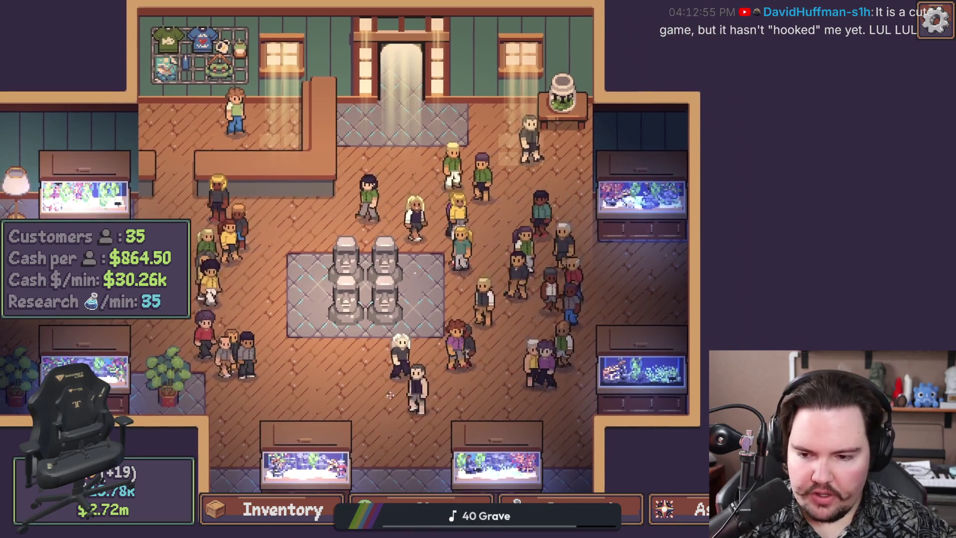
left_click(421, 202)
left_click_drag(599, 220, 689, 221)
left_click_drag(622, 271, 655, 271)
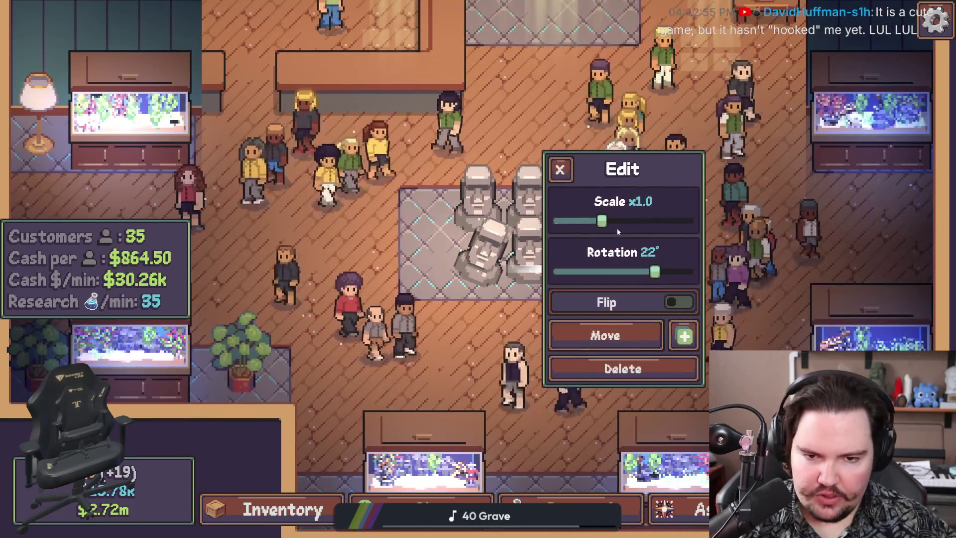
left_click(605, 335)
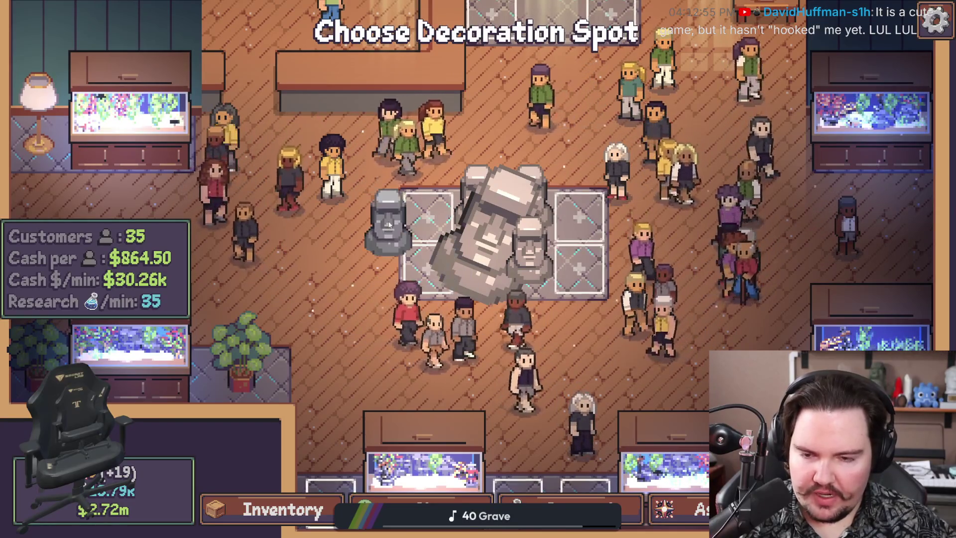
scroll(294, 321, "down", 5)
scroll(381, 411, "up", 5)
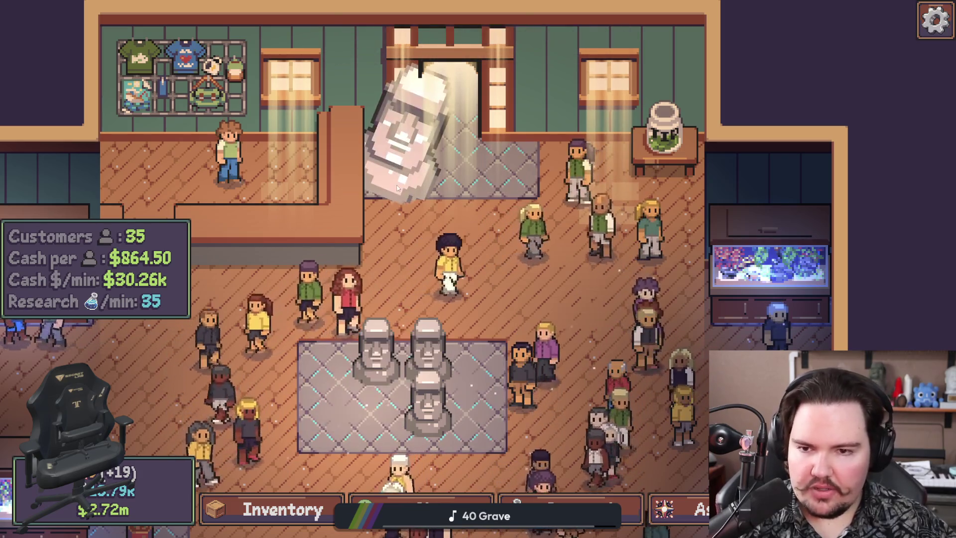
left_click(391, 167)
Move the statue onto the central rug and reset it to normal size and 0° rotation
left_click(603, 309)
left_click(428, 413)
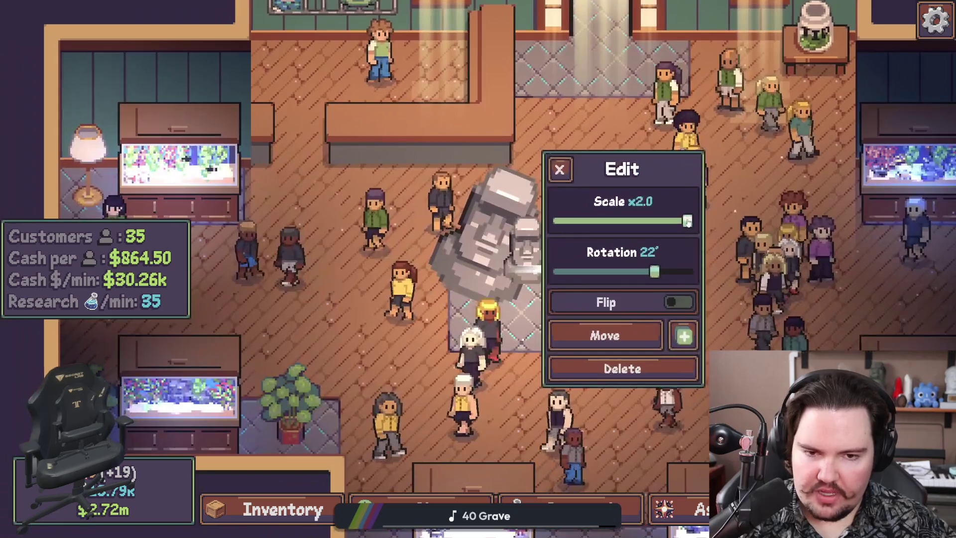
left_click_drag(686, 221, 601, 220)
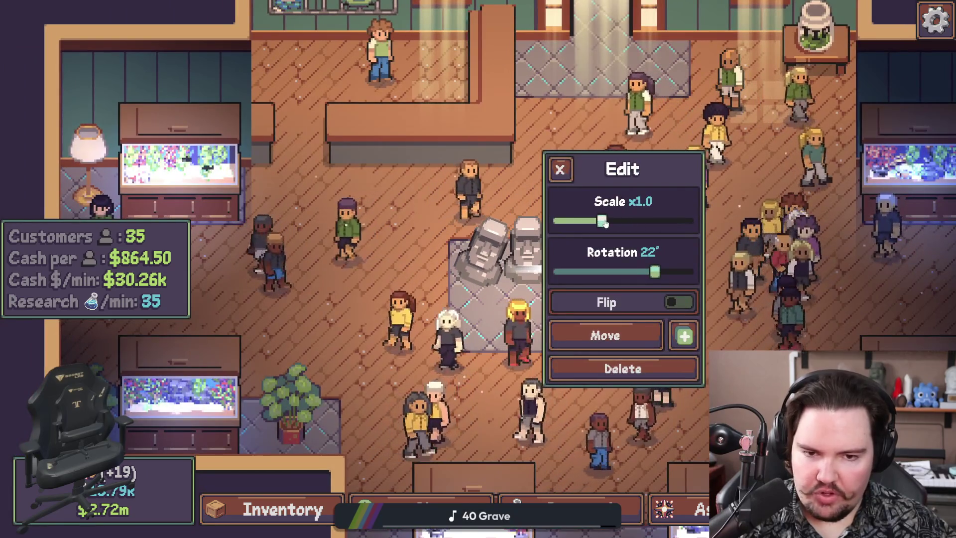
left_click_drag(648, 275, 617, 273)
left_click(560, 169)
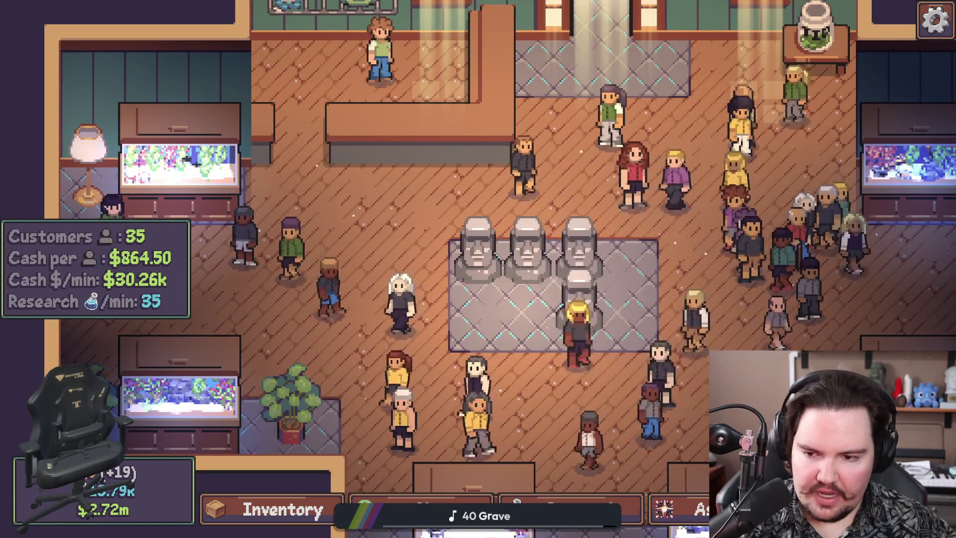
In Fish Tank 3, shrink the Scarlet Temple plant to x0.6 and tilt it to 22°
left_click(179, 399)
left_click(516, 339)
left_click(669, 319)
left_click_drag(826, 268, 859, 269)
left_click_drag(805, 217, 761, 216)
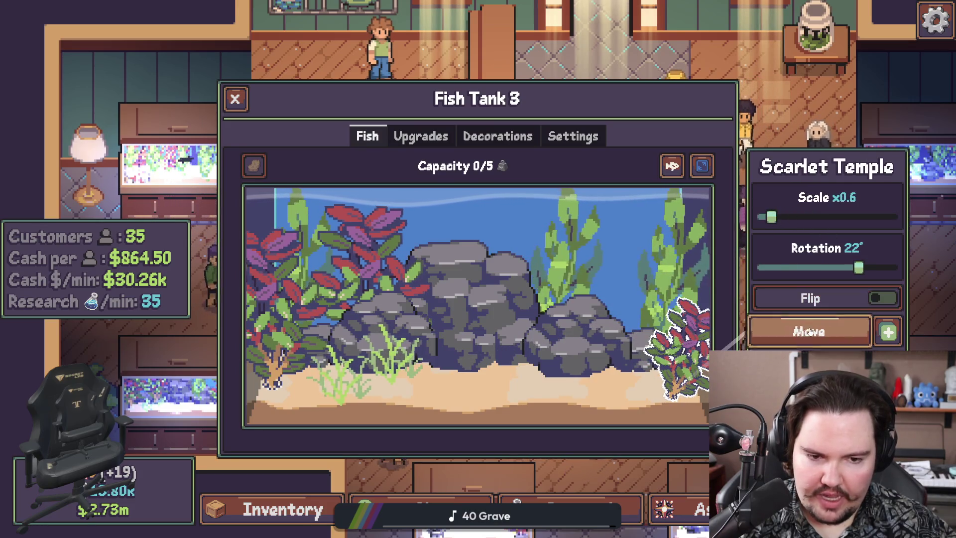
Move the Scarlet Temple plant to the tank's right side and close Fish Tank 3
left_click(809, 331)
left_click(669, 401)
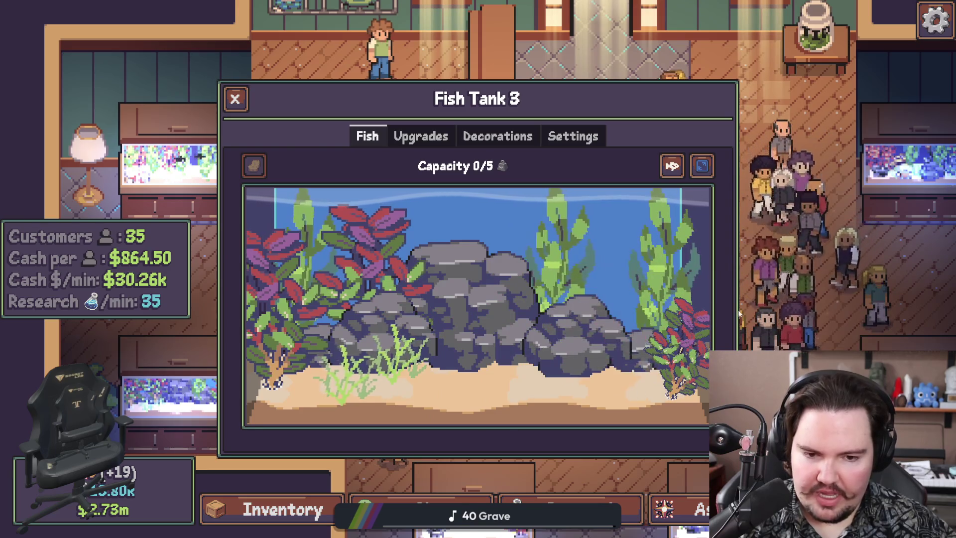
key("Escape")
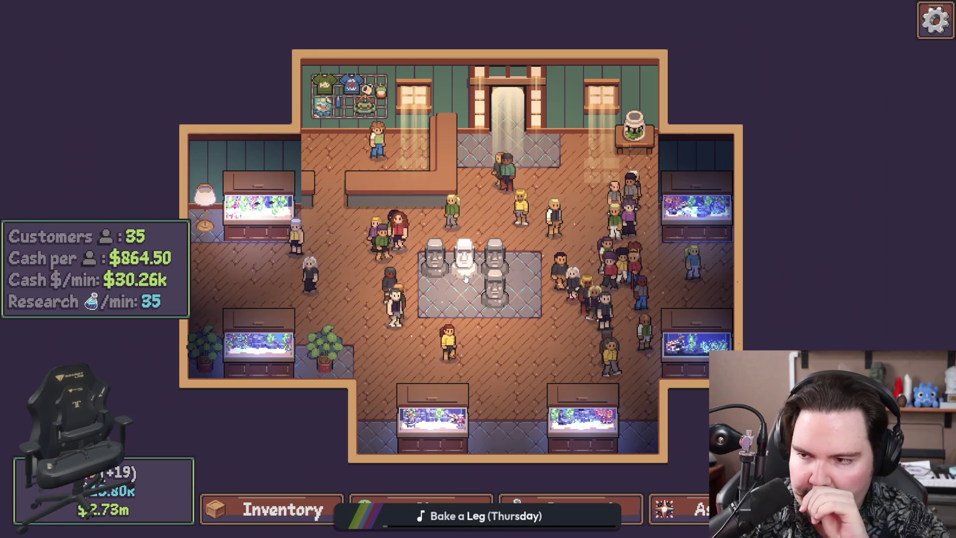
Reposition a statue so the stone heads form a 2x2 layout
mouse_move(466, 279)
left_mouse_down()
mouse_move(528, 348)
mouse_move(492, 365)
mouse_move(505, 350)
mouse_move(518, 373)
left_mouse_up()
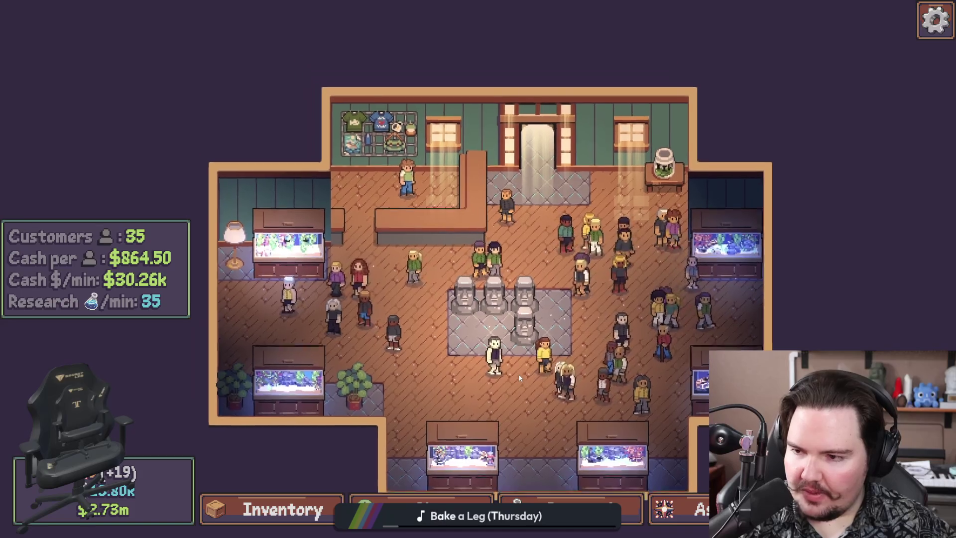
scroll(463, 320, "up", 2)
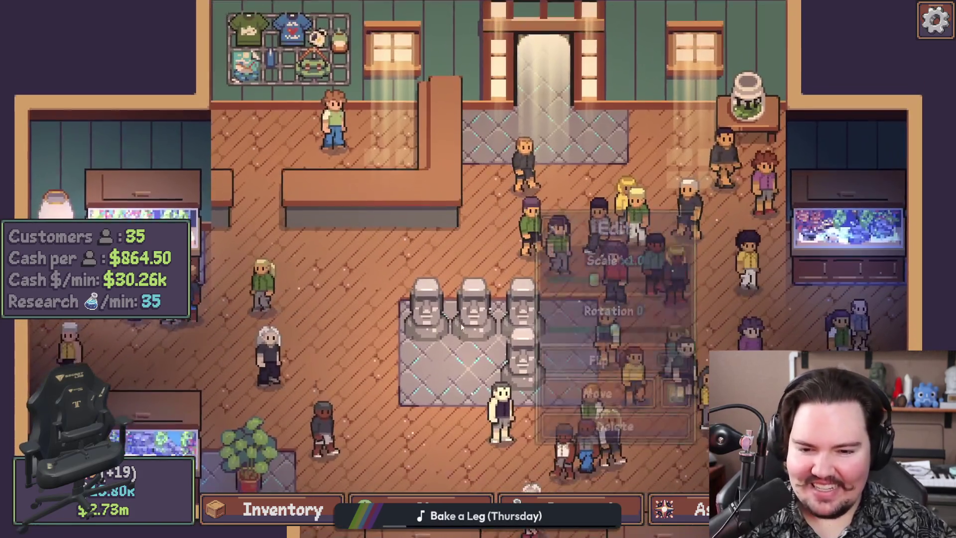
left_click(475, 249)
mouse_move(476, 249)
left_mouse_down()
mouse_move(485, 239)
mouse_move(584, 255)
left_mouse_up()
left_click(583, 255)
left_click(604, 335)
left_click(438, 302)
scroll(438, 301, "down", 3)
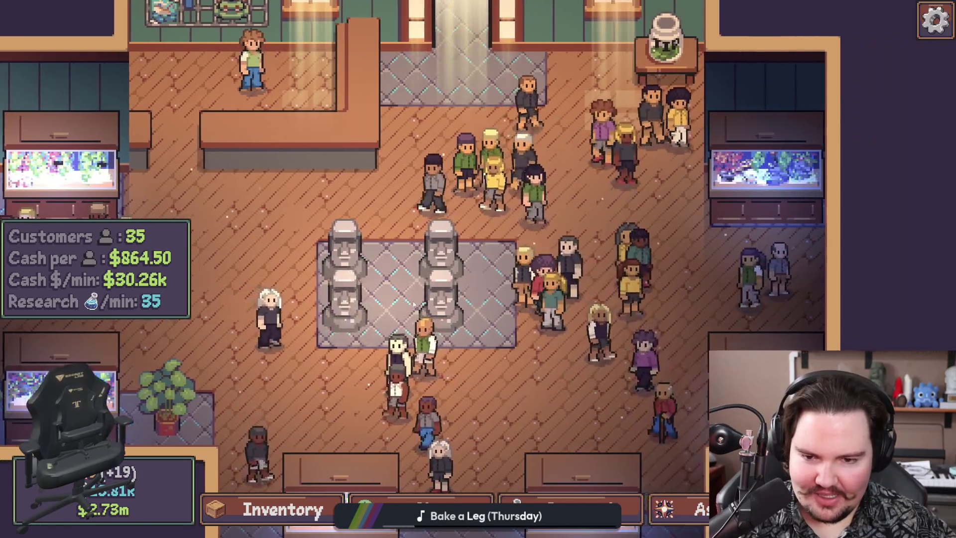
scroll(573, 395, "up", 3)
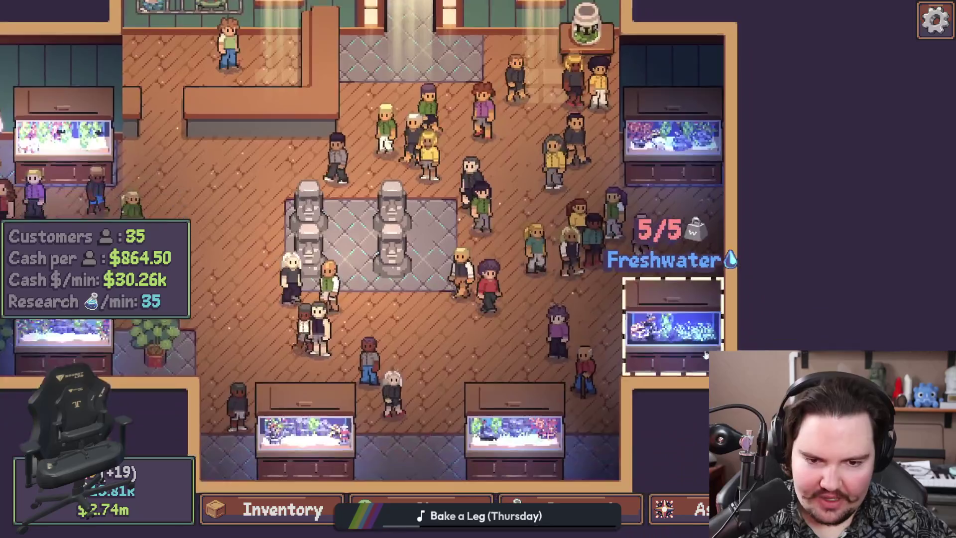
Glance through Fish Tank 6, the shop, research tree and ascension panel, then close them
left_click(573, 394)
key("Escape")
left_click(421, 509)
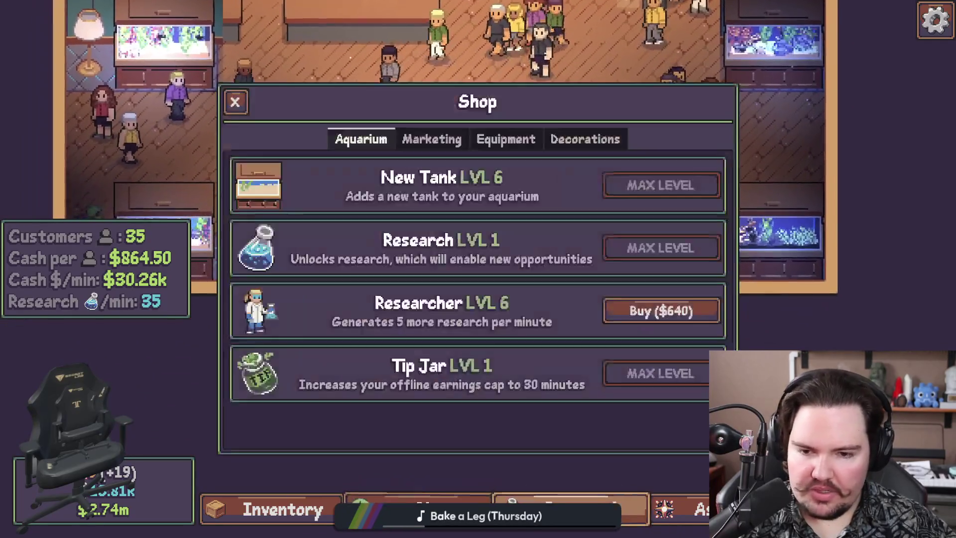
left_click(570, 508)
left_click(679, 508)
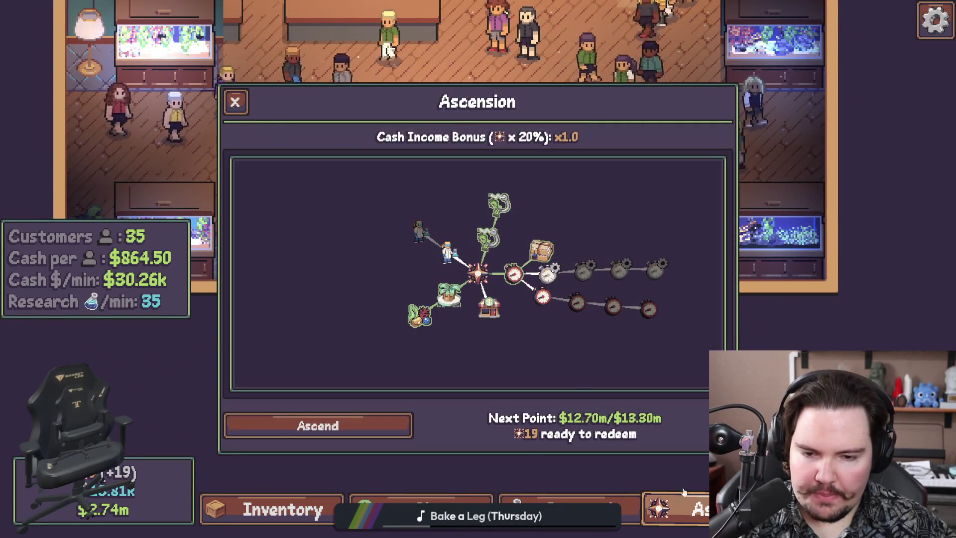
key("Escape")
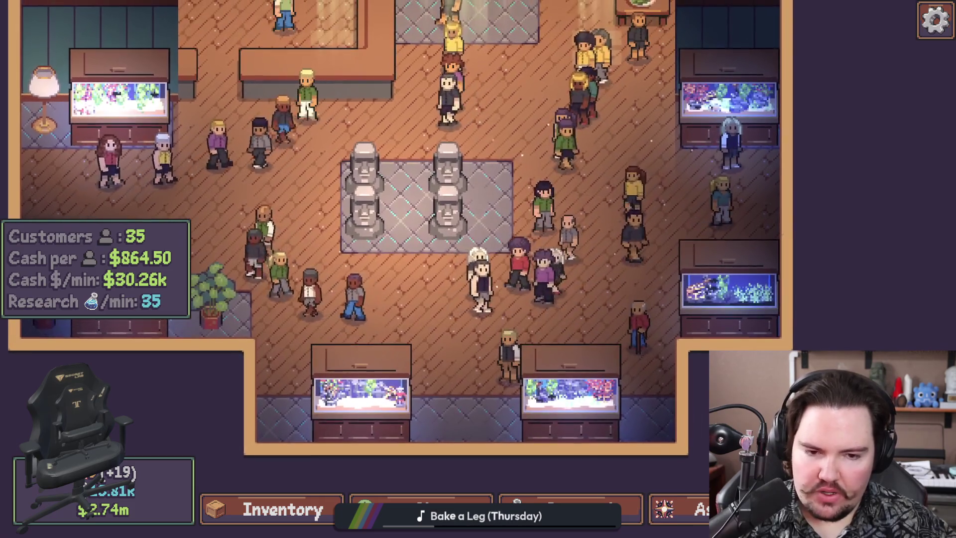
Travel to the rainy Pond for free from the travel destinations
key("t")
left_click(674, 182)
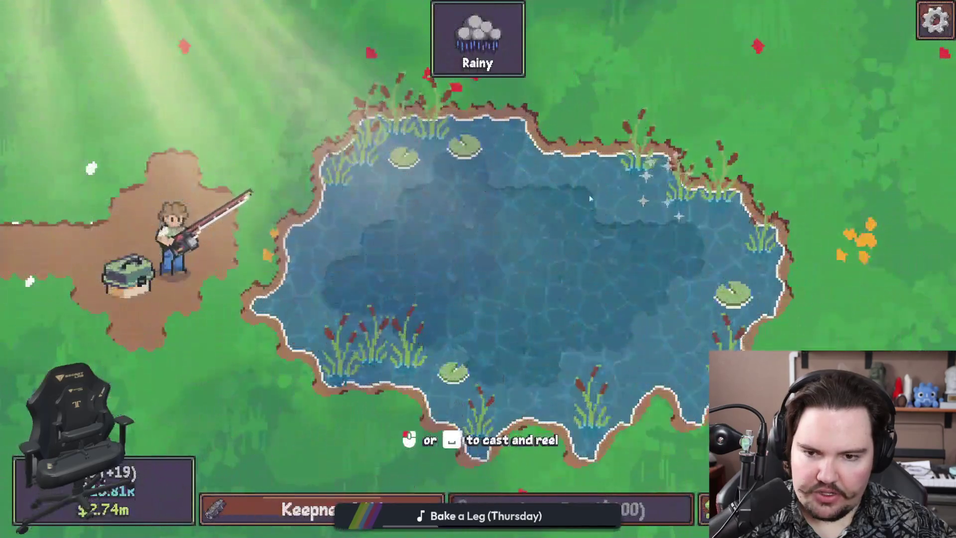
key("super")
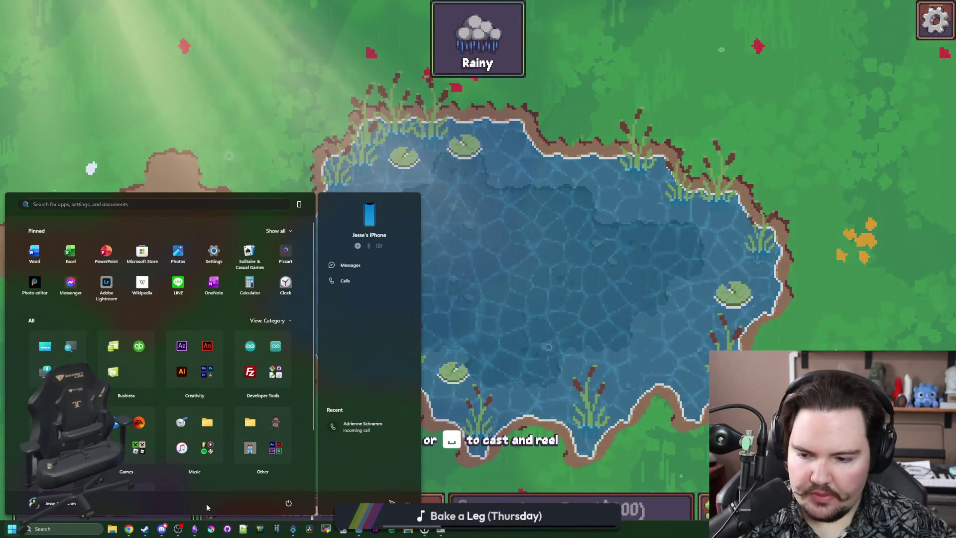
Back in Godot, filter the FileSystem for 'regions' and open regions_table.gd
mouse_move(357, 529)
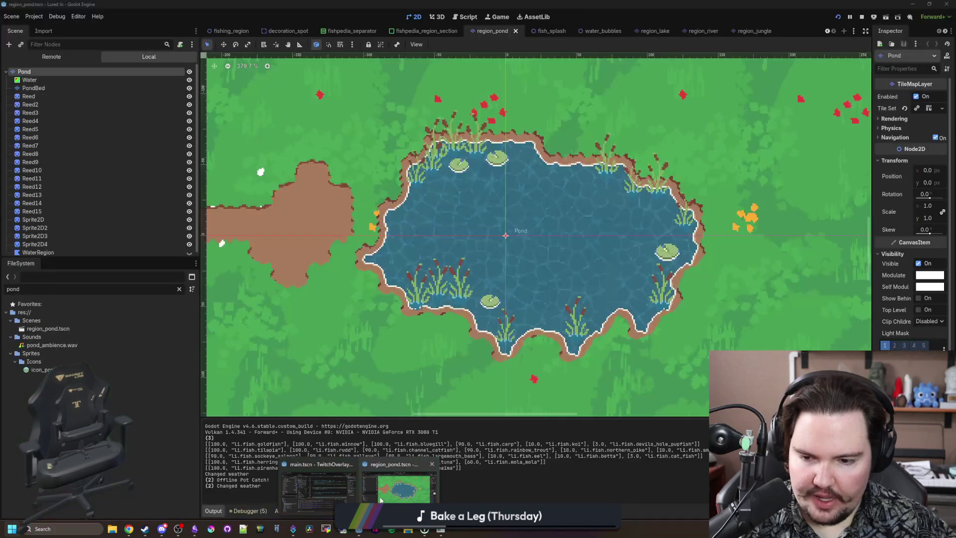
left_click(380, 499)
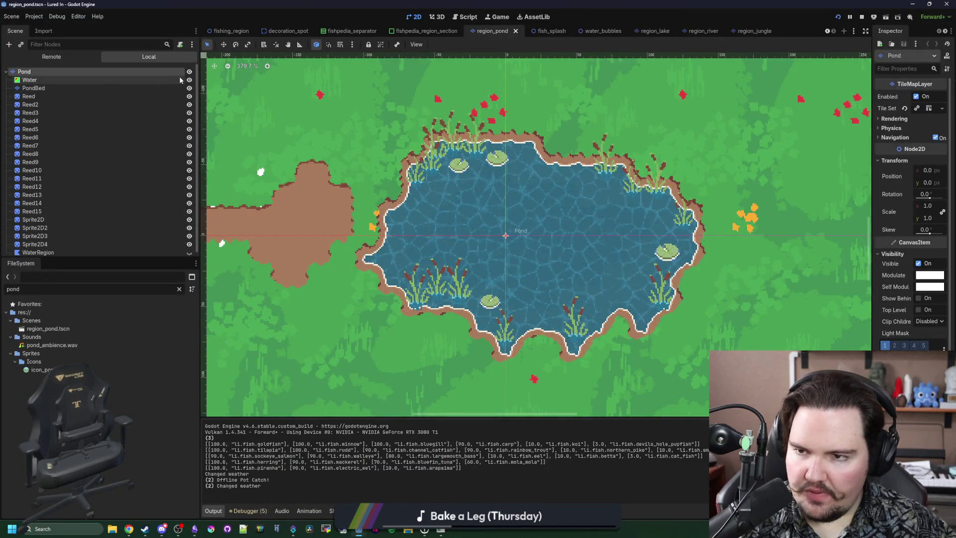
left_click(178, 290)
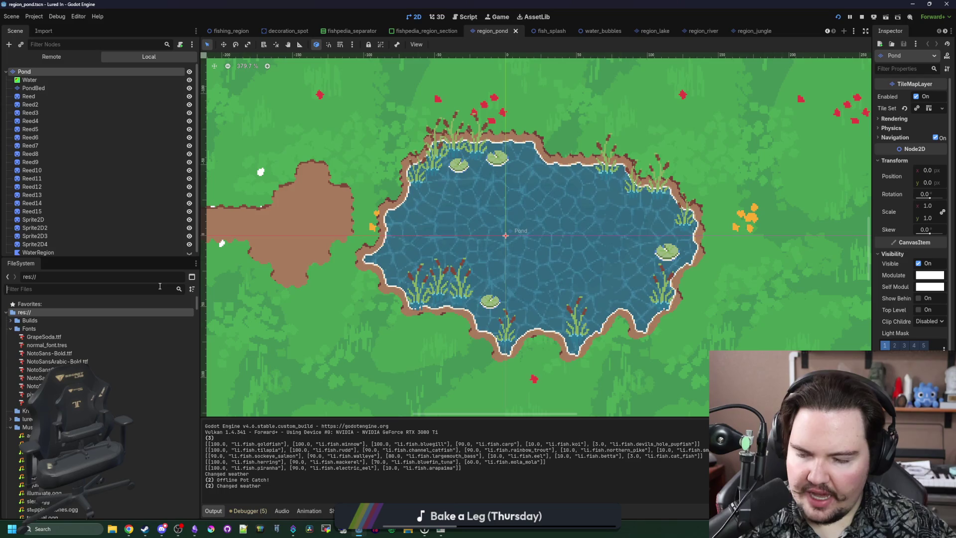
left_click(159, 286)
type("regions")
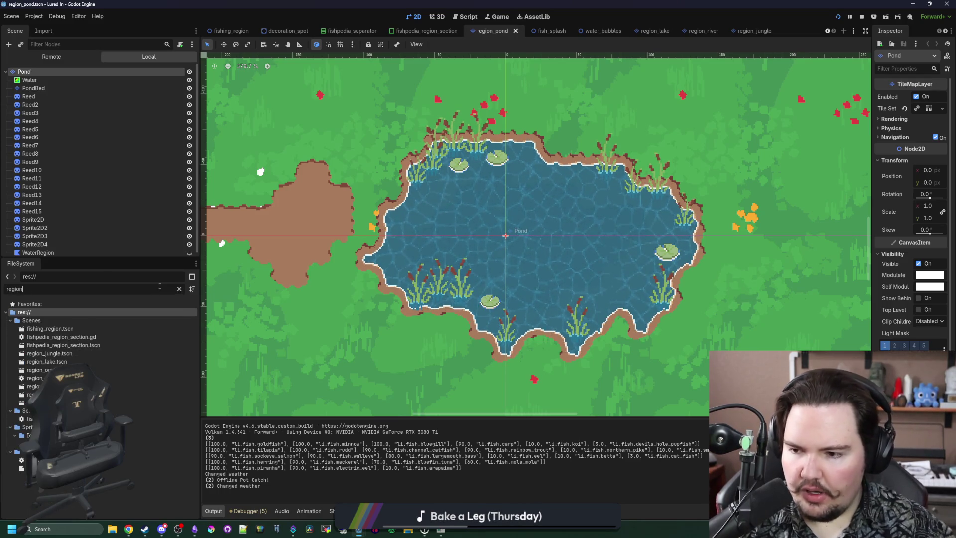
double_click(69, 331)
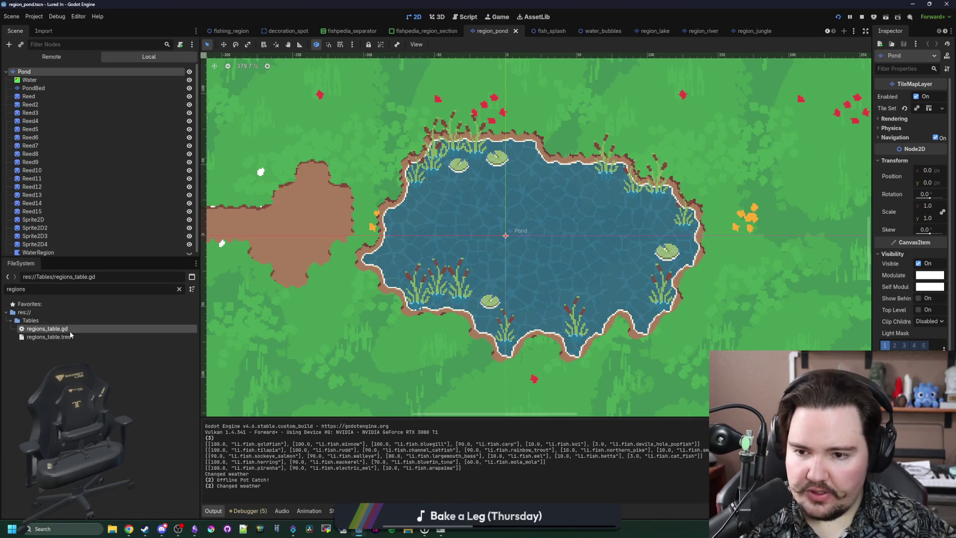
scroll(410, 312, "up", 20)
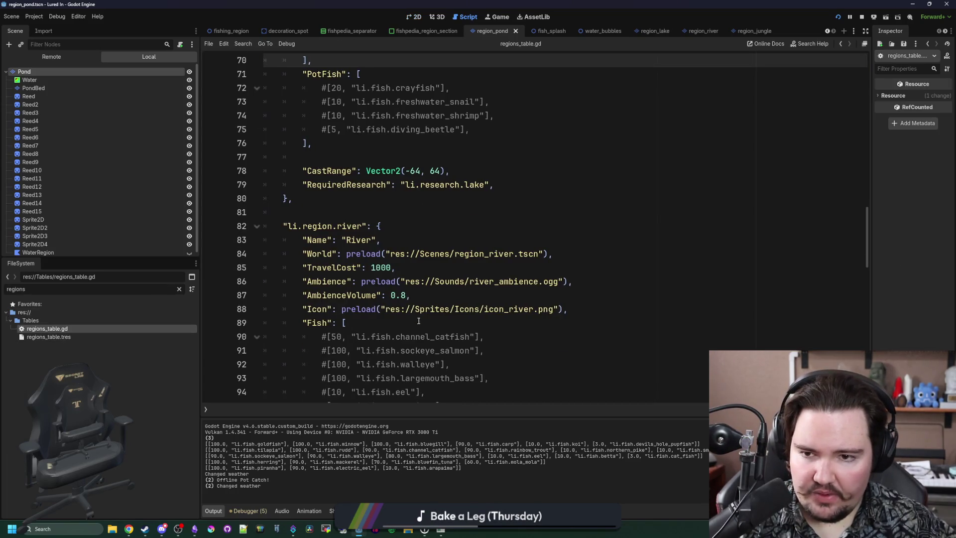
Add 'li.weather.stormy' to the default AllowedWeather list and save the regions table script
left_click(418, 332)
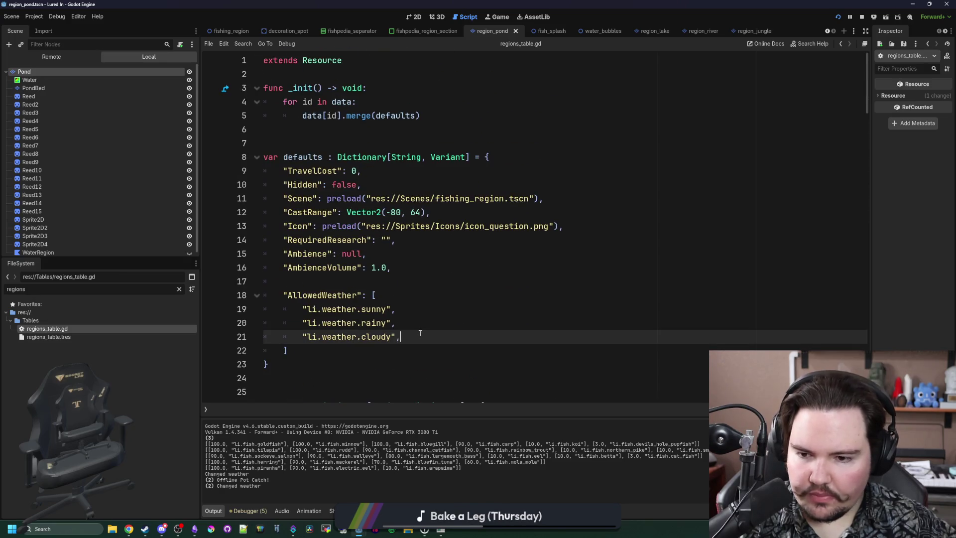
key("Return")
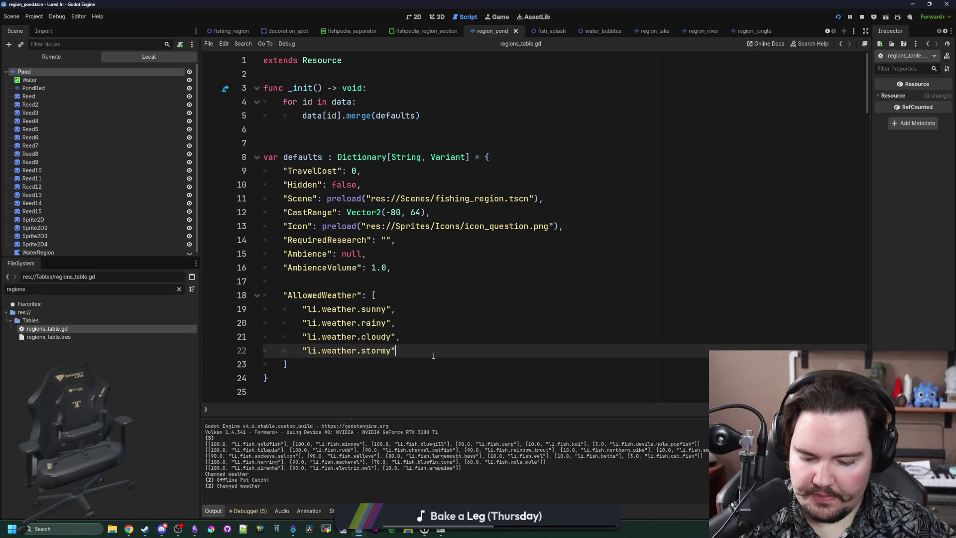
type(",")
left_click(449, 336)
key("ctrl+s")
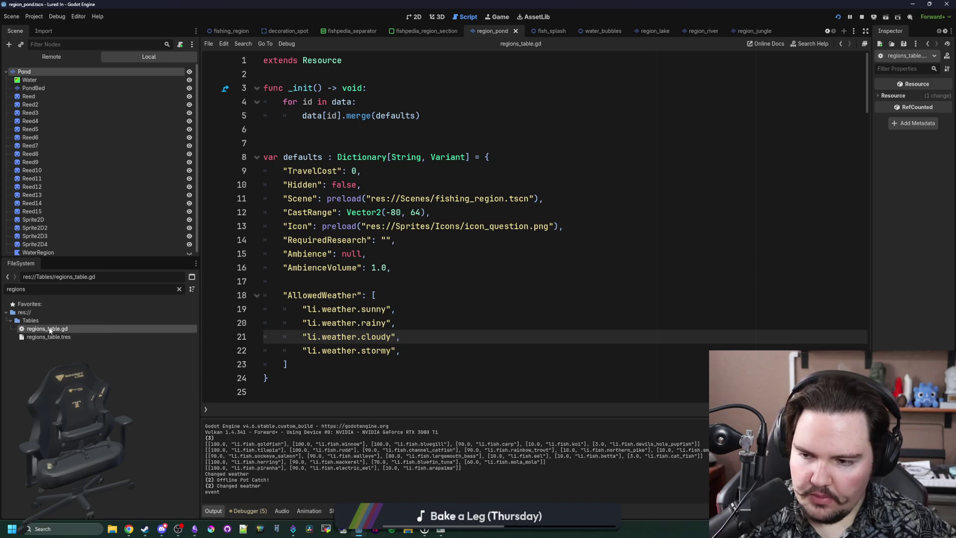
Search the project for 'rainy' and go to the rainy check on fishing_region.gd line 152
left_click(421, 296)
key("ctrl+shift+f")
key("Escape")
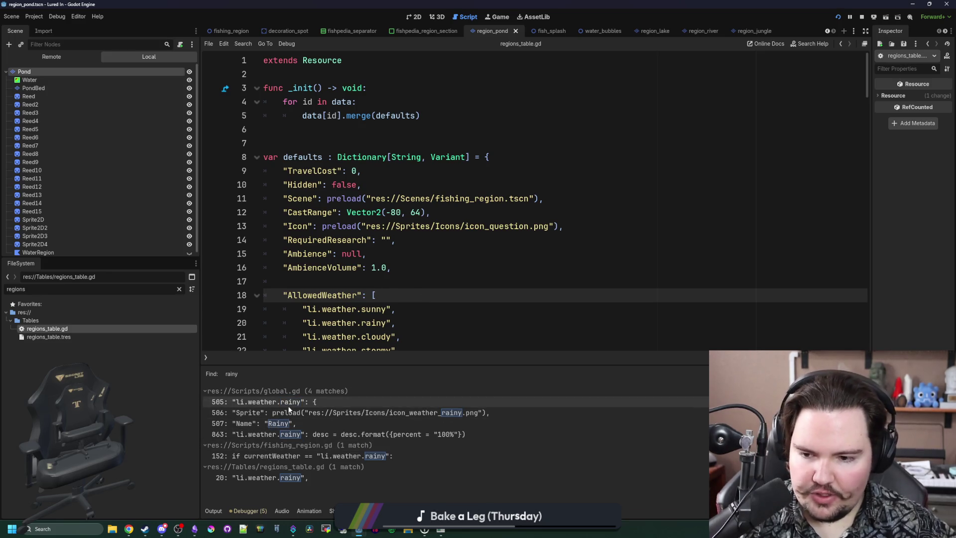
left_click(313, 476)
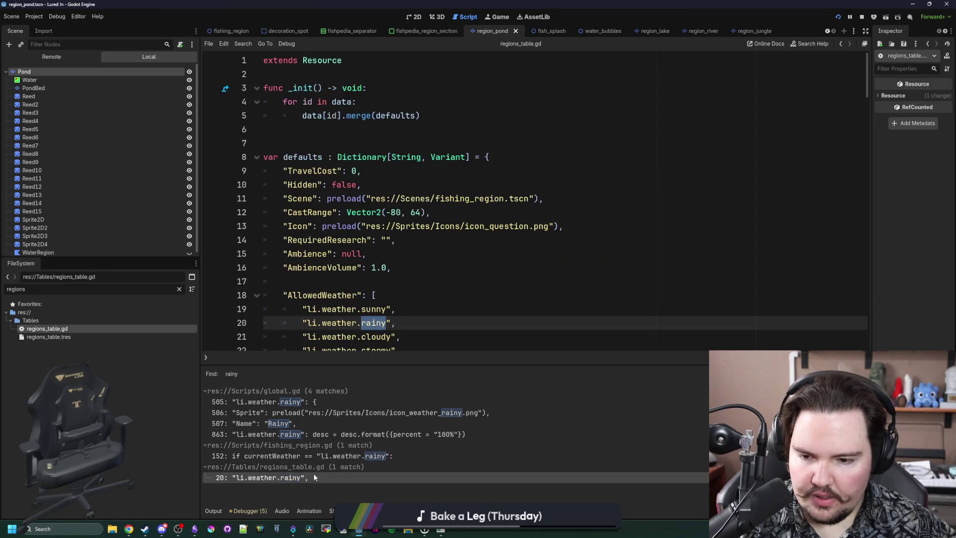
left_click(341, 456)
scroll(408, 300, "up", 3)
scroll(438, 264, "down", 3)
scroll(468, 226, "up", 3)
left_click(468, 226)
left_click(472, 184)
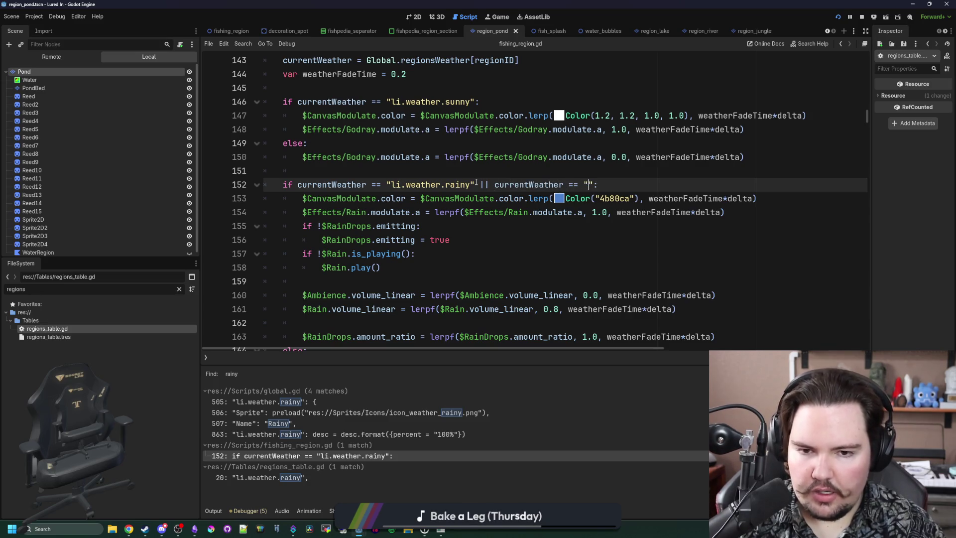
Extend line 152's rain condition to also match currentWeather 'li.weather.stormy'
type("stormy")
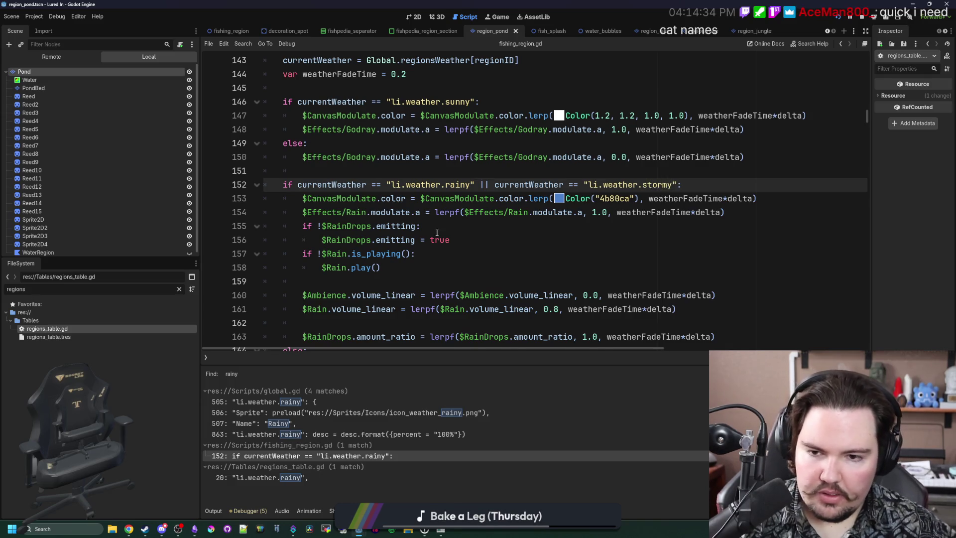
scroll(437, 233, "down", 1)
left_click(548, 218)
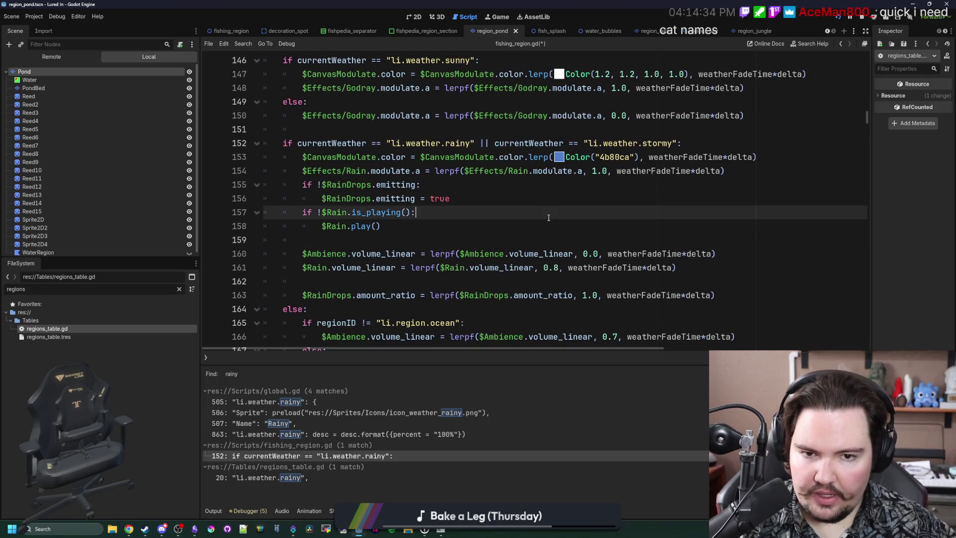
left_click(585, 199)
left_click(761, 157)
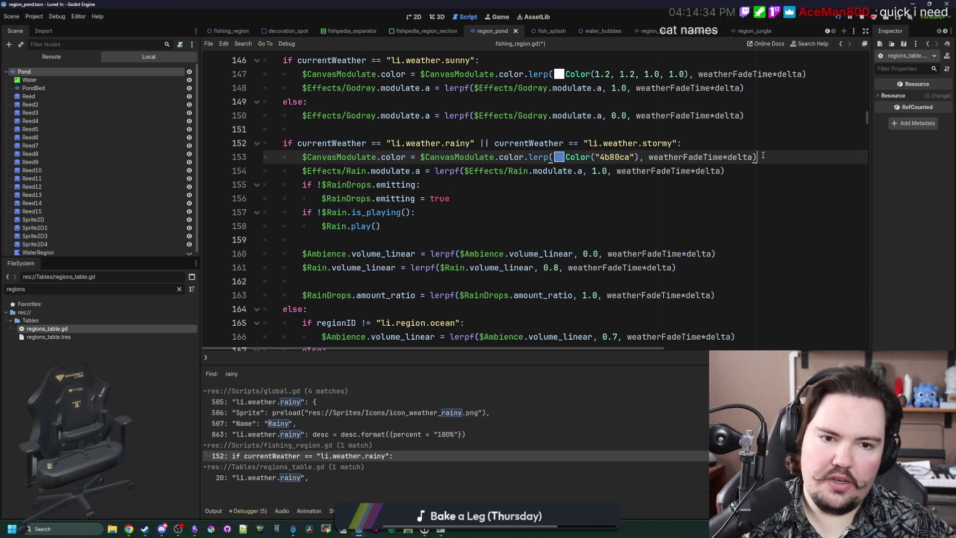
key("Return")
key("Return")
left_click(695, 145)
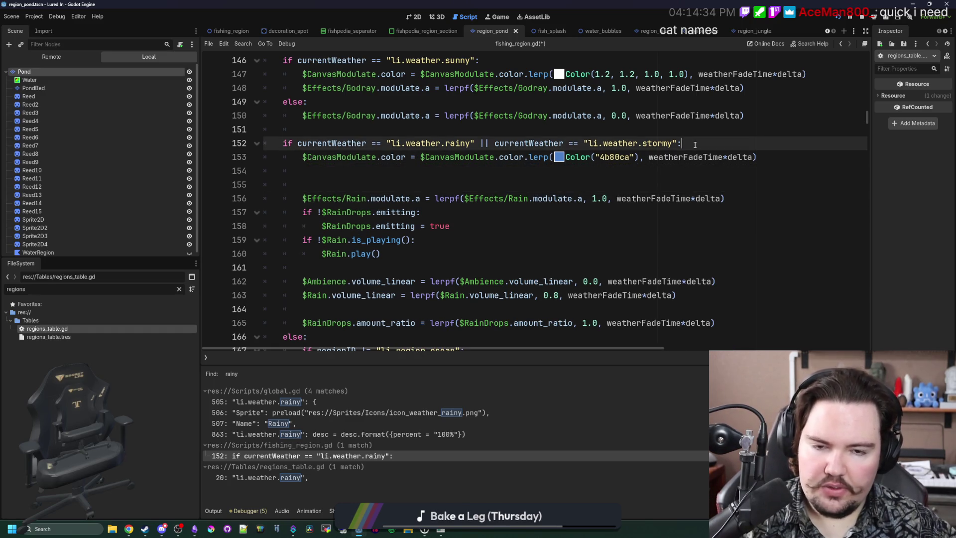
Nest the tint line under a rainy-only if and add an else branch with a copy of it
mouse_move(477, 145)
left_mouse_down()
mouse_move(662, 144)
mouse_move(300, 144)
left_mouse_up()
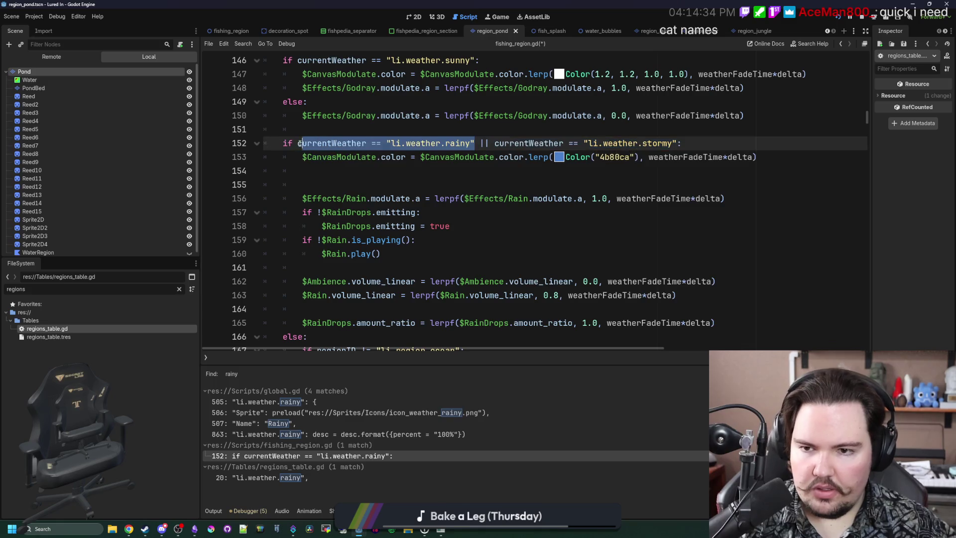
left_click(702, 140)
key("Return")
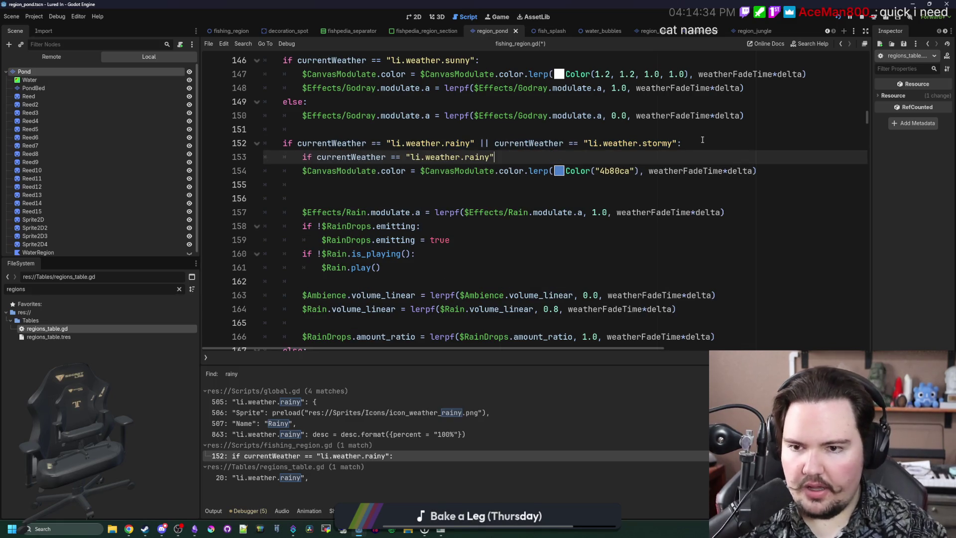
left_click(302, 170)
key("Tab")
left_click_drag(776, 171, 321, 171)
key("ctrl+c")
left_click(325, 178)
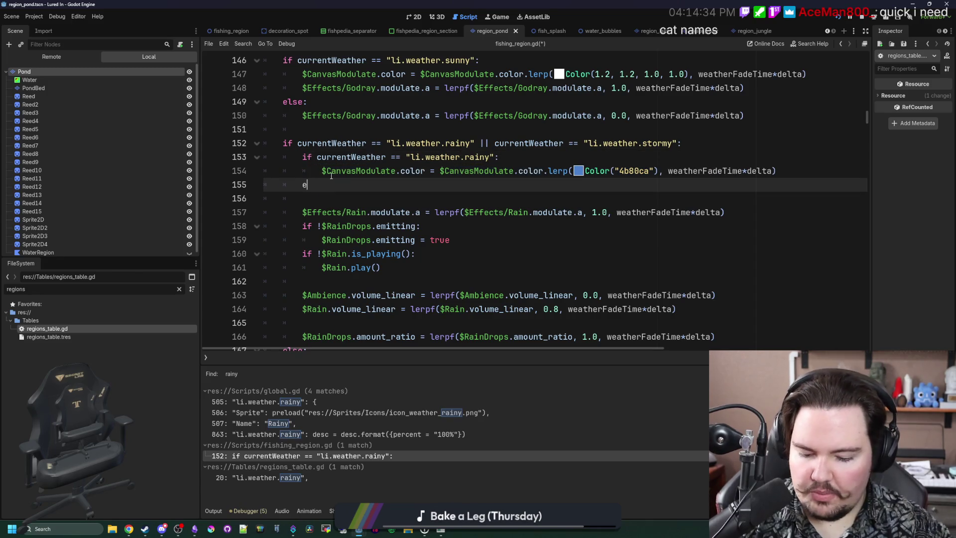
type("lse:")
key("Return")
key("ctrl+v")
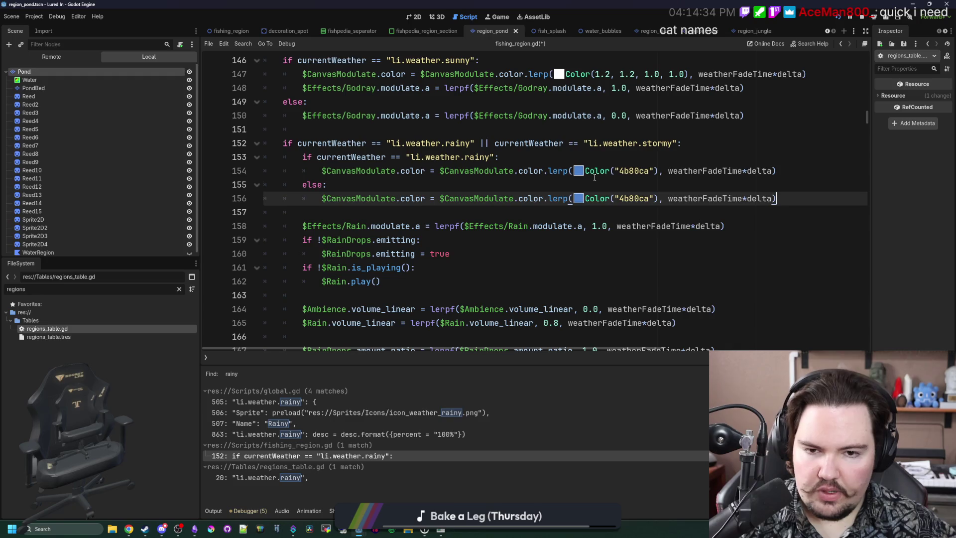
Set the rainy tint to 5794ebff and the stormy tint to 4271b3ff, then save
left_click(577, 171)
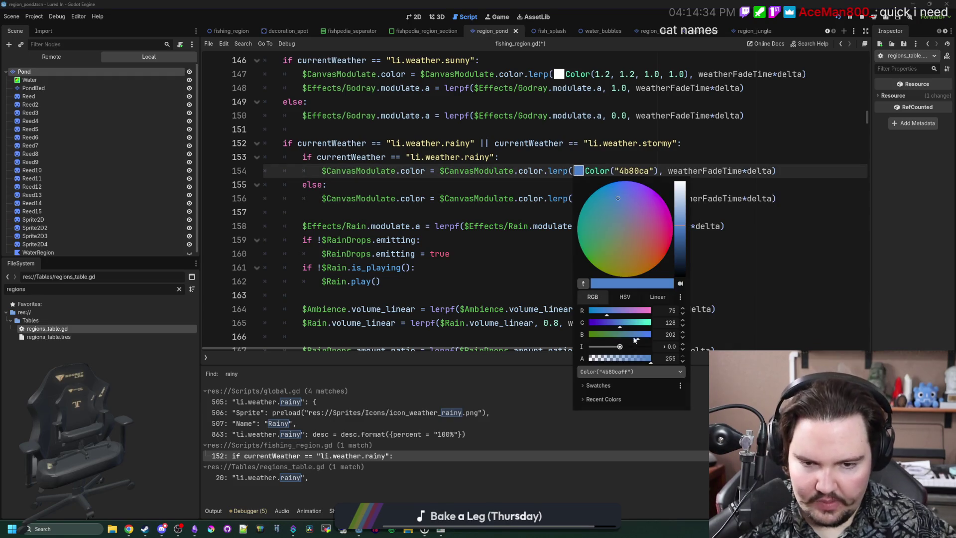
left_click(638, 296)
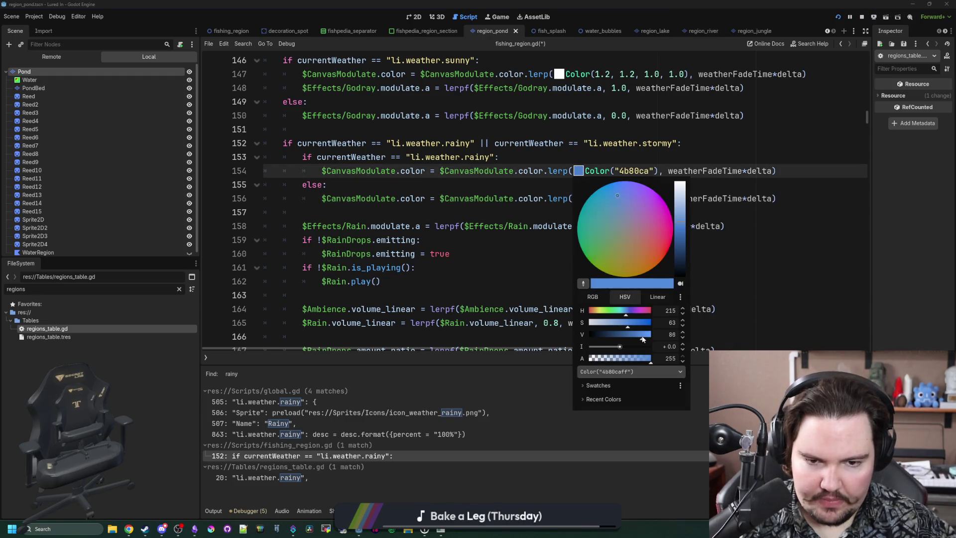
left_click_drag(646, 338, 646, 338)
left_click(695, 293)
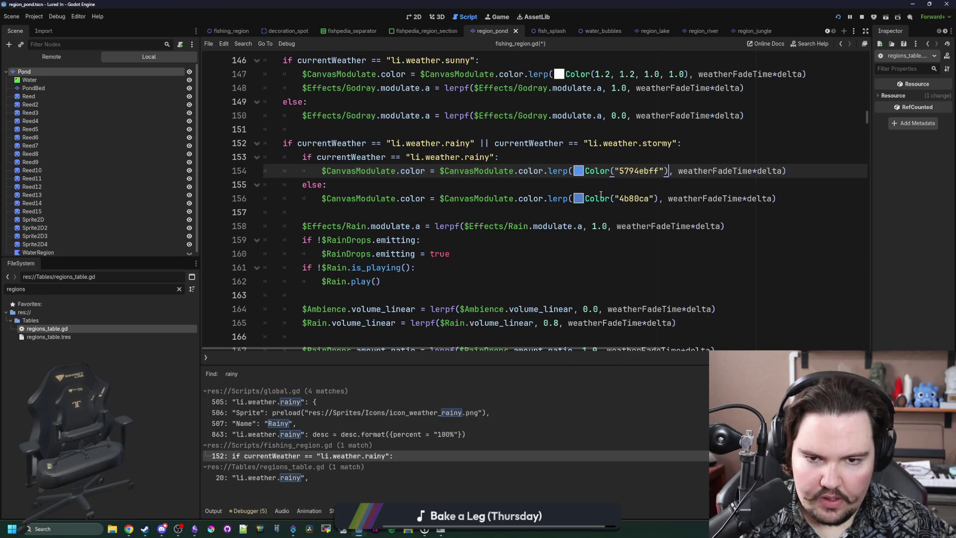
left_click(578, 198)
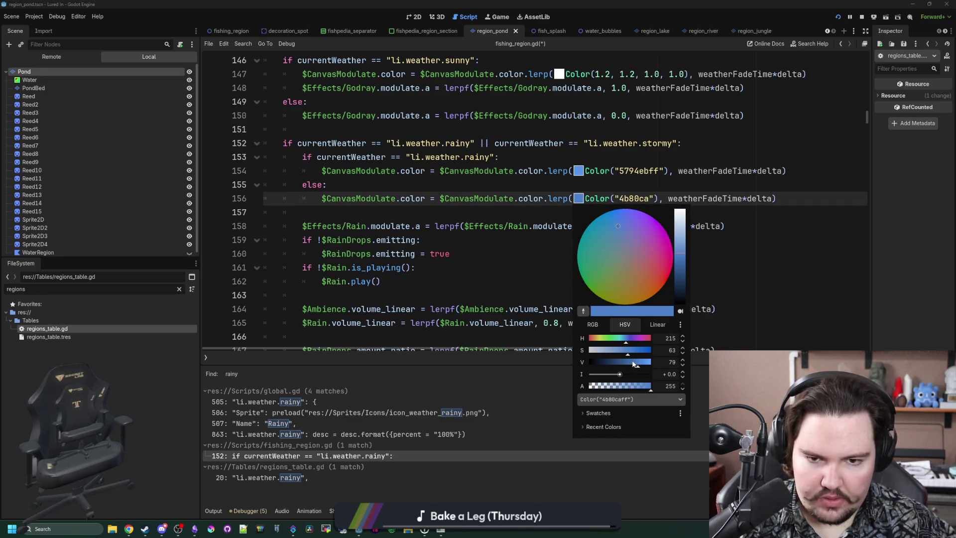
left_click(632, 362)
left_click(574, 215)
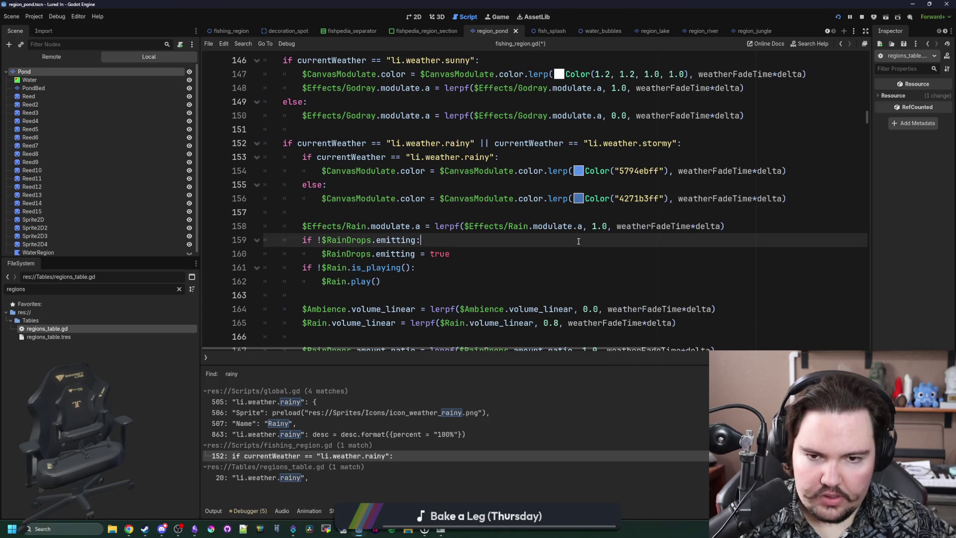
key("ctrl+s")
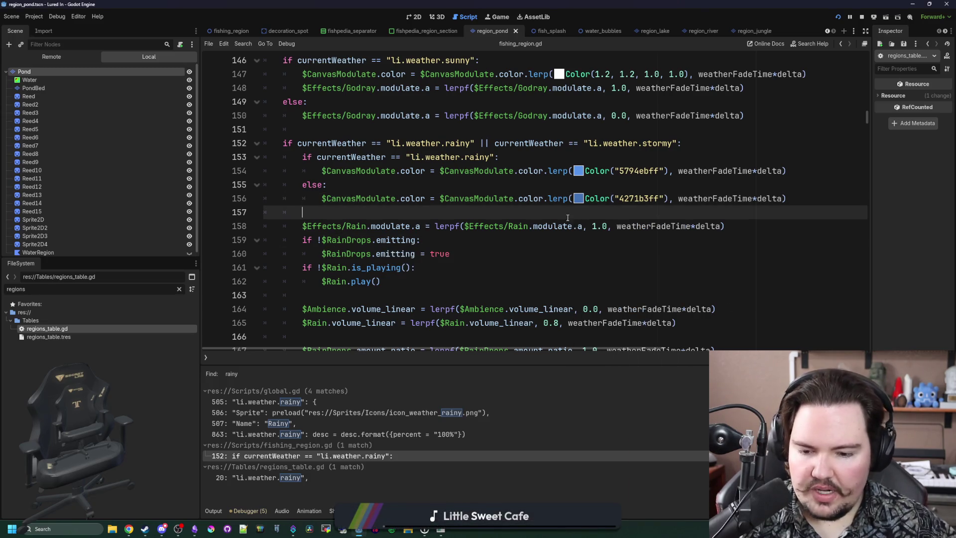
left_click(446, 532)
key("grave")
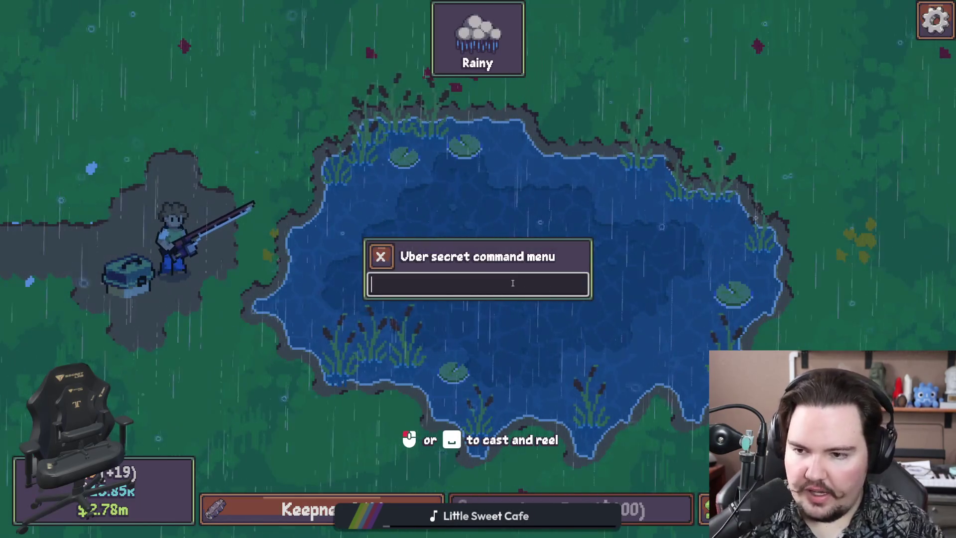
Run the command 'weather li.weather.stormy' to make the pond stormy, then close the menu
type("weather li.we")
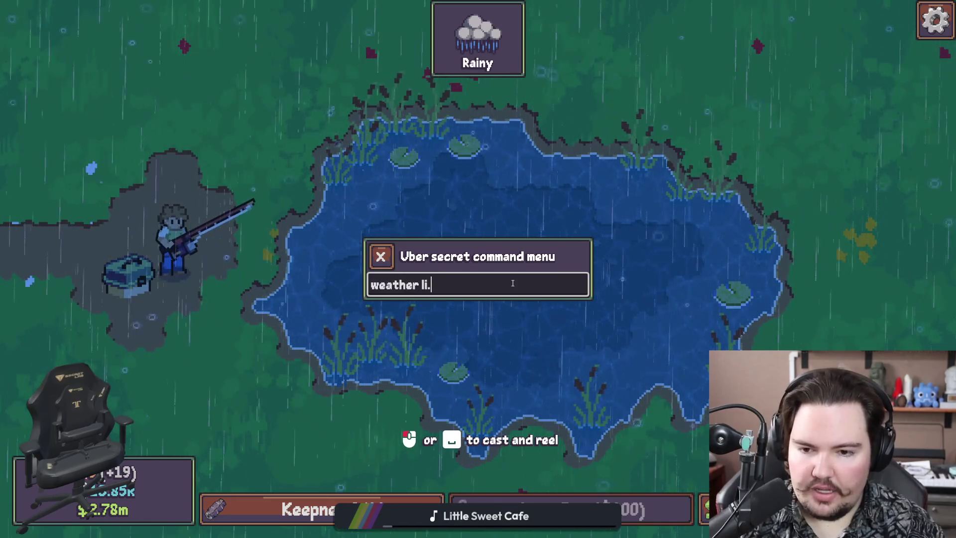
type("athjer")
key("BackSpace")
key("BackSpace")
key("BackSpace")
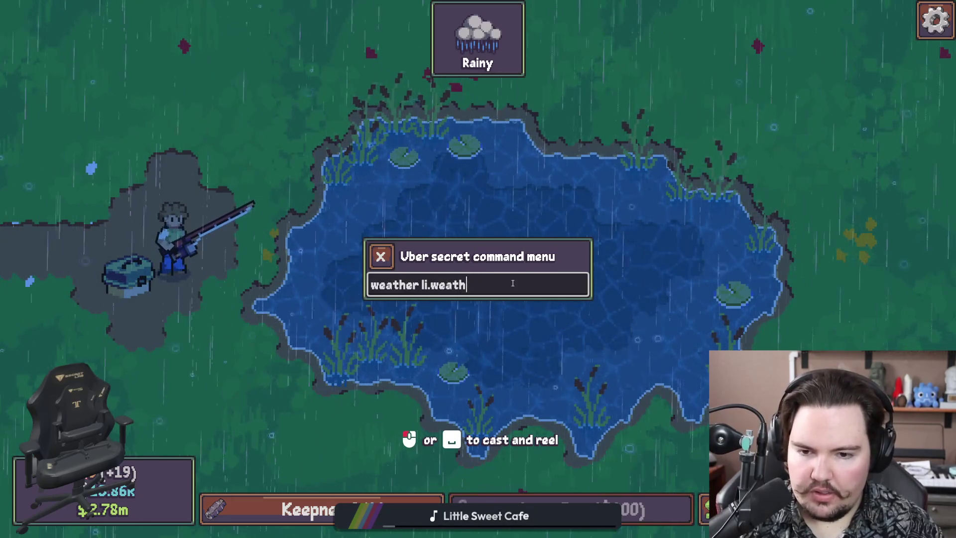
type("er.stormy")
key("Return")
key("Escape")
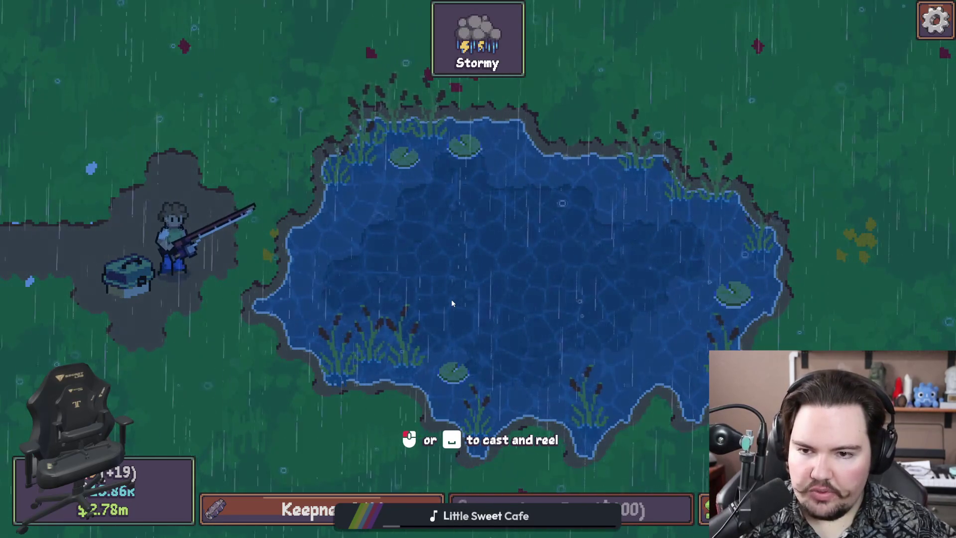
key("super")
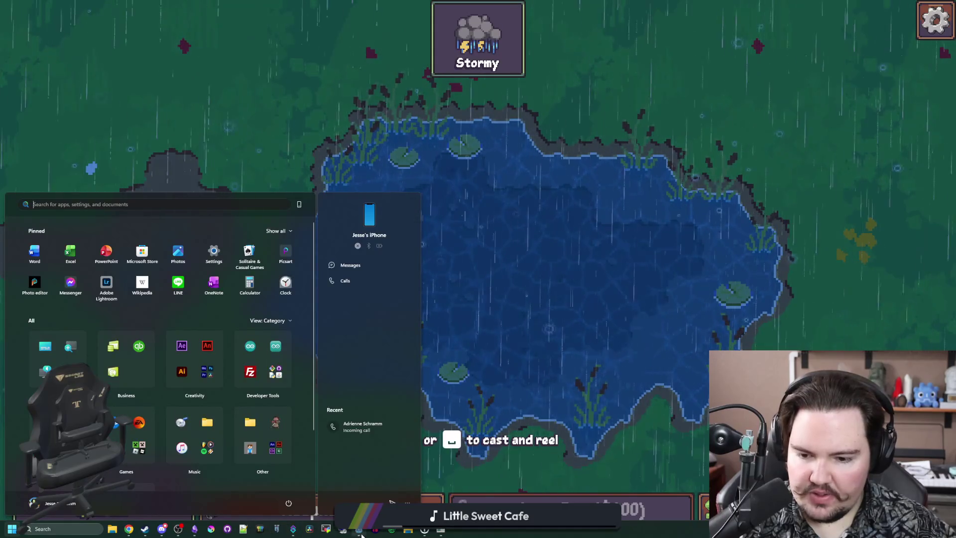
mouse_move(358, 529)
left_click(390, 485)
Lower the line 156 stormy tint's value and saturation (S 55), giving Color('3c5a85ff')
left_click(390, 486)
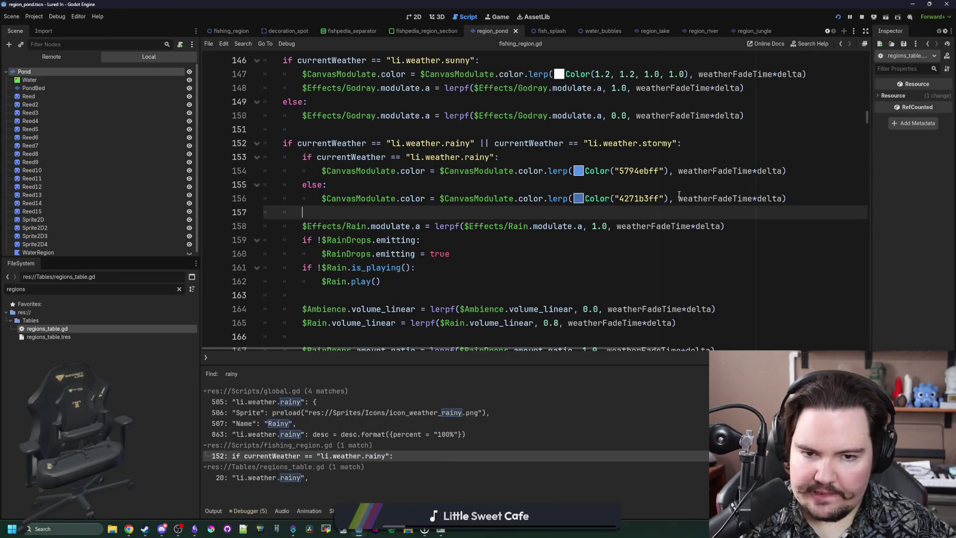
left_click(579, 198)
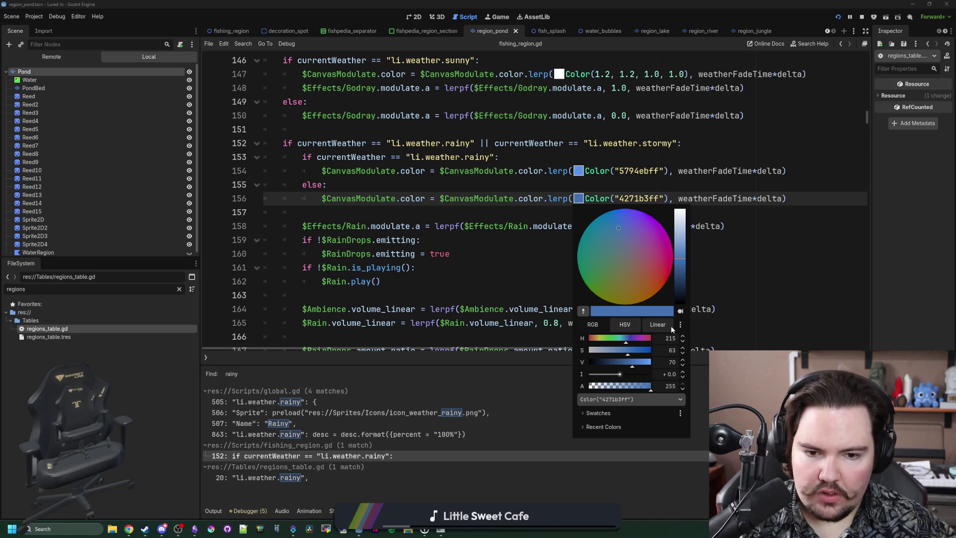
left_click(682, 269)
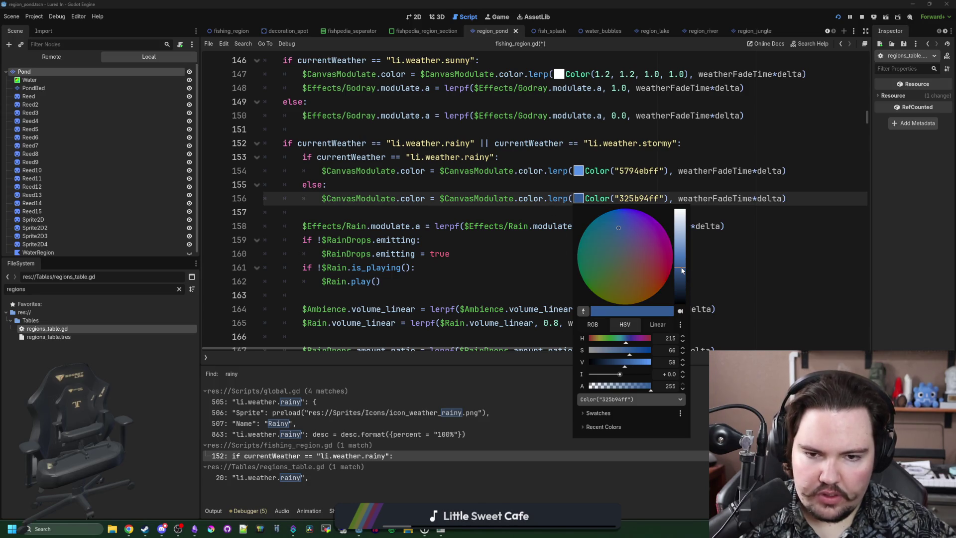
left_click(683, 361)
left_click(683, 361)
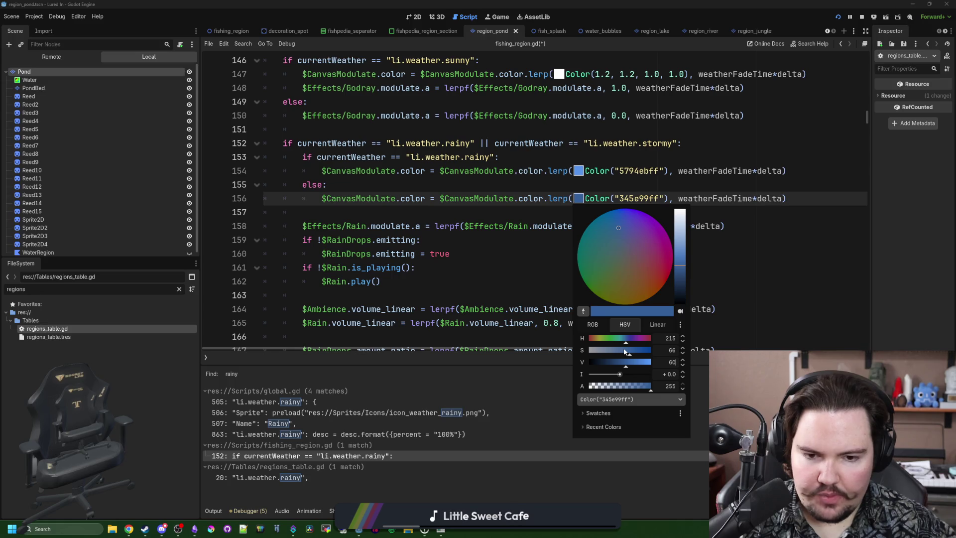
left_click_drag(625, 351, 623, 352)
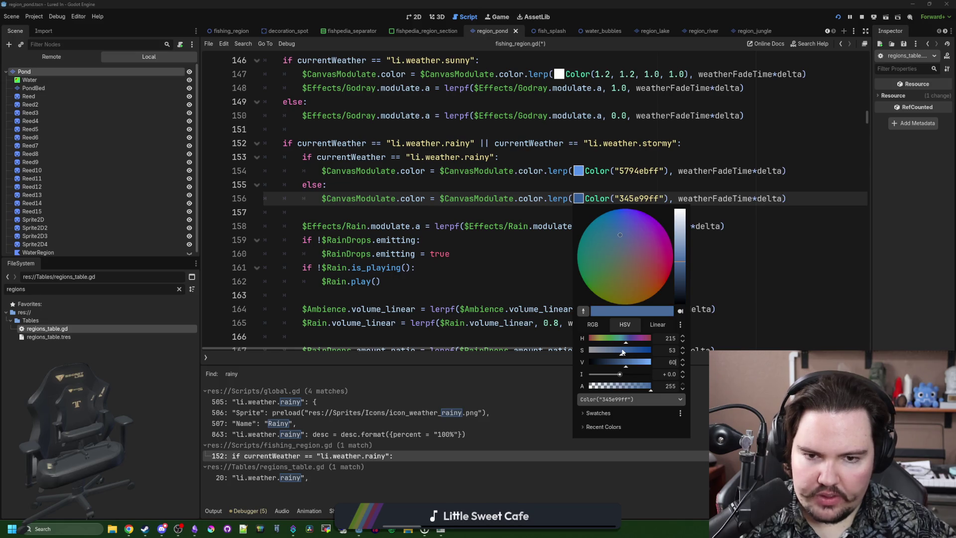
left_click(683, 350)
left_click(682, 349)
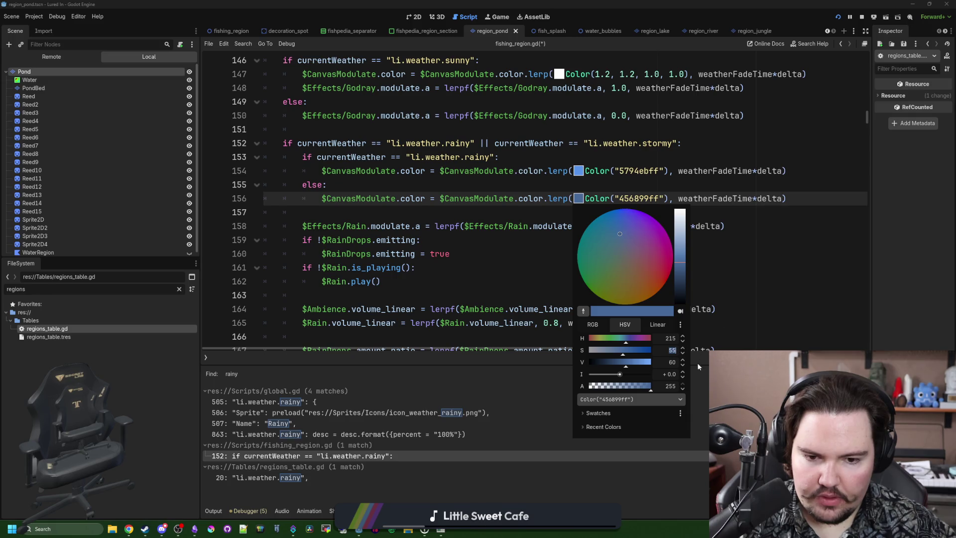
left_click(683, 364)
left_click(682, 364)
left_click(683, 364)
left_click(683, 364)
left_click(682, 364)
left_click(683, 364)
left_click(666, 248)
Relaunch the game and switch the pond weather to rainy, then stormy, via commands
key("F5")
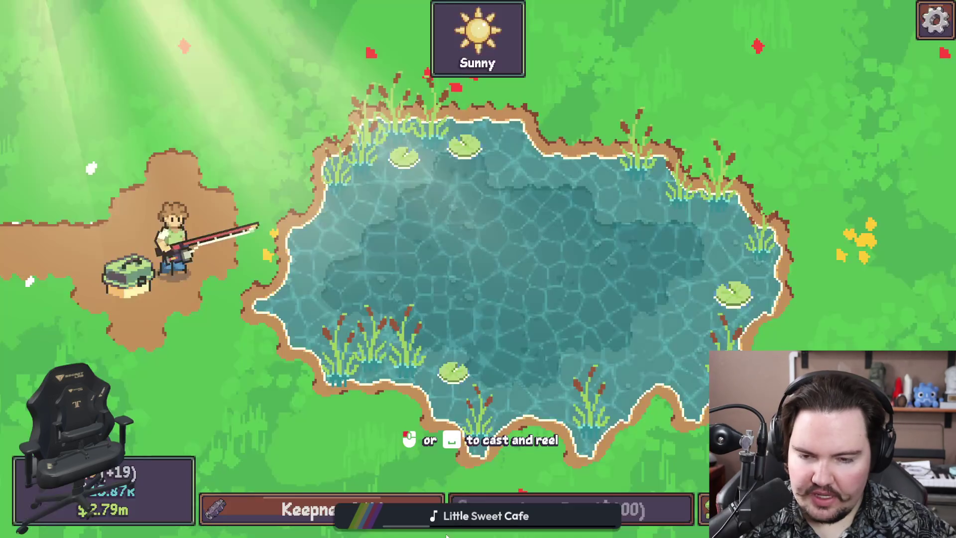
key("quoteleft")
type("weather li")
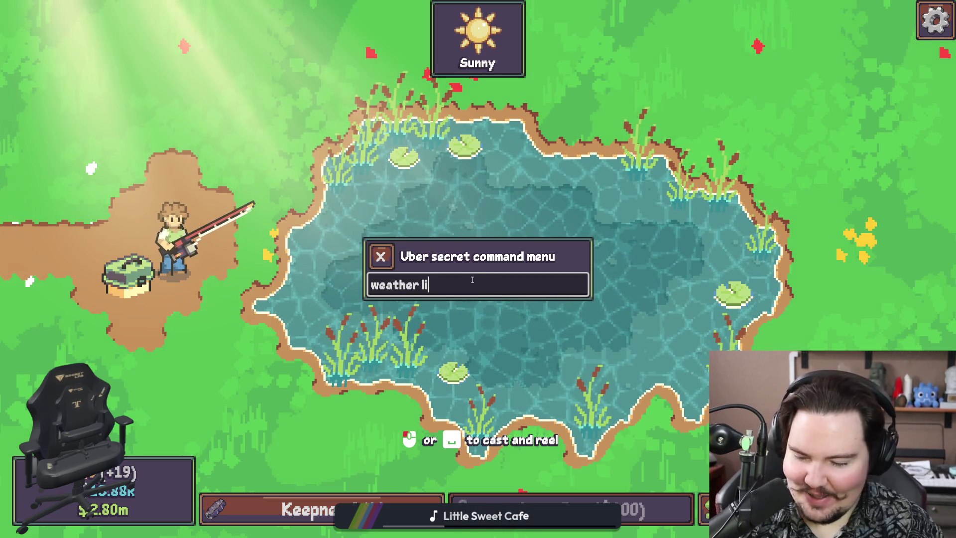
type(".")
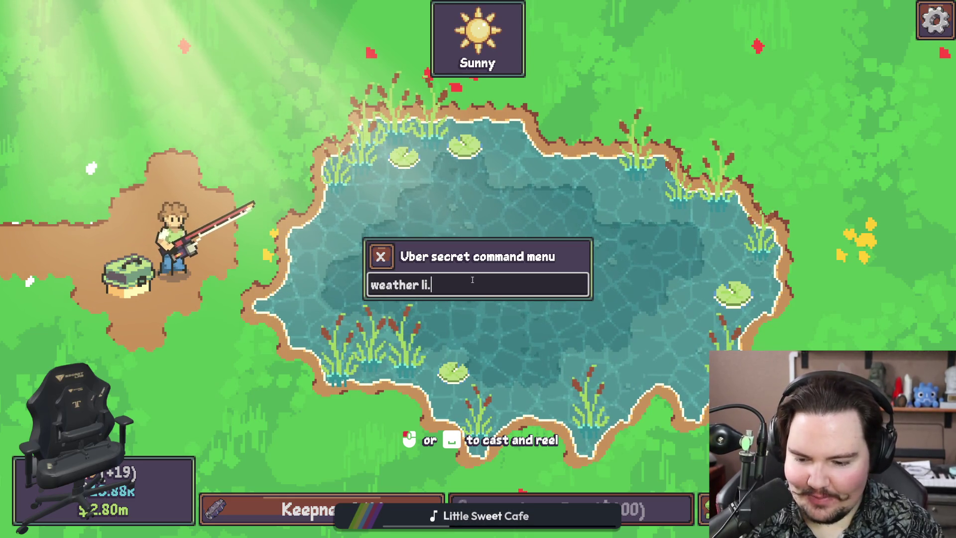
type("a")
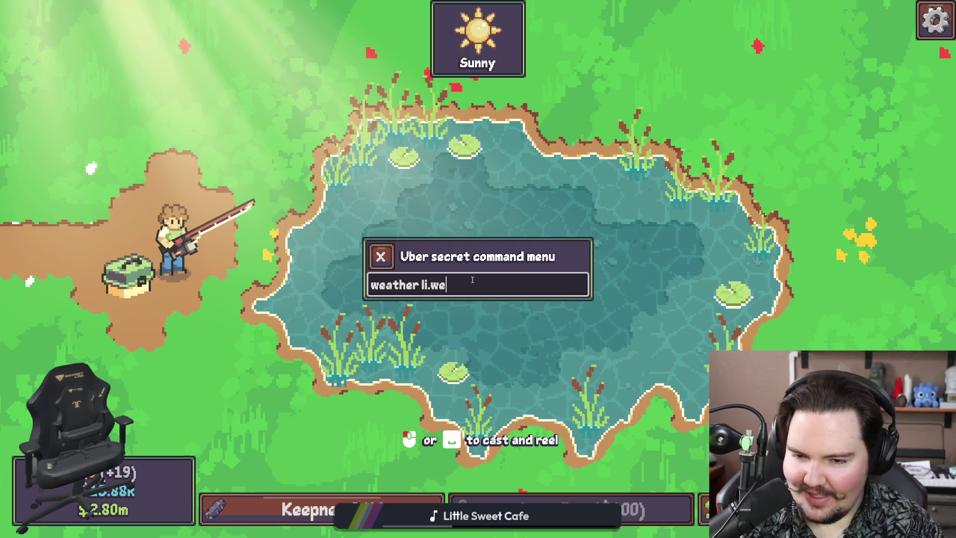
type("ather.rainy")
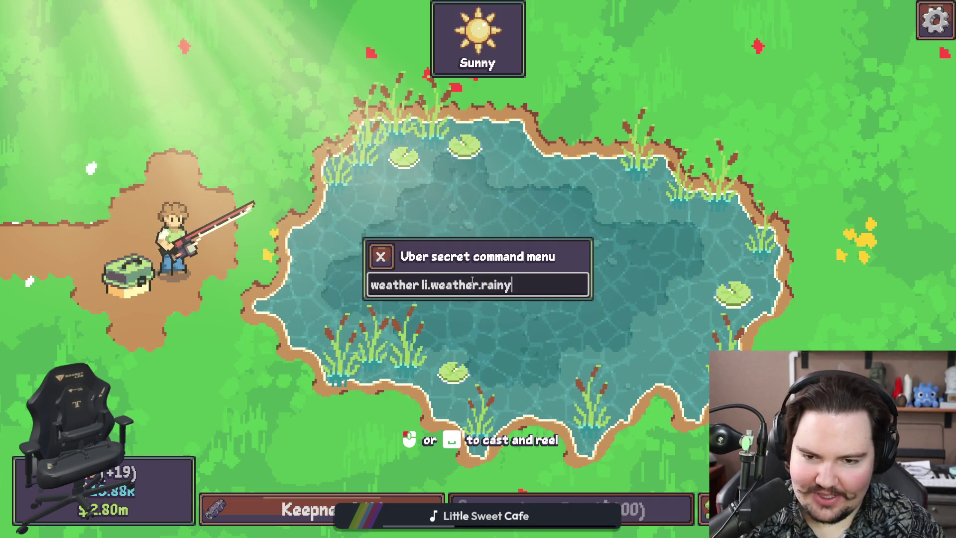
key("Return")
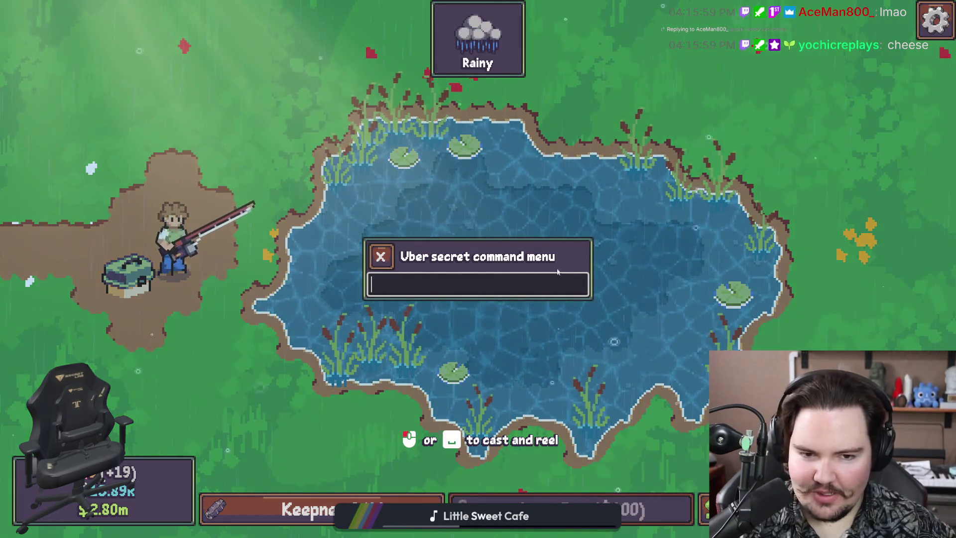
type("w")
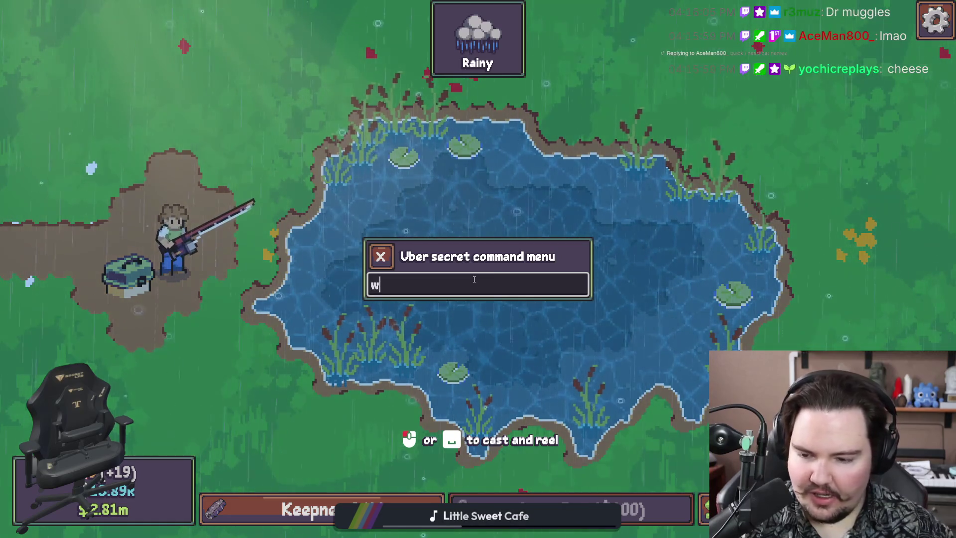
type("eather li.")
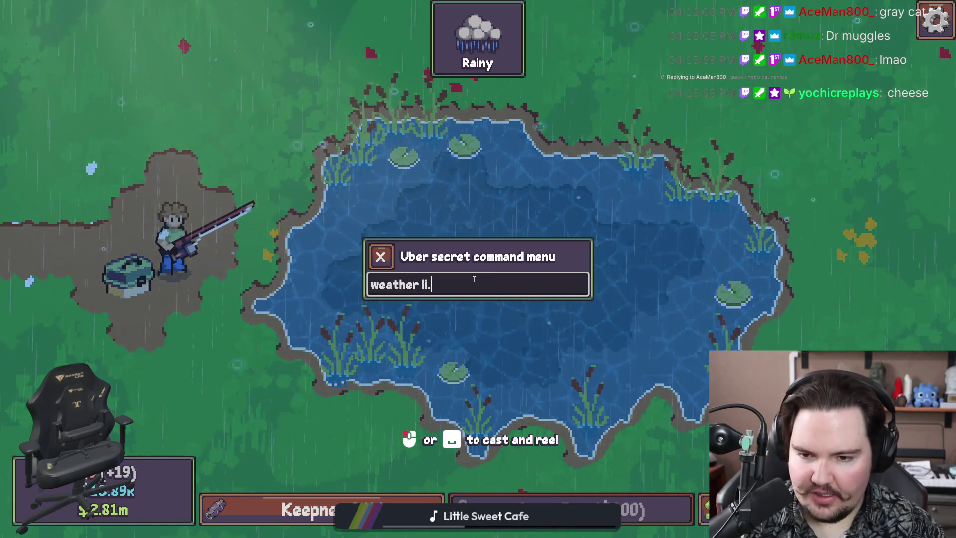
type("weather.stormy")
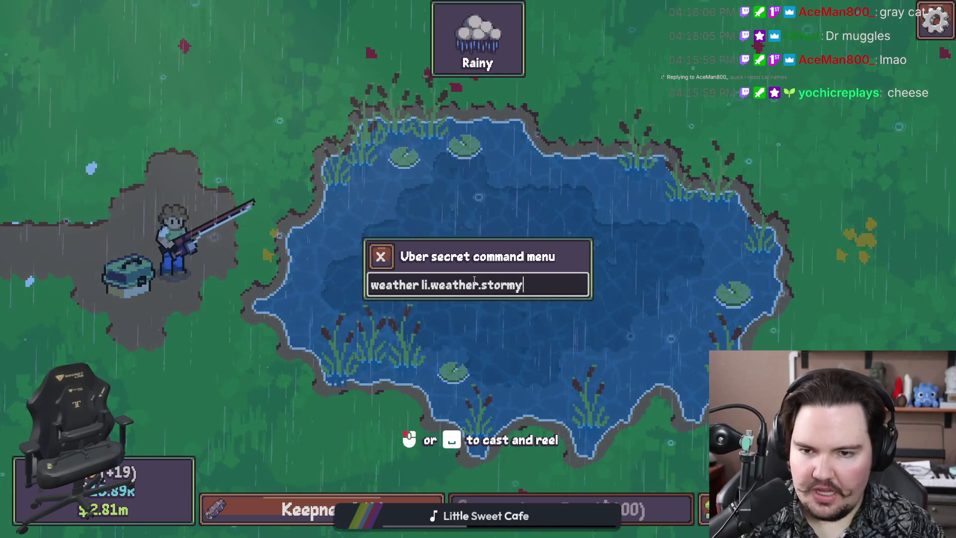
key("Return")
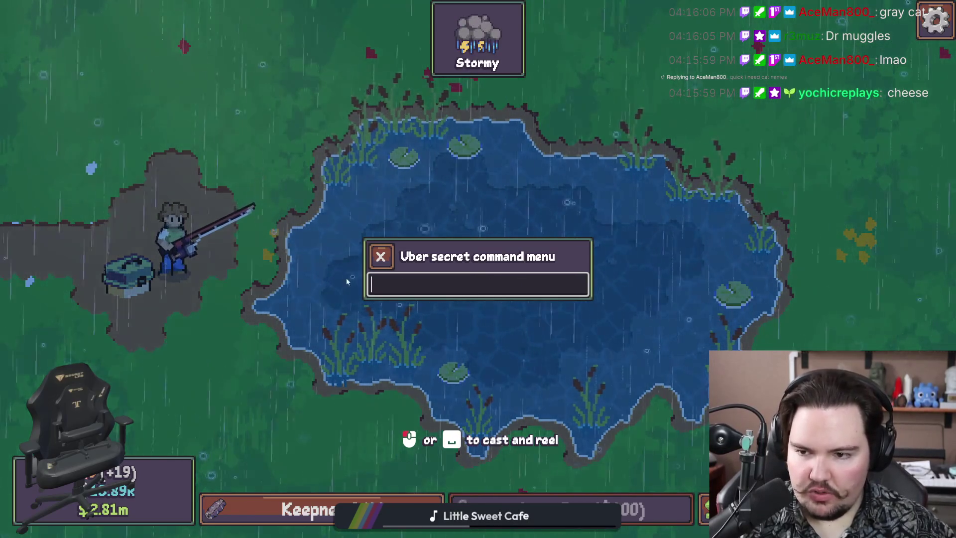
key("Escape")
Cast into the stormy pond and reel in a fish
left_click_drag(462, 264, 597, 213)
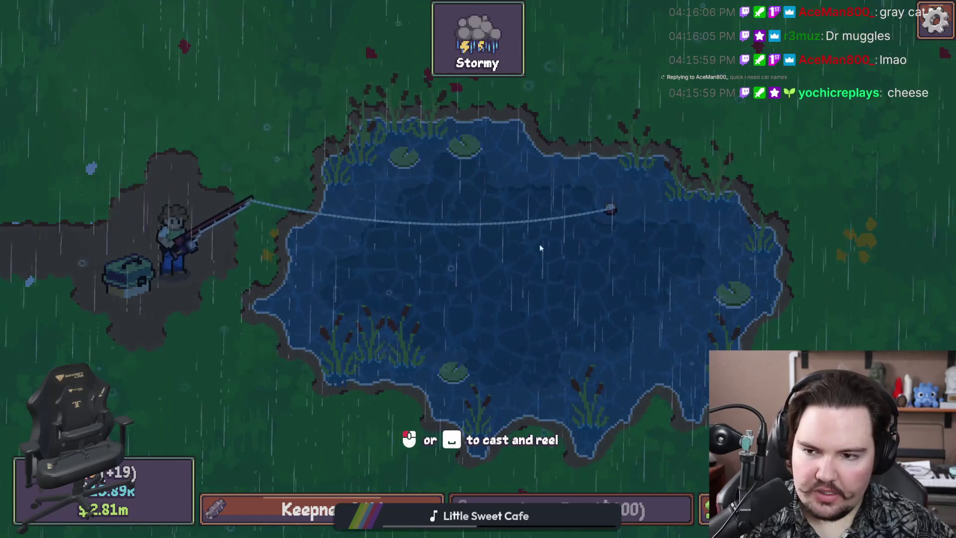
left_click(473, 239)
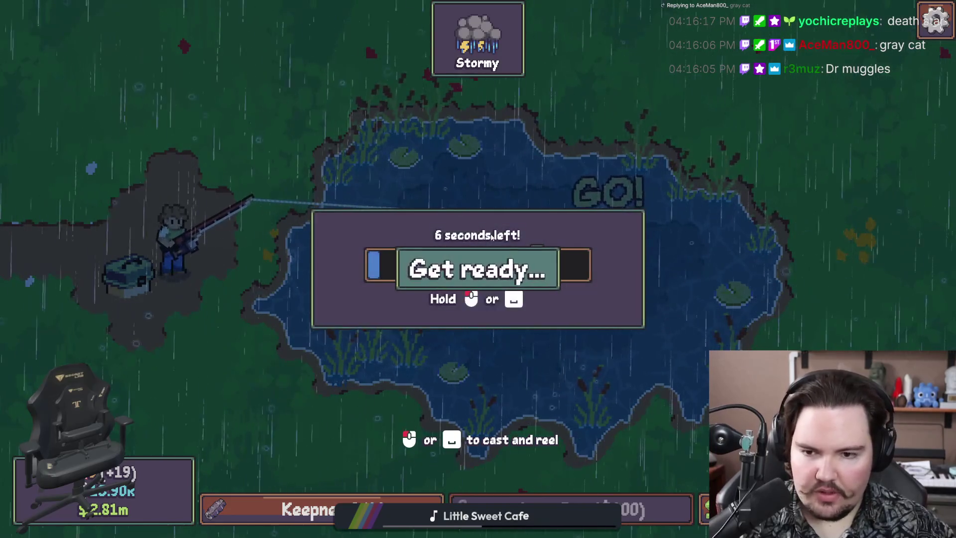
left_click_drag(571, 241, 572, 264)
key("super")
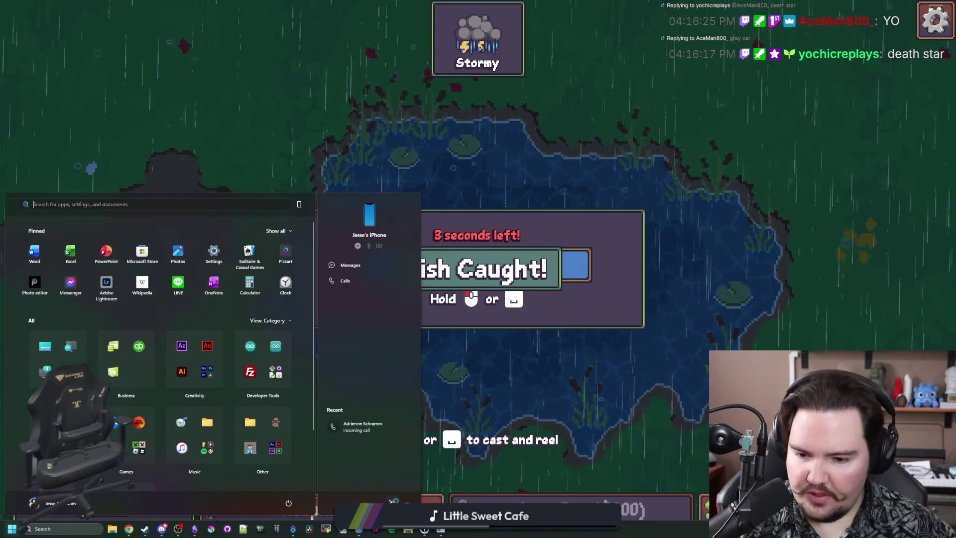
Raise the stormy tint's value to 60, making it Color('456899ff')
key("alt+Tab")
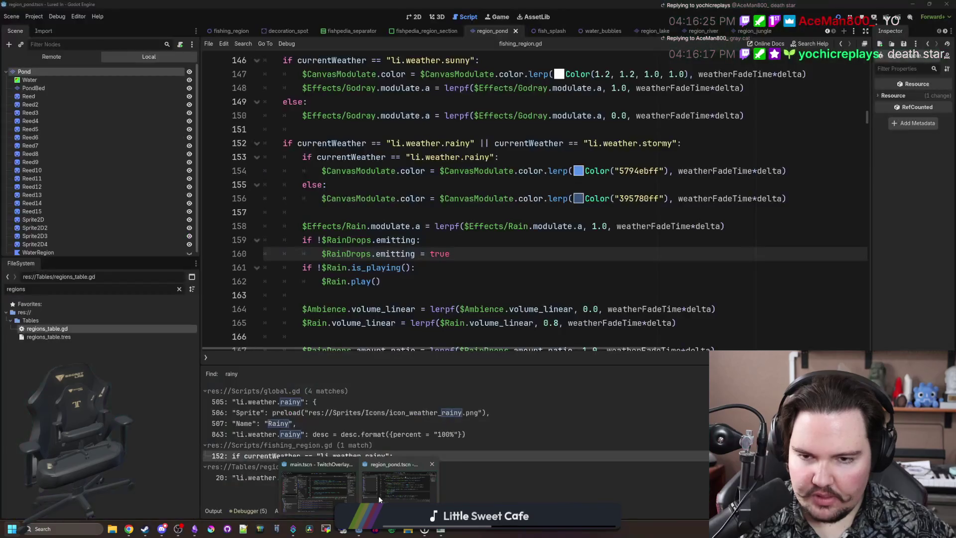
left_click(578, 198)
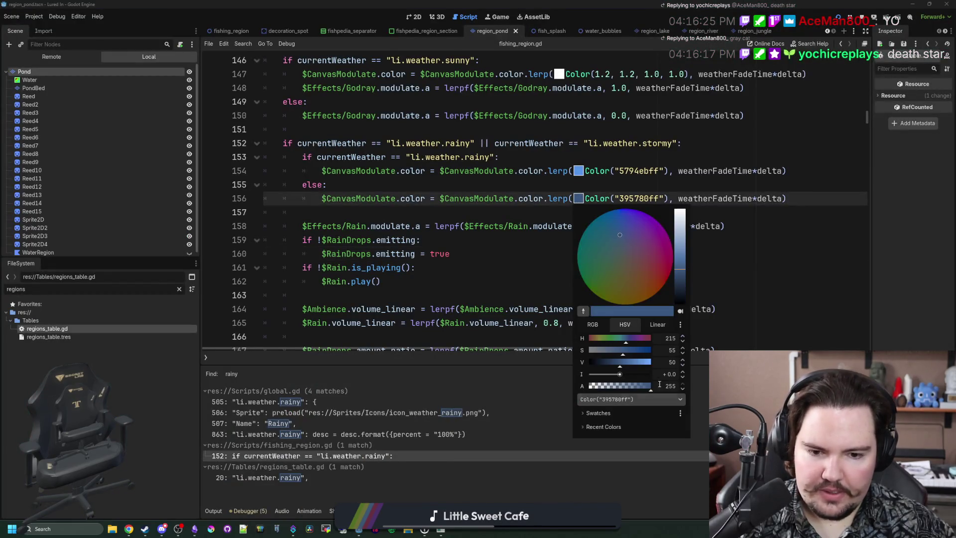
left_click(683, 360)
left_click(682, 359)
left_click(683, 359)
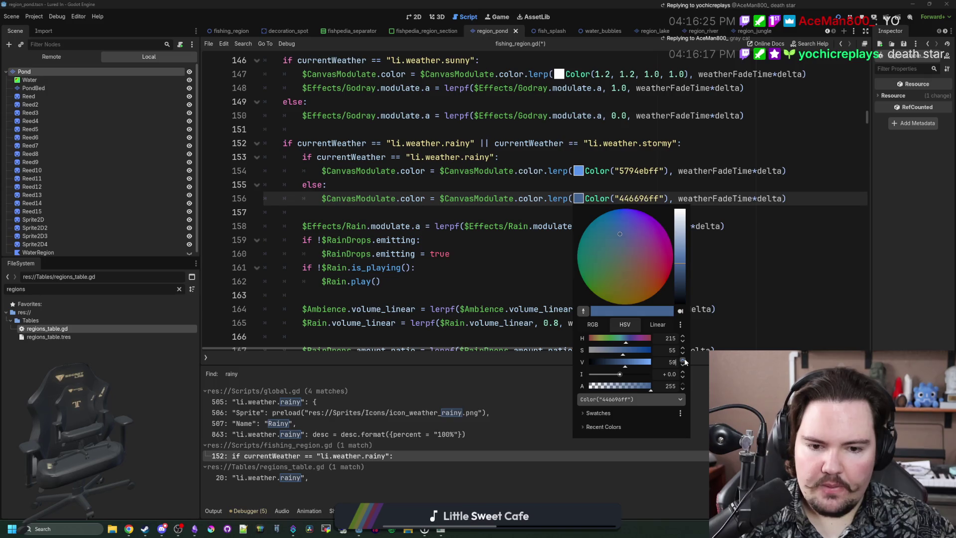
left_click(682, 359)
left_click(720, 250)
left_click(551, 225)
Preview the lighter stormy tint in the game, then save the script
key("alt+Tab")
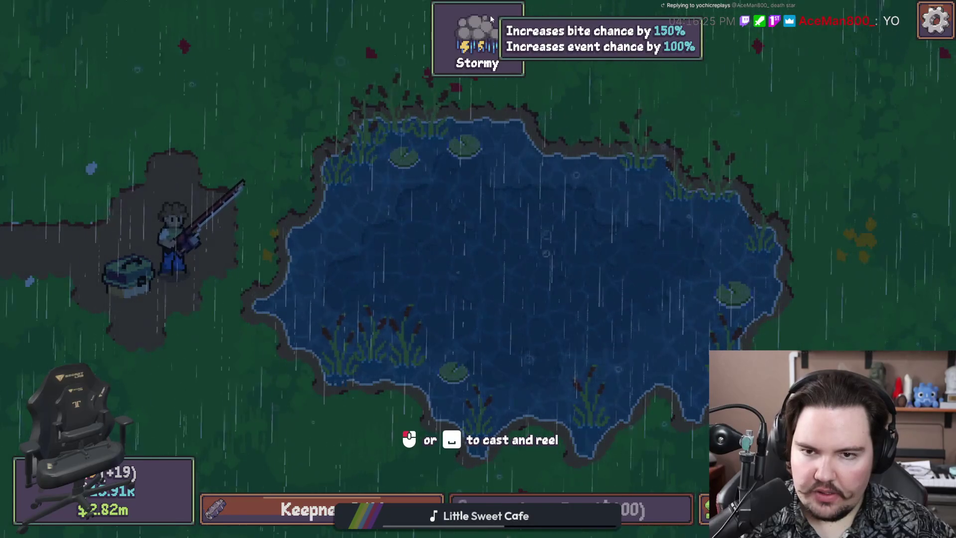
key("super")
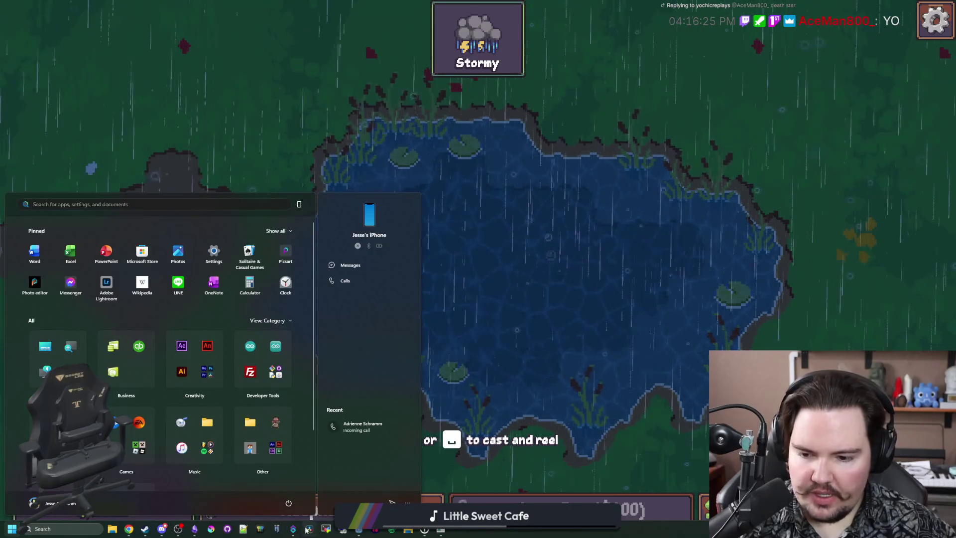
left_click(358, 531)
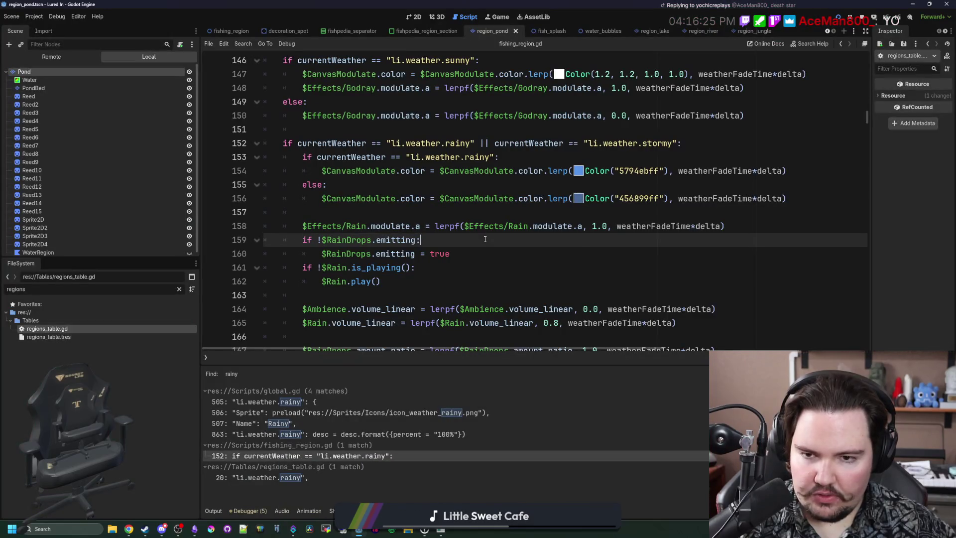
key("ctrl+s")
left_click(452, 214)
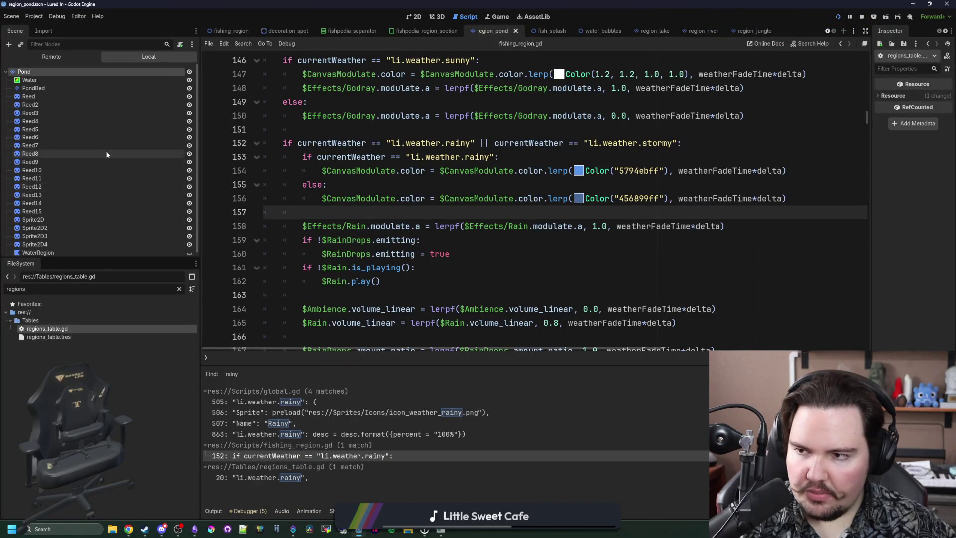
Open the fishing_region scene in the 2D view with the RainDrops node selected
left_click(180, 288)
type("fishing")
double_click(49, 337)
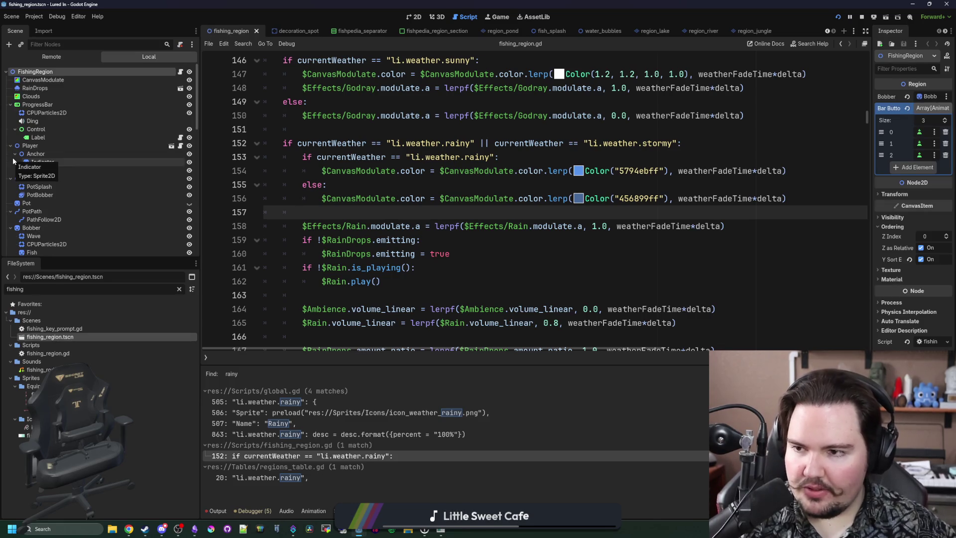
left_click(60, 89)
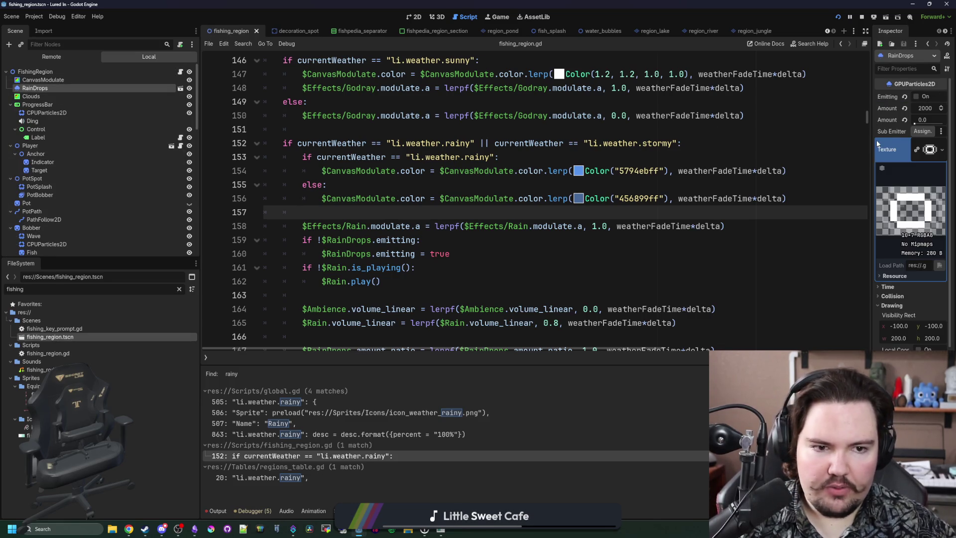
left_click_drag(872, 140, 815, 140)
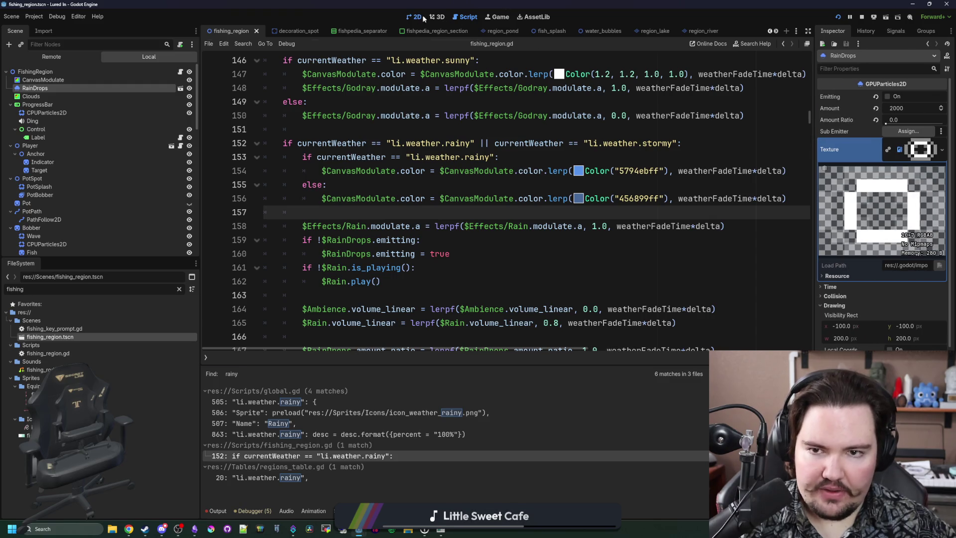
left_click(432, 18)
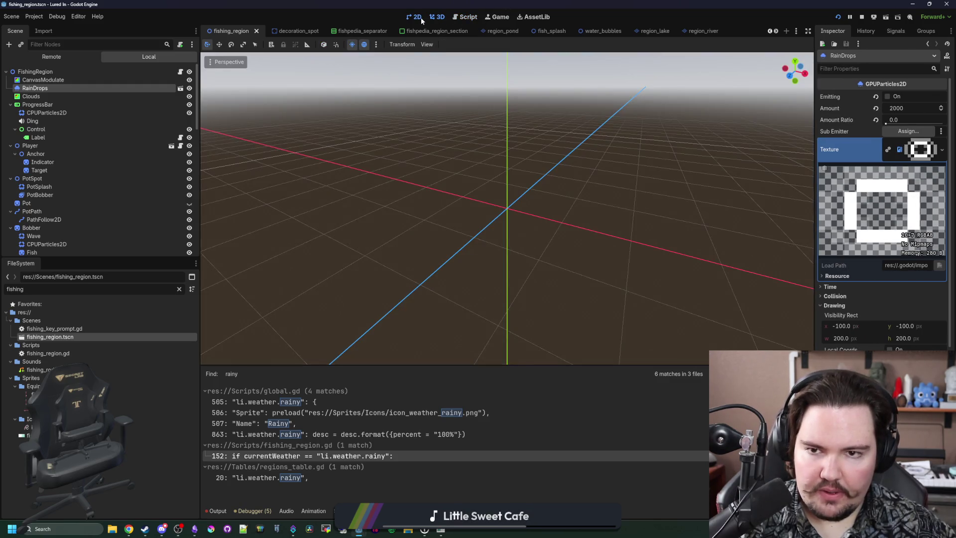
left_click(417, 17)
Turn on RainDrops Emitting and raise its particle Amount from 2000 to 8000
left_click(888, 96)
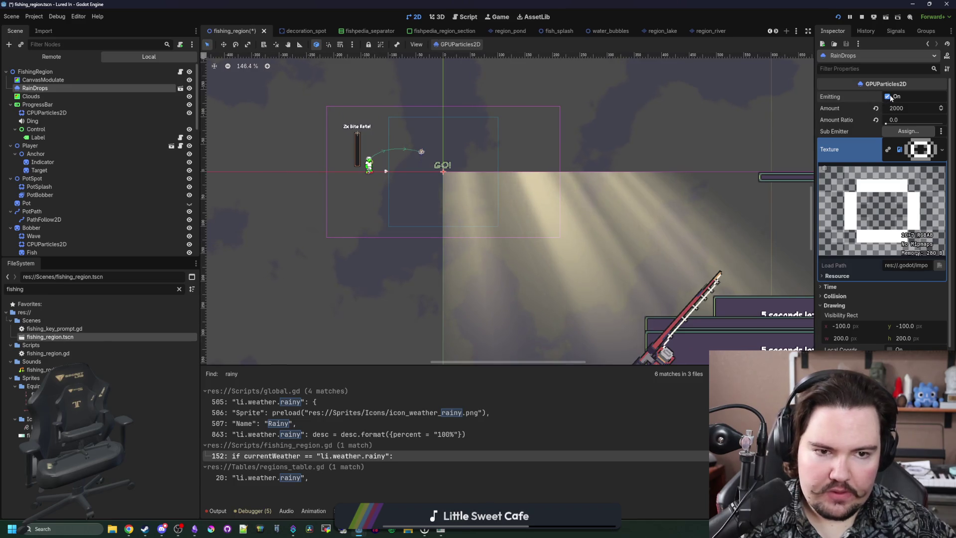
scroll(453, 192, "down", 10)
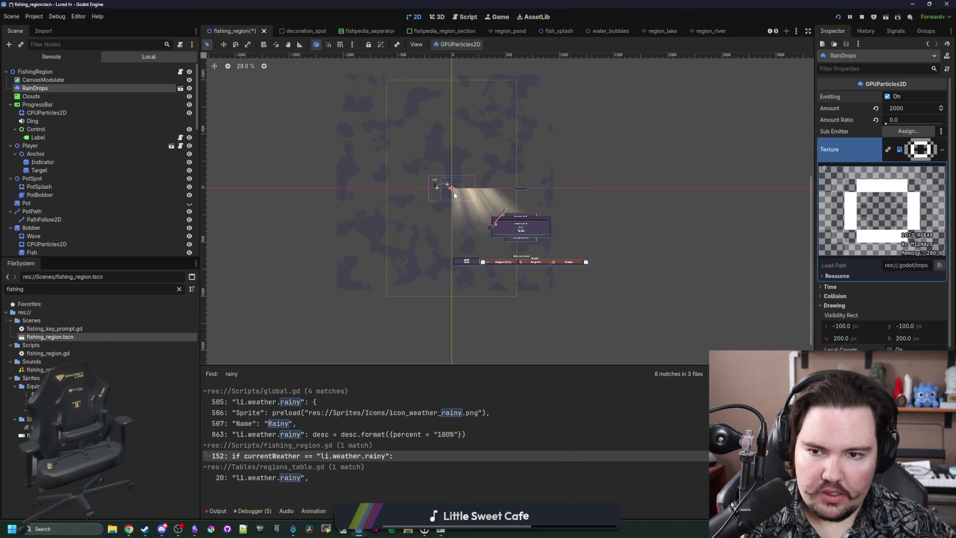
scroll(447, 159, "up", 2)
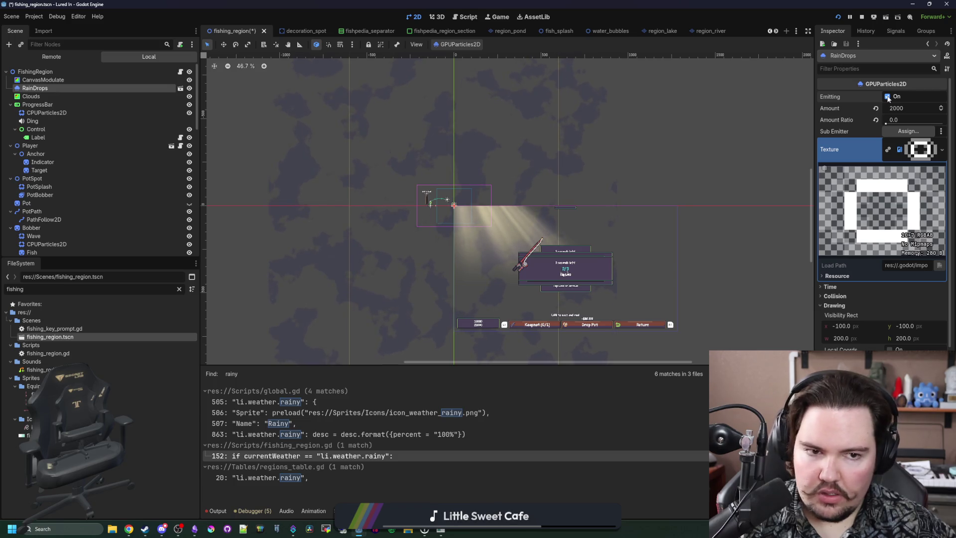
left_click_drag(813, 286, 733, 288)
scroll(763, 283, "down", 5)
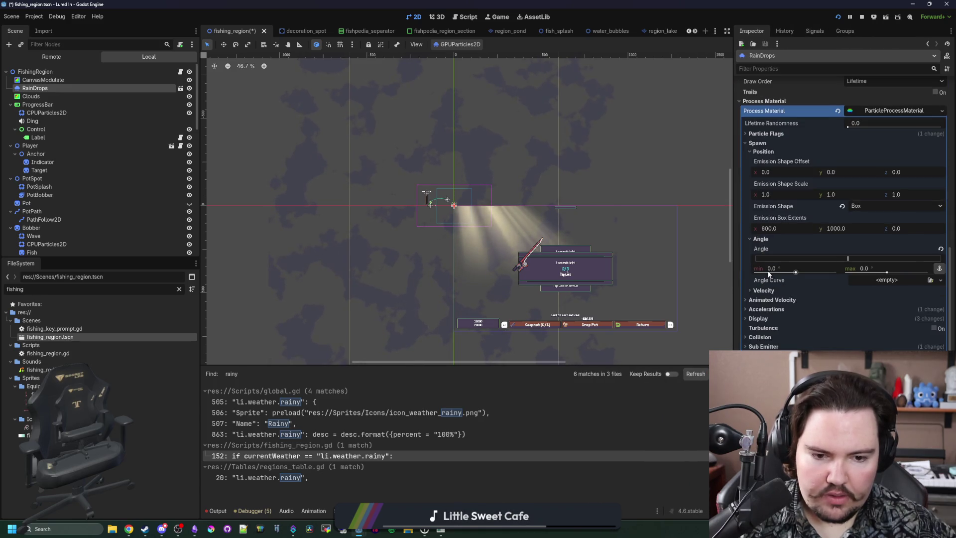
scroll(768, 273, "up", 5)
left_click(847, 96)
scroll(478, 198, "up", 5)
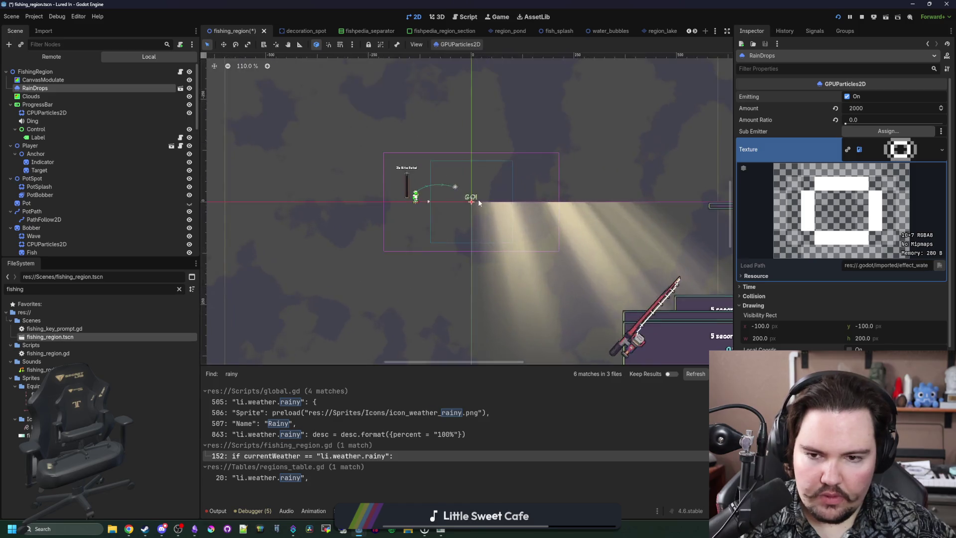
left_click(497, 18)
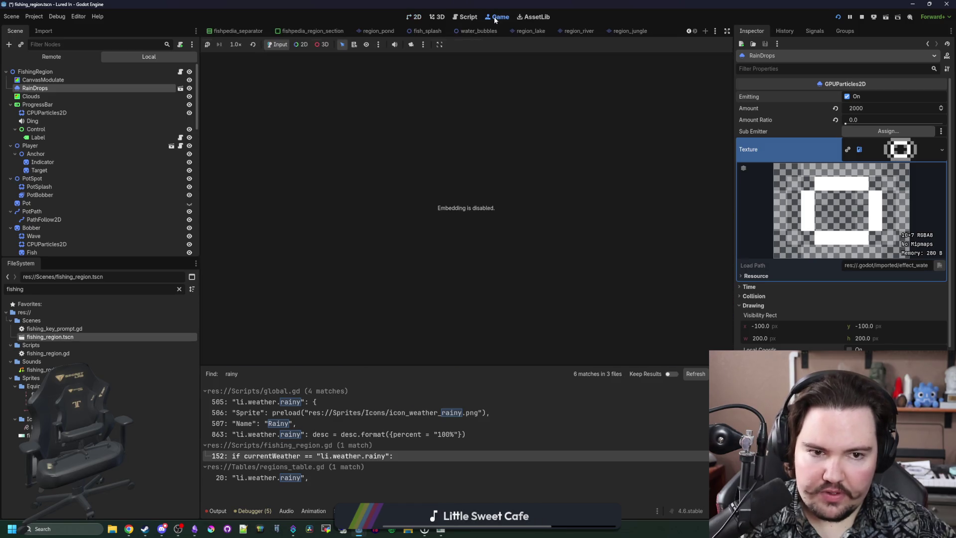
left_click(413, 17)
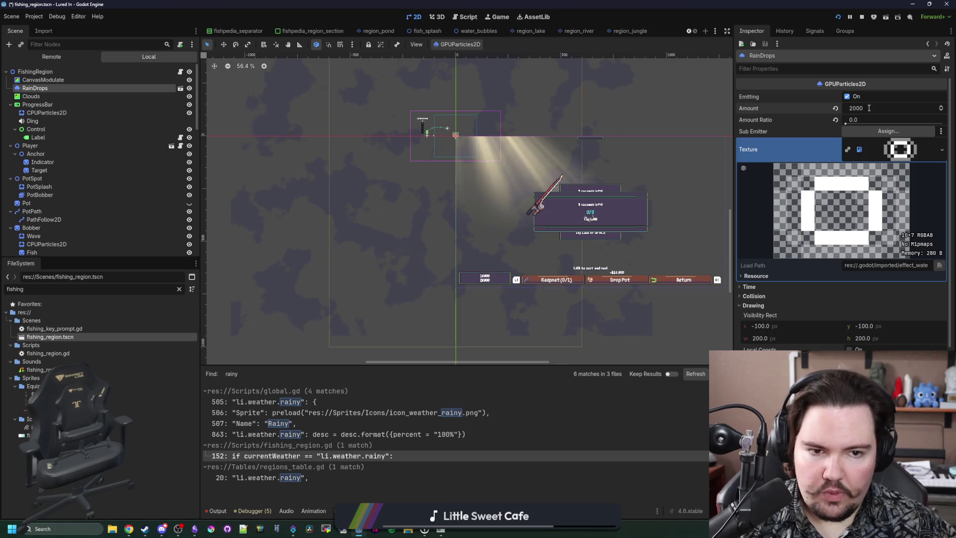
Run the game to test the denser stormy rain, then end the game task
key("F6")
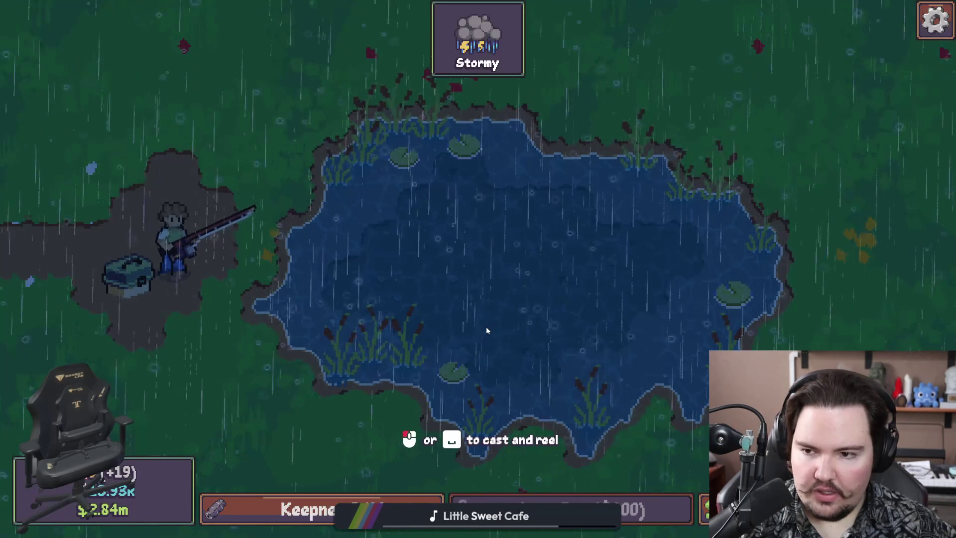
key("super")
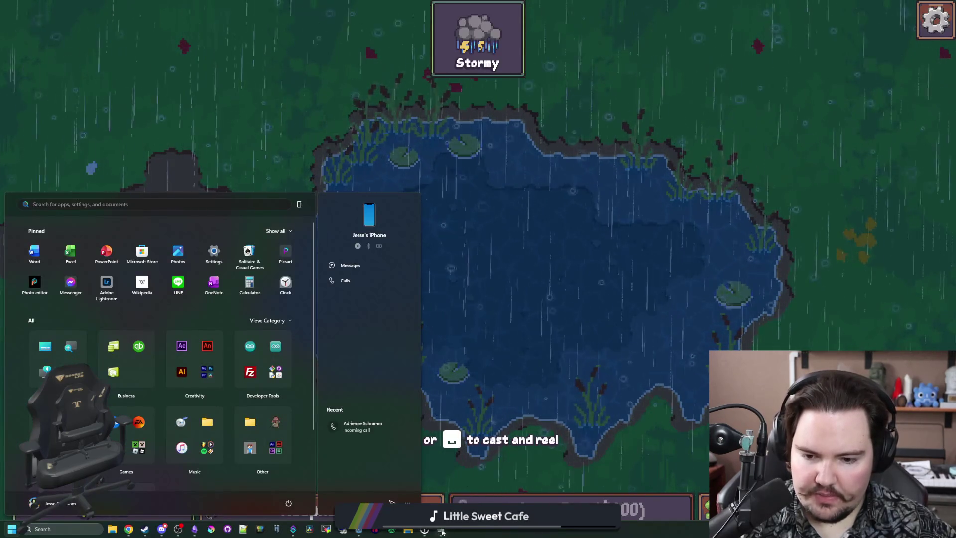
right_click(441, 528)
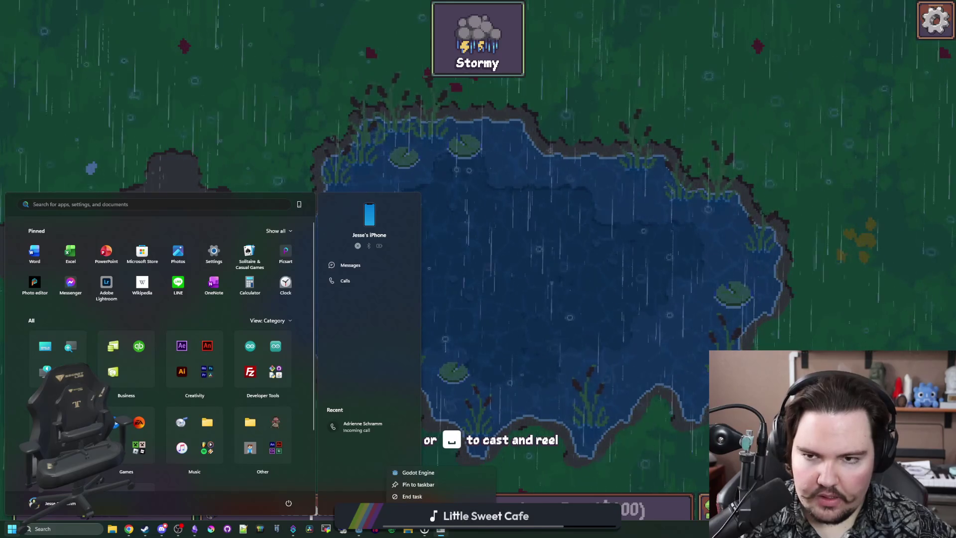
left_click(398, 496)
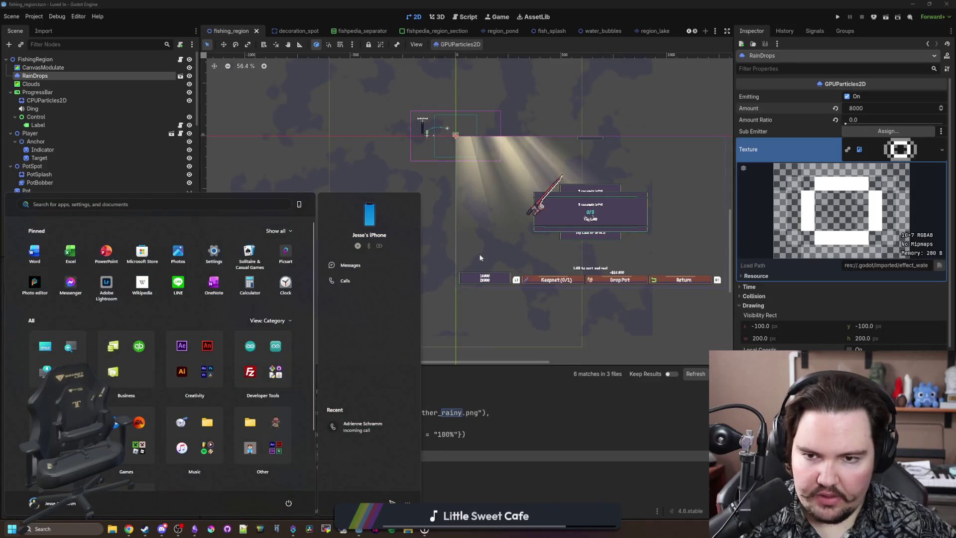
Set the RainDrops Emission Box Extents x value to 300
left_click(386, 224)
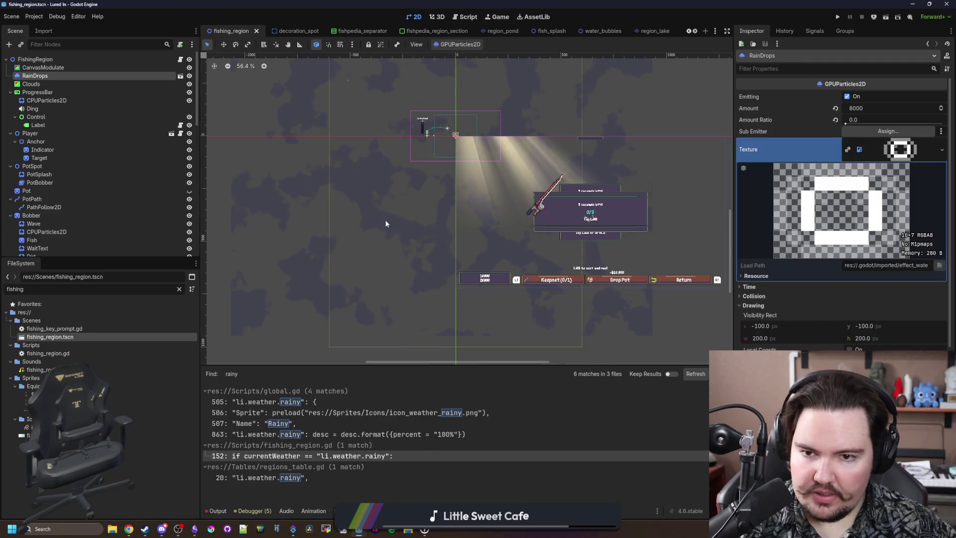
scroll(386, 224, "down", 2)
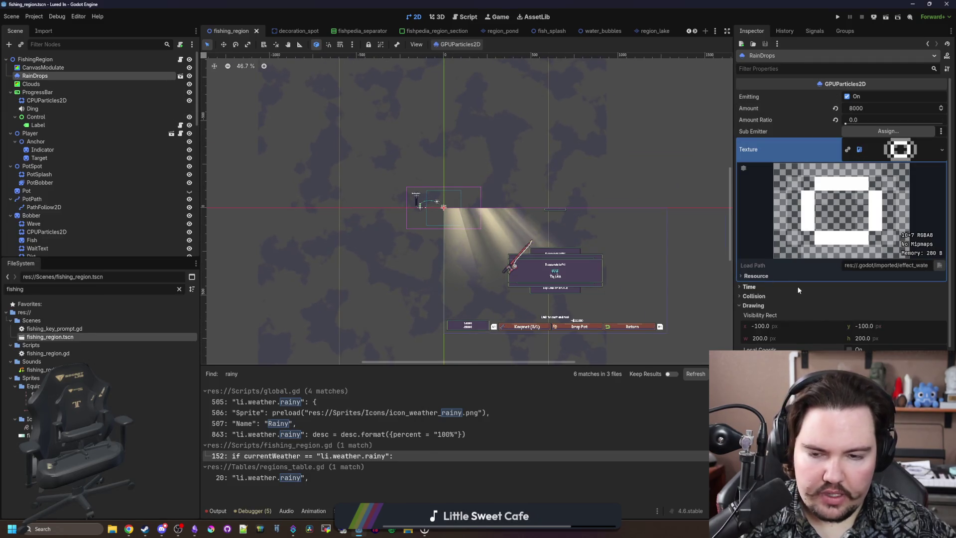
scroll(447, 225, "up", 8)
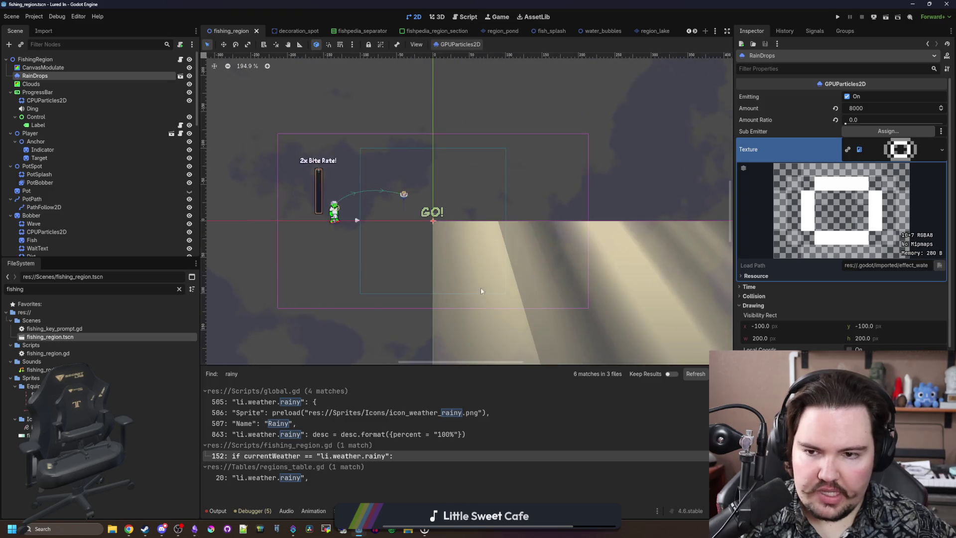
scroll(508, 218, "down", 20)
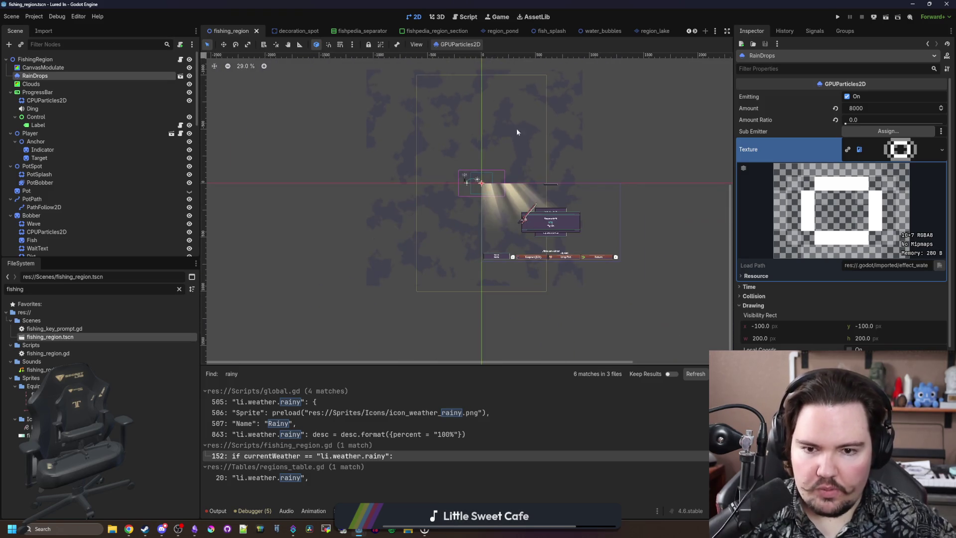
scroll(506, 156, "up", 4)
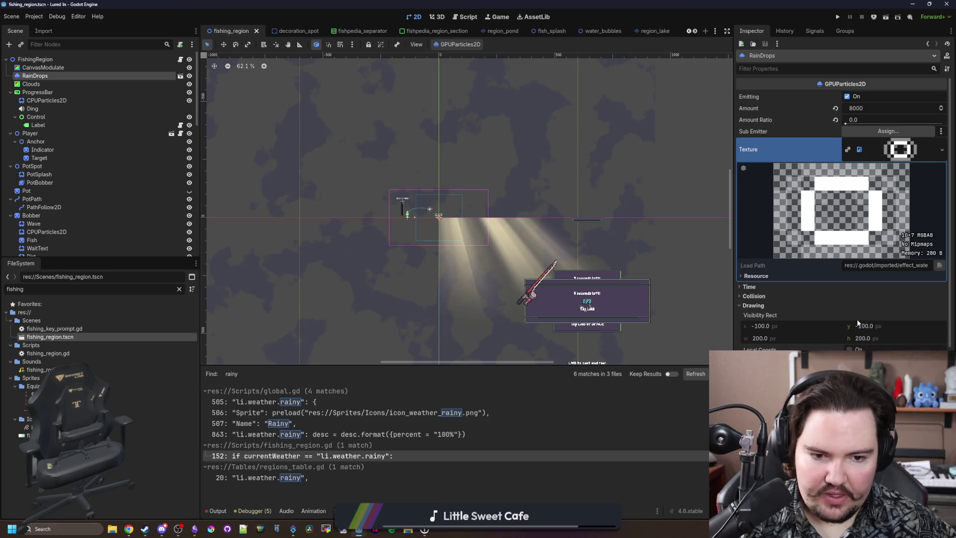
scroll(587, 249, "up", 1)
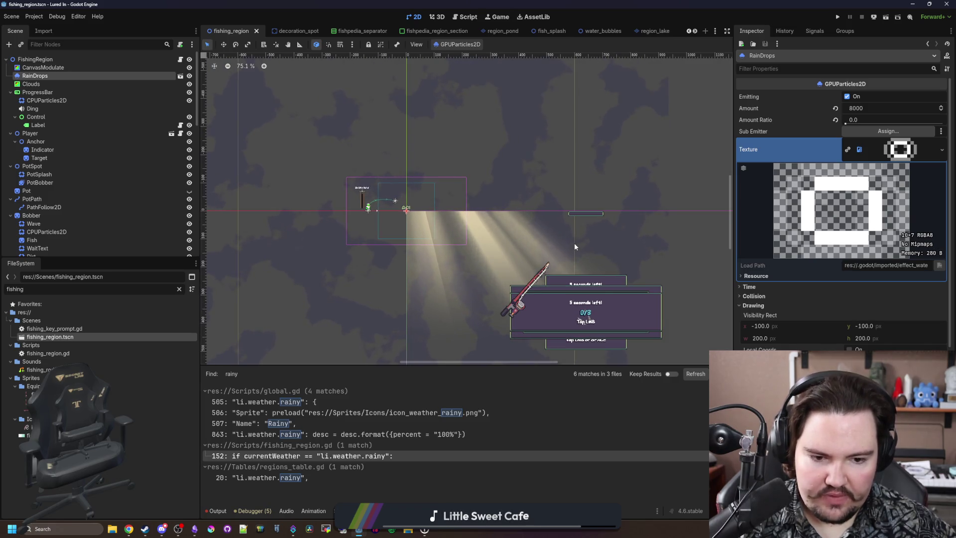
scroll(817, 303, "down", 3)
scroll(842, 249, "down", 1)
left_click_drag(770, 344, 776, 349)
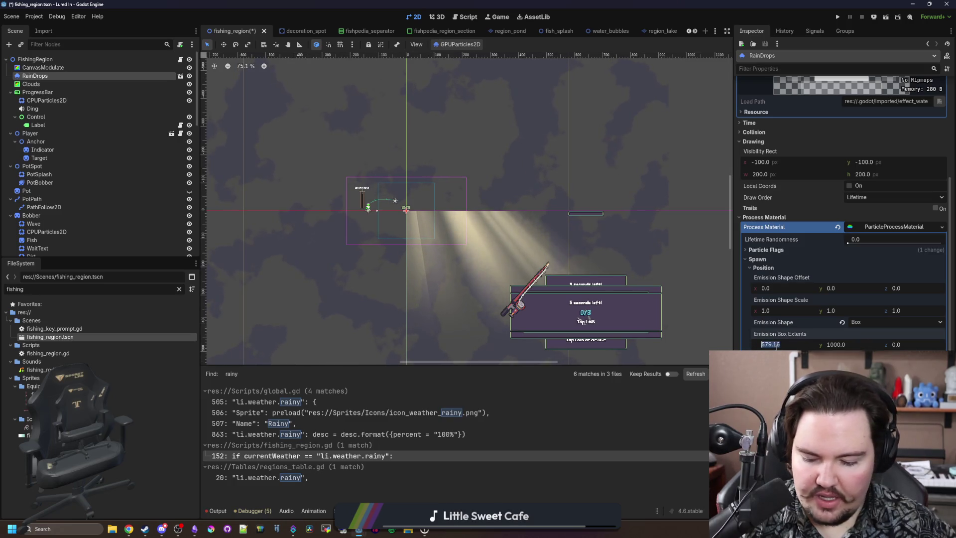
type("400")
key("Return")
left_click(776, 345)
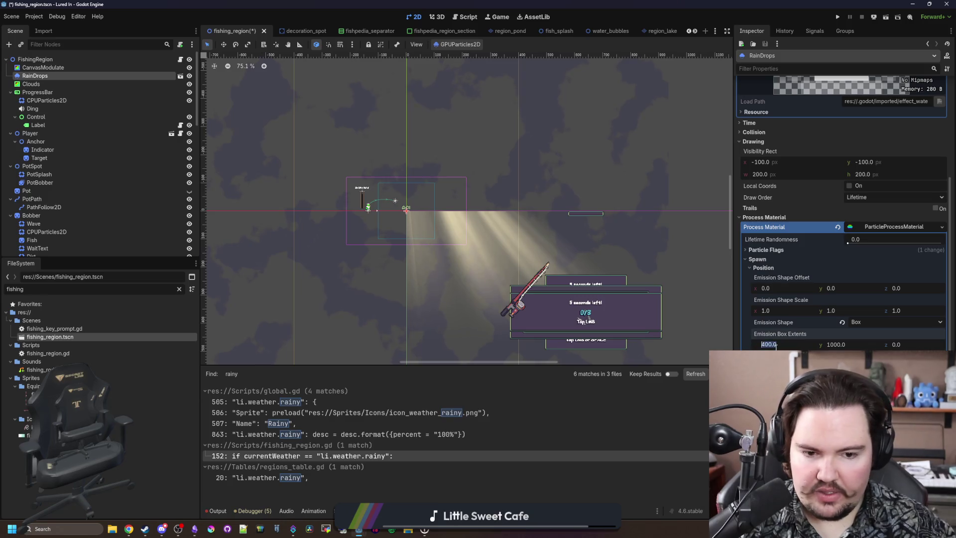
type("300")
key("Return")
Set the emission box y extent to 400 and save the fishing_region scene
scroll(400, 204, "up", 5)
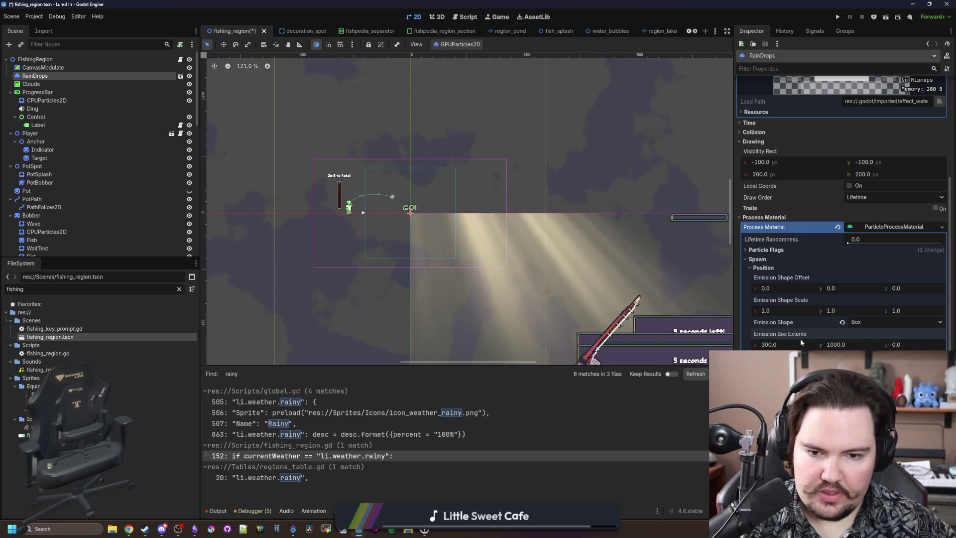
type("500")
key("Return")
scroll(389, 216, "down", 10)
scroll(388, 214, "up", 7)
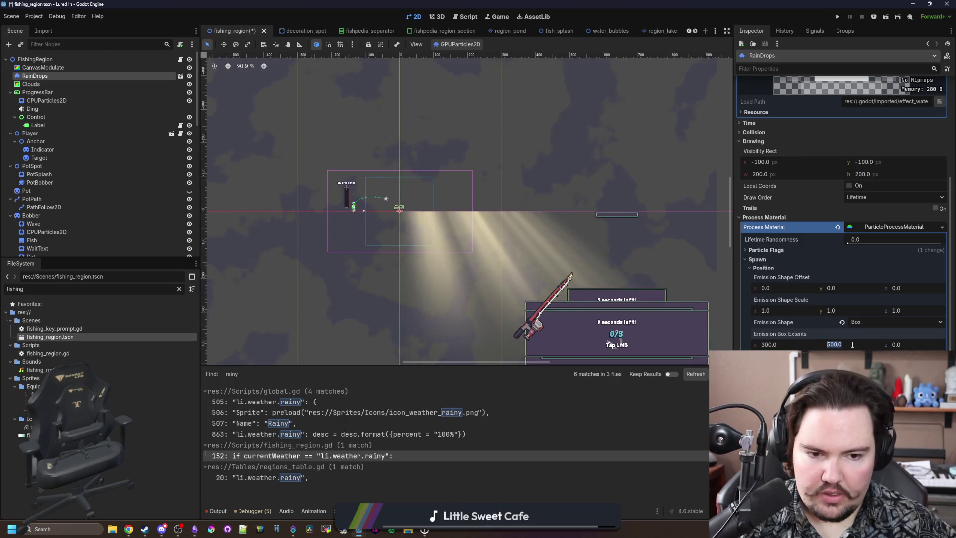
left_click_drag(852, 344, 827, 345)
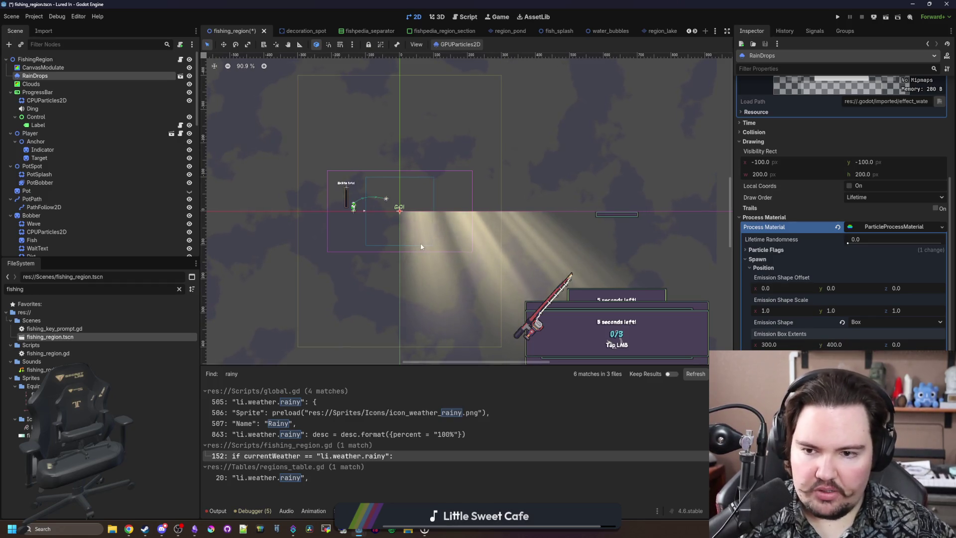
scroll(360, 220, "up", 3)
scroll(492, 254, "down", 2)
key("ctrl+s")
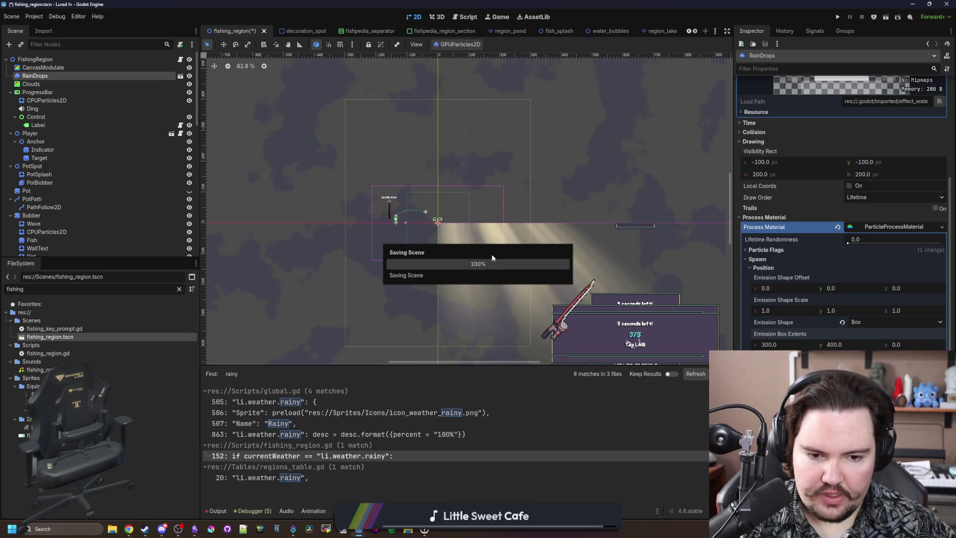
scroll(805, 297, "up", 5)
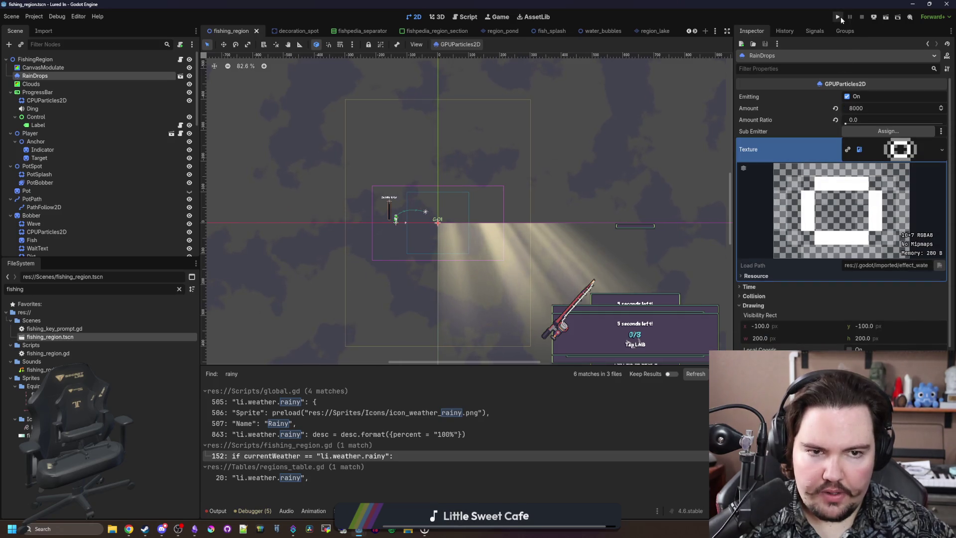
Turn off raindrop emission, run the project, and dismiss the feedback popup to start playing
left_click(847, 97)
left_click(839, 18)
left_click(838, 17)
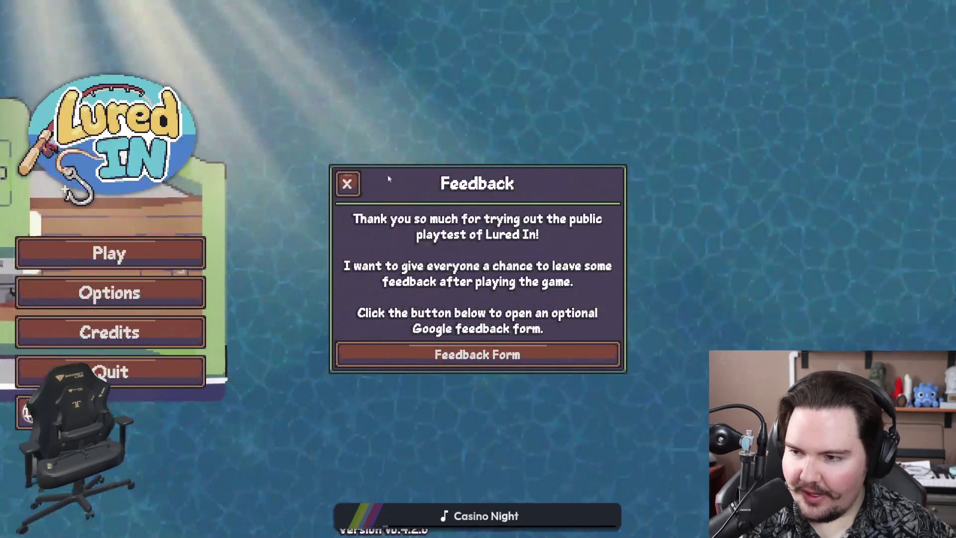
left_click(347, 183)
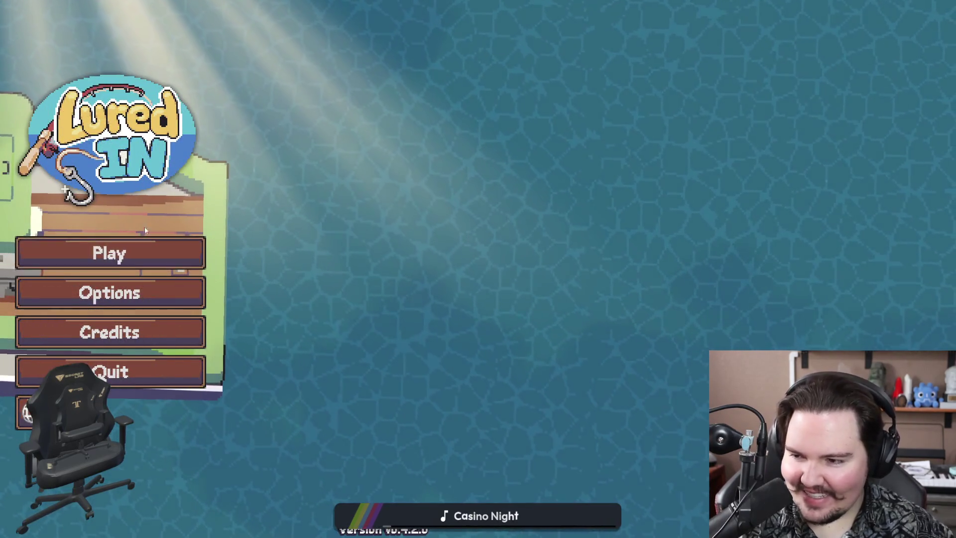
left_click(149, 254)
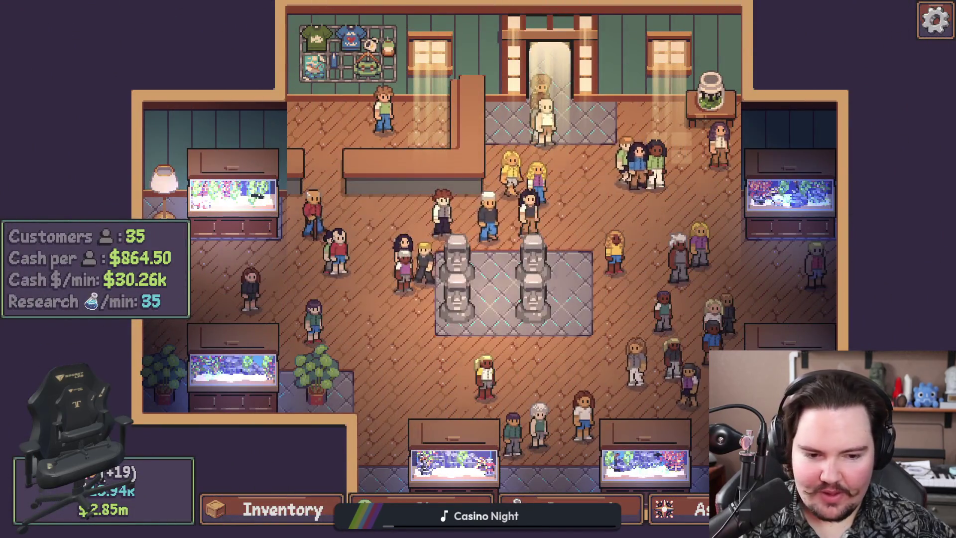
Travel to the Pond and set its weather to Stormy through the secret command menu
key("t")
left_click(655, 177)
key("grave")
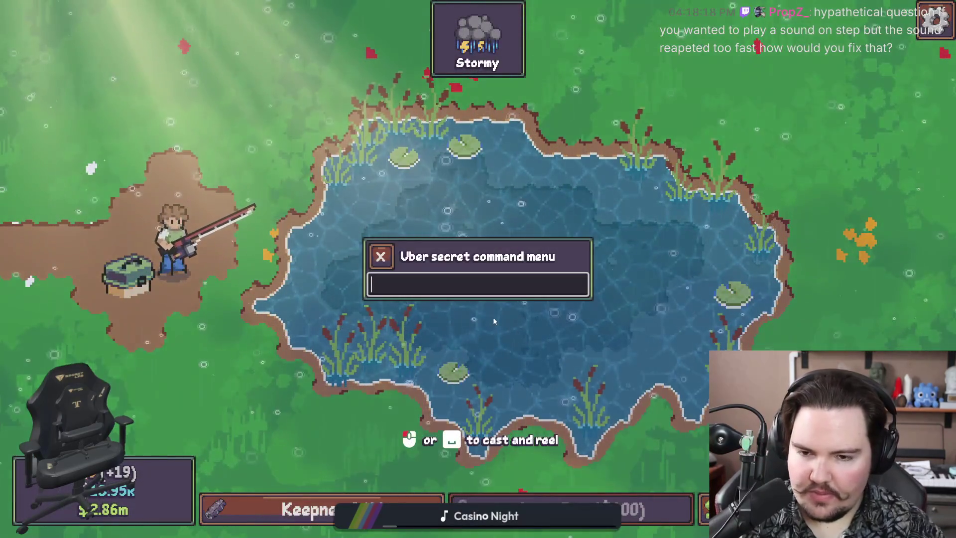
type("weather")
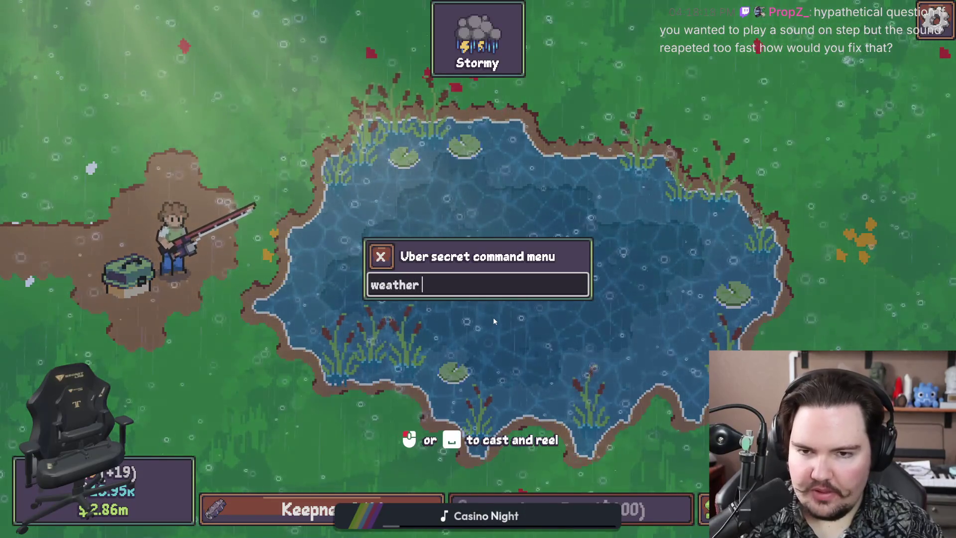
left_click(389, 265)
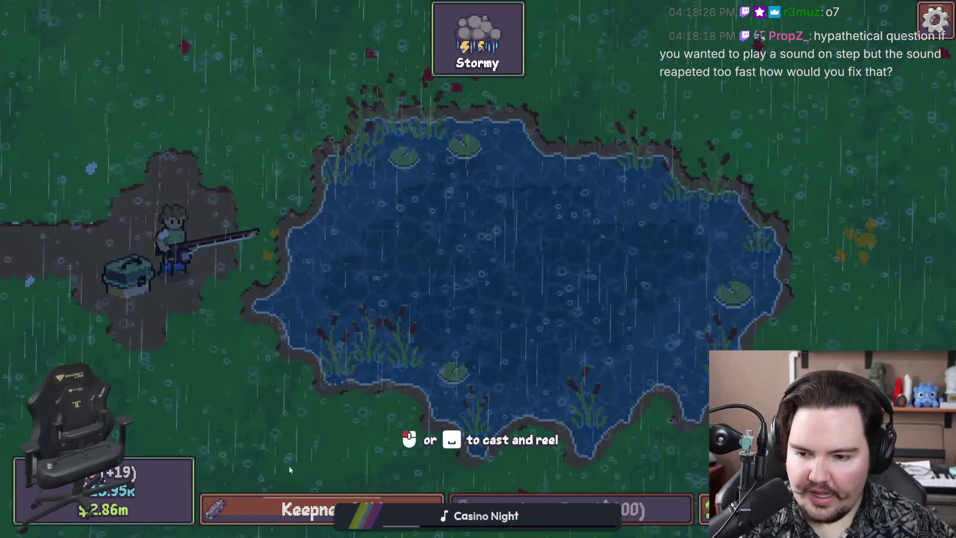
Switch back to the Godot editor showing fishing_region.tscn
key("super")
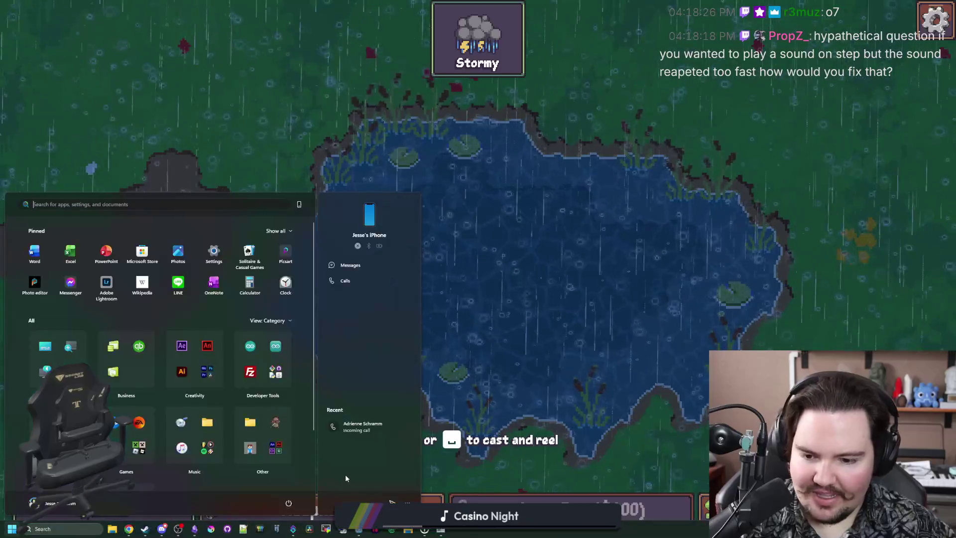
mouse_move(359, 529)
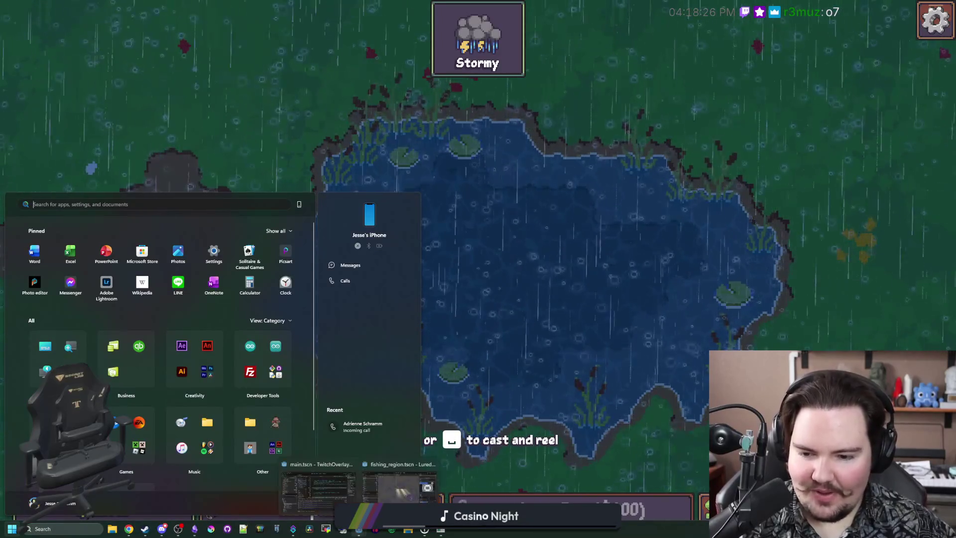
left_click(398, 491)
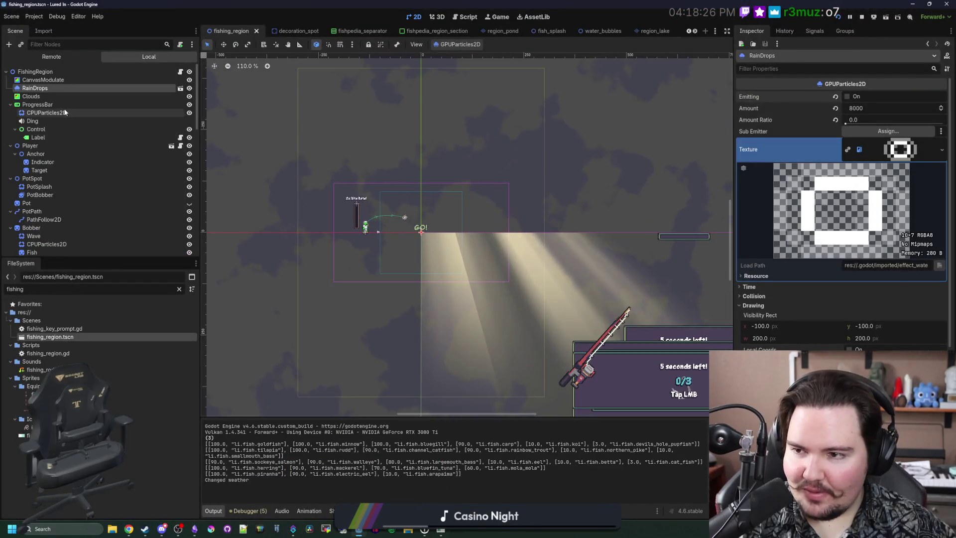
Inspect the Rain node's rain.gdshader material parameters, then go to fishing_region.gd
scroll(75, 119, "down", 5)
left_click(74, 195)
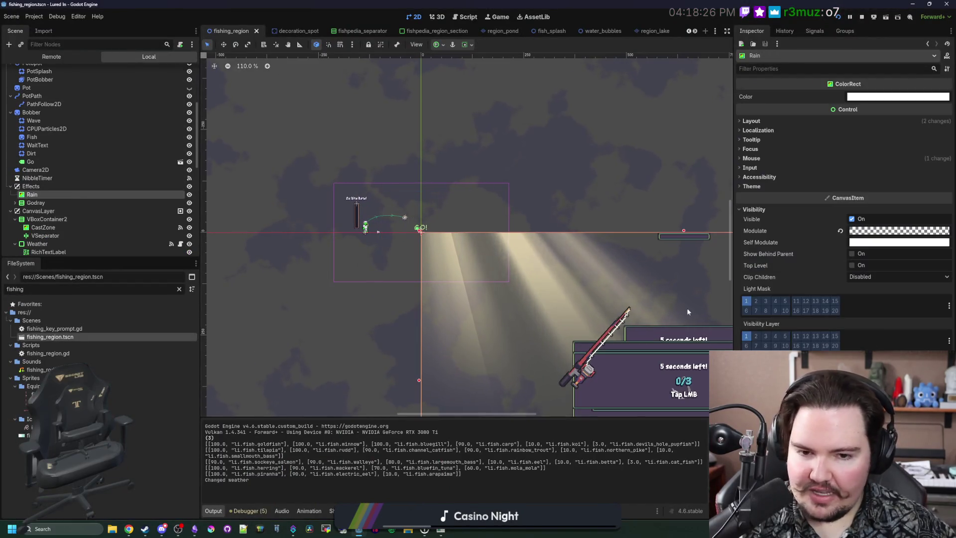
left_click_drag(734, 274, 695, 273)
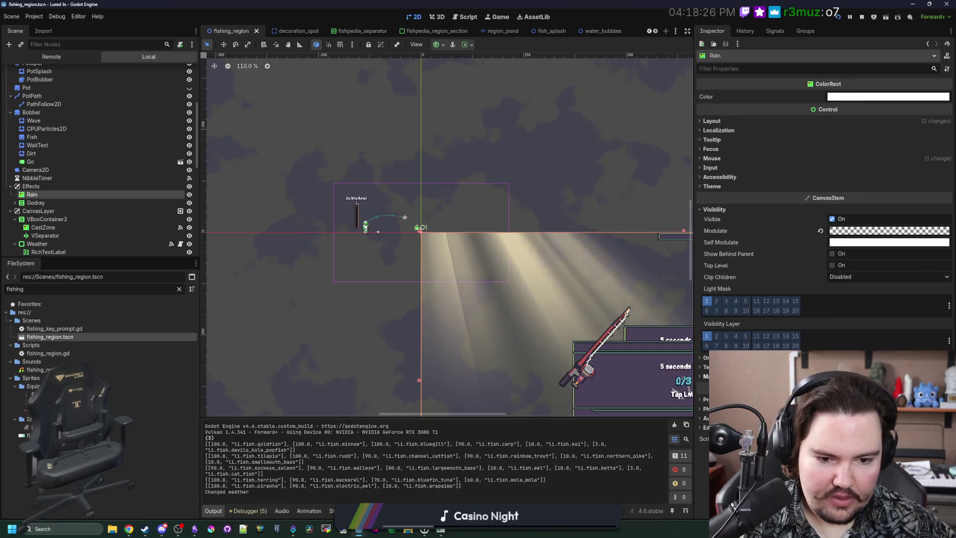
left_click(706, 376)
left_click(884, 387)
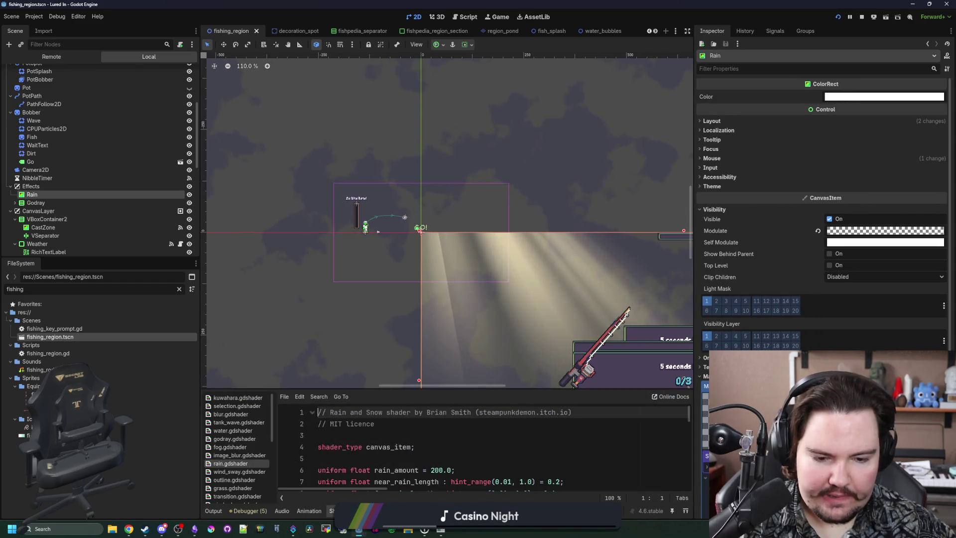
scroll(821, 249, "down", 4)
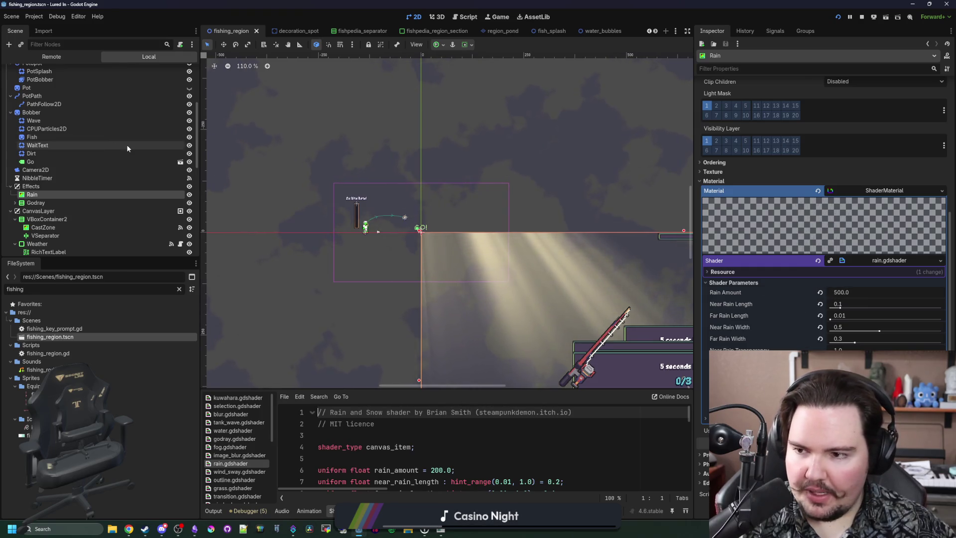
scroll(139, 145, "down", 2)
scroll(139, 145, "up", 6)
left_click(180, 74)
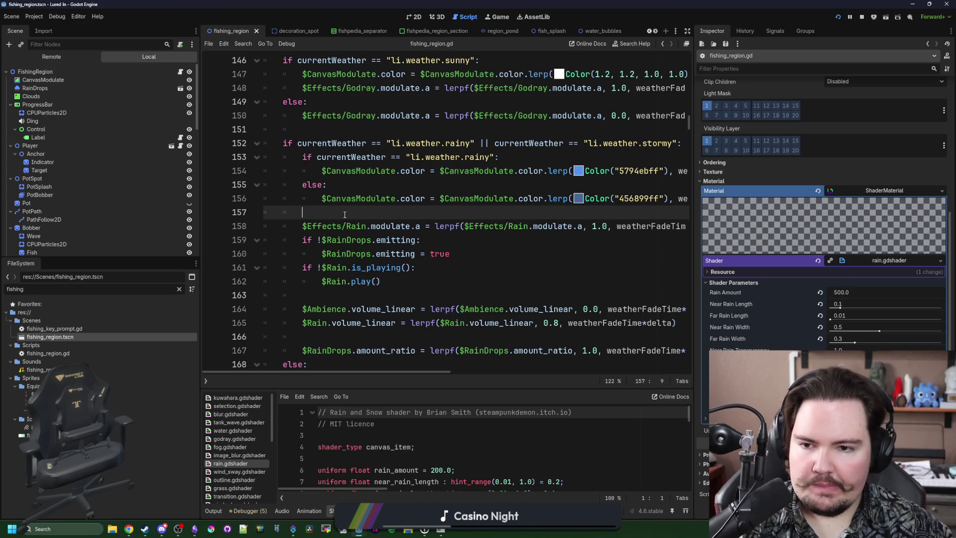
Declare var rainAmount = 500.0 inside the rainy/stormy weather block
left_click(282, 157)
key("ctrl+shift+Return")
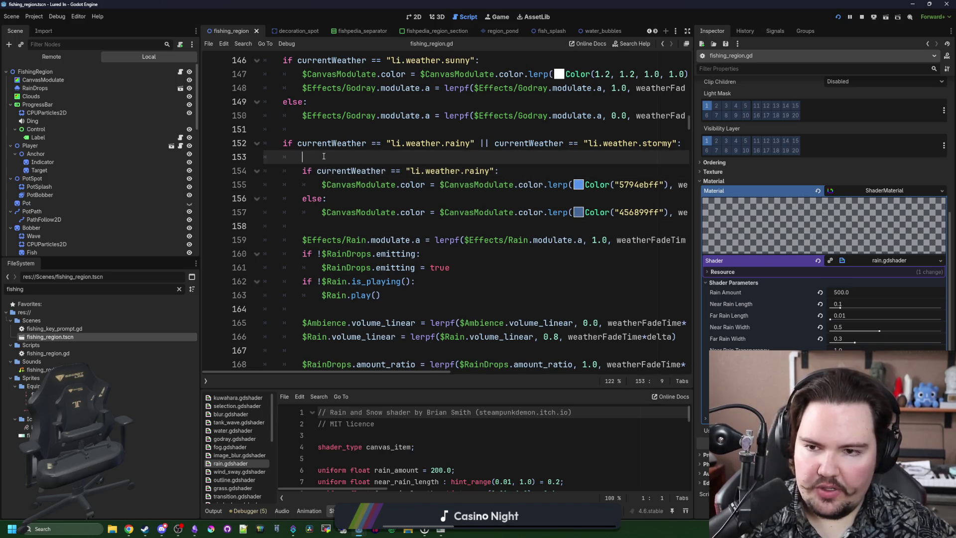
type("var RainAmount")
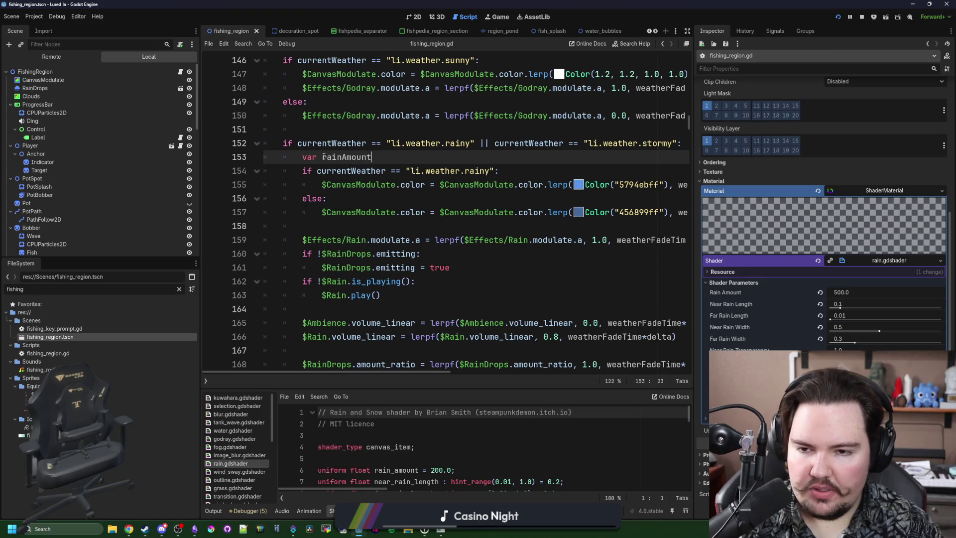
left_click(323, 157)
key("Delete")
type("r")
left_click(371, 157)
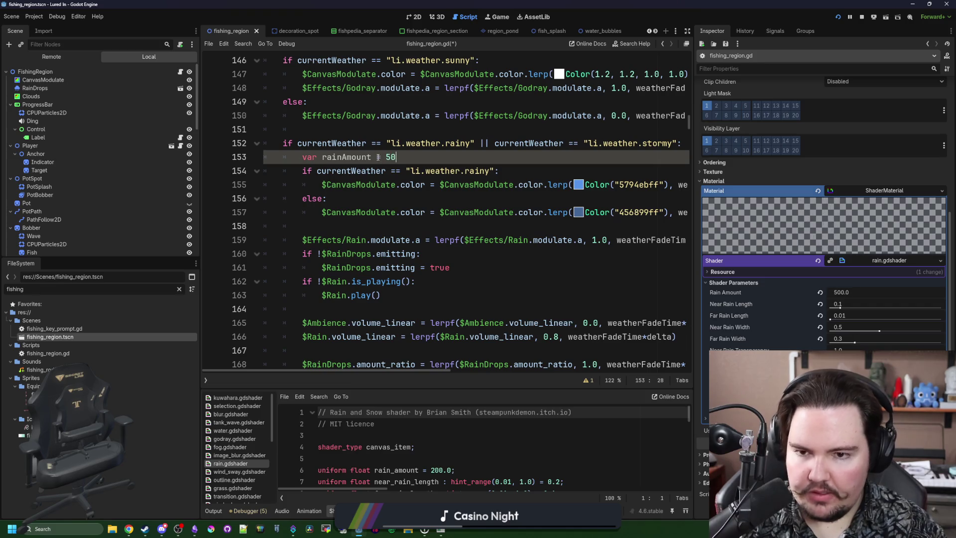
type("0.0")
Set rainAmount = 1000.0 in the stormy else branch
left_click_drag(422, 159, 297, 151)
double_click(347, 157)
key("ctrl+c")
left_click(342, 199)
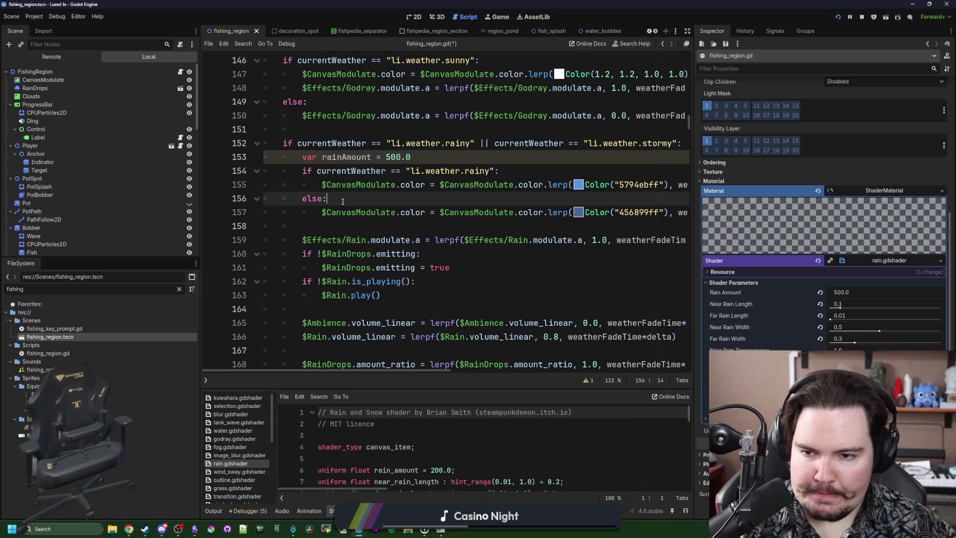
key("Return")
key("ctrl+v")
type("=")
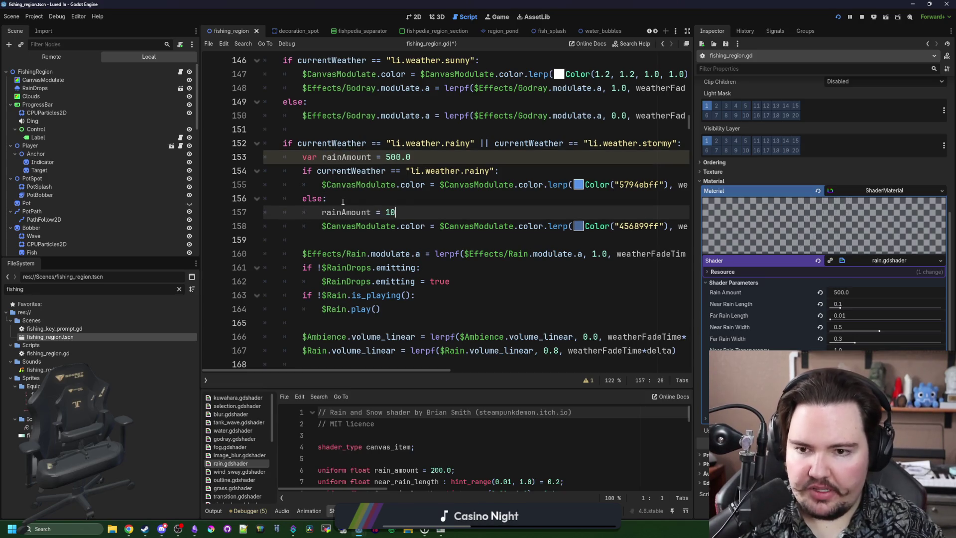
type("00.0")
Insert a $Effects/Rain node reference on a new line after the stormy colour line
left_click(332, 241)
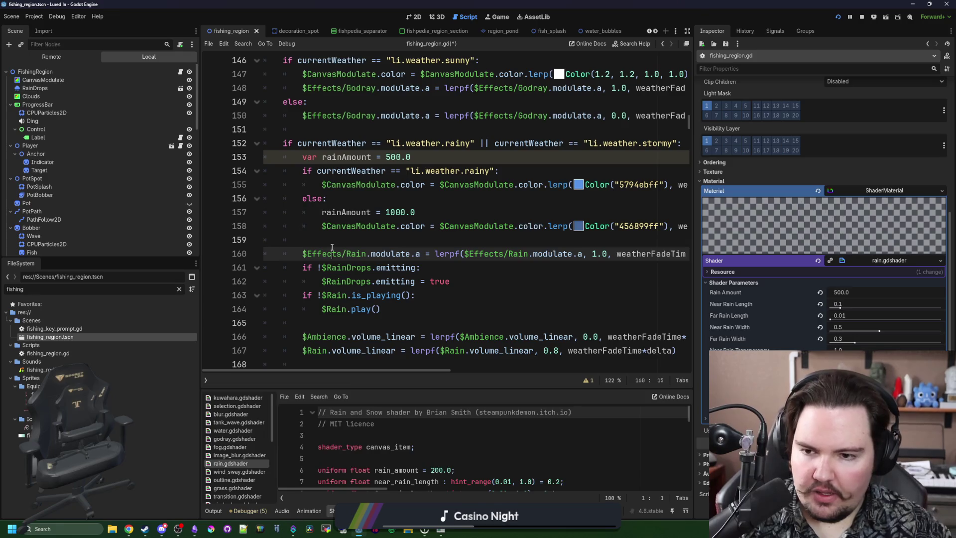
key("Return")
key("Return")
key("Up")
scroll(89, 150, "down", 10)
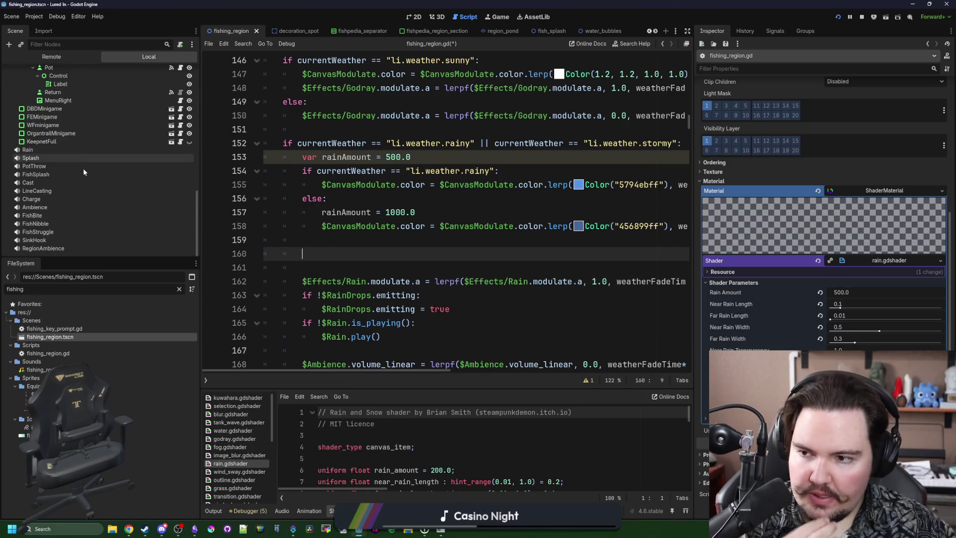
mouse_move(47, 113)
left_mouse_down()
mouse_move(272, 255)
mouse_move(365, 254)
left_mouse_up()
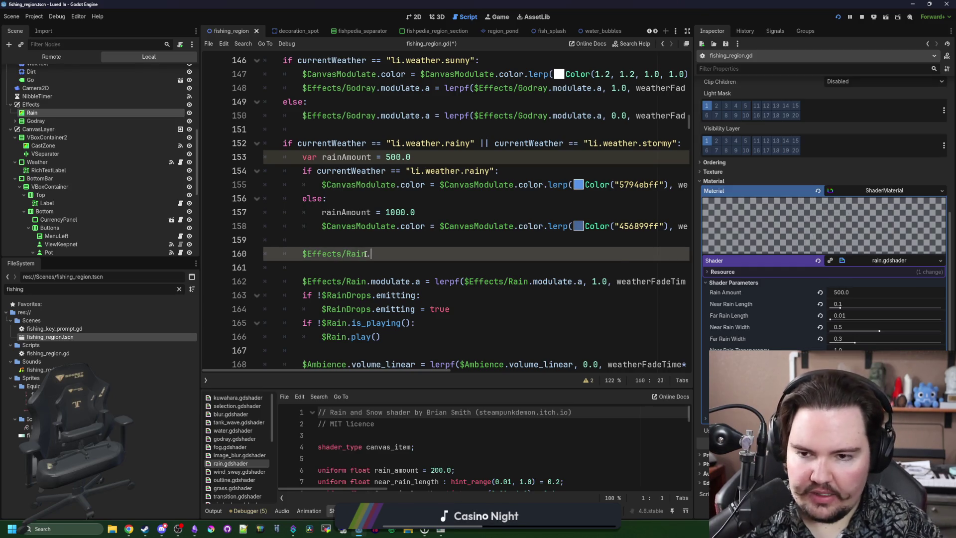
Complete it as .material.set_shader_parameter("rain_amount", rainAmount) and save the script
type(".set+shj")
key("BackSpace")
key("BackSpace")
key("BackSpace")
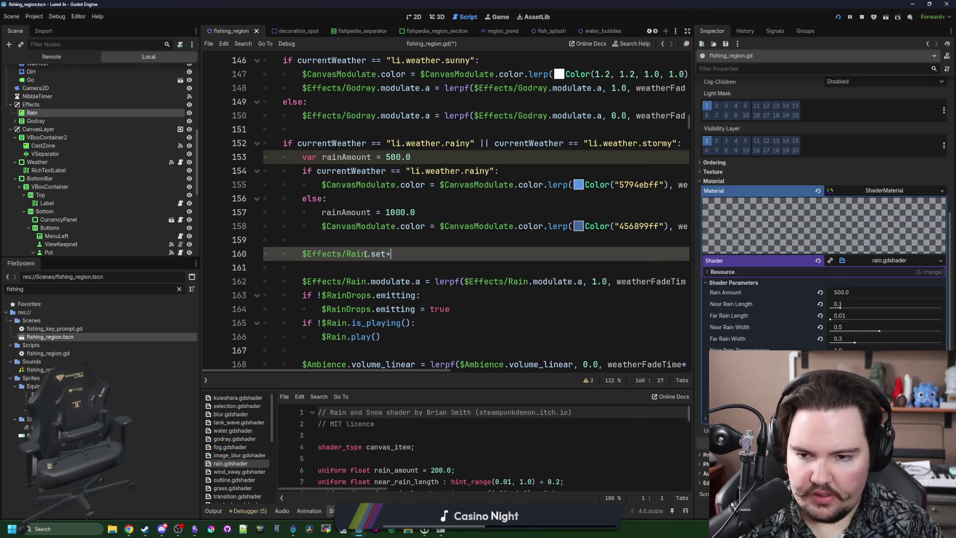
type("shader")
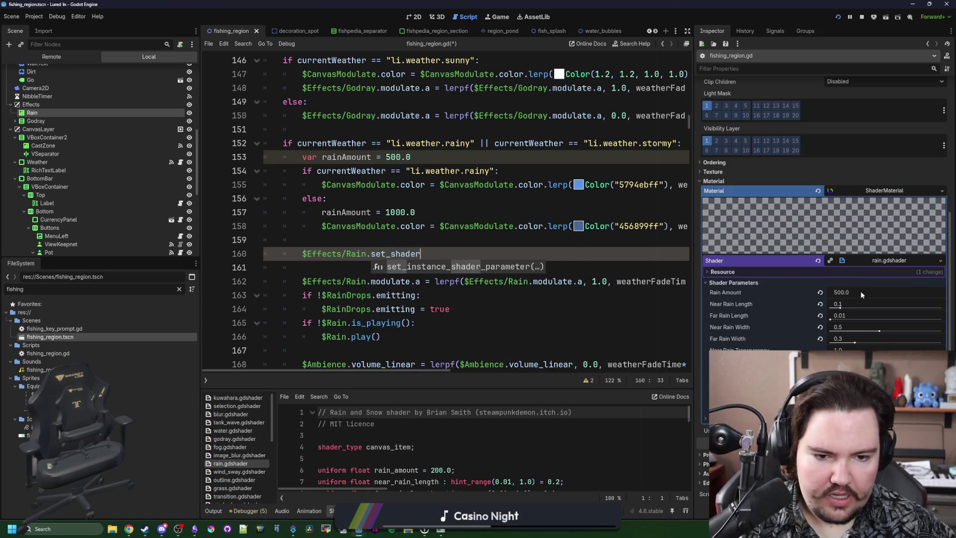
key("BackSpace")
key("BackSpace")
key("BackSpace")
type("material.set_shader_par")
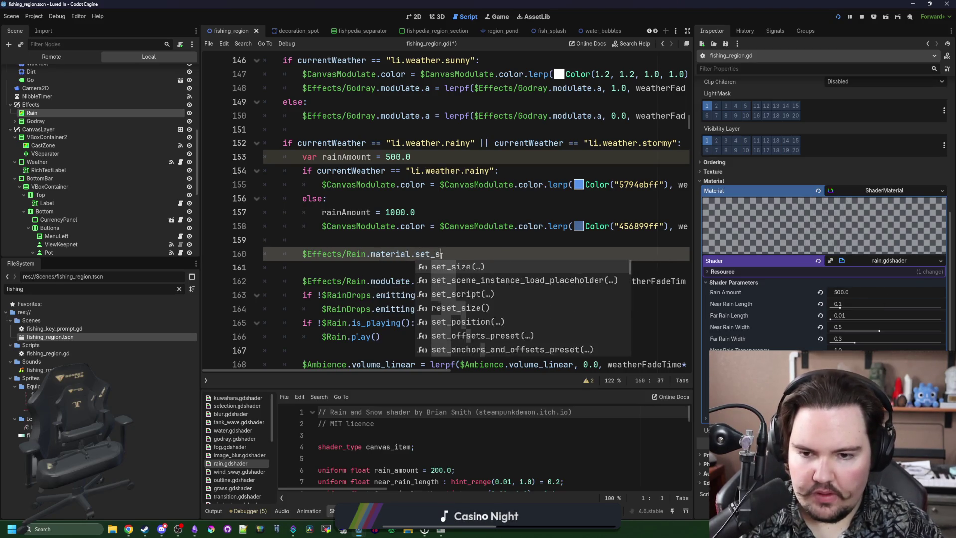
type("ameter()")
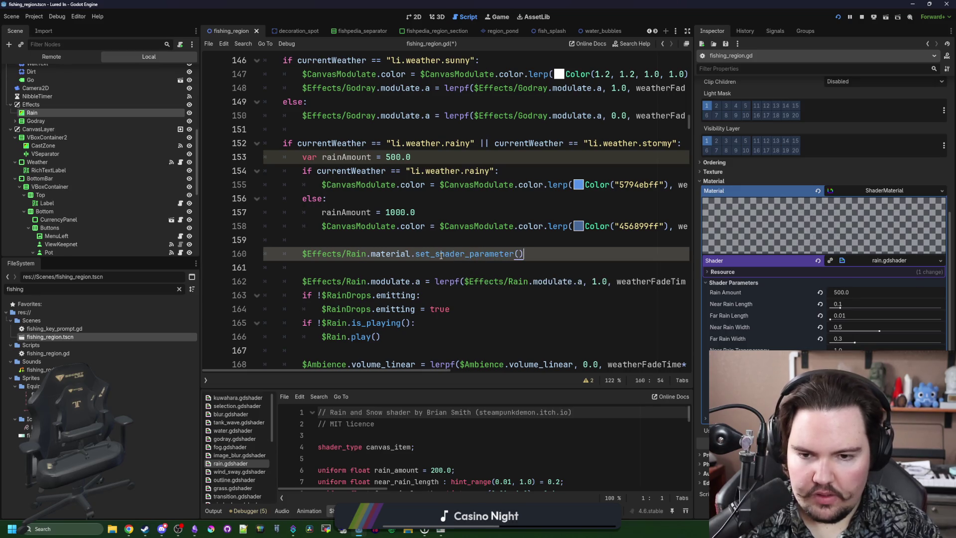
type("\"")
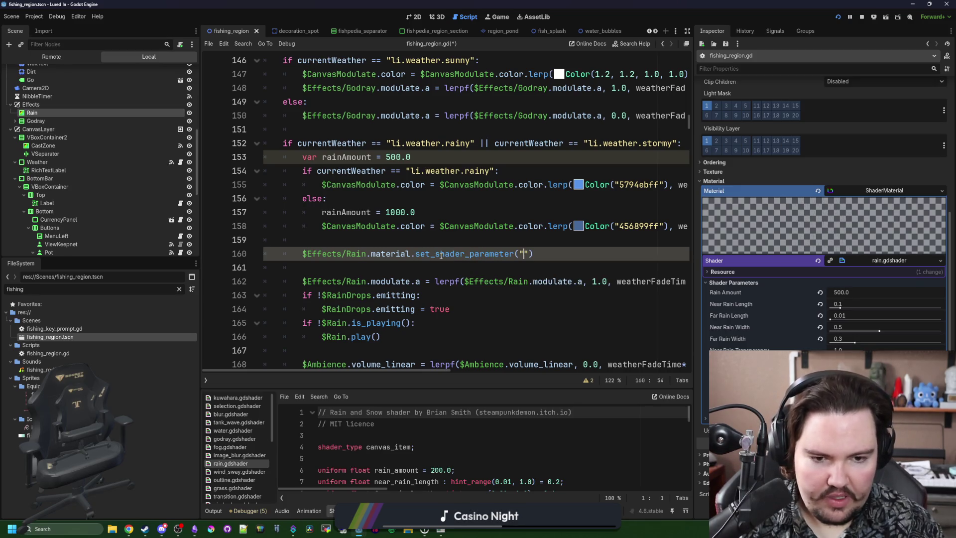
mouse_move(753, 292)
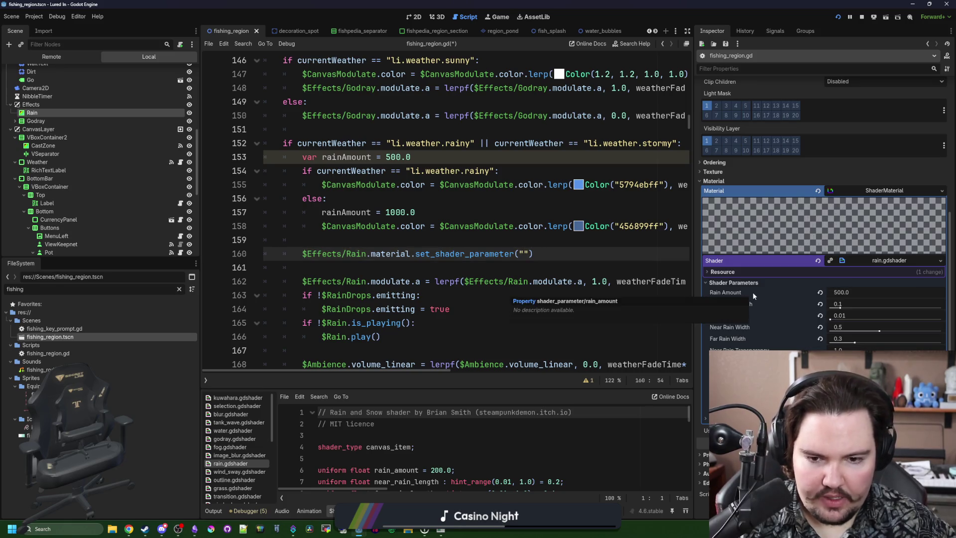
type("rain_amount\", rainAmount")
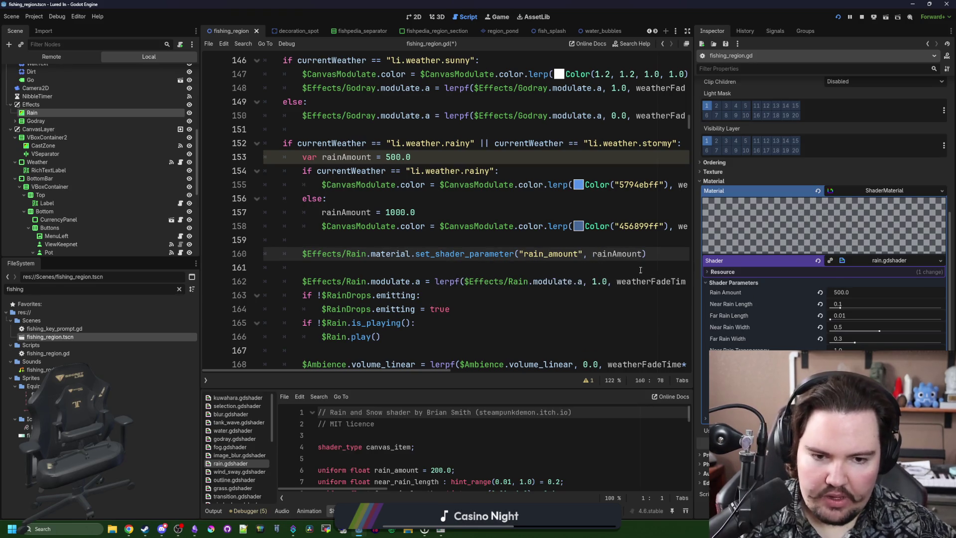
left_click(614, 271)
key("ctrl+s")
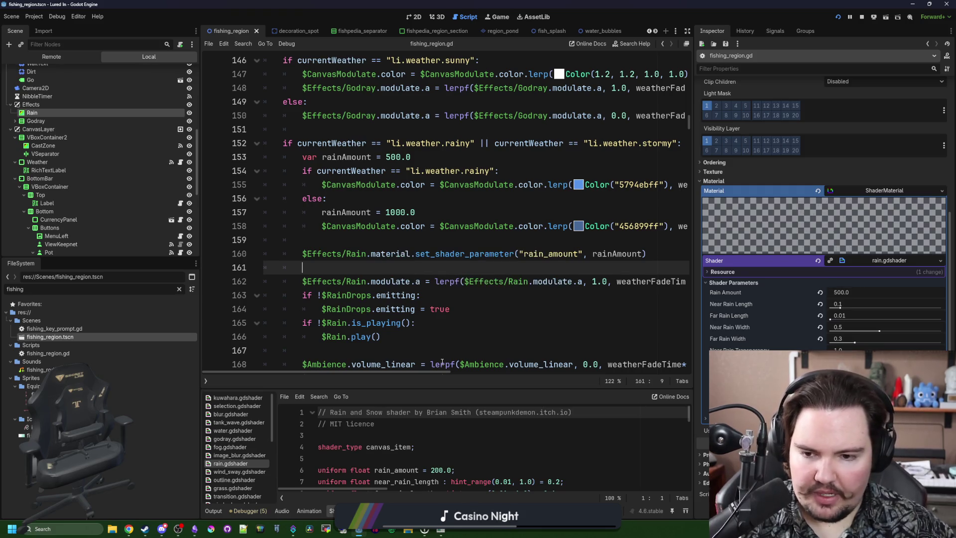
Locate where rainAmount is used and return to the stormy-branch rainAmount line
double_click(617, 253)
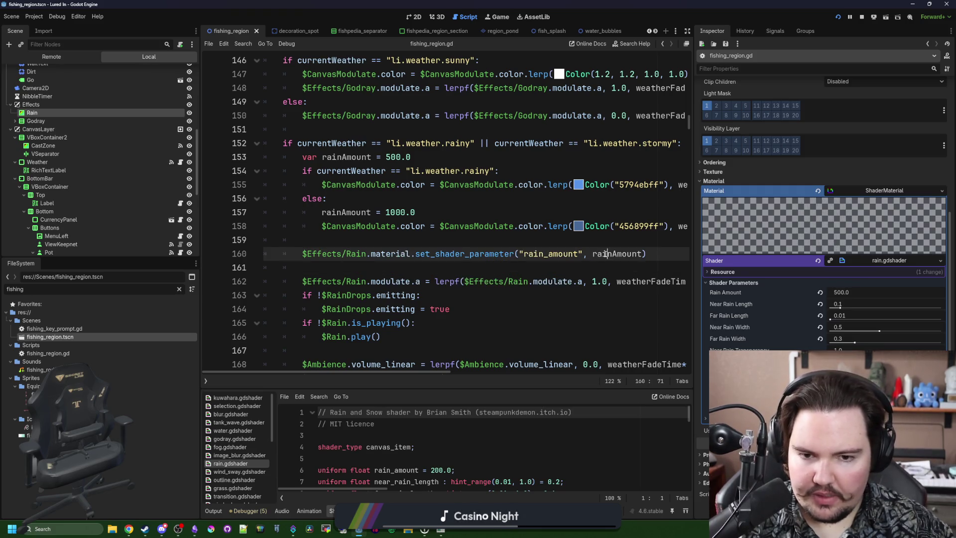
left_click(403, 202)
scroll(403, 211, "up", 1)
left_click(434, 251)
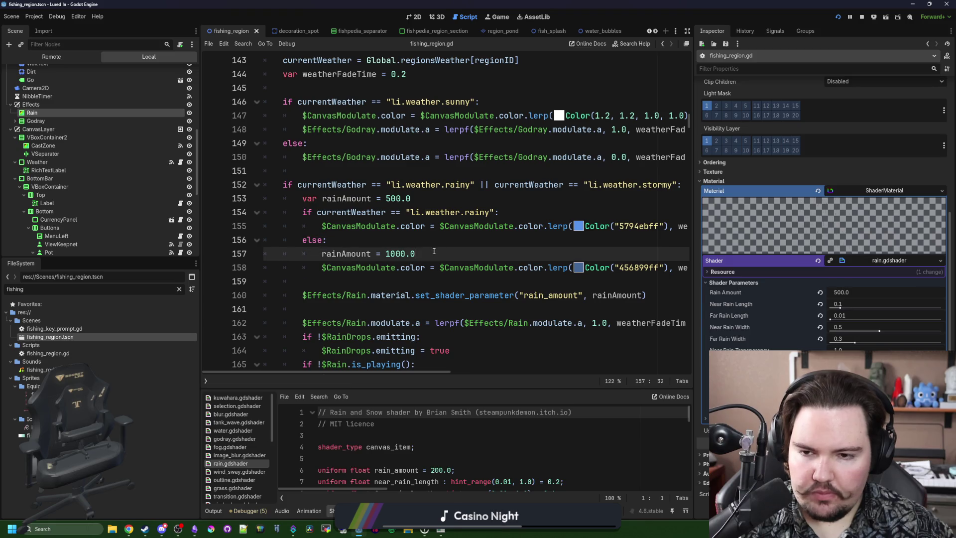
Move the var rainAmount = 500.0 declaration to script level above process_world
left_click(425, 195)
key("shift+Home")
key("ctrl+x")
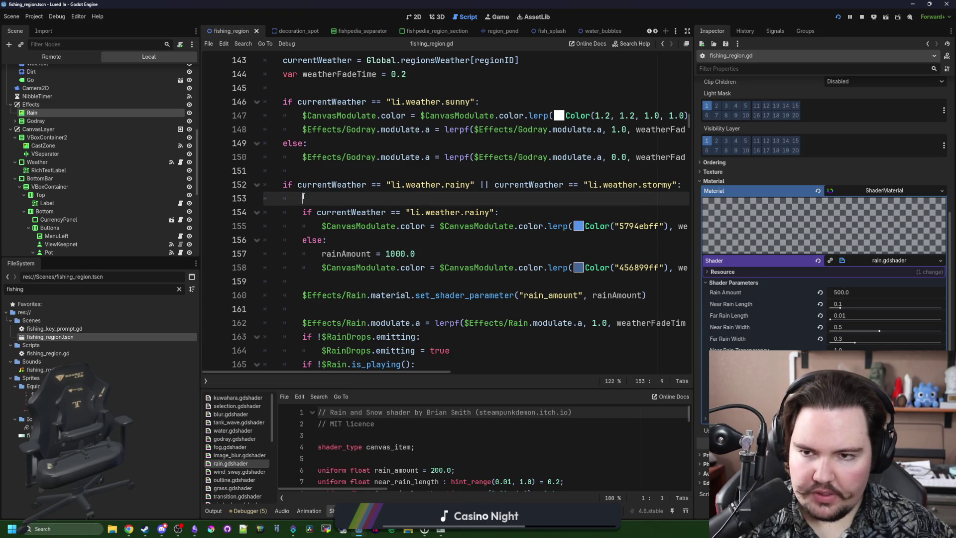
scroll(288, 218, "up", 6)
left_click(287, 217)
key("Return")
key("ctrl+v")
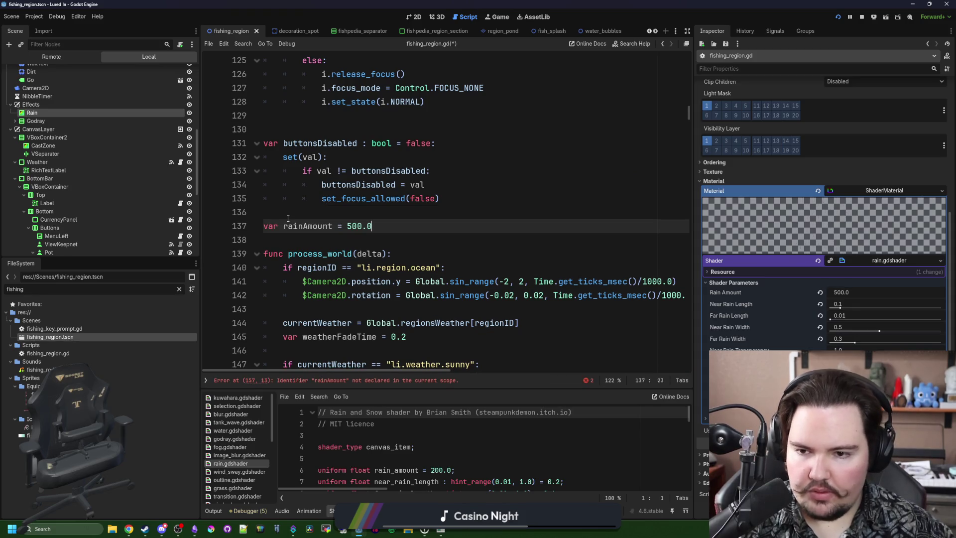
double_click(295, 225)
Start a new rainAmount line just after the rainy-weather check
scroll(380, 265, "down", 5)
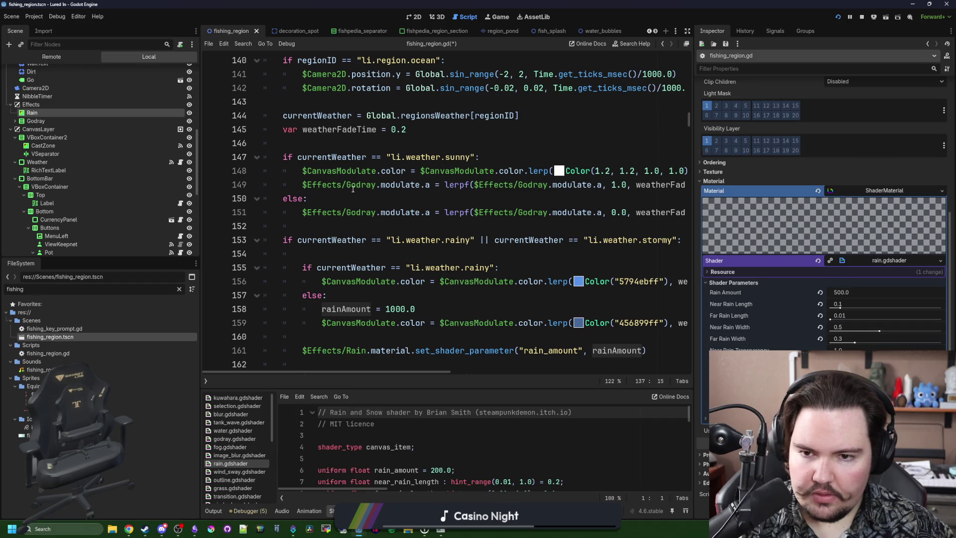
scroll(377, 186, "down", 1)
left_click(525, 227)
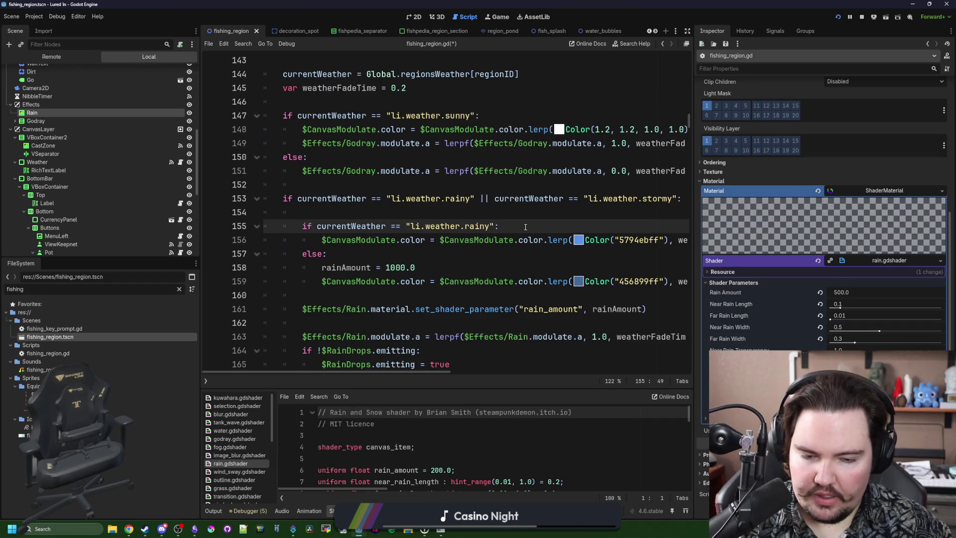
key("Return")
type("rainAmount")
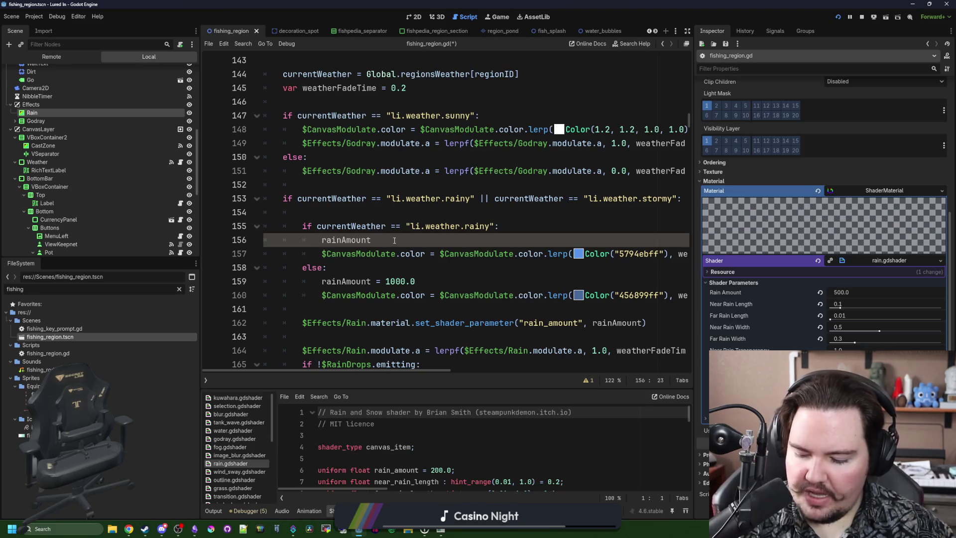
scroll(394, 241, "up", 5)
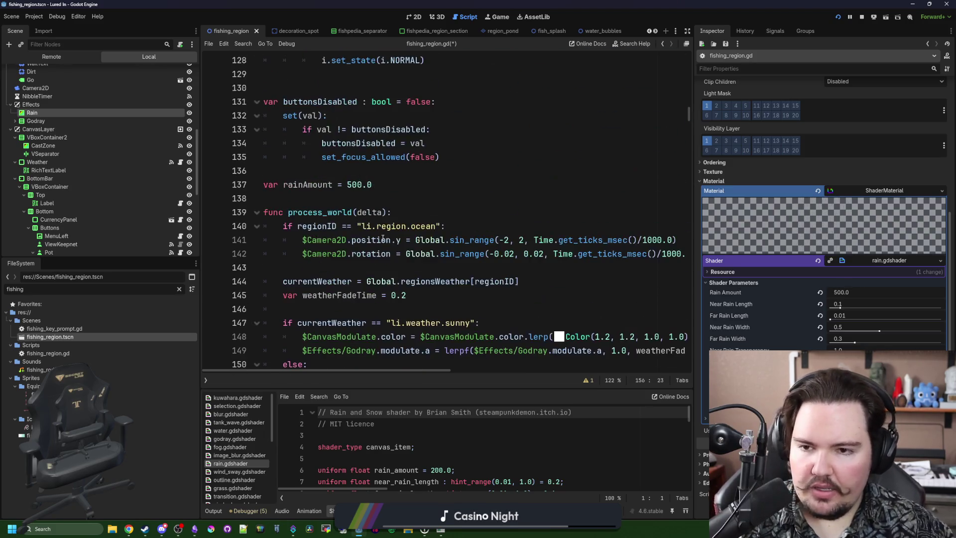
Draft a trial frame counter: var frame = 0 and if frame > 5: play()
left_click(309, 199)
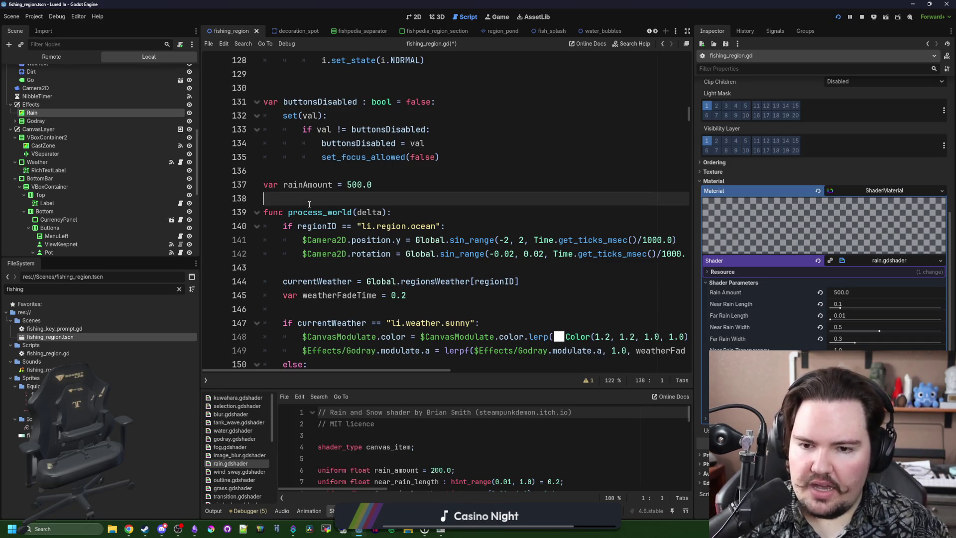
key("Return")
key("Return")
key("Up")
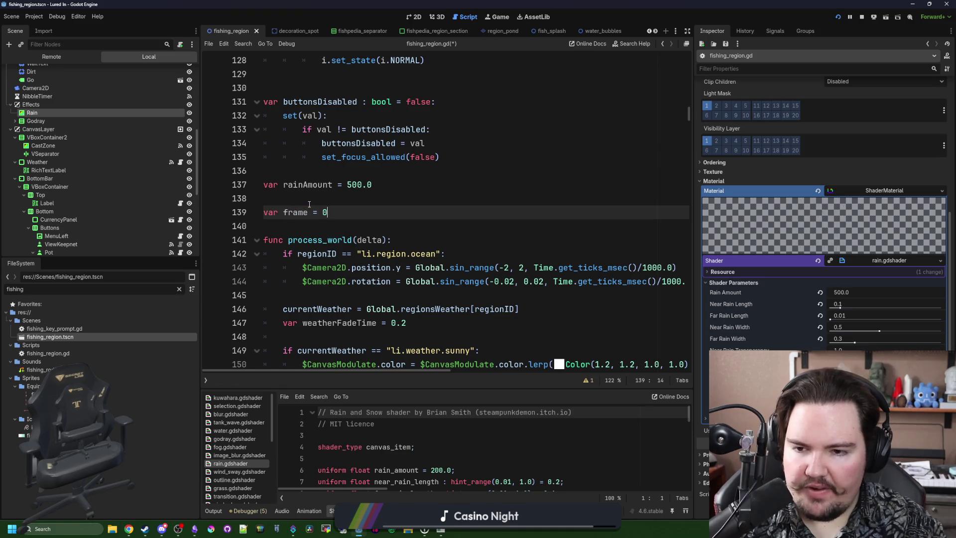
left_click(321, 232)
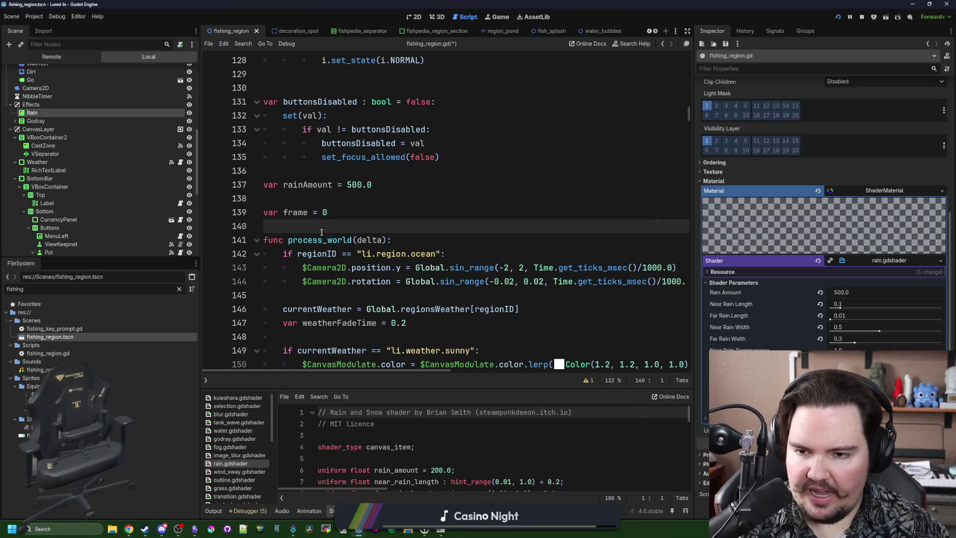
key("Return")
key("Return")
key("Up")
type("if f")
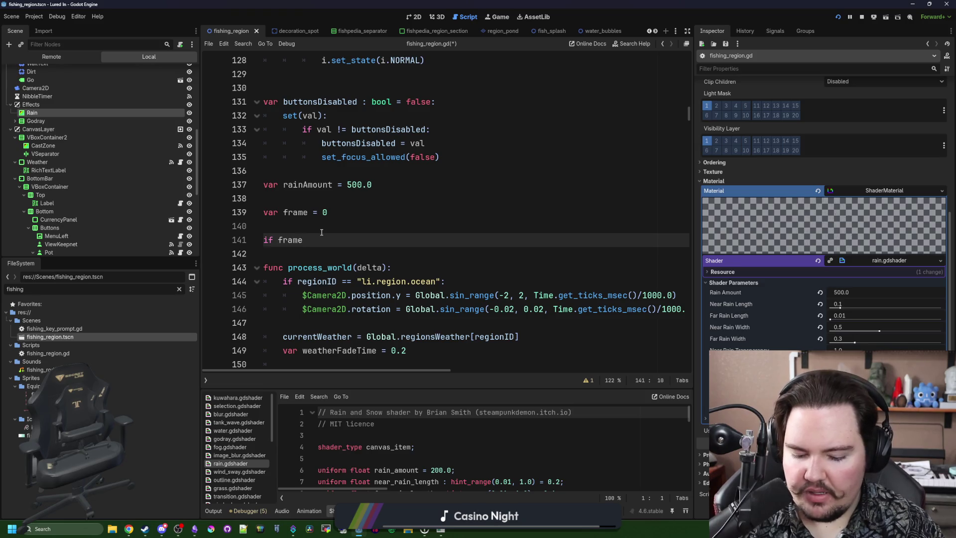
type("> 5:")
key("Return")
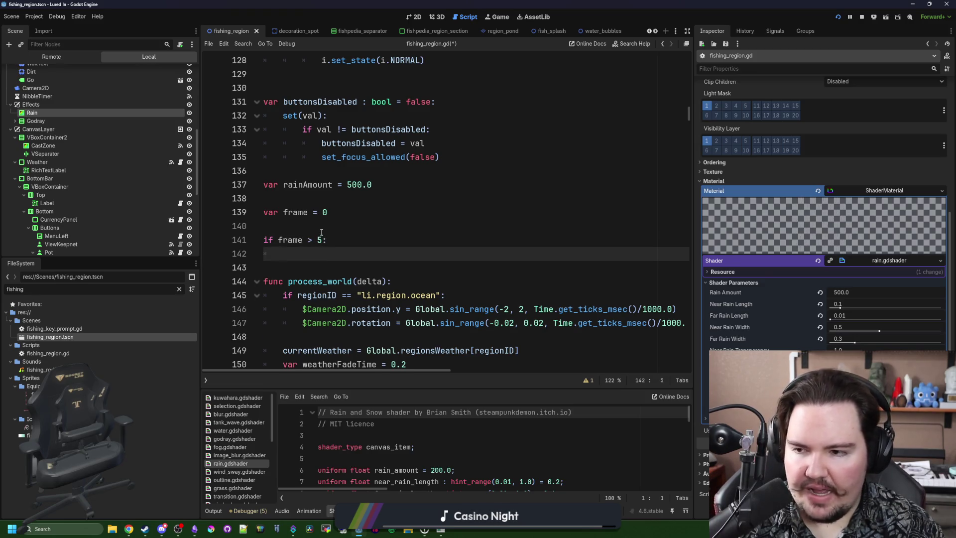
type("play()")
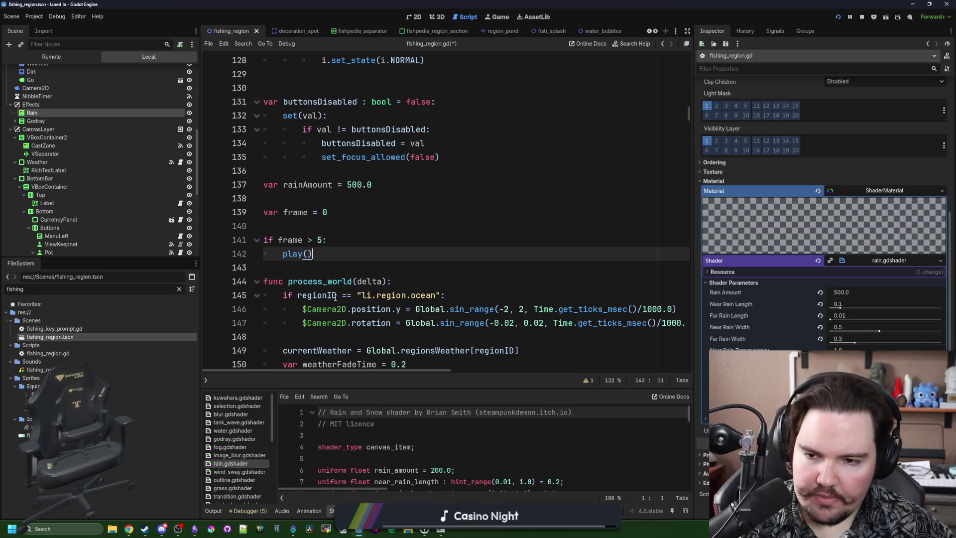
Delete the trial frame-counter code, leaving blank lines below rainAmount
mouse_move(314, 253)
left_mouse_down()
mouse_move(254, 225)
mouse_move(241, 199)
left_mouse_up()
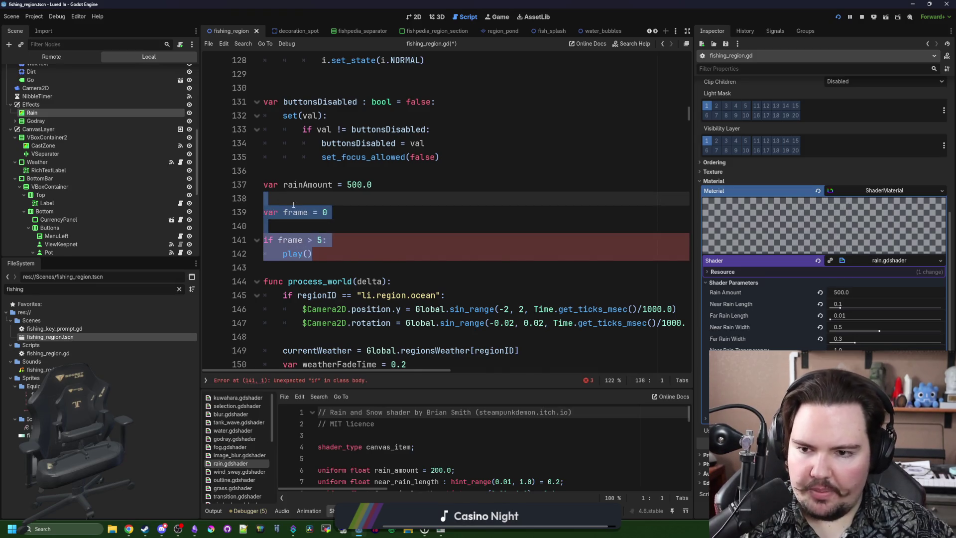
key("BackSpace")
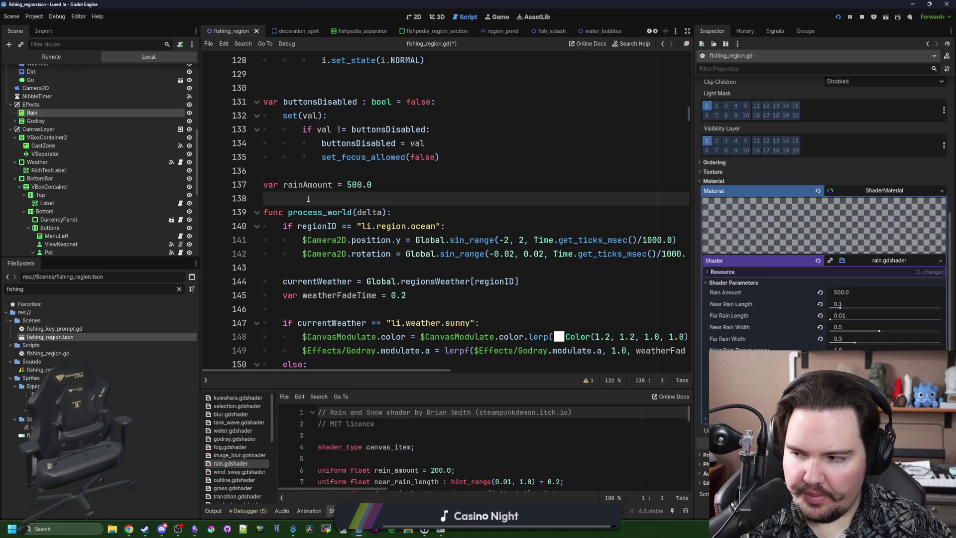
key("Return")
key("Return")
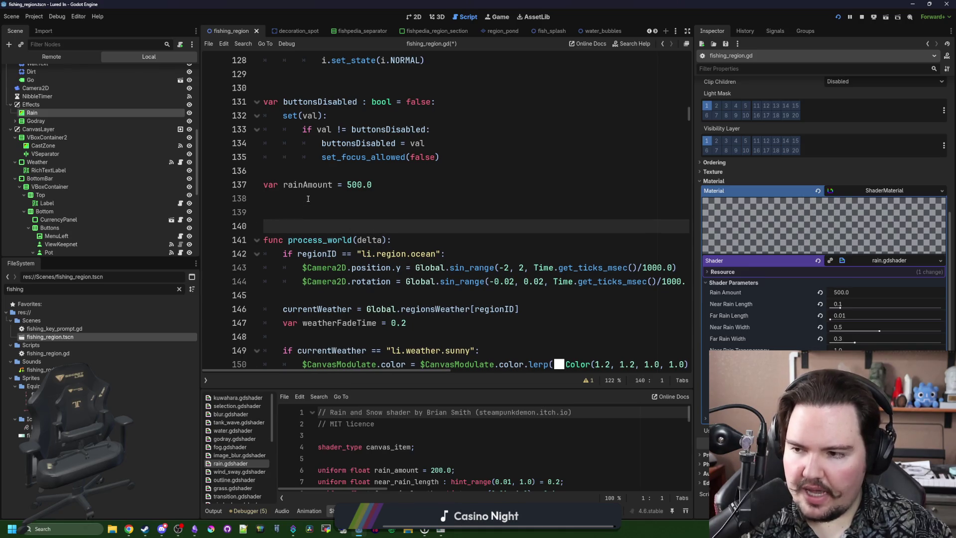
key("Up")
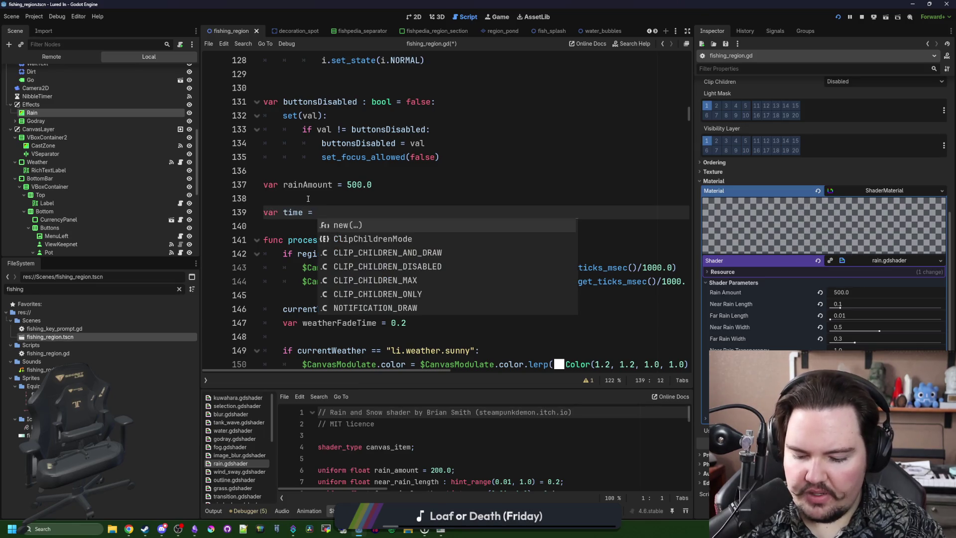
Declare var time = 0.1 and var currentTimer = 0.1
type("0.1")
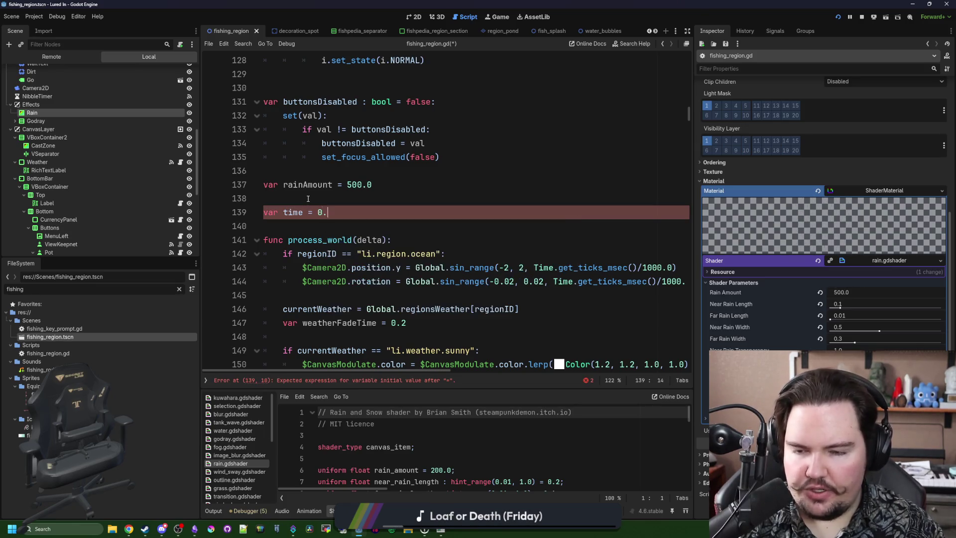
key("Return")
key("Return")
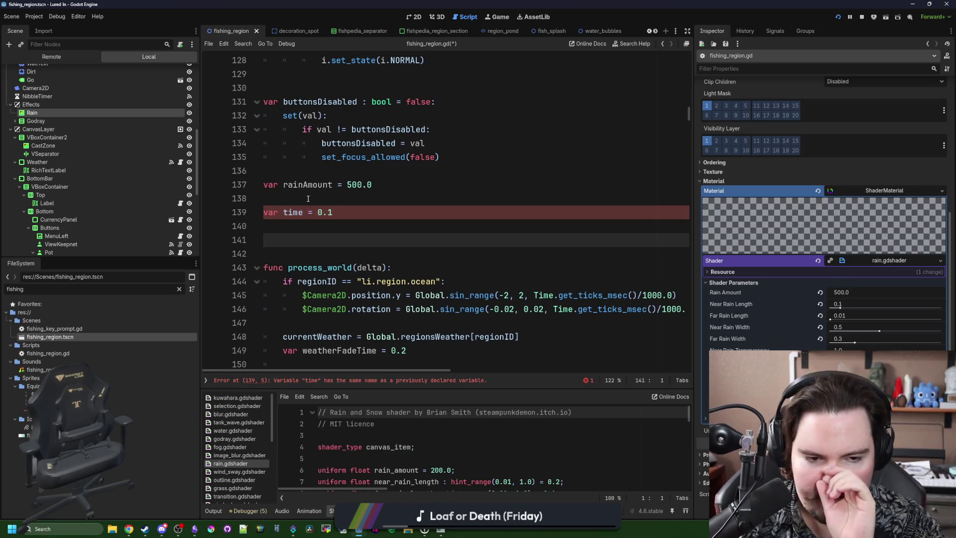
type("var cu")
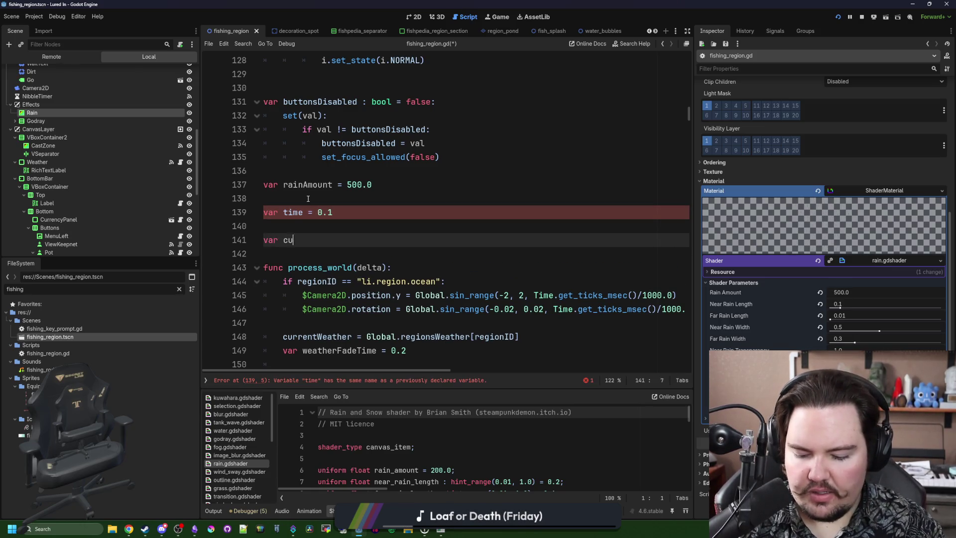
type("0.1")
key("Return")
key("Return")
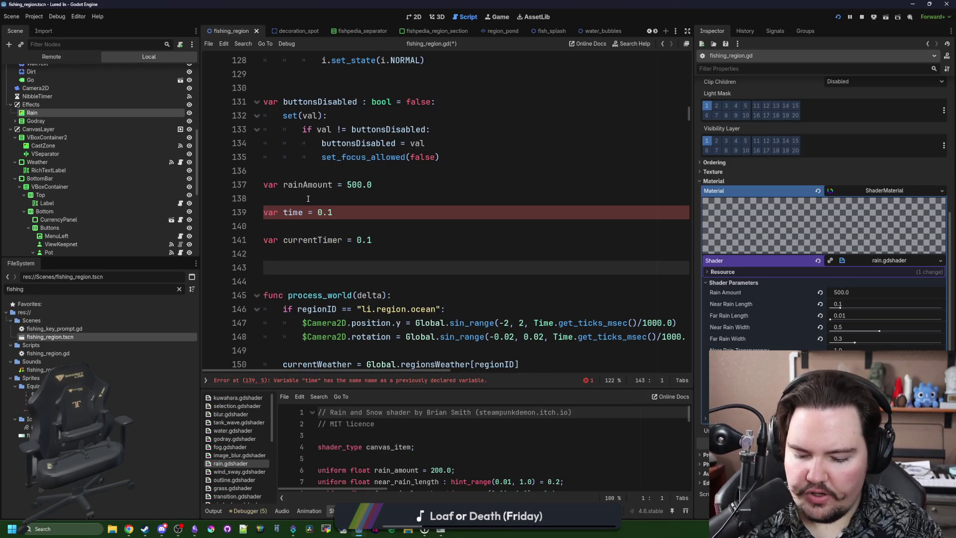
Write a step() function decrementing currentTimer by delta and calling play() at zero
type("ste")
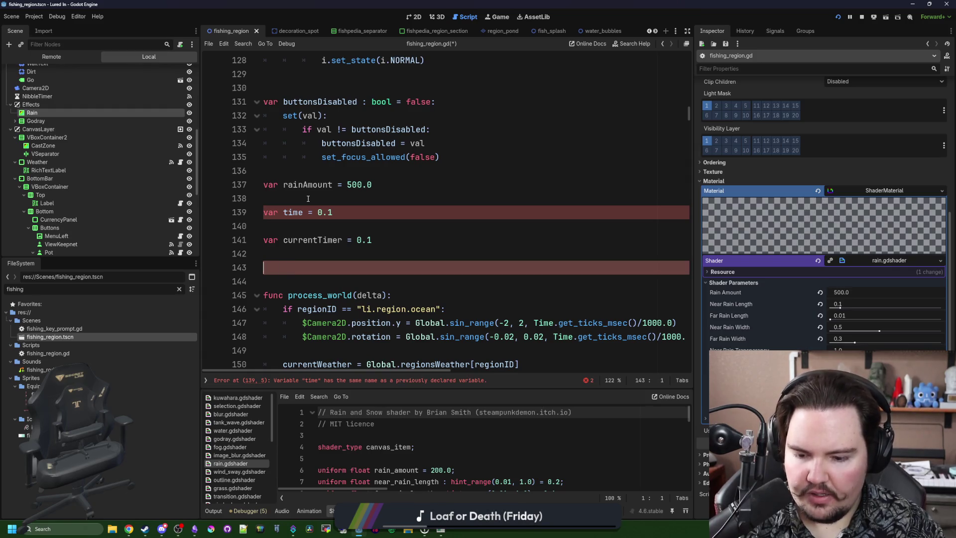
type("ep() {")
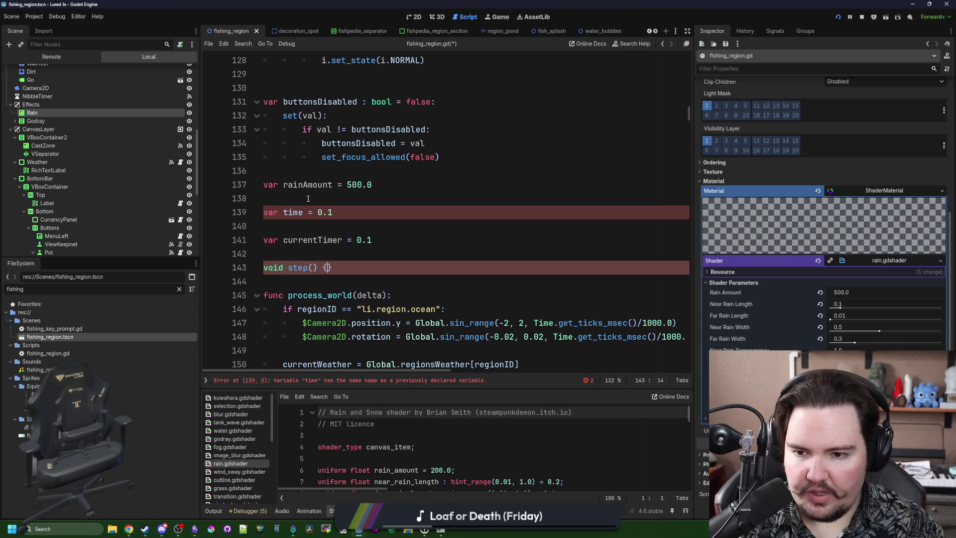
type("\\")
key("Return")
key("Return")
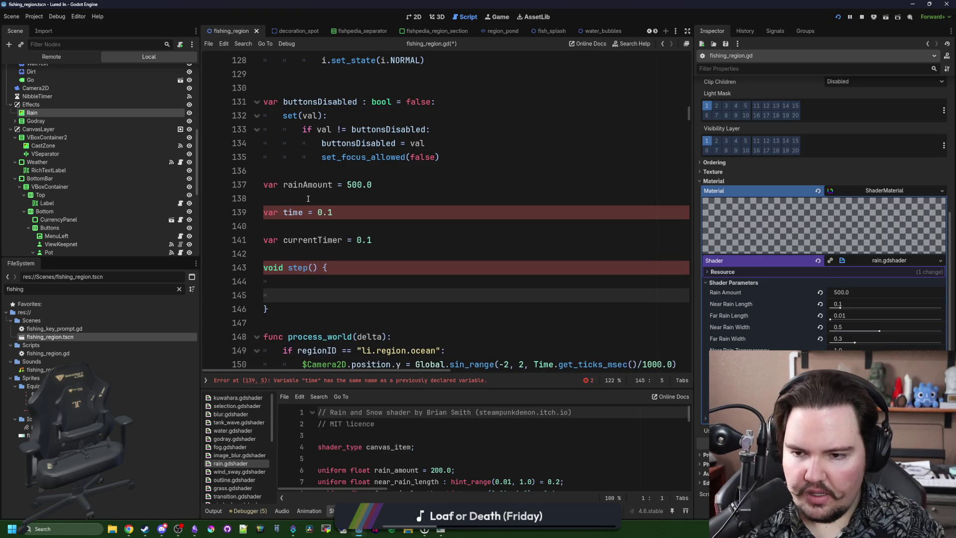
type("currentTimer -=")
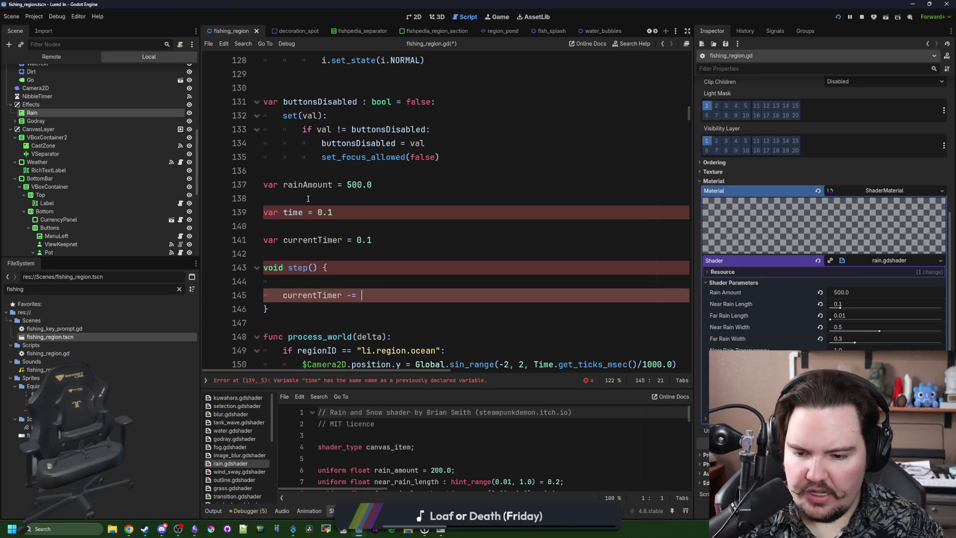
type(" delta")
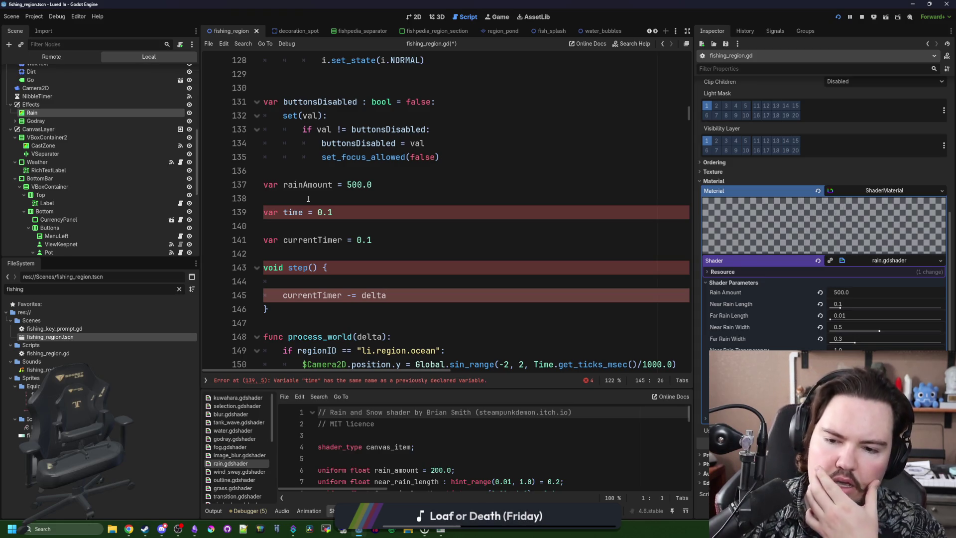
key("Return")
key("Return")
type("if ")
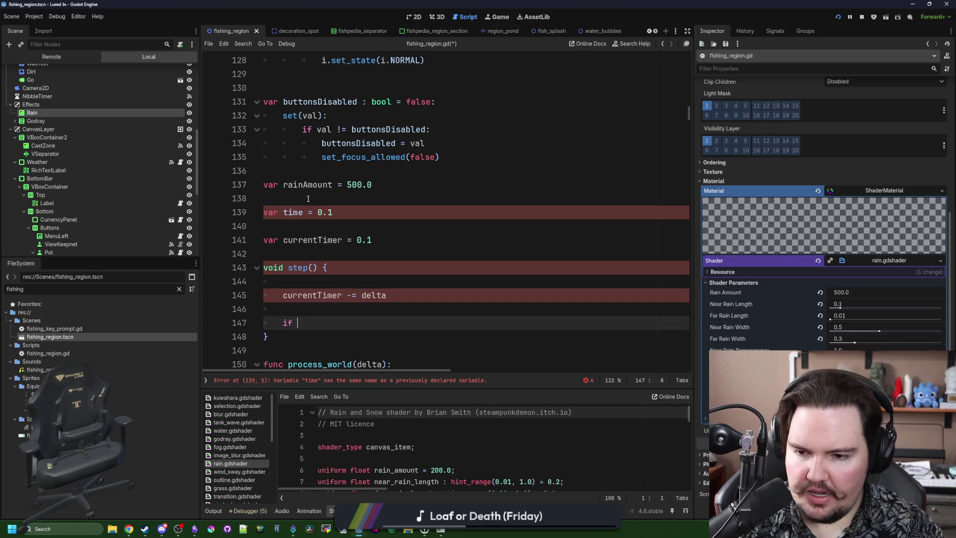
type("currentTimer <= 0:")
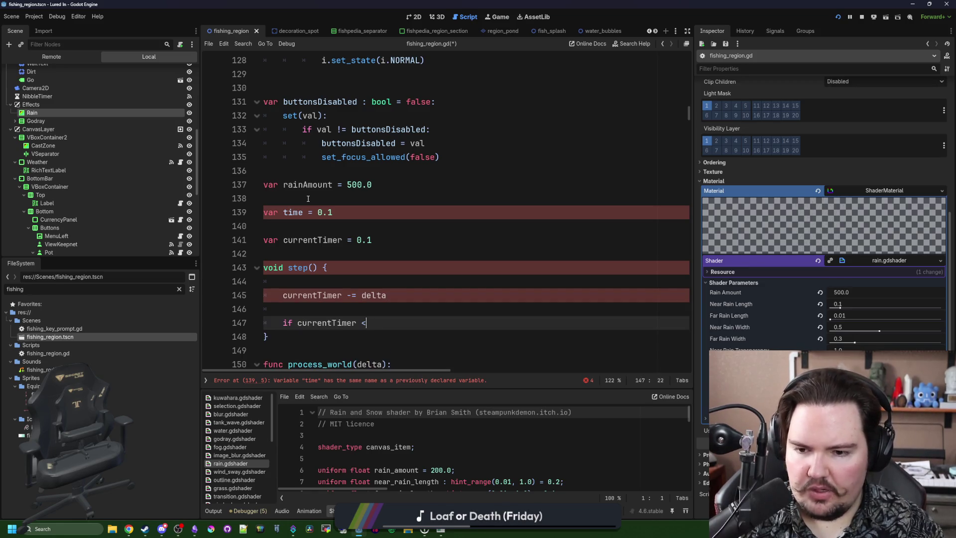
key("Return")
type("play()")
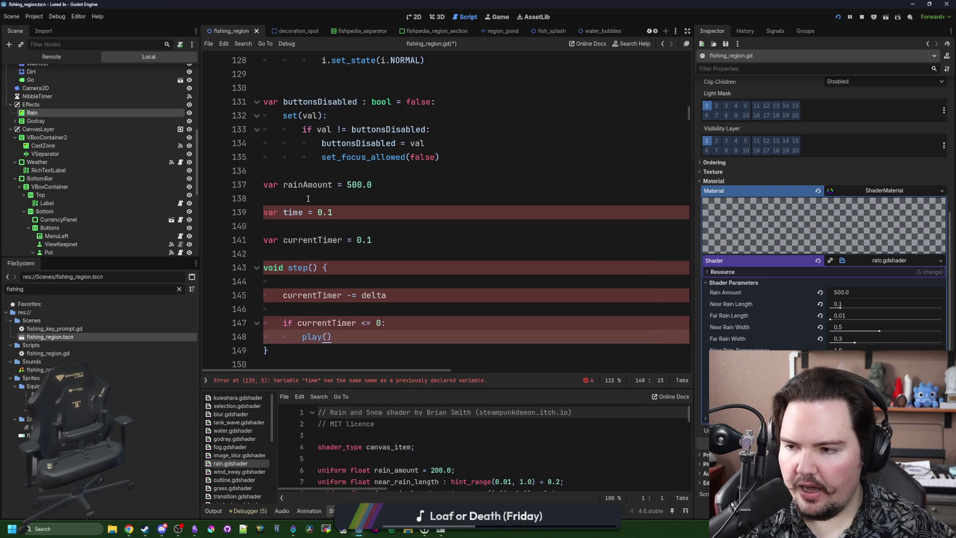
Discard the whole time/step() timer block
scroll(303, 295, "down", 1)
mouse_move(298, 309)
left_mouse_down()
mouse_move(278, 295)
mouse_move(241, 173)
left_mouse_up()
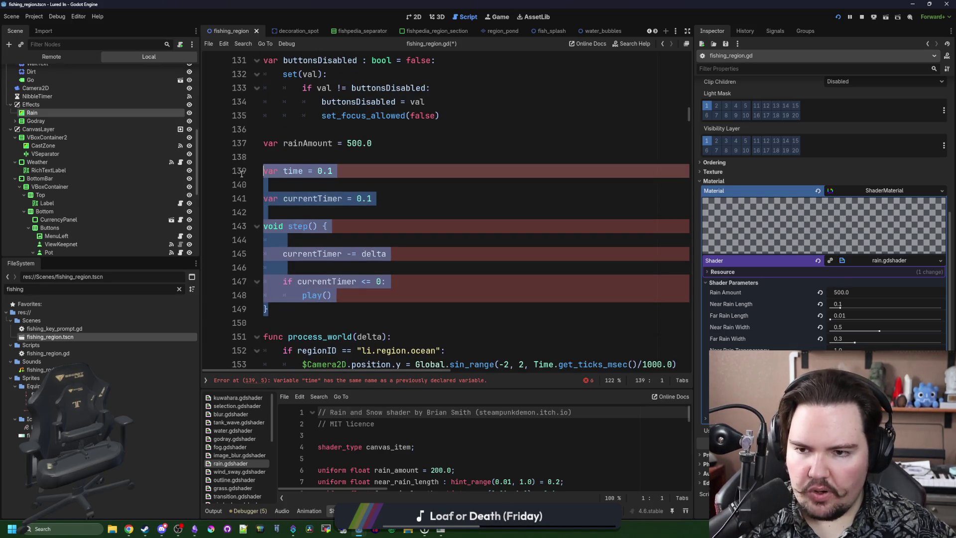
left_click(313, 178)
key("BackSpace")
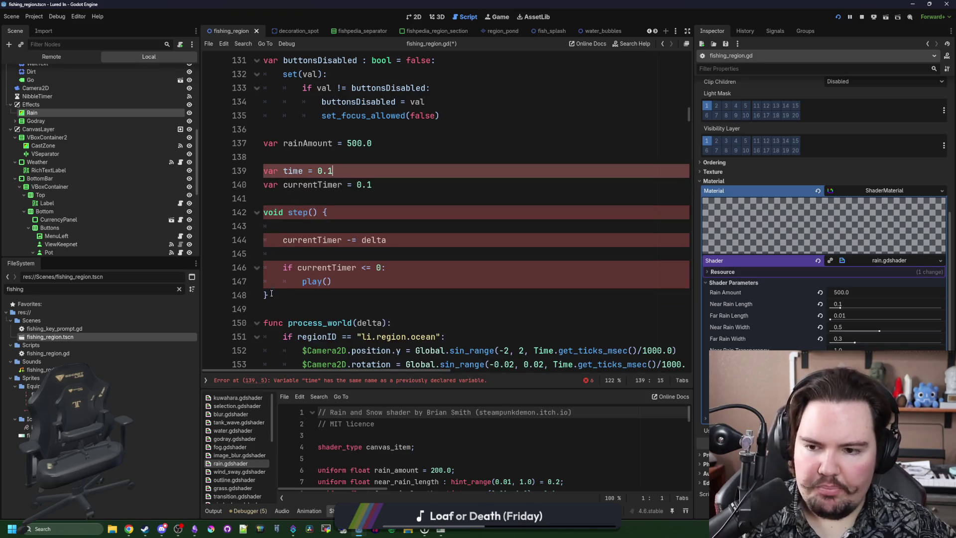
left_click(287, 308)
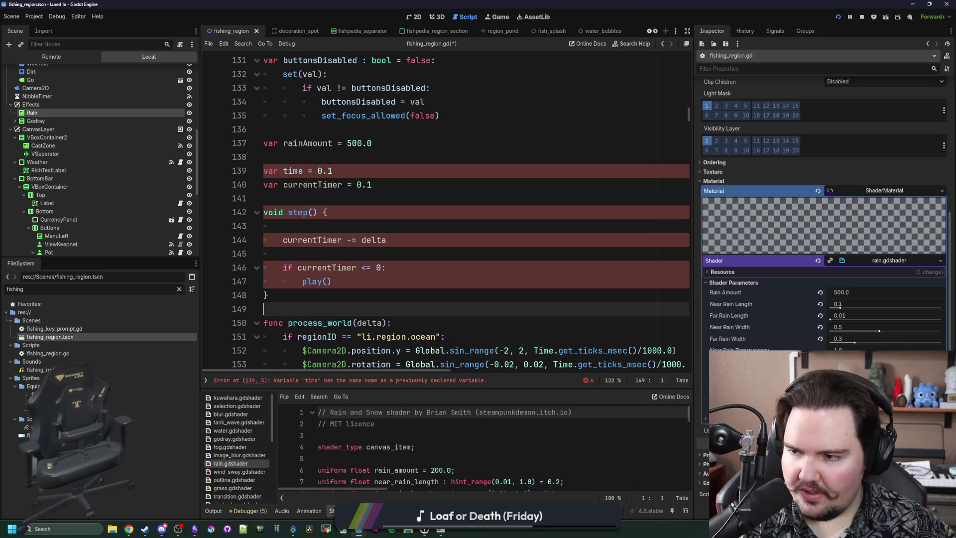
left_click(344, 295)
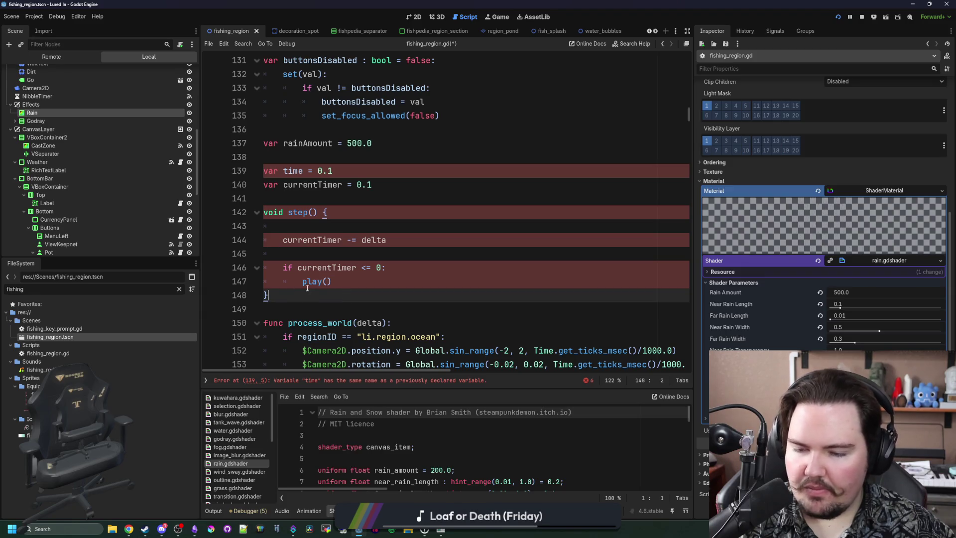
mouse_move(308, 289)
left_mouse_down()
mouse_move(252, 144)
mouse_move(252, 155)
left_mouse_up()
key("BackSpace")
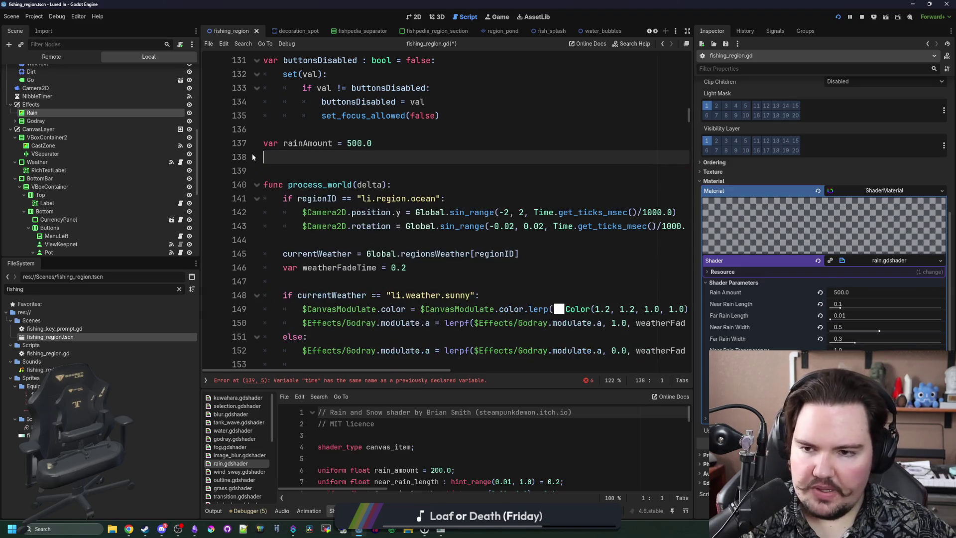
Remove the leftover empty line and find the unfinished rainAmount line in the rainy branch
key("BackSpace")
scroll(308, 138, "down", 2)
scroll(309, 137, "up", 2)
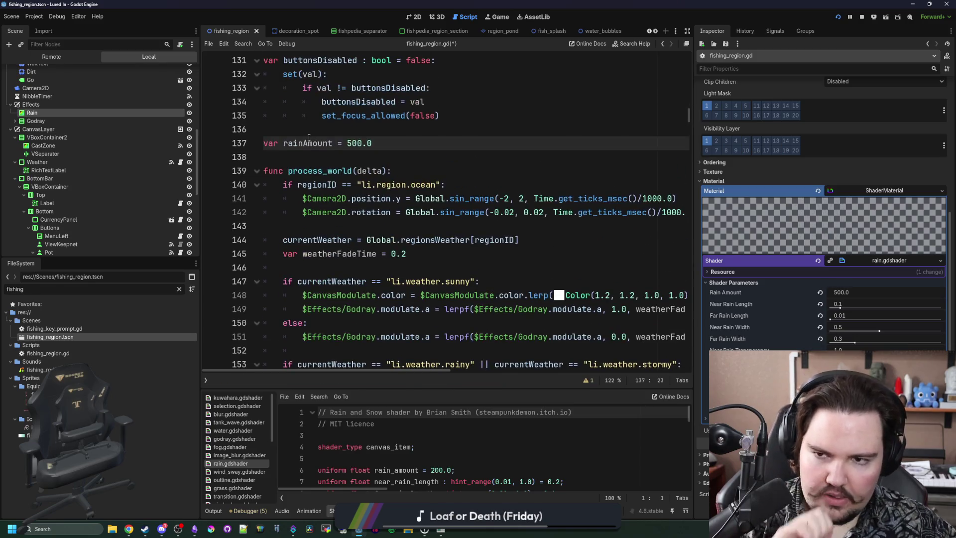
double_click(314, 143)
scroll(341, 152, "down", 3)
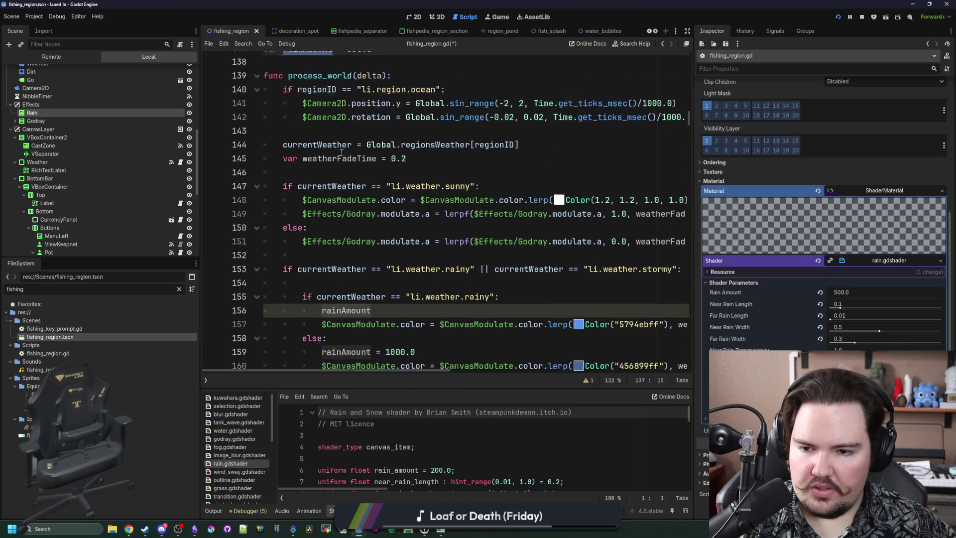
scroll(342, 152, "down", 3)
left_click(406, 205)
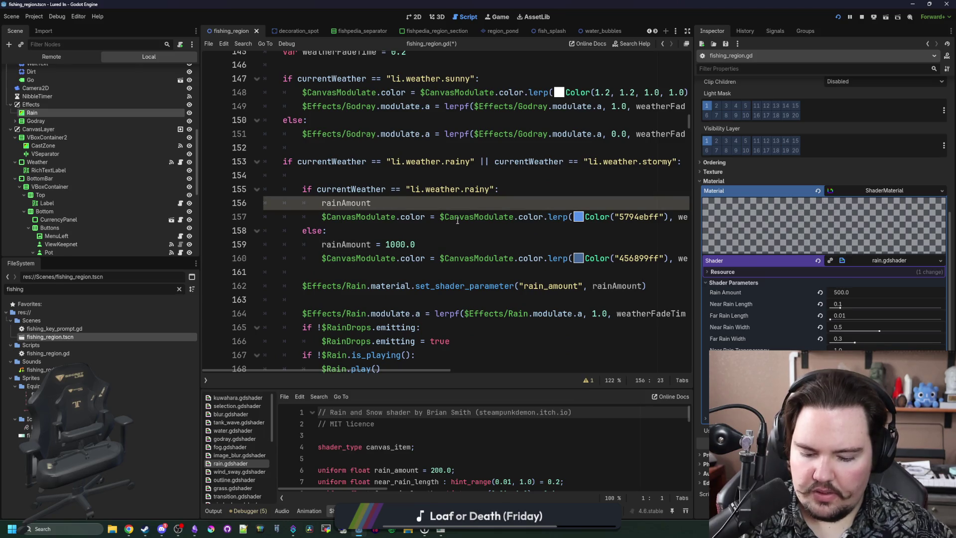
Complete it as rainAmount = lerpf(rainAmount, 500.0, delta)
type(" = lerpf(")
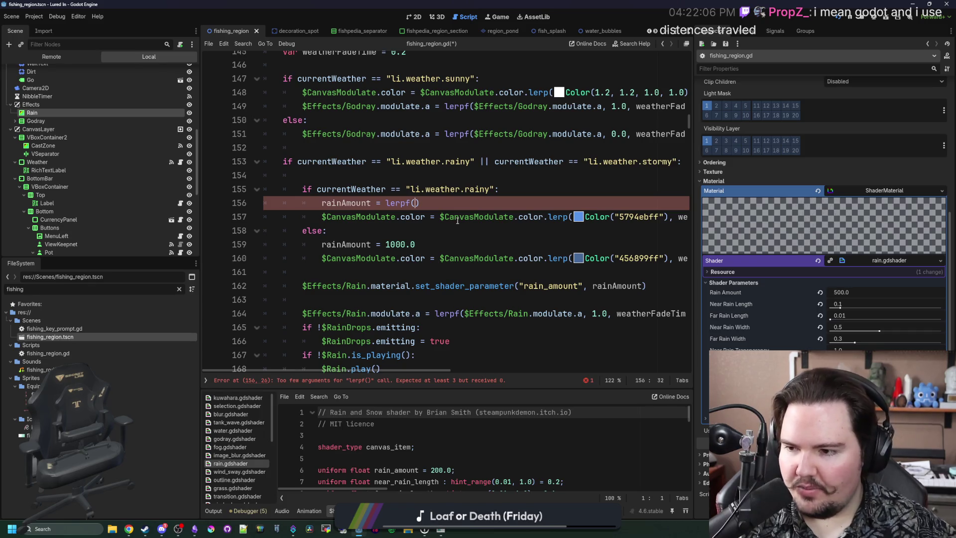
scroll(457, 220, "up", 2)
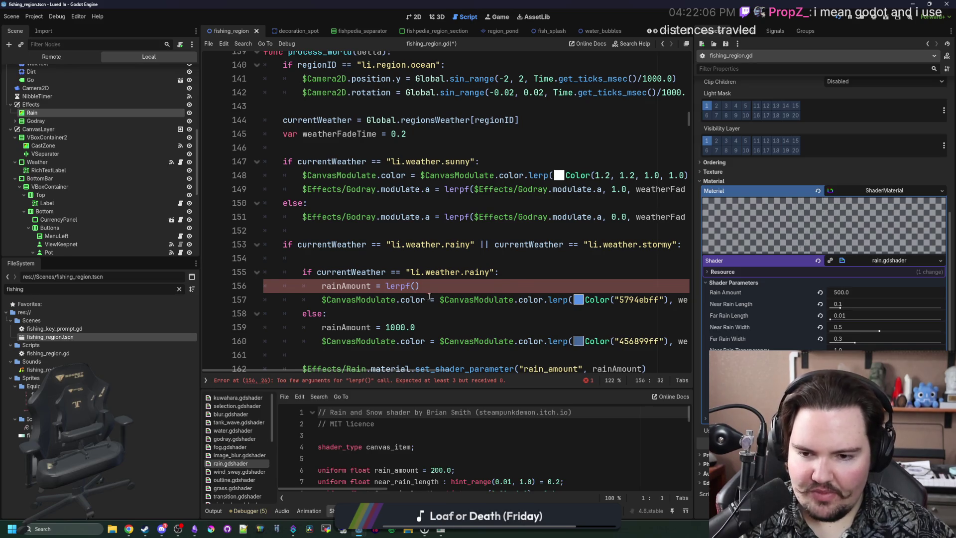
type("rainAmount")
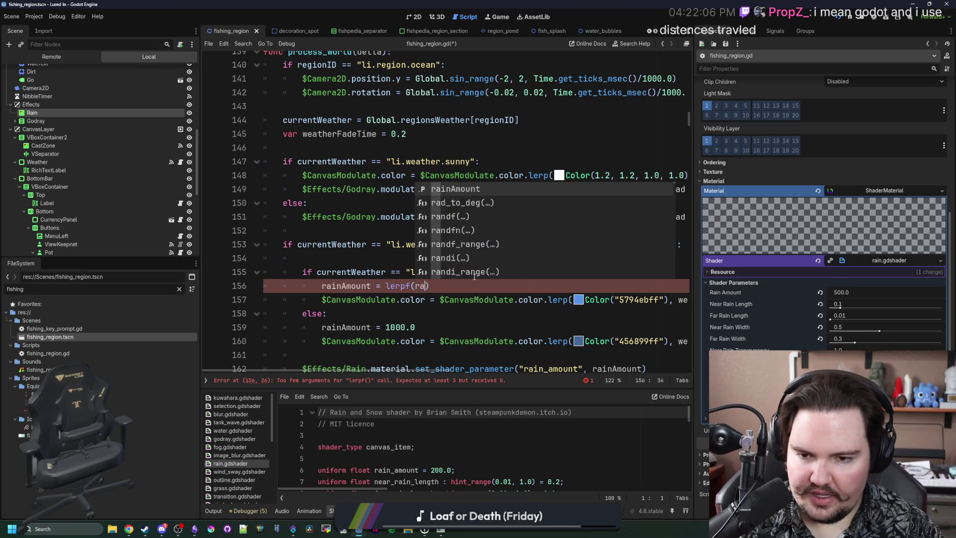
type(", ")
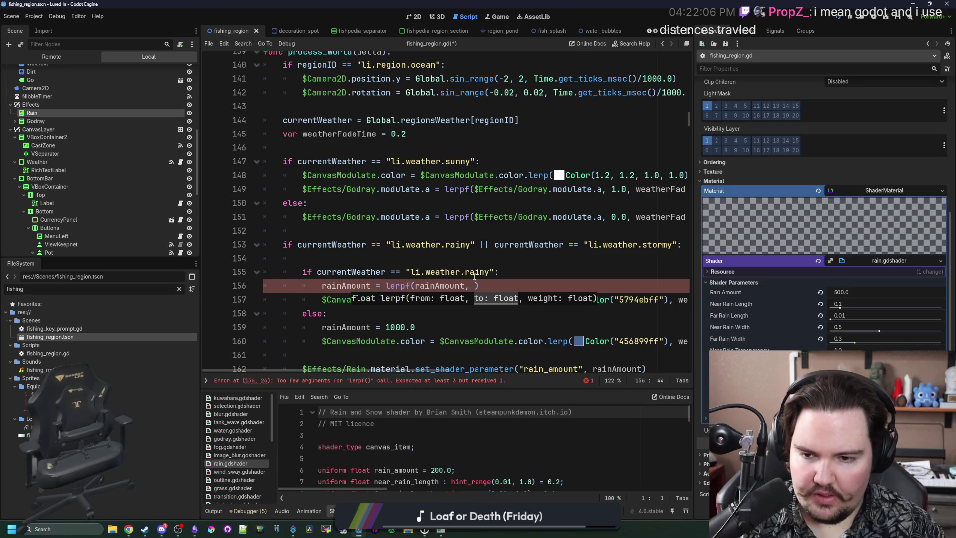
type("500.0, delta")
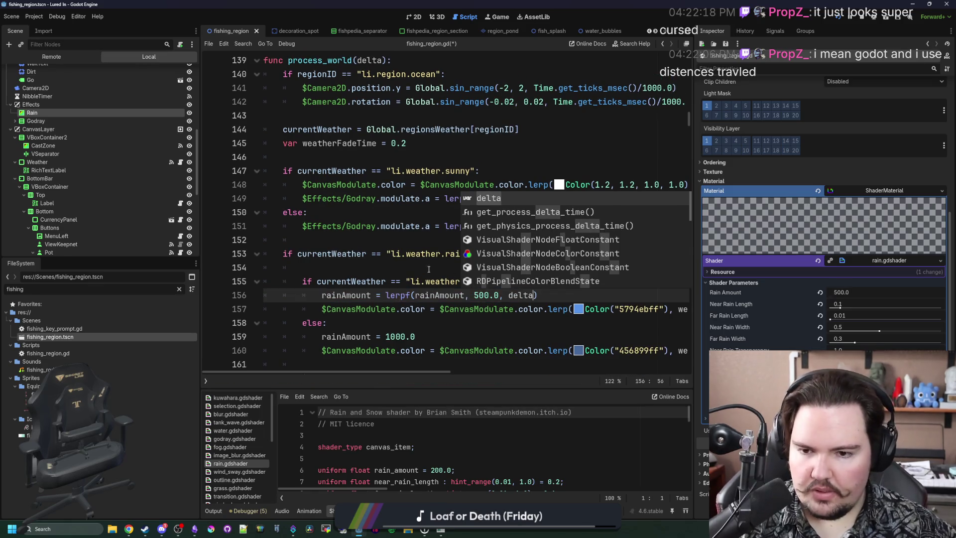
key("Return")
key("Up")
key("Up")
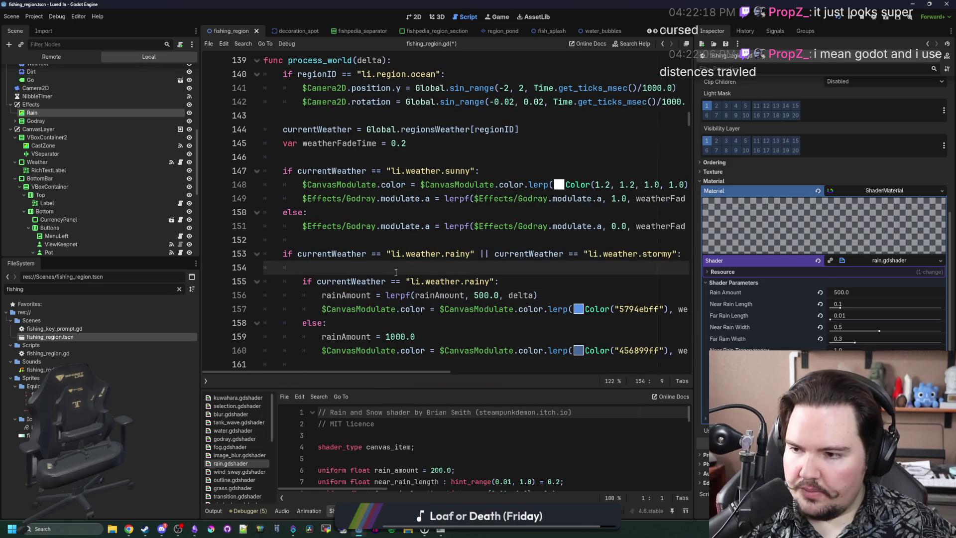
scroll(395, 272, "up", 4)
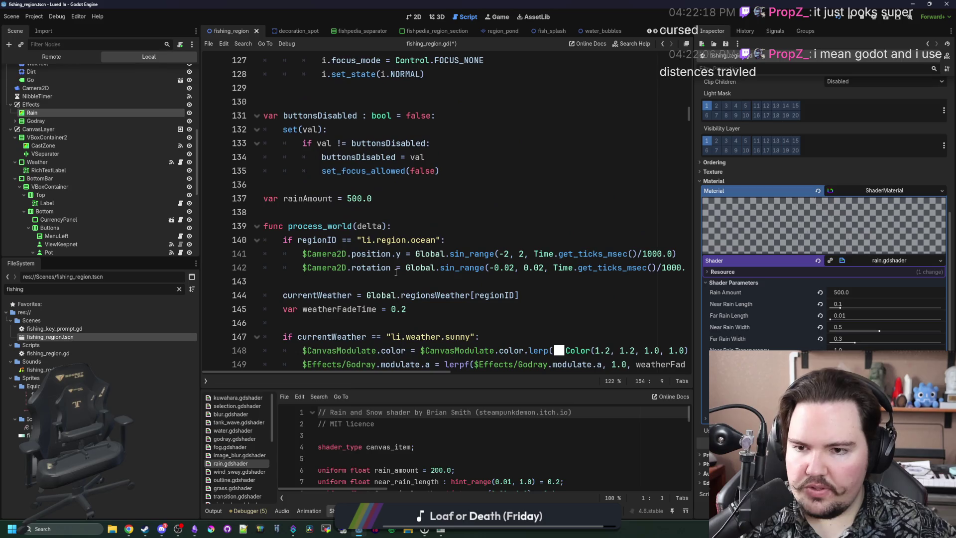
left_click(335, 214)
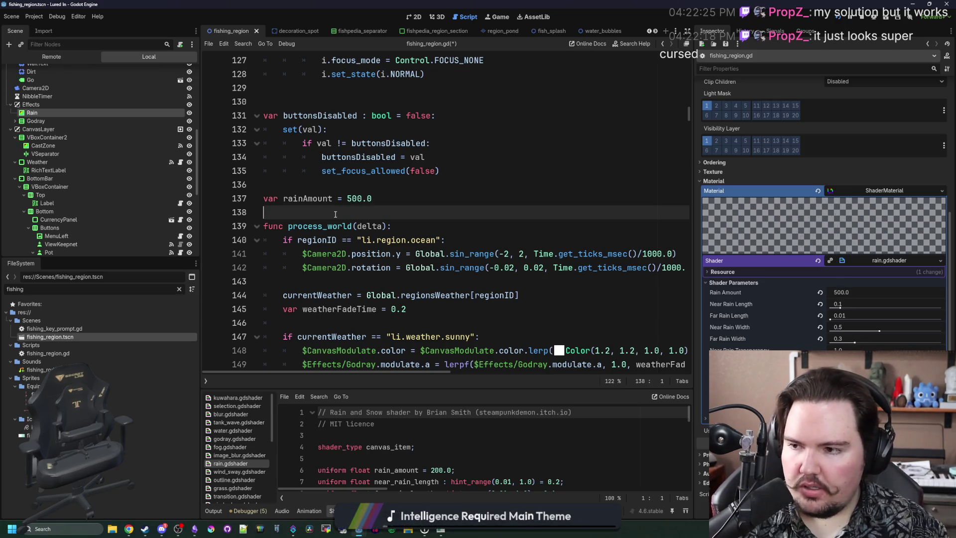
key("Return")
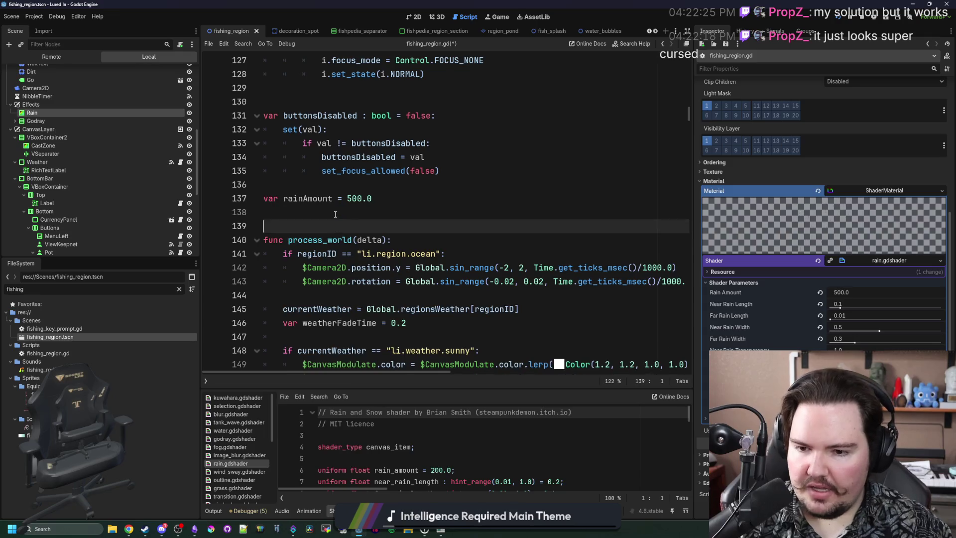
key("Return")
key("Up")
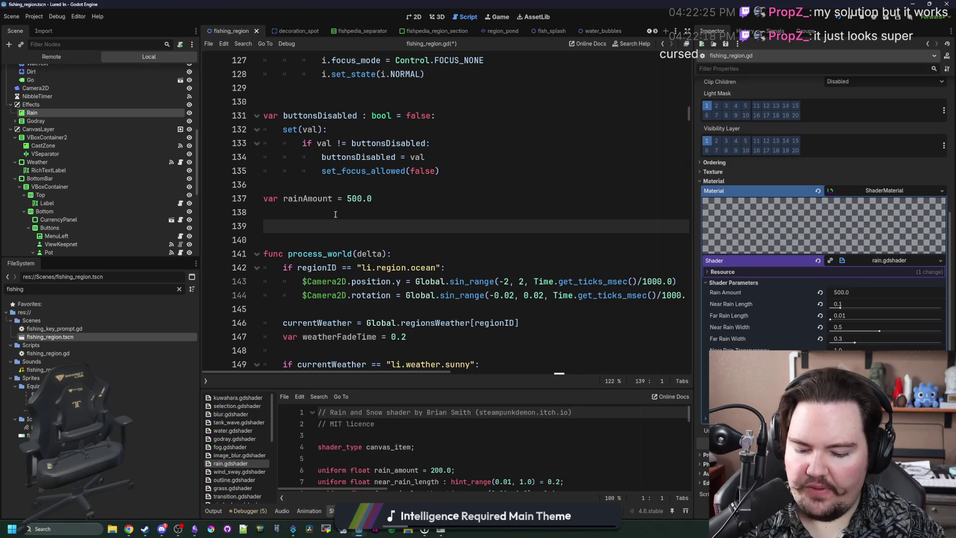
type("lastDistance")
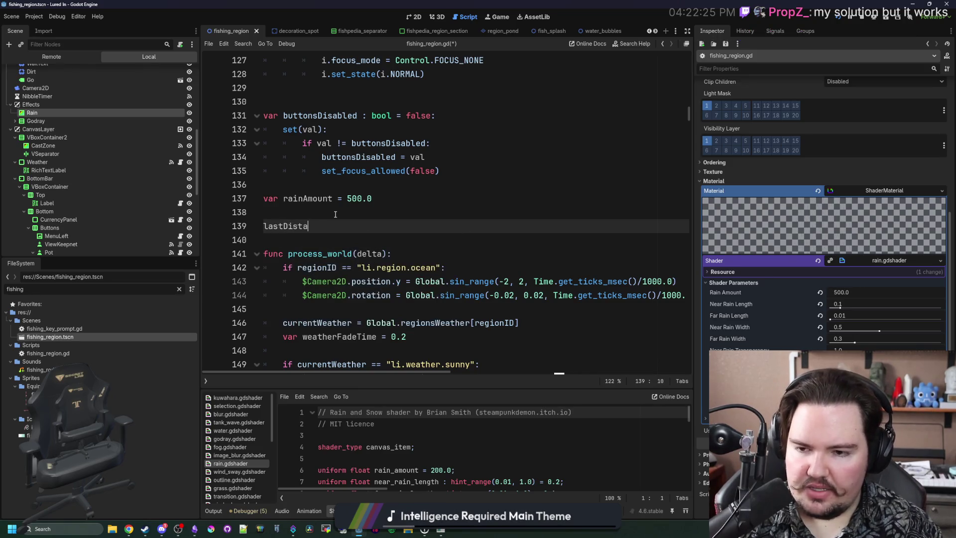
type(" : float = 0.0")
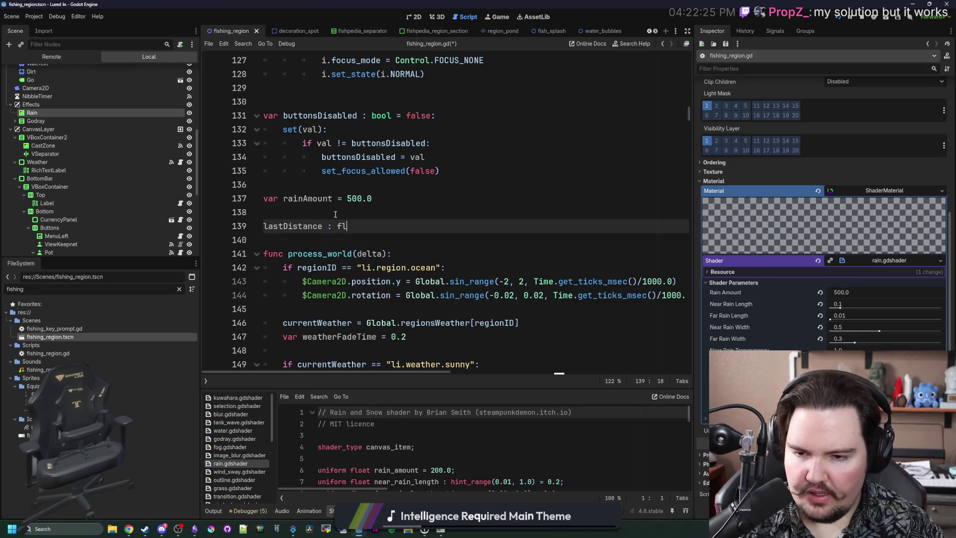
key("Return")
key("Return")
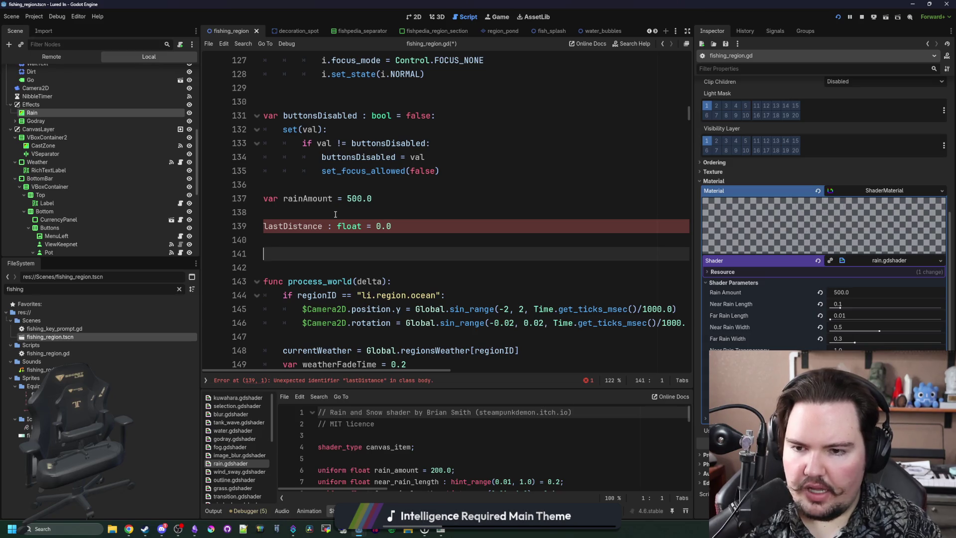
double_click(306, 225)
type("lastPosition")
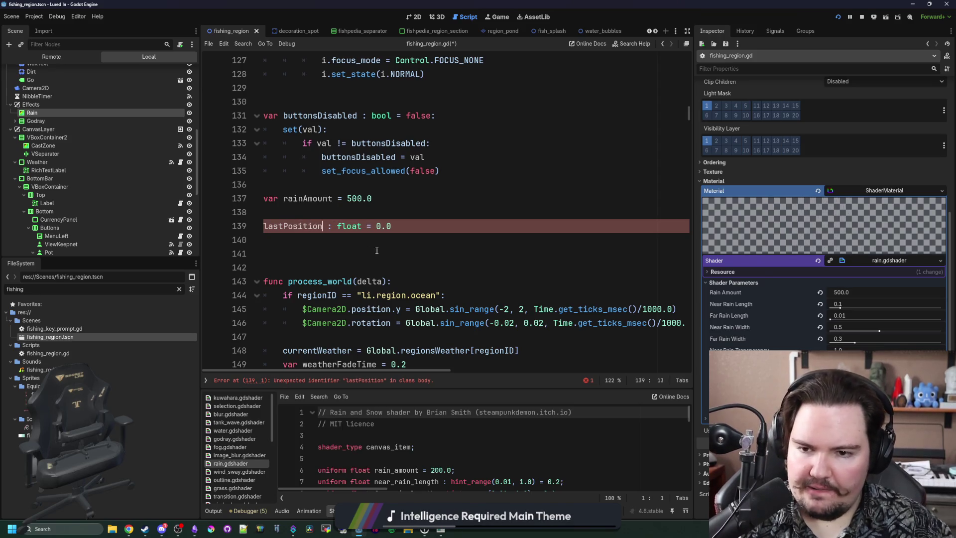
double_click(350, 226)
type("Vector2")
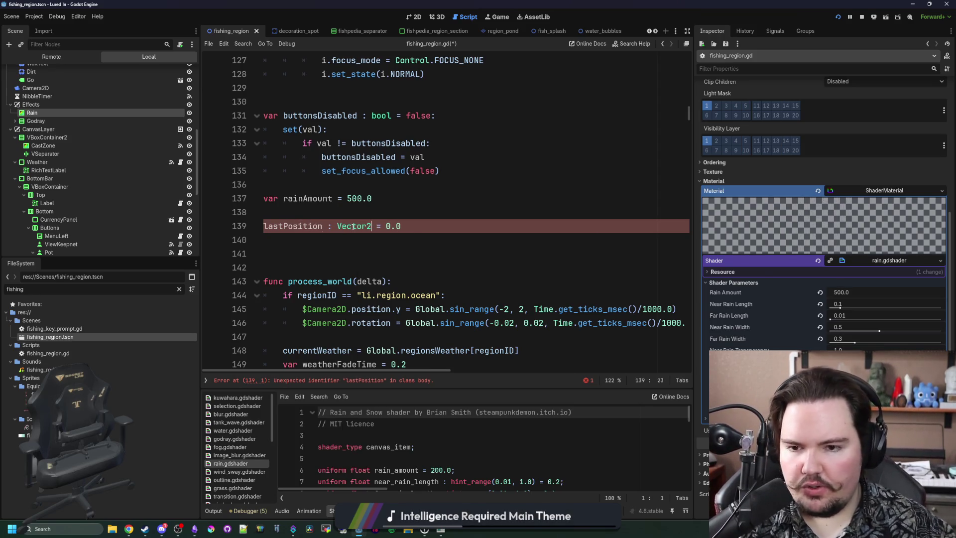
key("shift+End")
key("Delete")
key("Return")
key("Return")
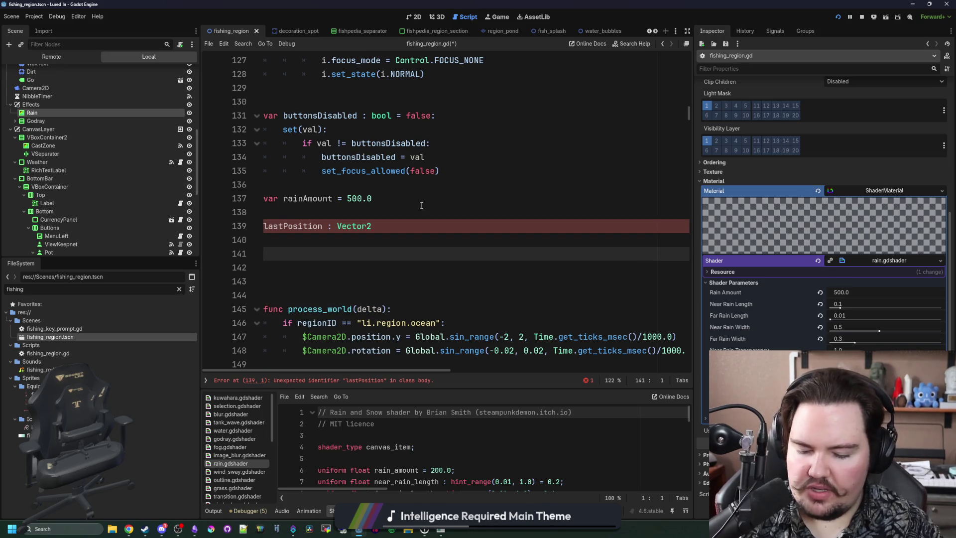
type("if global_position.length() ")
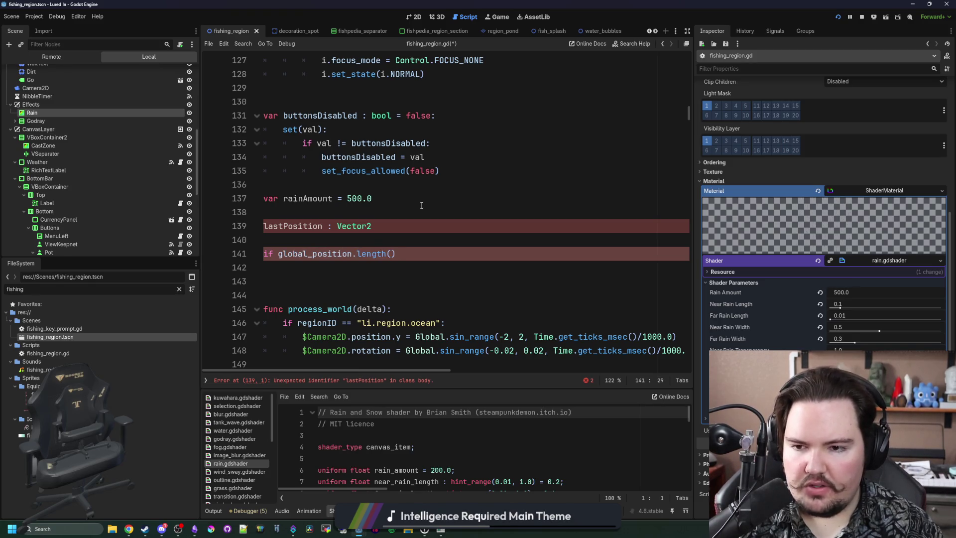
type("1")
type("ast")
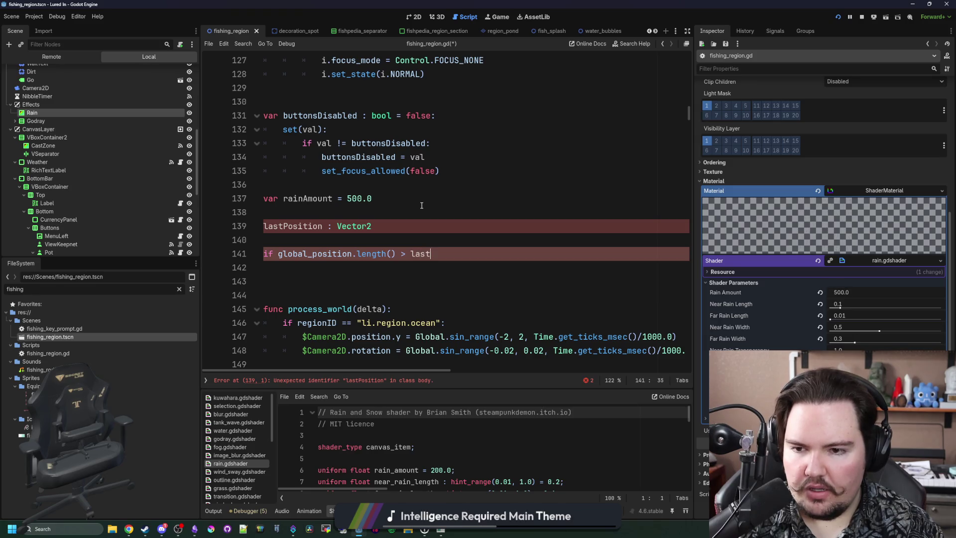
key("BackSpace")
key("BackSpace")
key("BackSpace")
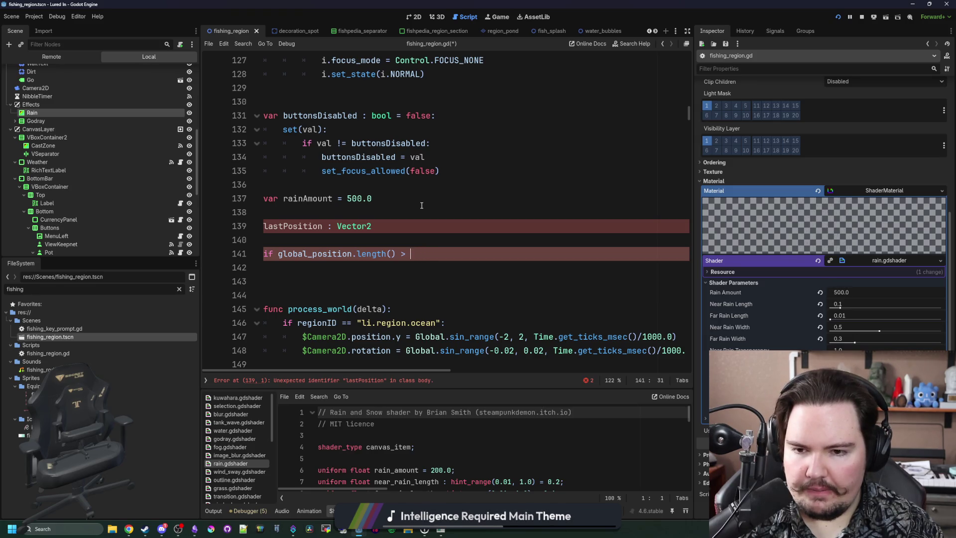
key("BackSpace")
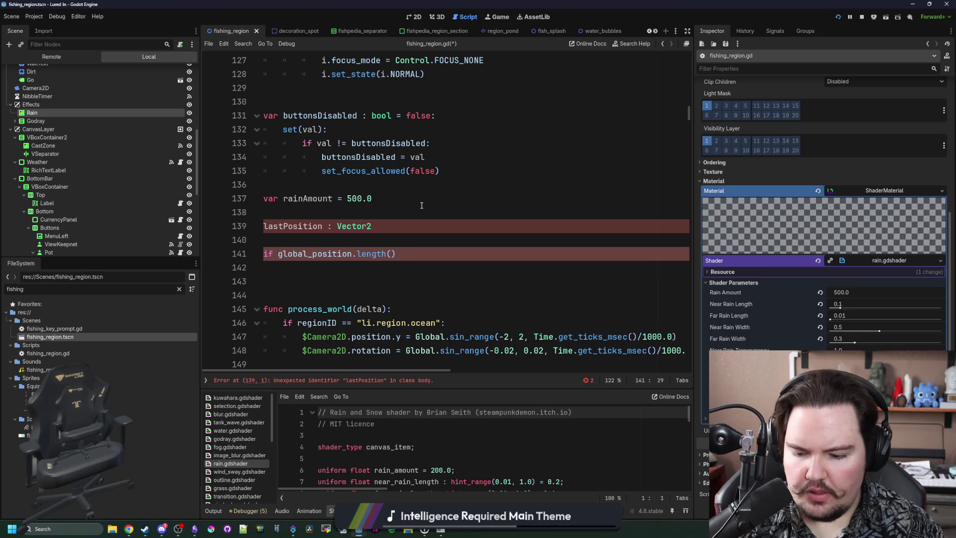
type("+32")
key("BackSpace")
key("BackSpace")
type("32 > last")
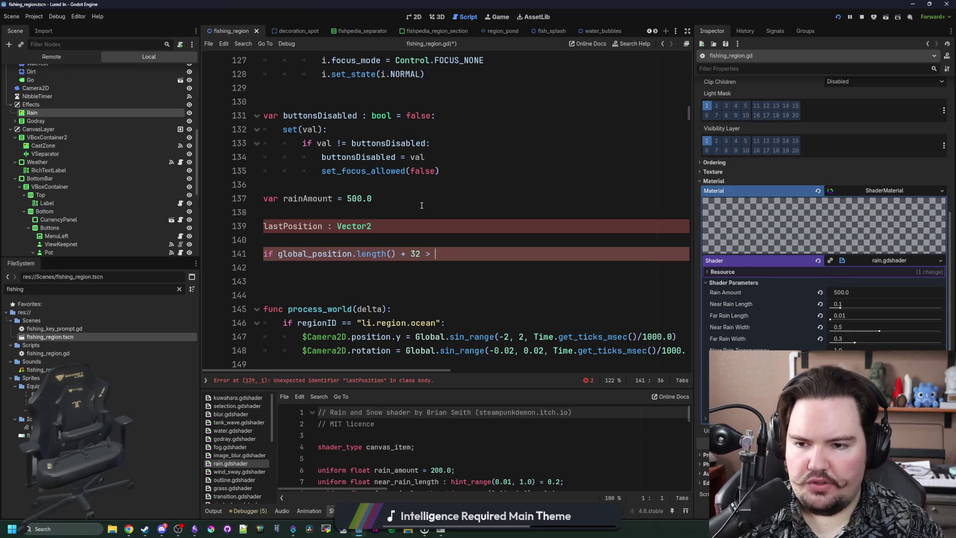
type("Position:")
key("Return")
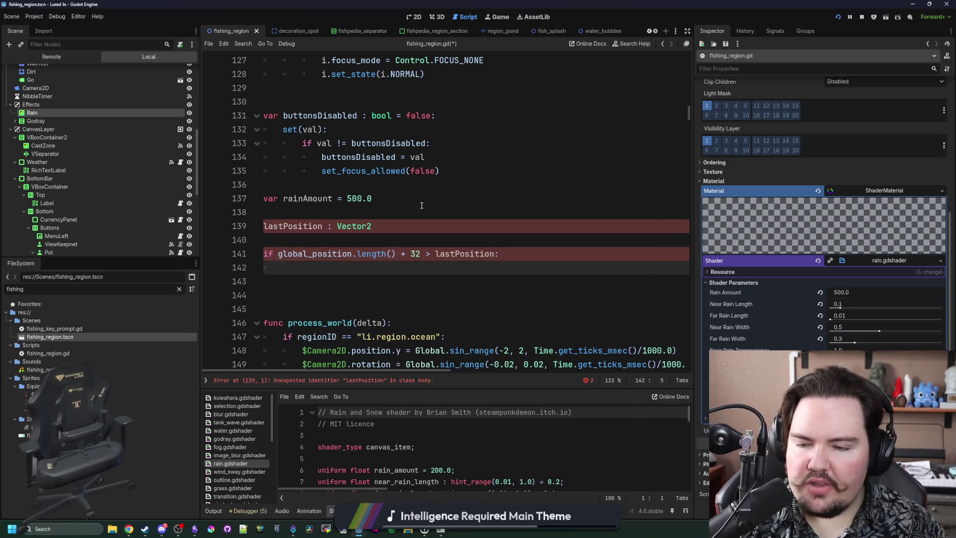
type("play()")
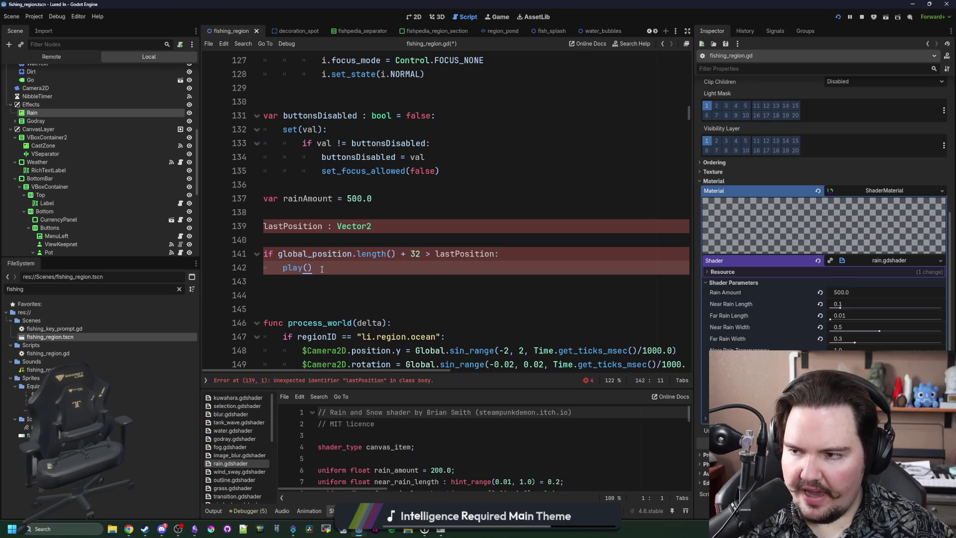
left_click_drag(322, 269, 264, 252)
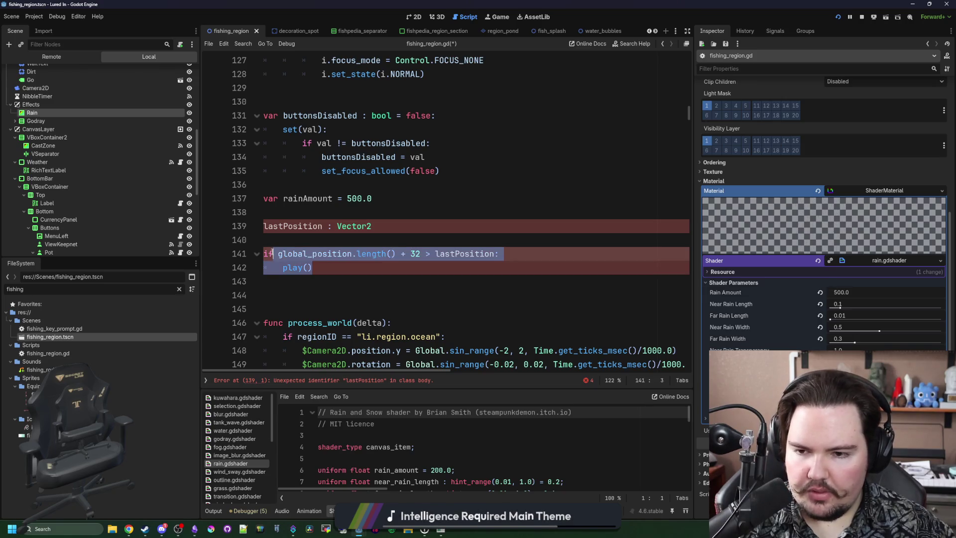
left_click(269, 241)
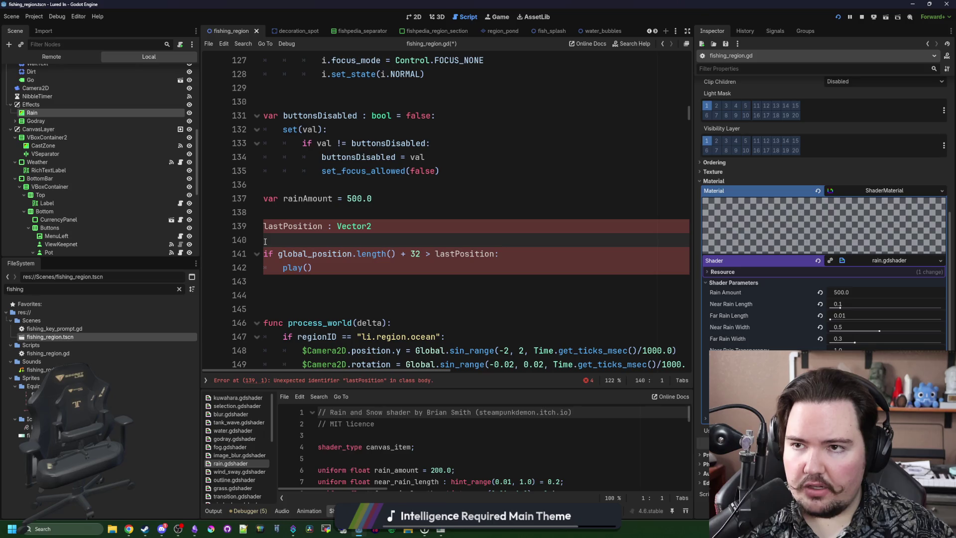
left_click(319, 271)
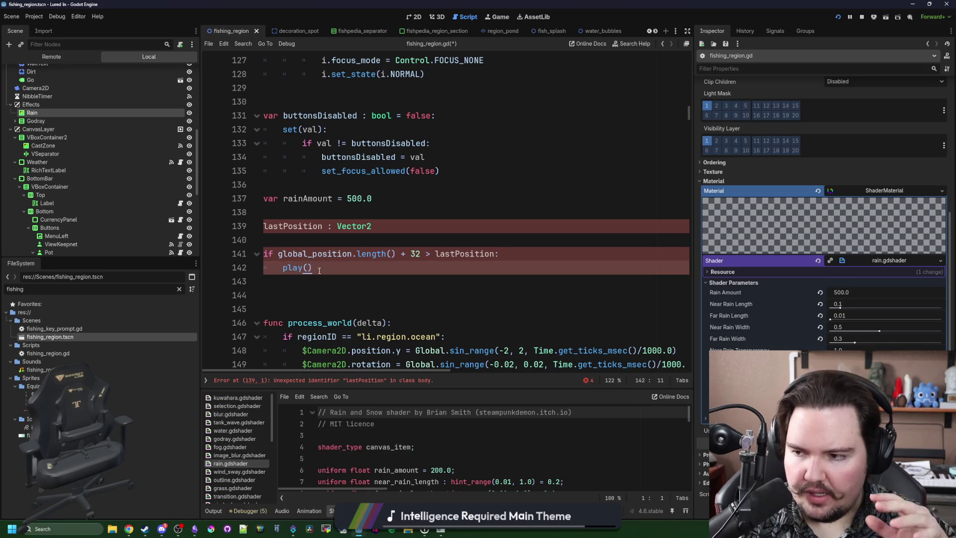
mouse_move(319, 270)
left_mouse_down()
mouse_move(264, 254)
mouse_move(241, 214)
left_mouse_up()
key("BackSpace")
key("BackSpace")
key("Delete")
key("Delete")
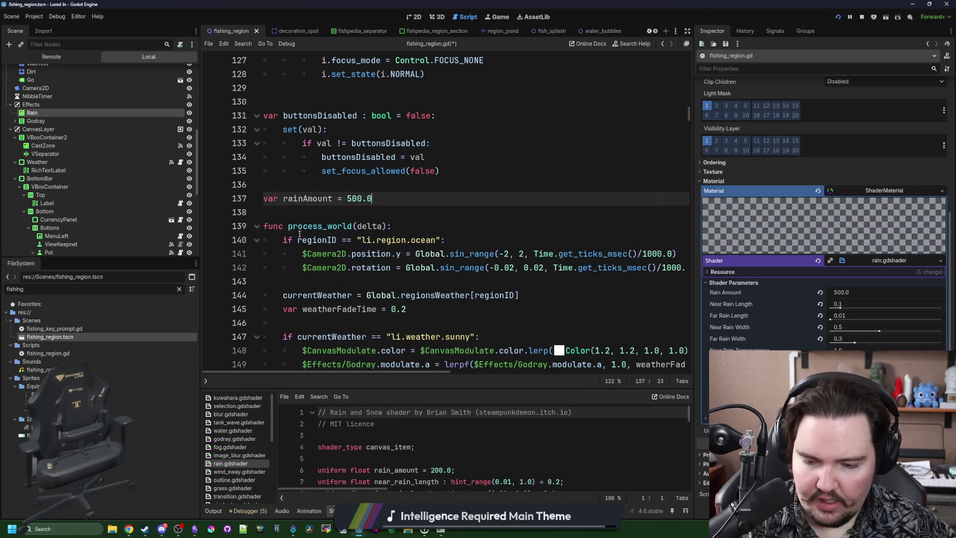
left_click(408, 217)
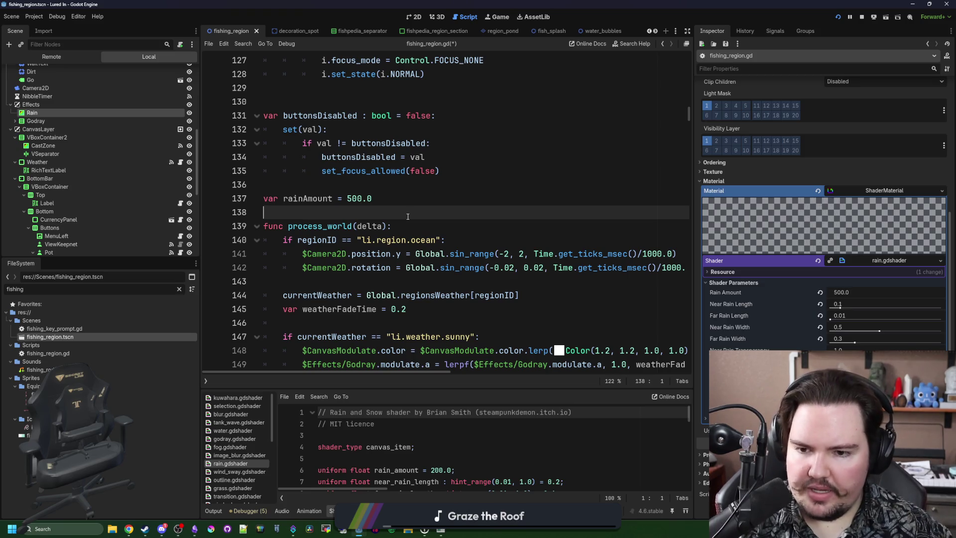
scroll(408, 217, "down", 1)
left_click(347, 283)
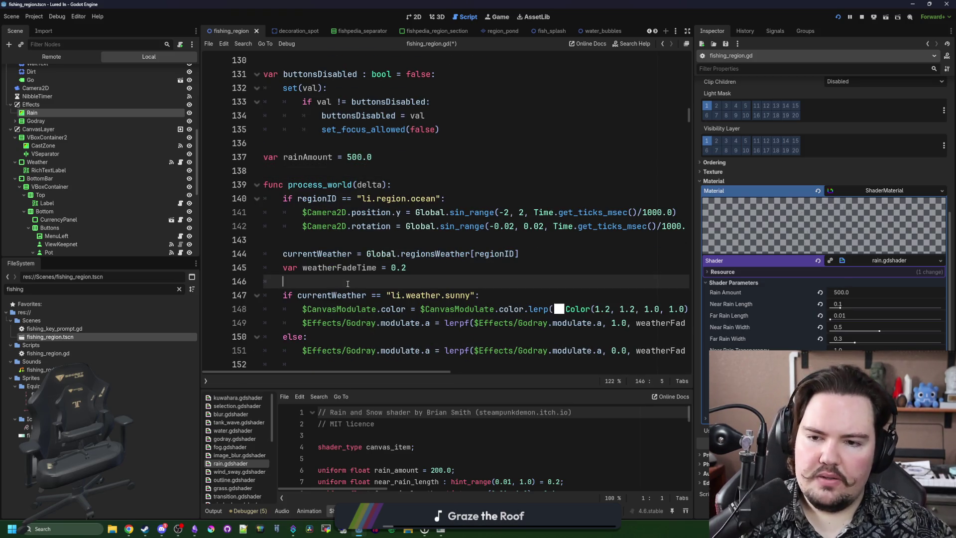
left_click(398, 254)
left_click(477, 239)
scroll(477, 244, "down", 3)
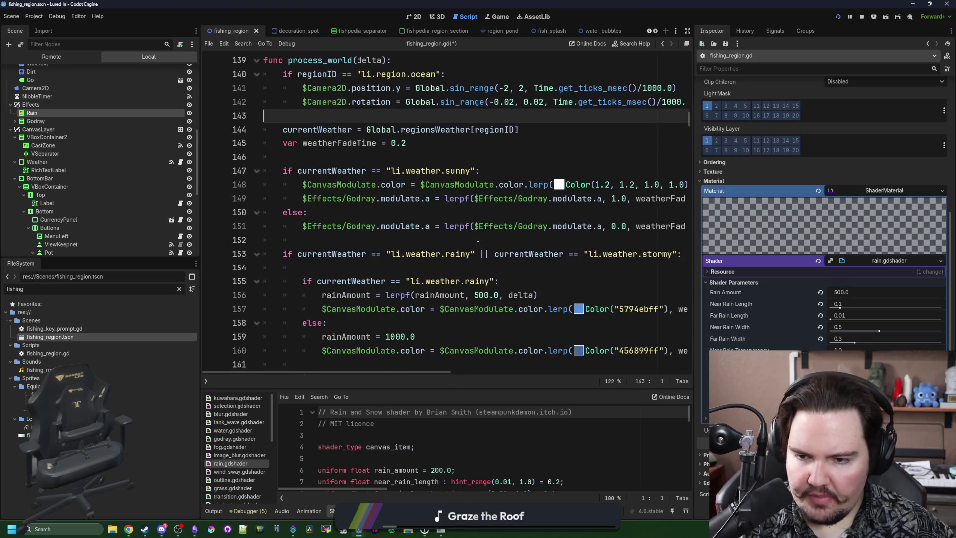
scroll(571, 247, "down", 2)
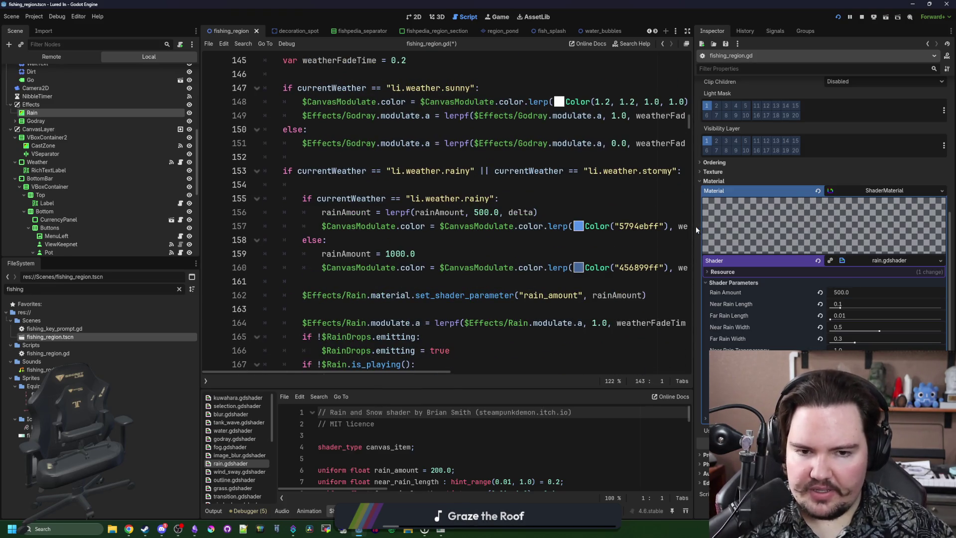
scroll(690, 228, "down", 8)
scroll(644, 243, "up", 13)
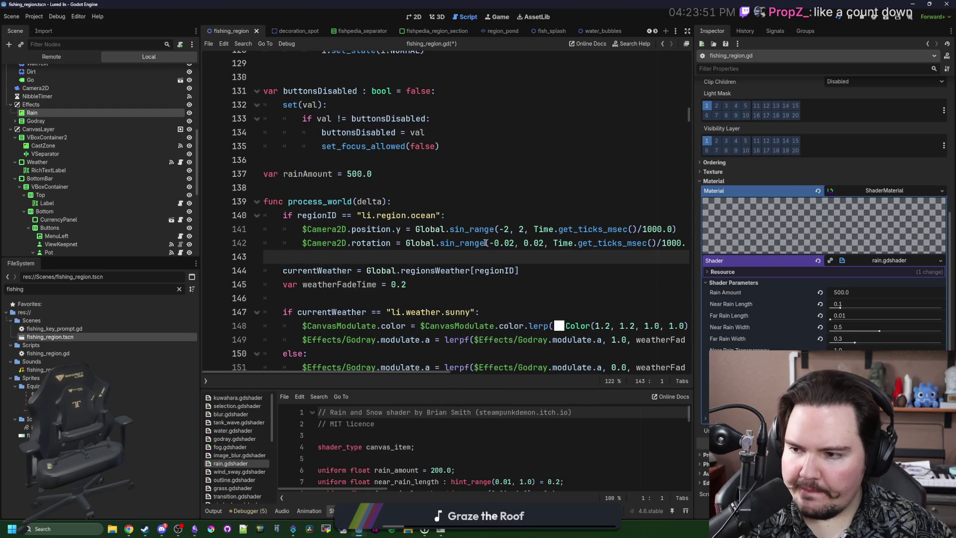
scroll(485, 243, "down", 2)
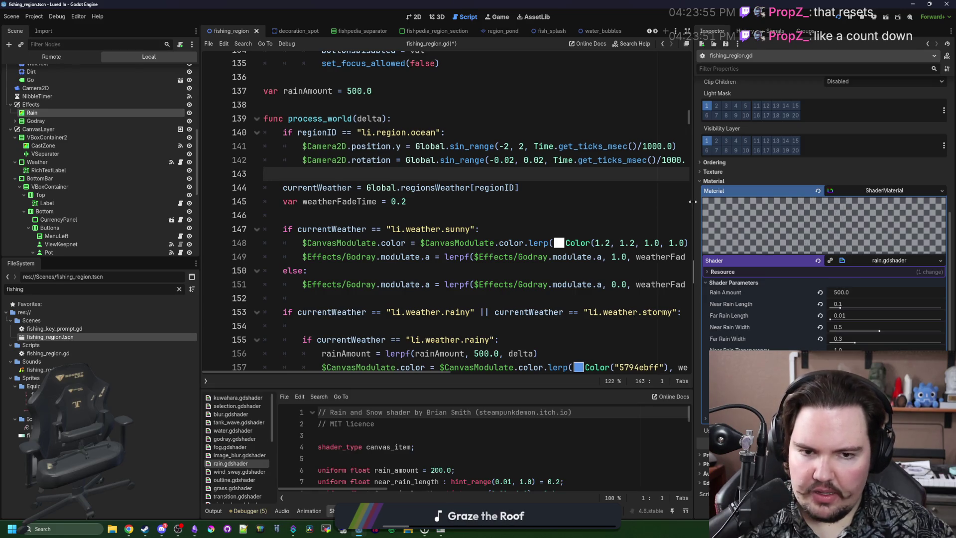
Widen the script editor and add 'if moving: timer -= delta' below the camera code
left_click_drag(691, 201, 871, 201)
scroll(415, 204, "up", 3)
scroll(301, 282, "down", 2)
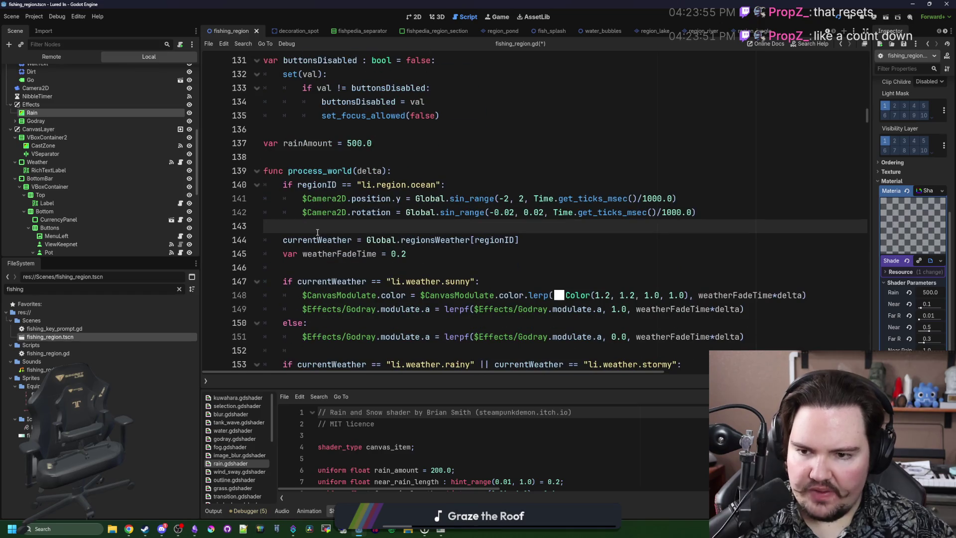
key("Return")
key("Return")
key("Up")
type("if movin")
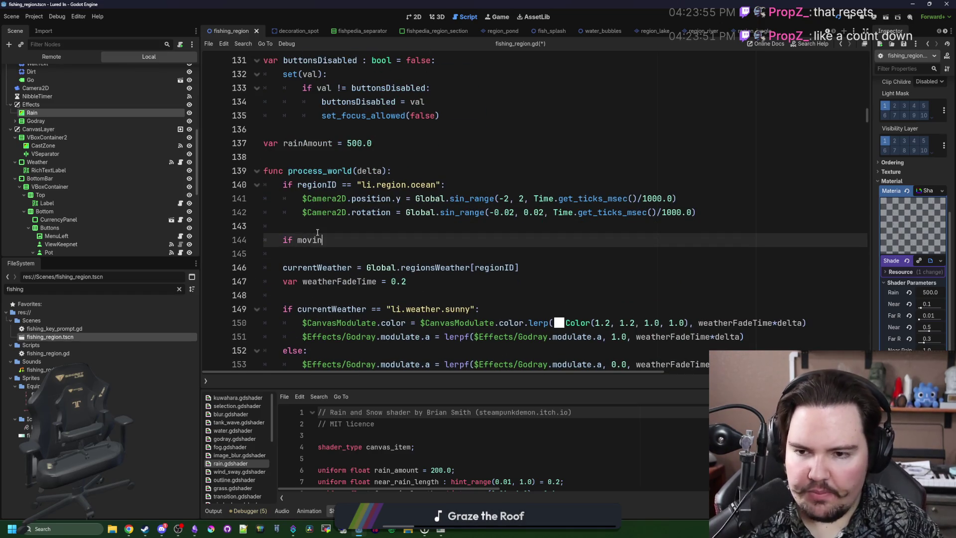
type("g:")
key("Return")
type("timer -= delta")
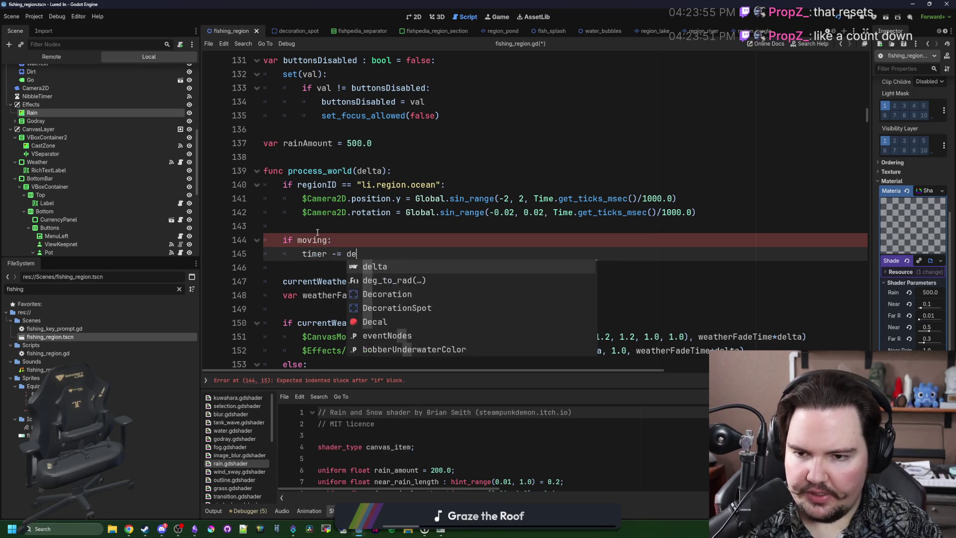
key("Escape")
key("Up")
key("Up")
left_click(292, 250)
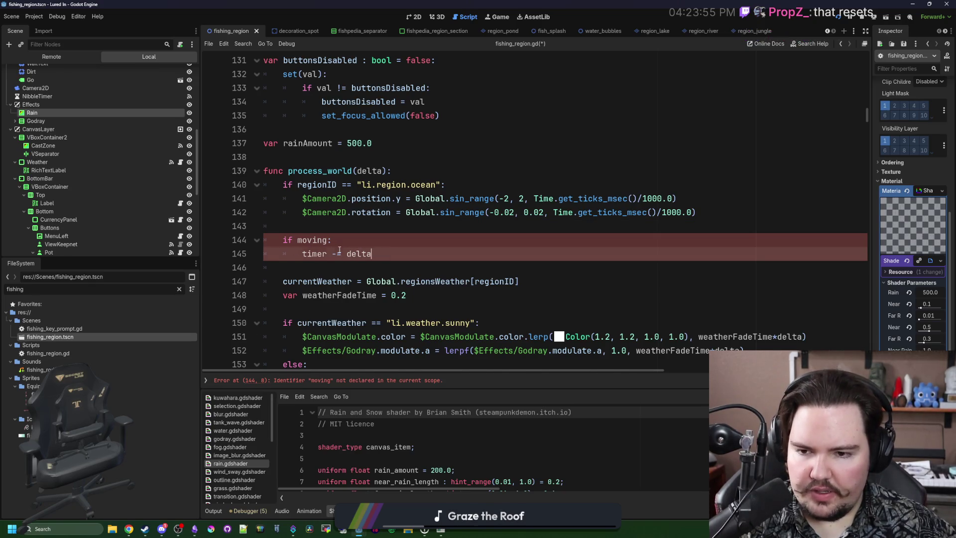
Add 'if timer <= 0:' calling play() and resetting timer = 0.1
key("Return")
key("Return")
type("if timer <= 0:")
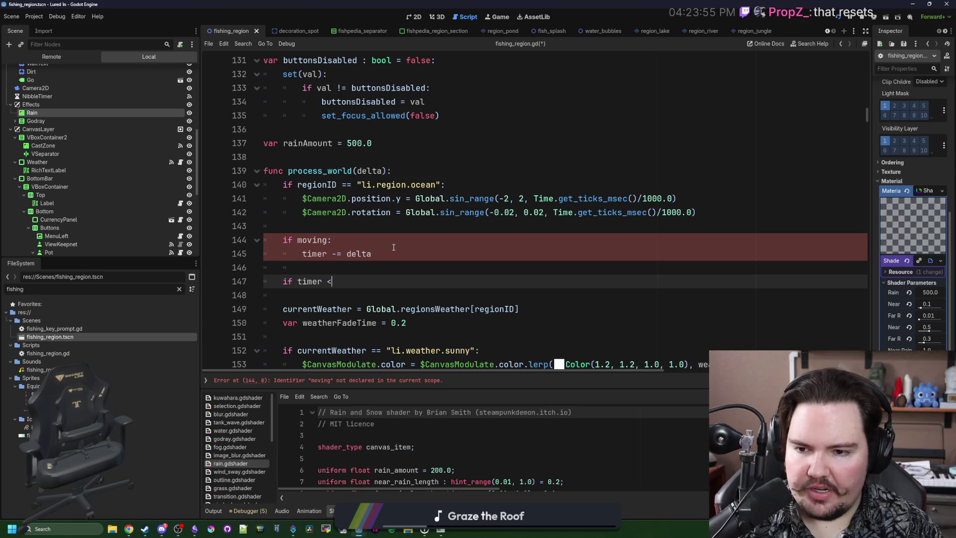
key("Return")
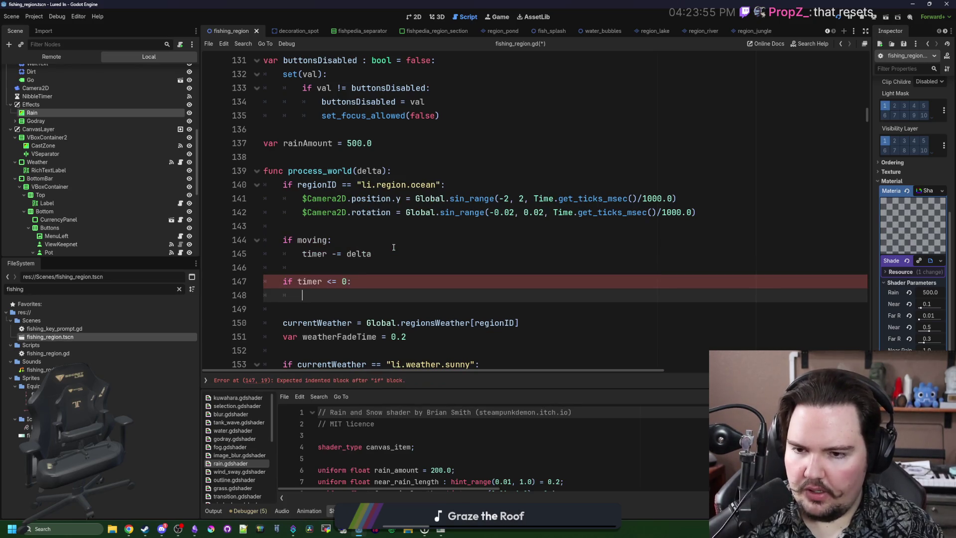
type("play()")
key("Return")
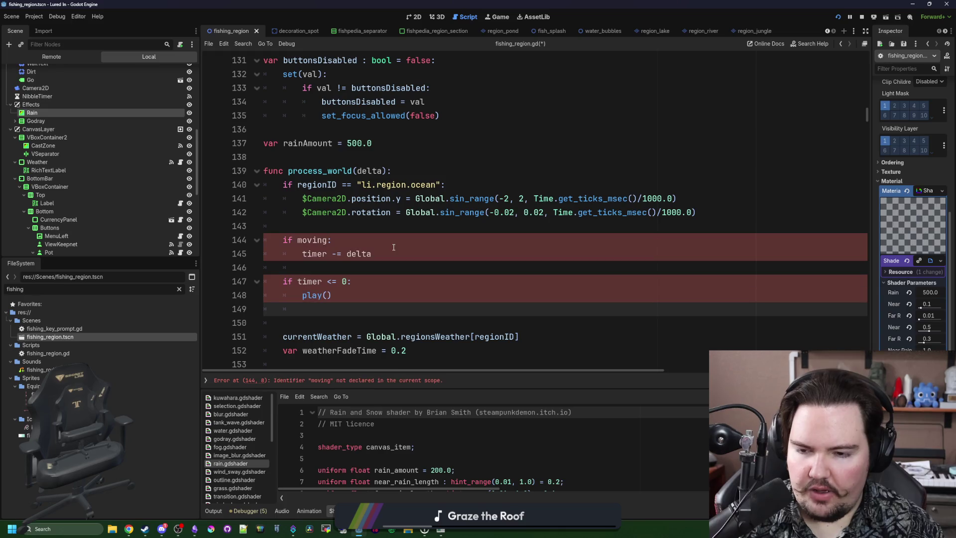
type("timer = ")
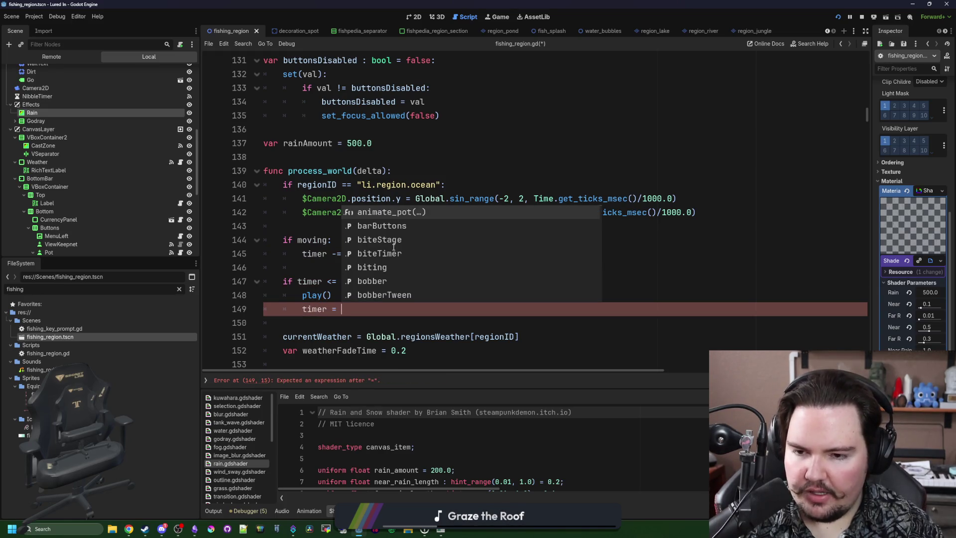
type("0.1")
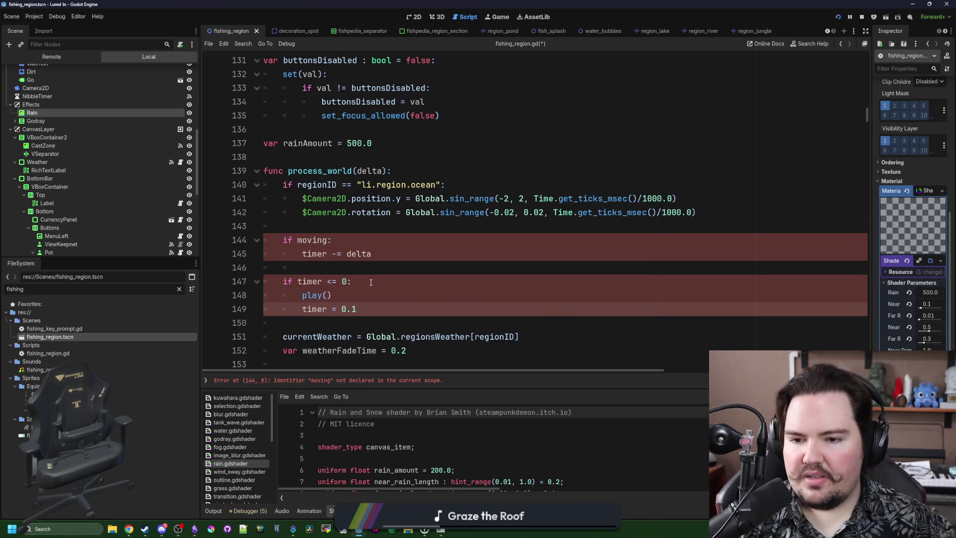
Select the whole timer sketch block
scroll(370, 282, "down", 1)
mouse_move(357, 267)
left_mouse_down()
mouse_move(341, 267)
mouse_move(309, 200)
mouse_move(293, 187)
left_mouse_up()
left_click(348, 254)
left_click(292, 188)
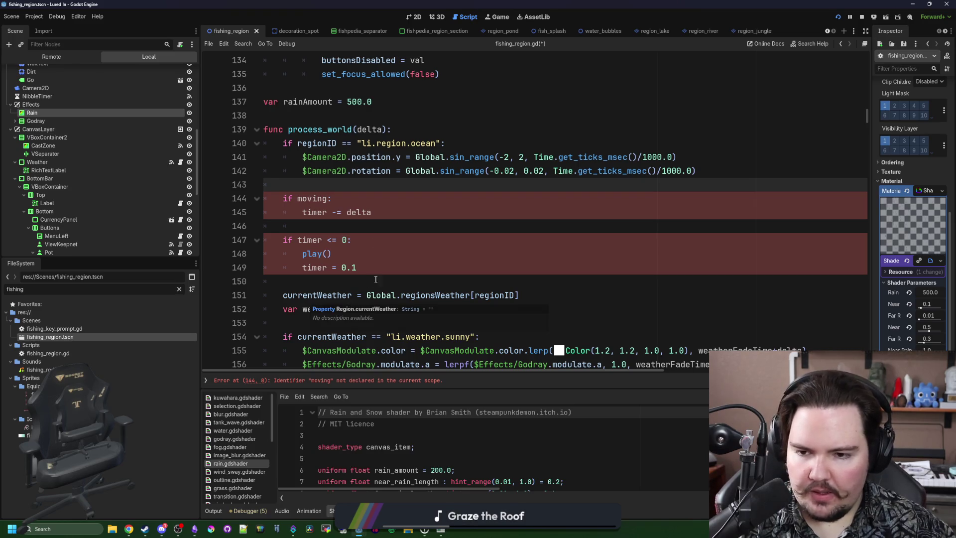
left_click_drag(401, 267, 266, 184)
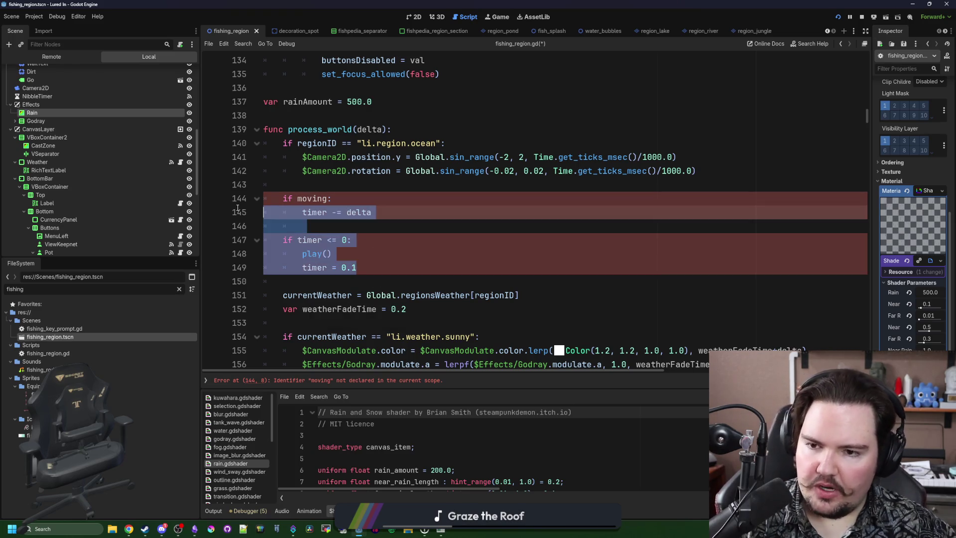
Delete the timer sketch block from the weather code
key("BackSpace")
scroll(621, 199, "down", 2)
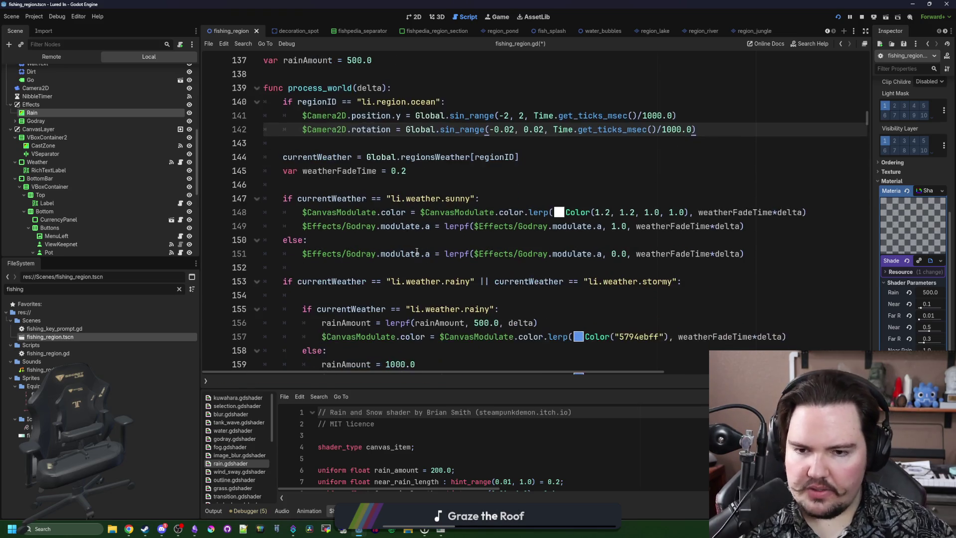
left_click(621, 198)
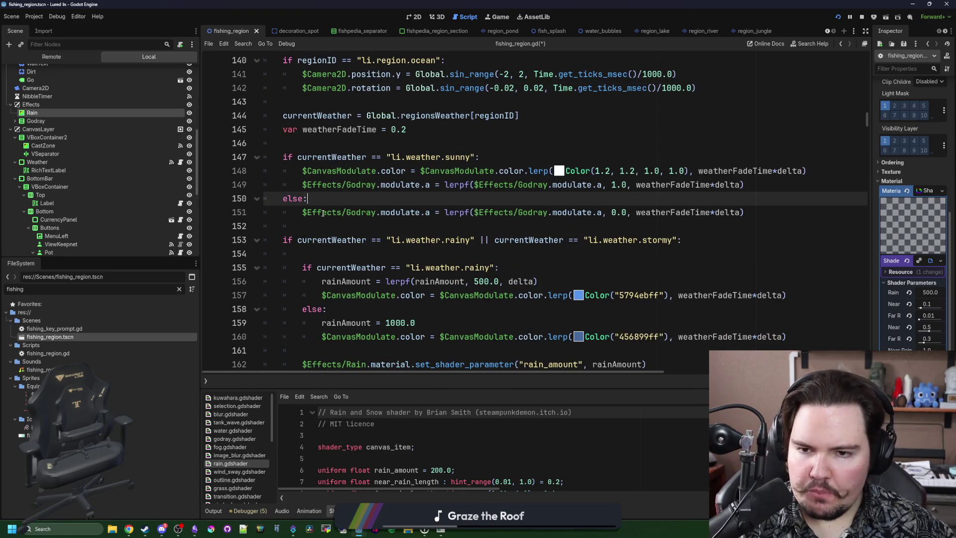
scroll(448, 209, "up", 1)
scroll(448, 209, "down", 3)
Replace the stormy 'rainAmount = 1000.0' with the rainy lerpf line, targeting 1000
left_click(464, 212)
left_click_drag(552, 192, 324, 194)
key("ctrl+c")
left_click_drag(419, 239, 322, 240)
key("ctrl+v")
type("1000")
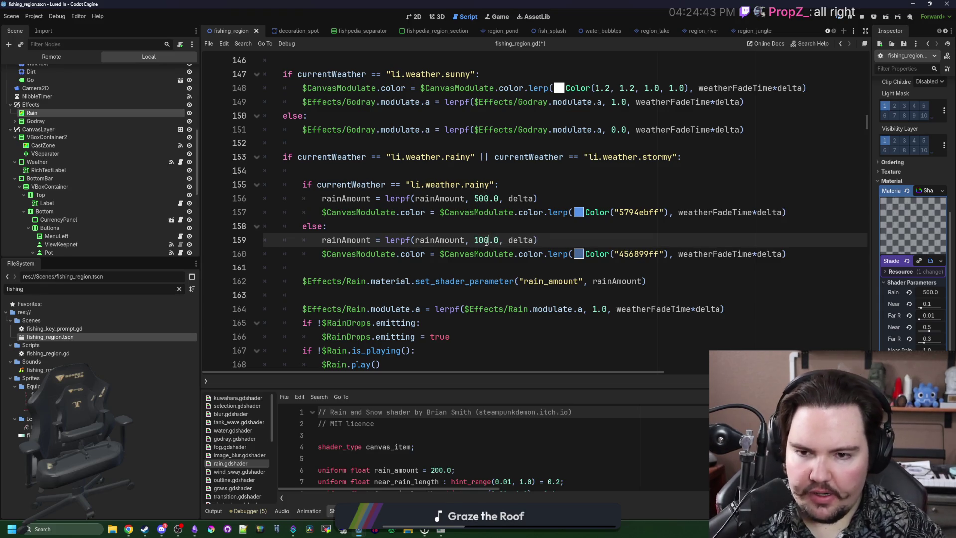
Save the script and quit the running Lured In session to desktop
scroll(410, 225, "down", 1)
left_click(410, 224)
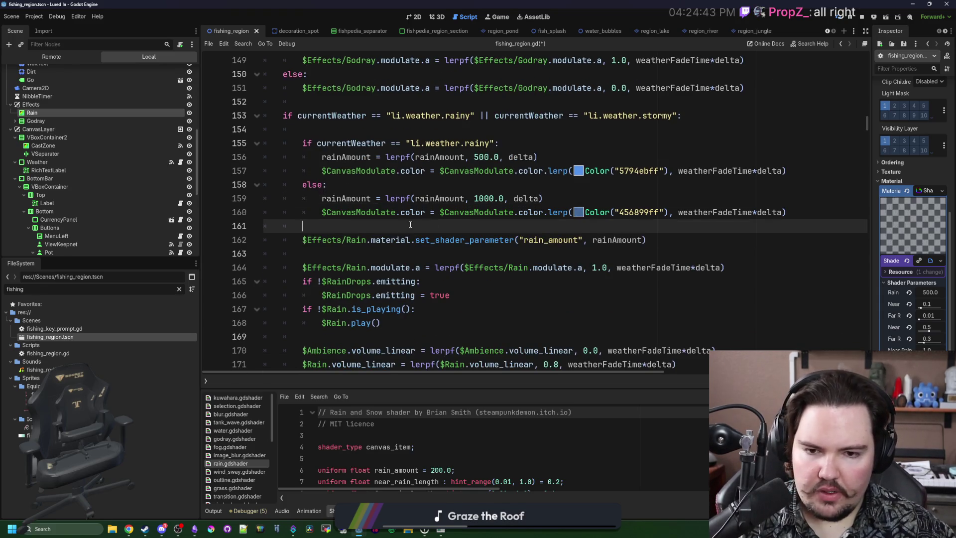
key("ctrl+s")
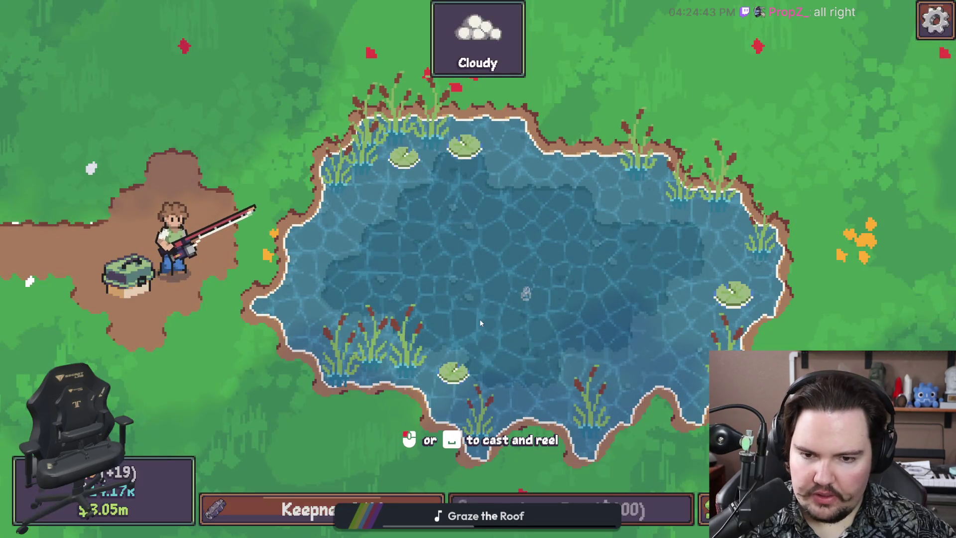
key("Escape")
left_click(494, 346)
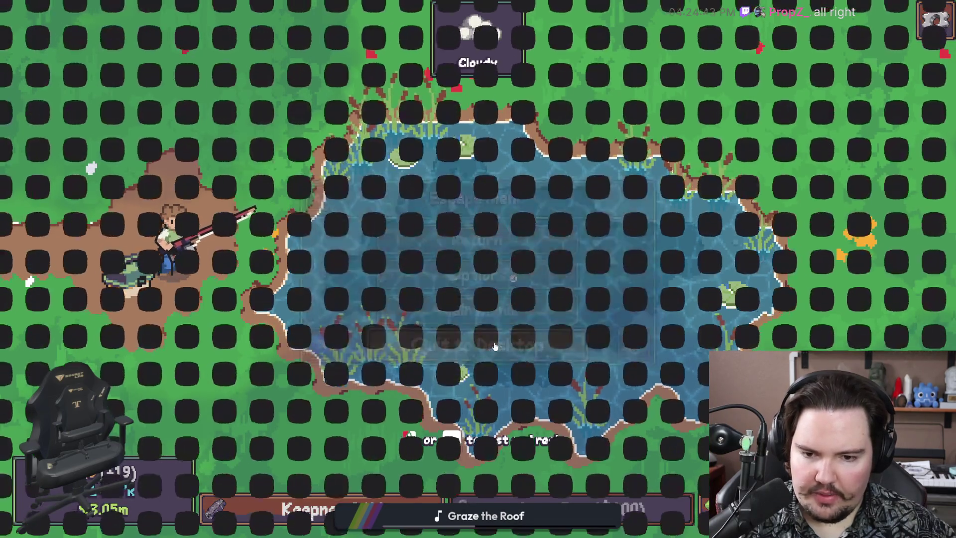
Relaunch Lured In, dismiss the feedback notice, start playing, then return to the Godot editor
left_click(393, 253)
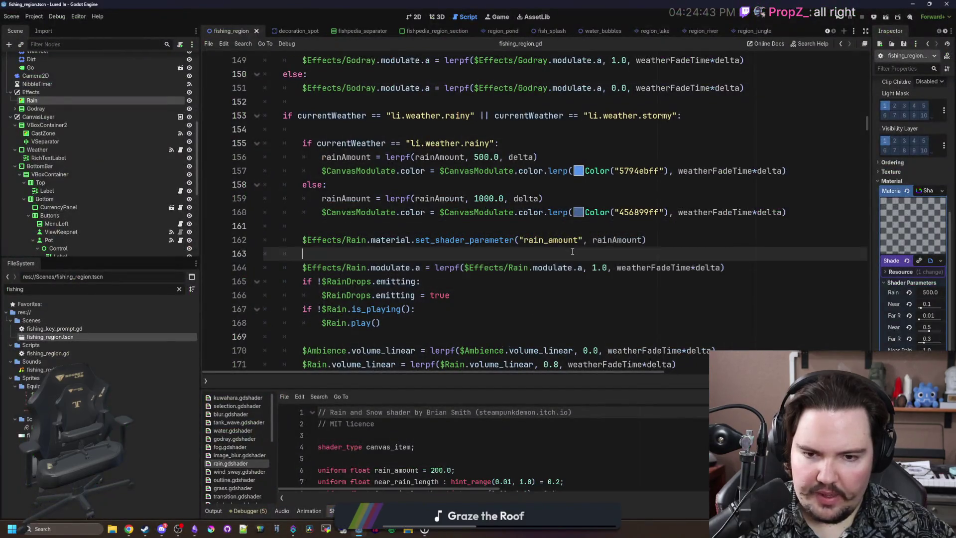
left_click(842, 18)
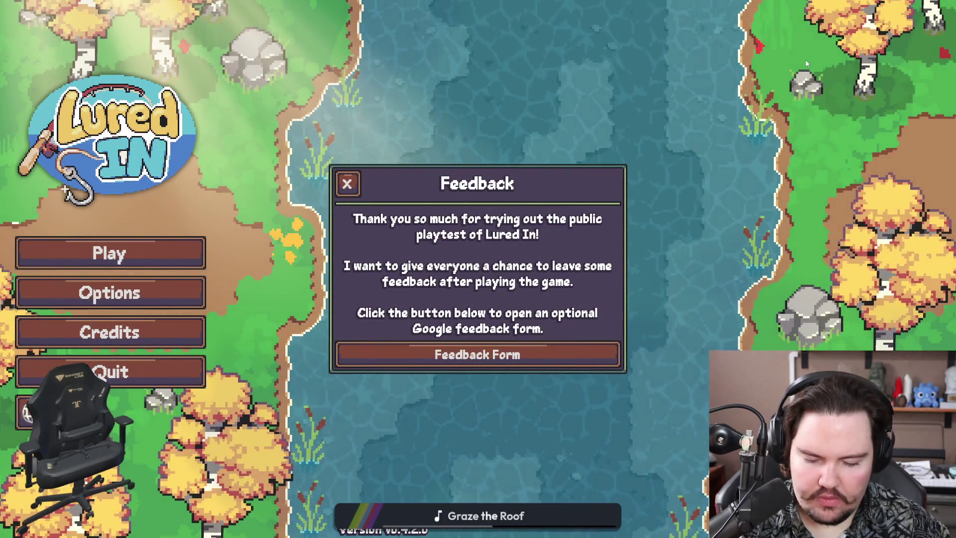
left_click(347, 184)
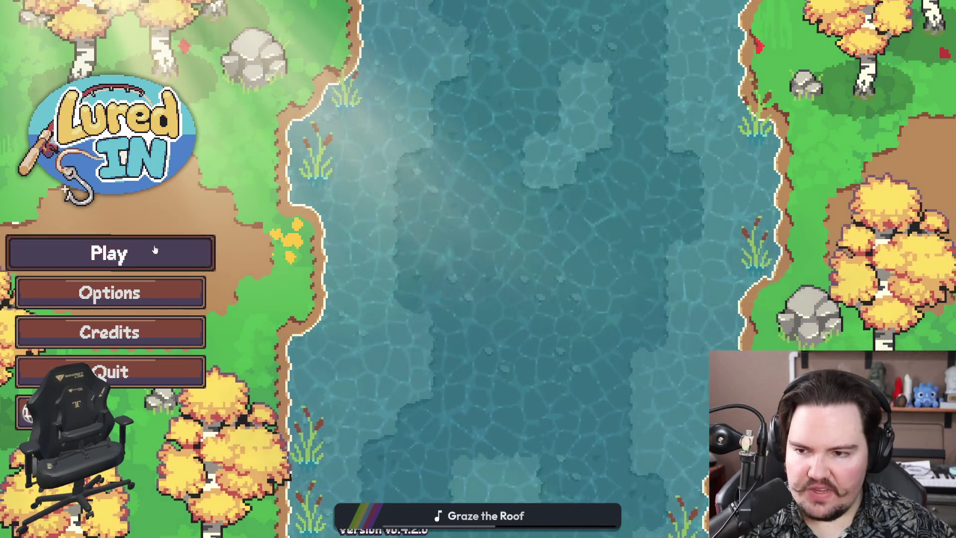
left_click(154, 251)
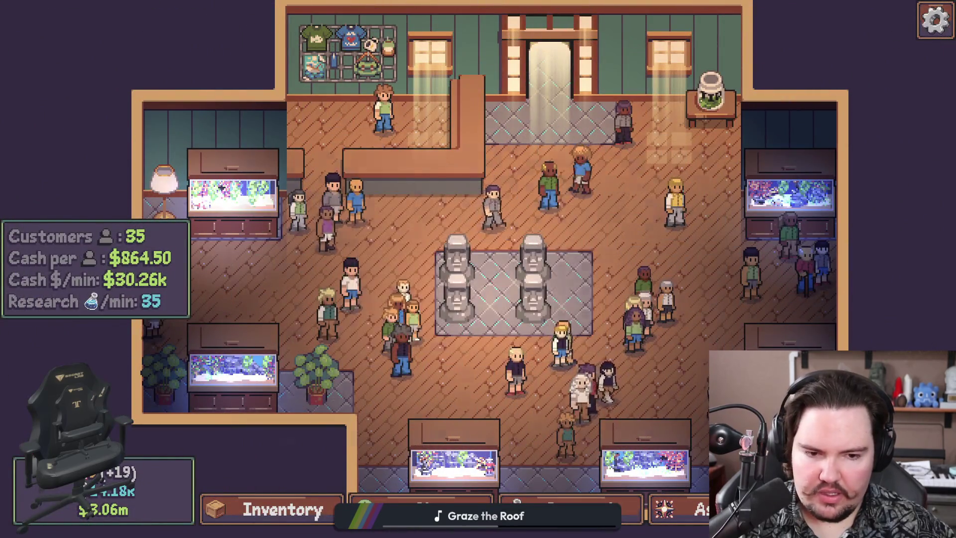
key("Escape")
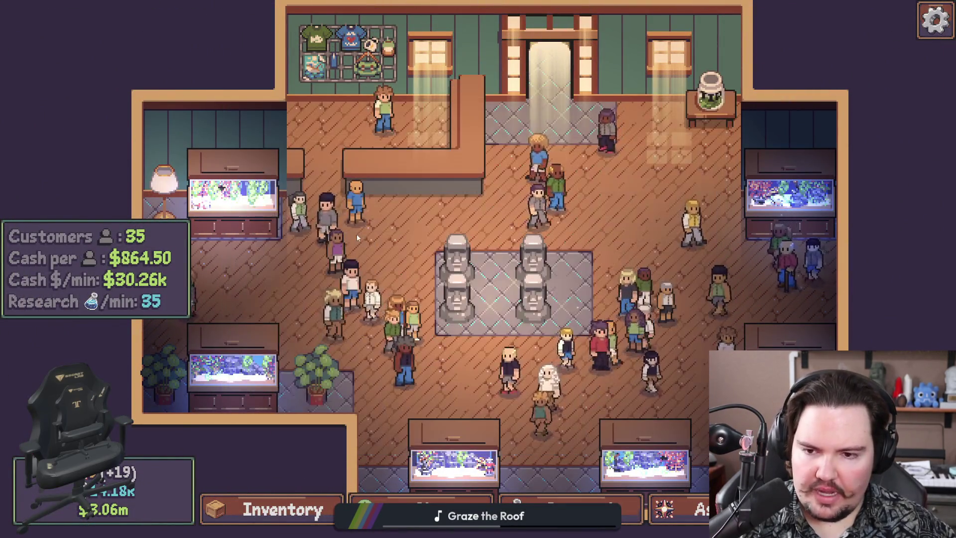
key("super")
left_click(392, 489)
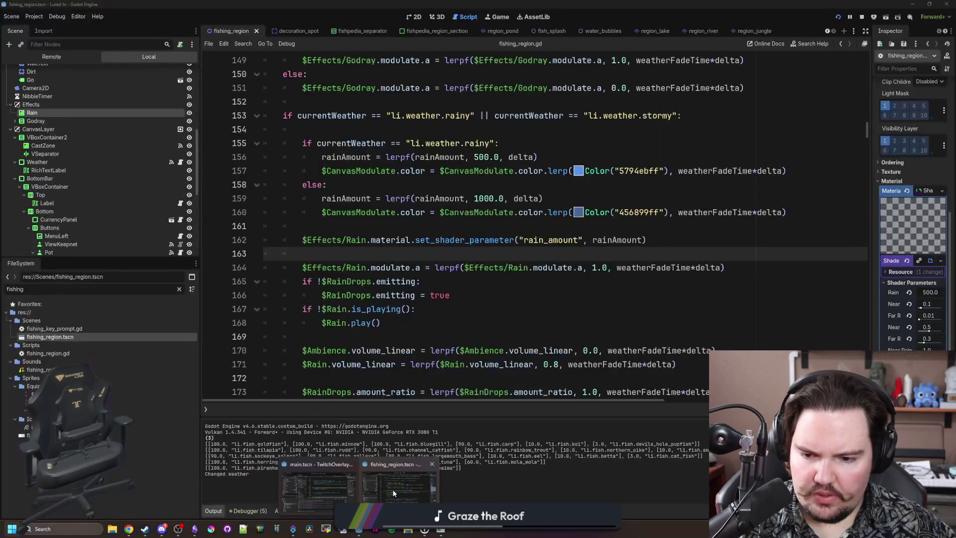
Search fishing_region.gd for 'rainDrops' and scroll up to the rainy/stormy weather block
key("ctrl+f")
type("visibil")
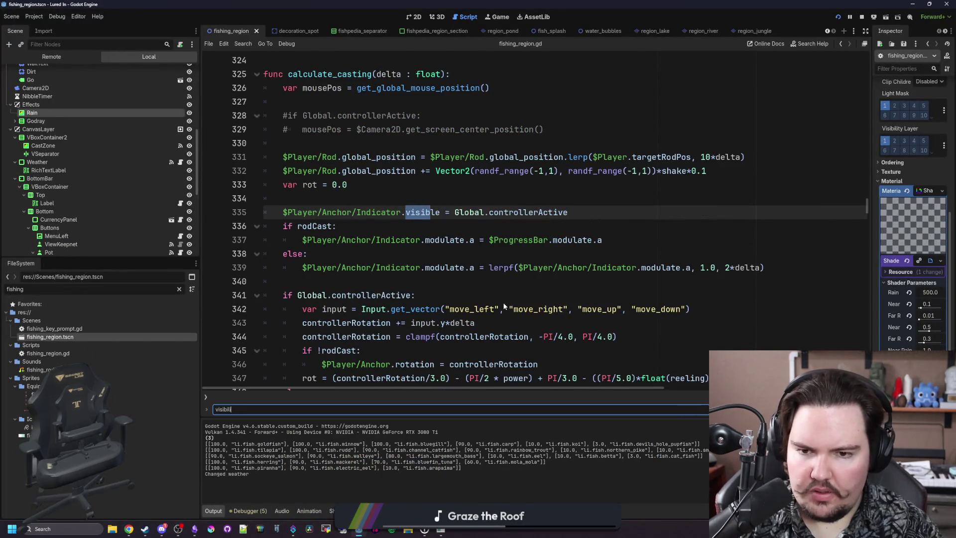
key("BackSpace")
key("BackSpace")
key("BackSpace")
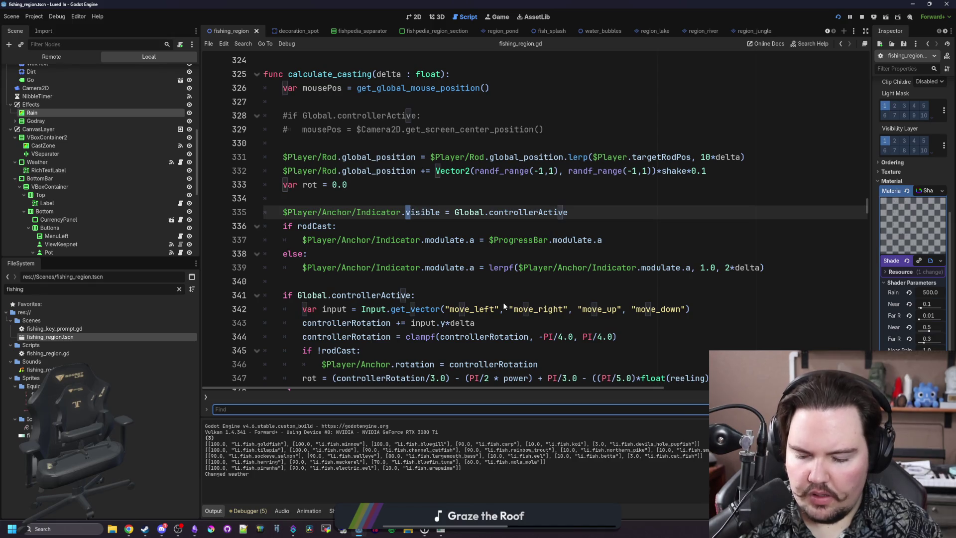
type("rain")
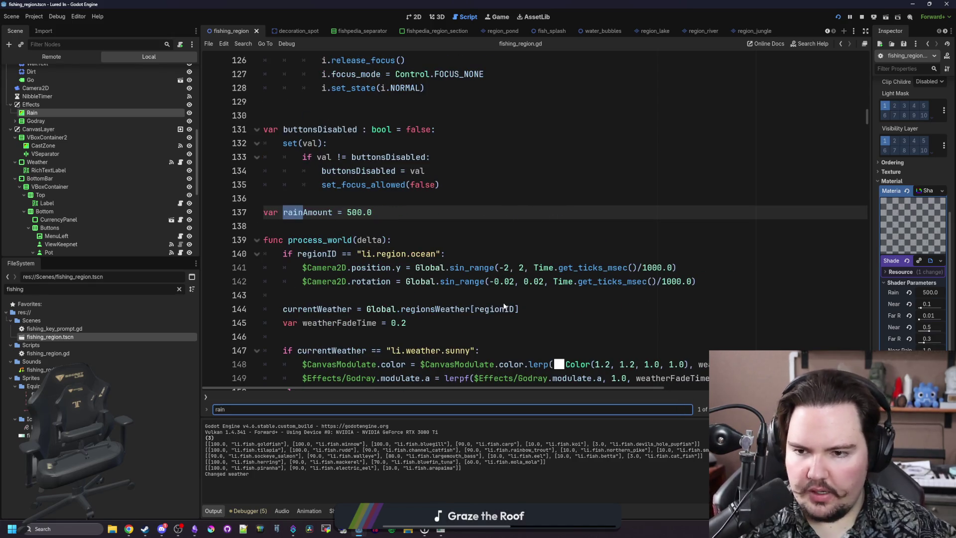
scroll(156, 187, "up", 10)
key("BackSpace")
key("BackSpace")
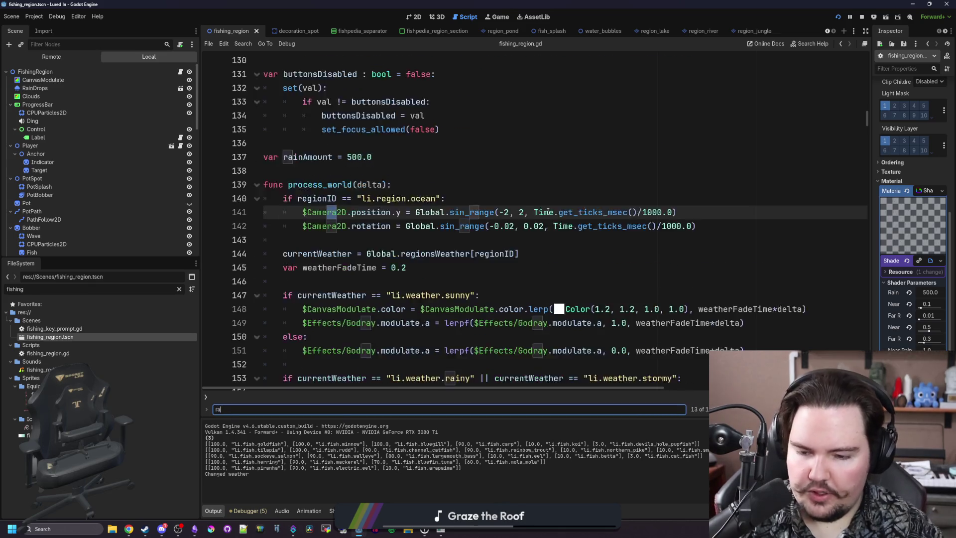
type("inDrops")
key("Return")
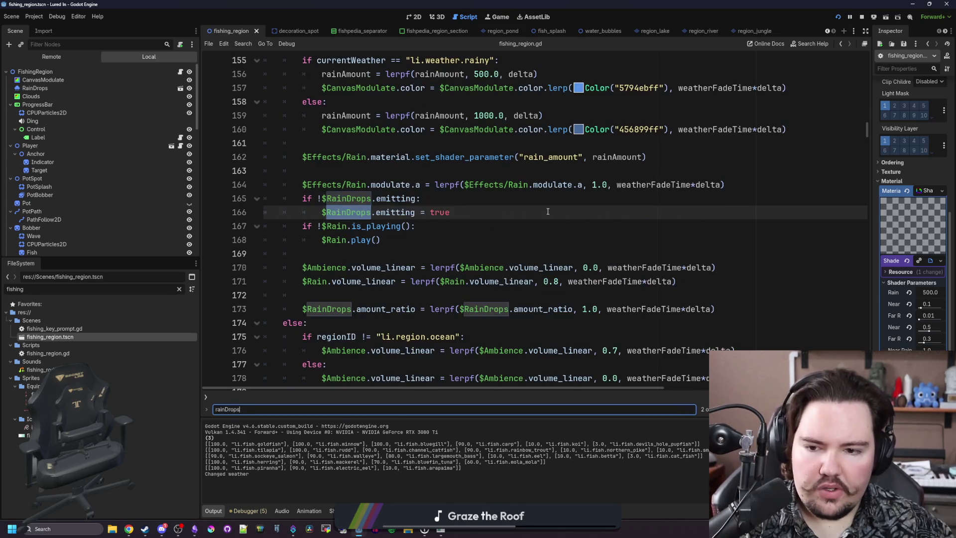
key("Return")
scroll(427, 203, "up", 1)
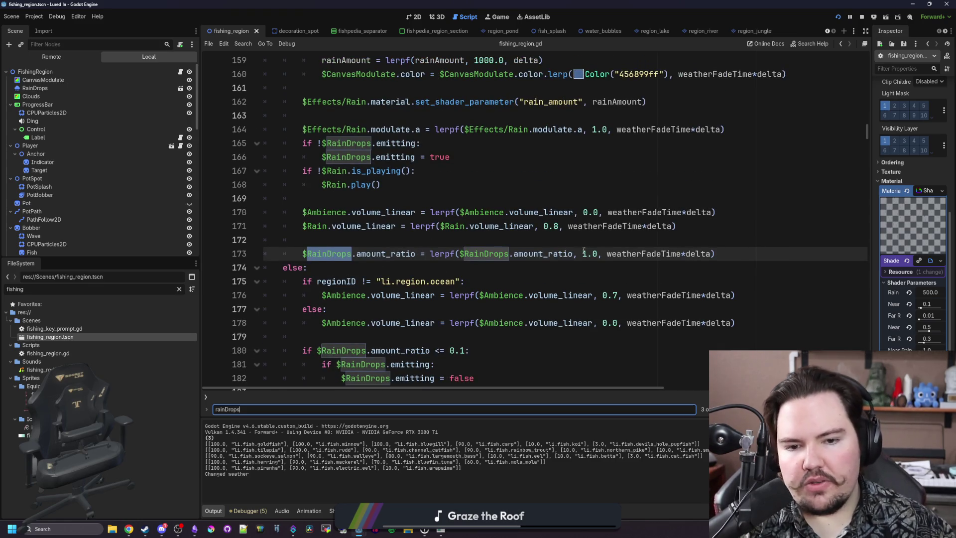
scroll(443, 251, "up", 5)
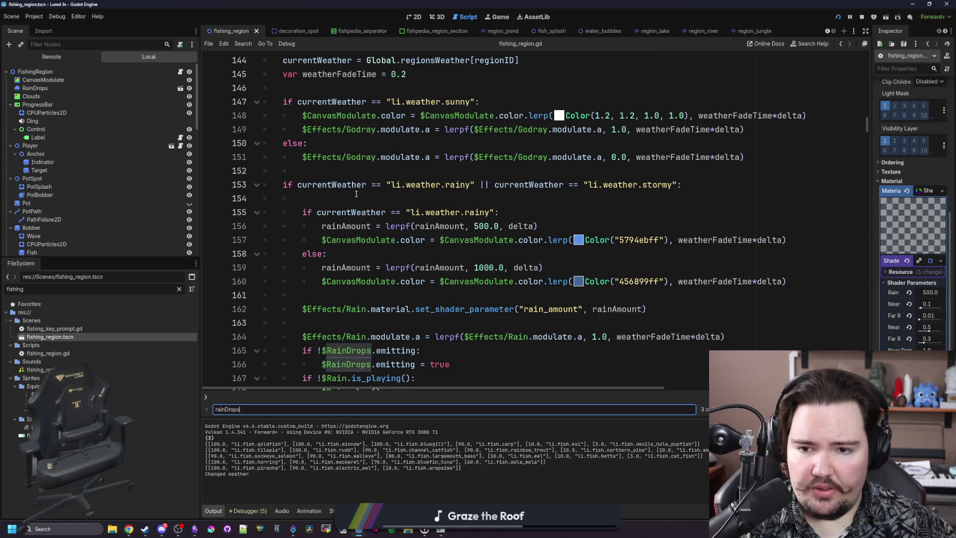
Declare a dropRatio variable on blank line 154
left_click(355, 193)
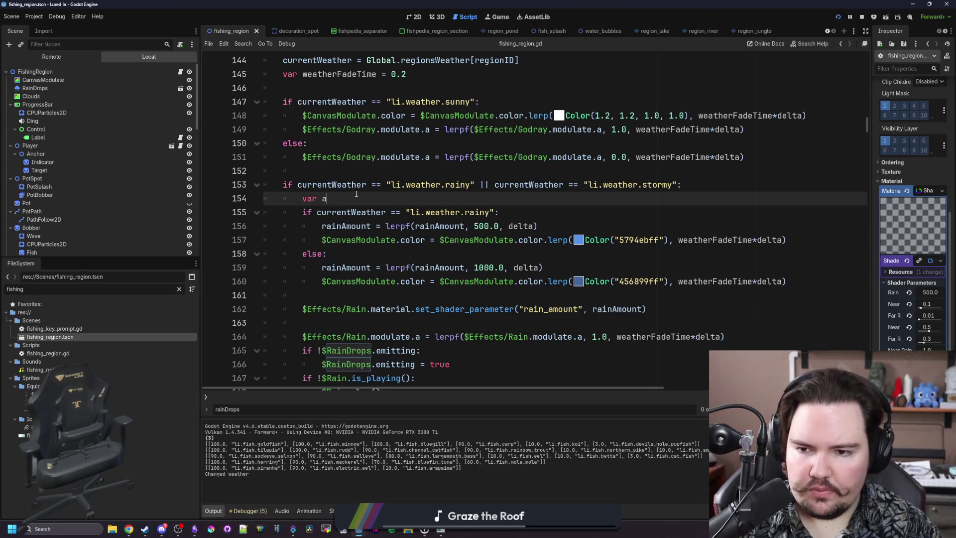
type("var dropRatio =")
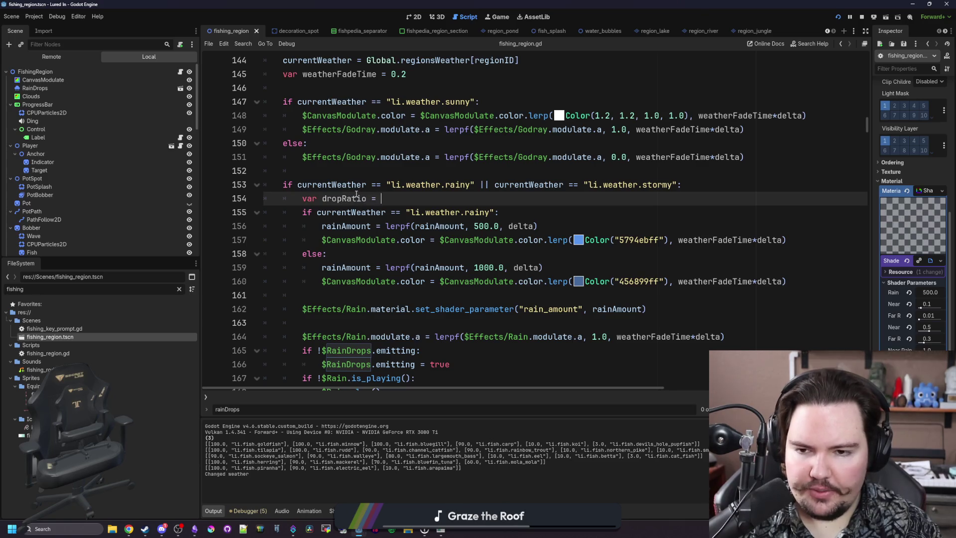
type("0.0")
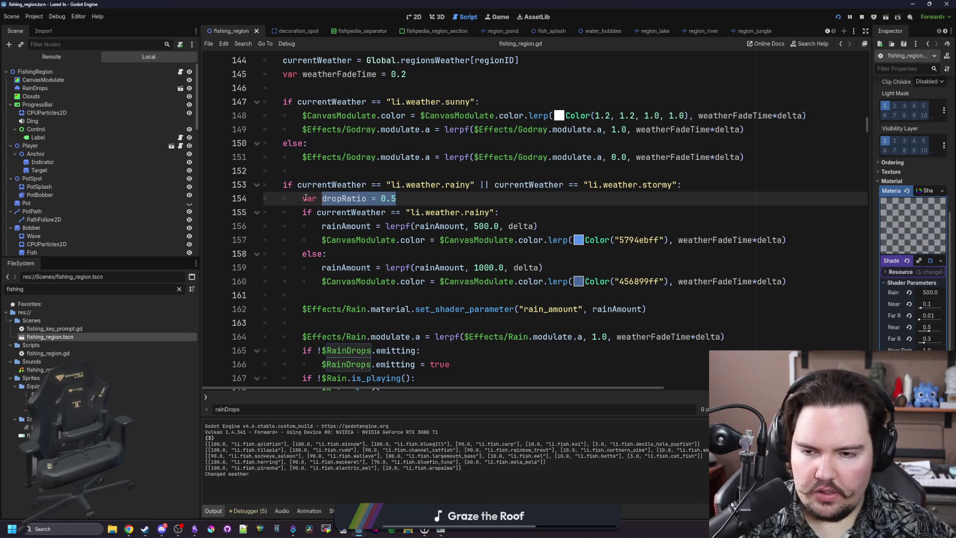
left_click_drag(305, 198, 298, 198)
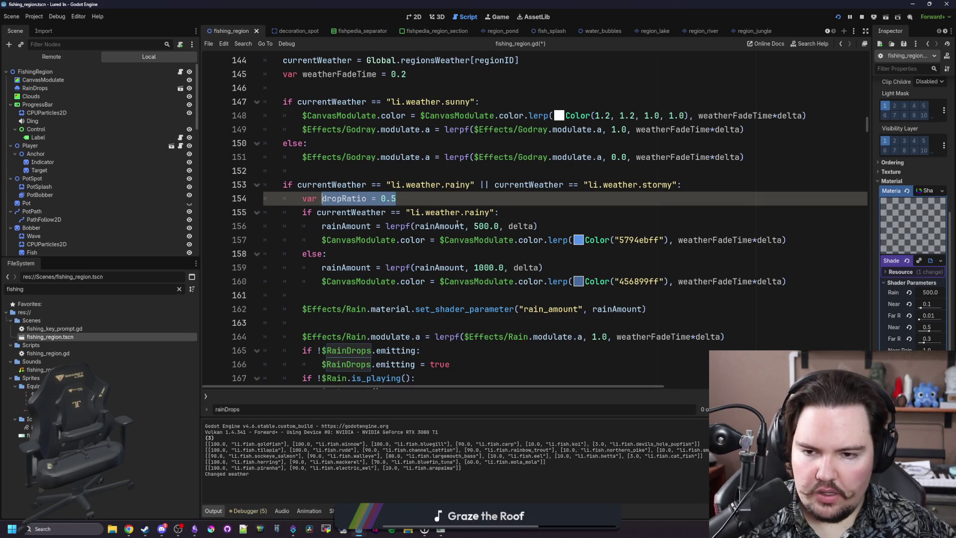
Set dropRatio in the rainy (0.5) and stormy (1.0) weather branches
left_click(518, 213)
key("Return")
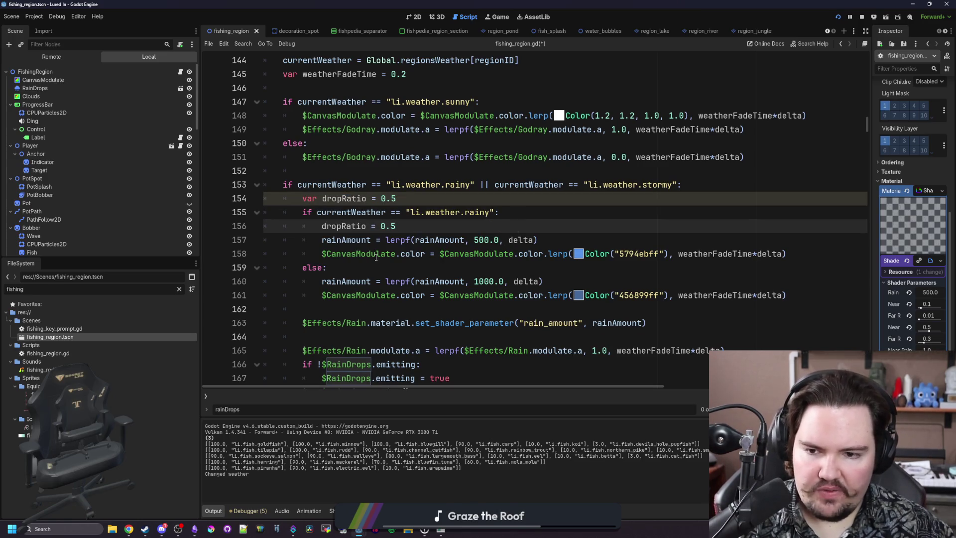
left_click(376, 257)
left_click(350, 267)
key("Return")
type("dropRatio = 0.5")
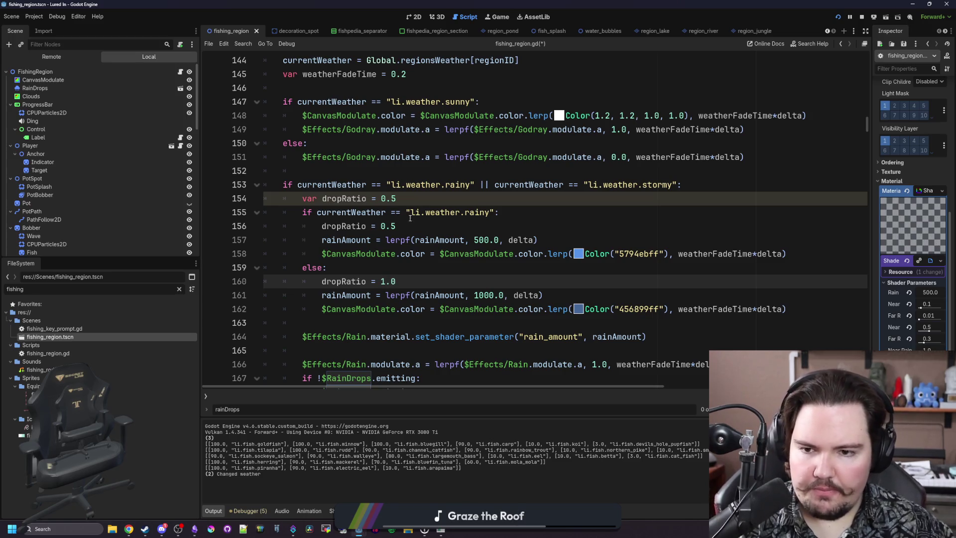
Replace the 1.0 target in the RainDrops amount_ratio lerp with dropRatio and save
double_click(344, 198)
scroll(482, 256, "down", 6)
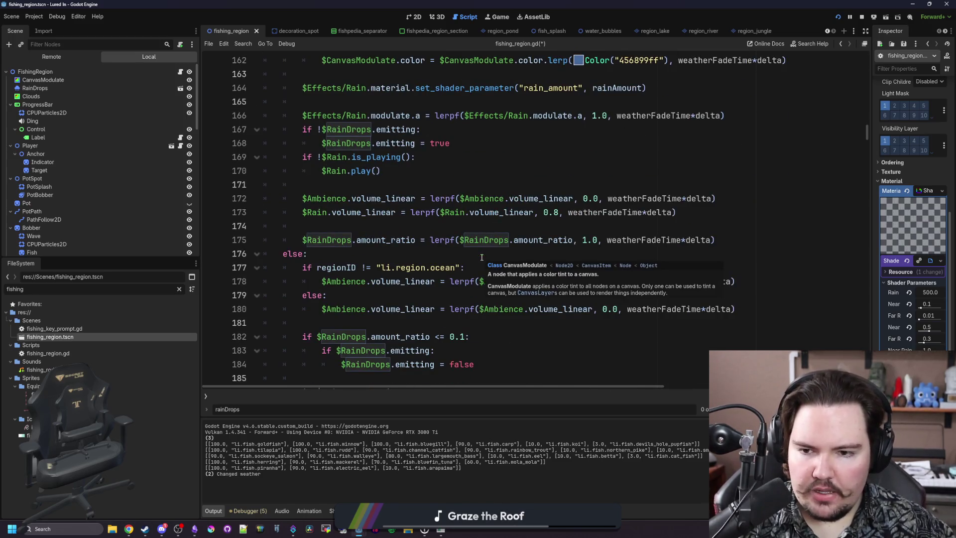
left_click(557, 255)
double_click(589, 239)
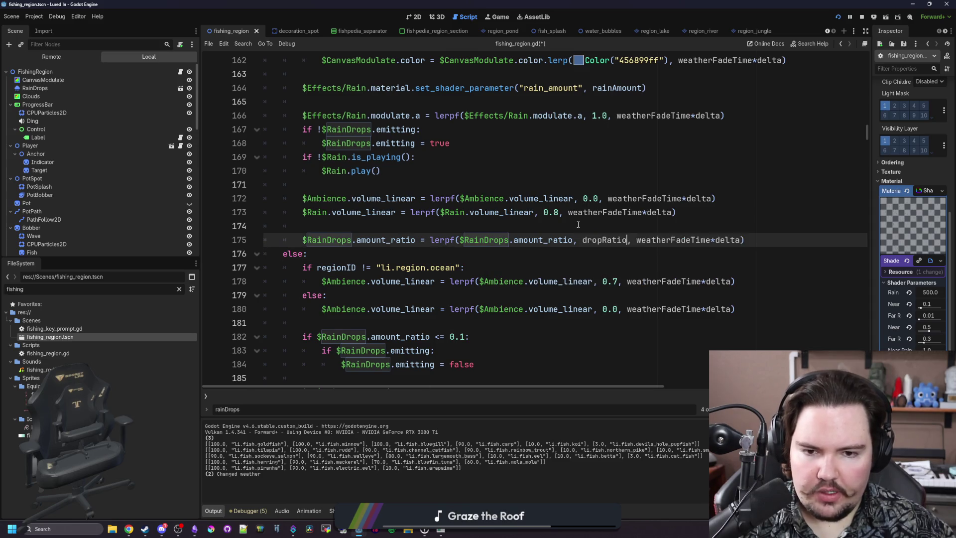
left_click(578, 225)
key("ctrl+s")
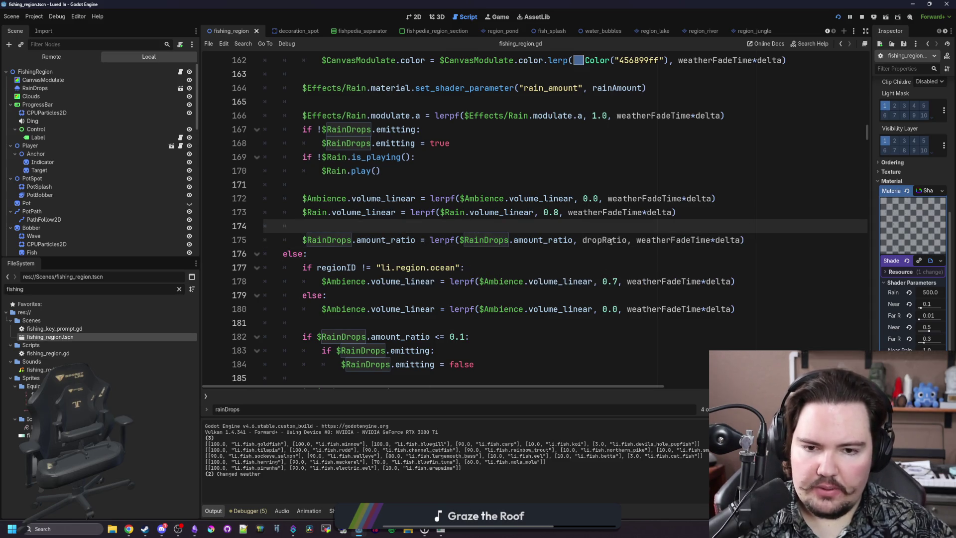
key("ctrl+z")
scroll(498, 224, "up", 5)
left_click(419, 228)
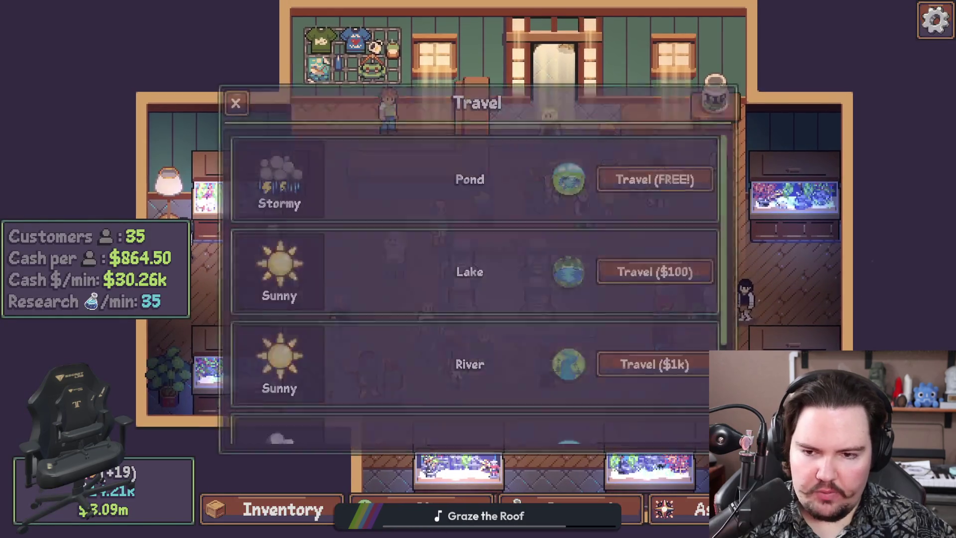
Travel to the Pond for free and close the secret command menu
left_click(665, 183)
key("grave")
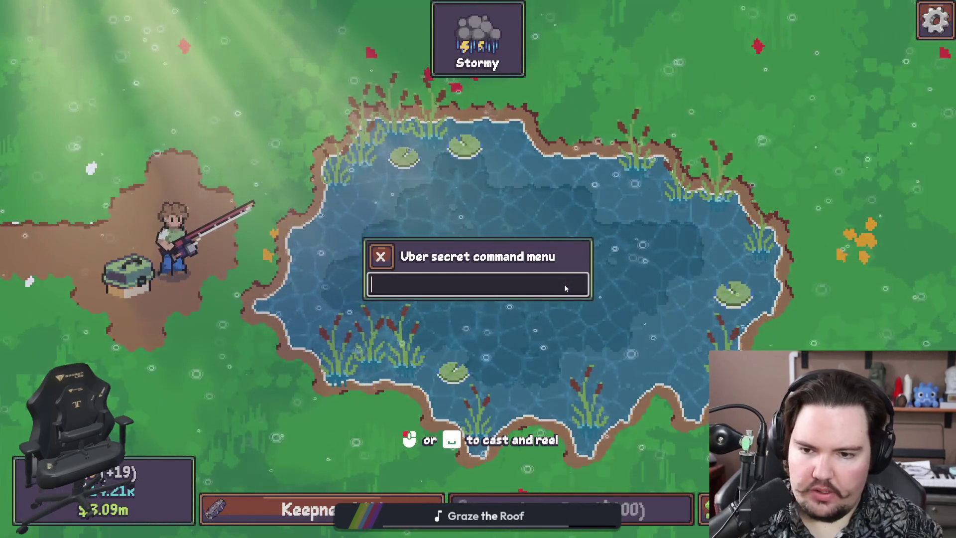
left_click(381, 256)
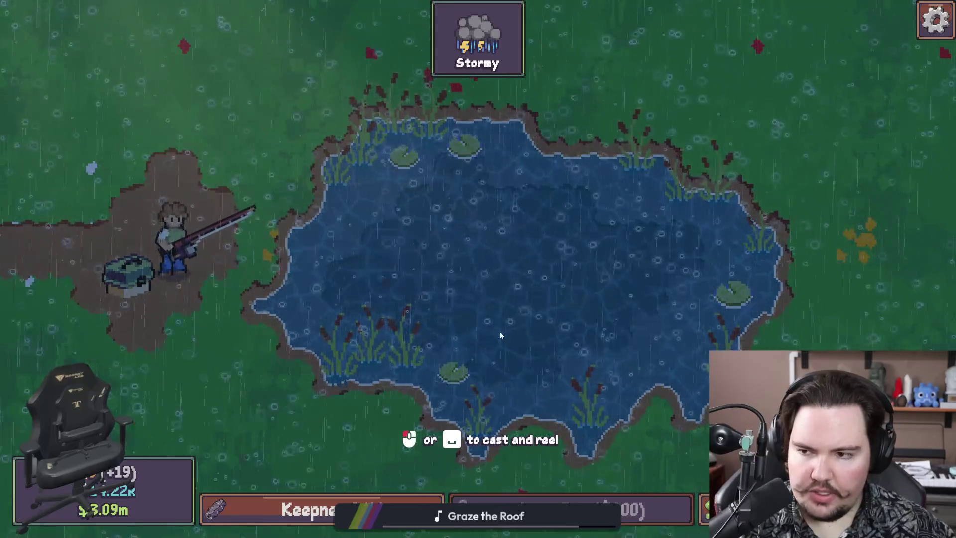
Switch briefly to the Godot editor and back, then cast into the stormy pond
key("super")
mouse_move(358, 529)
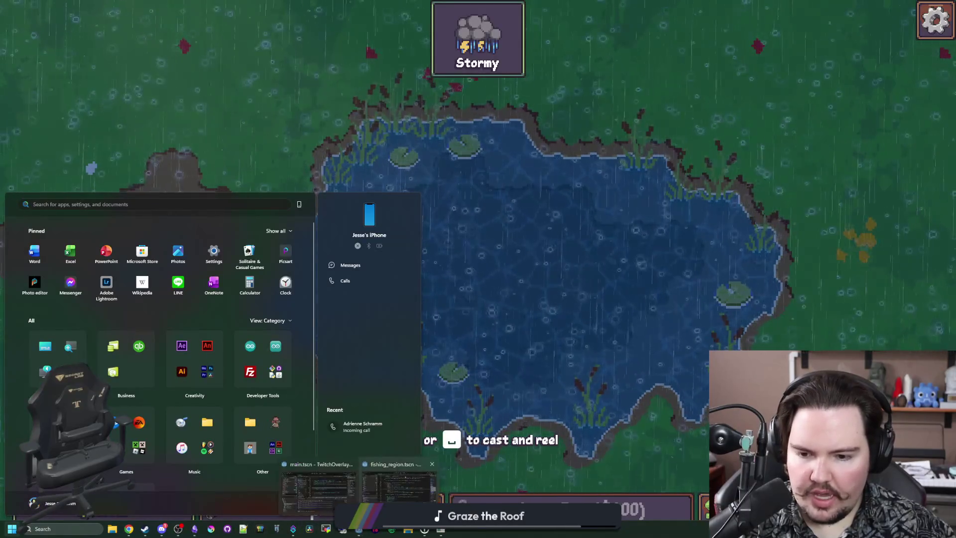
left_click(398, 485)
key("alt+Tab")
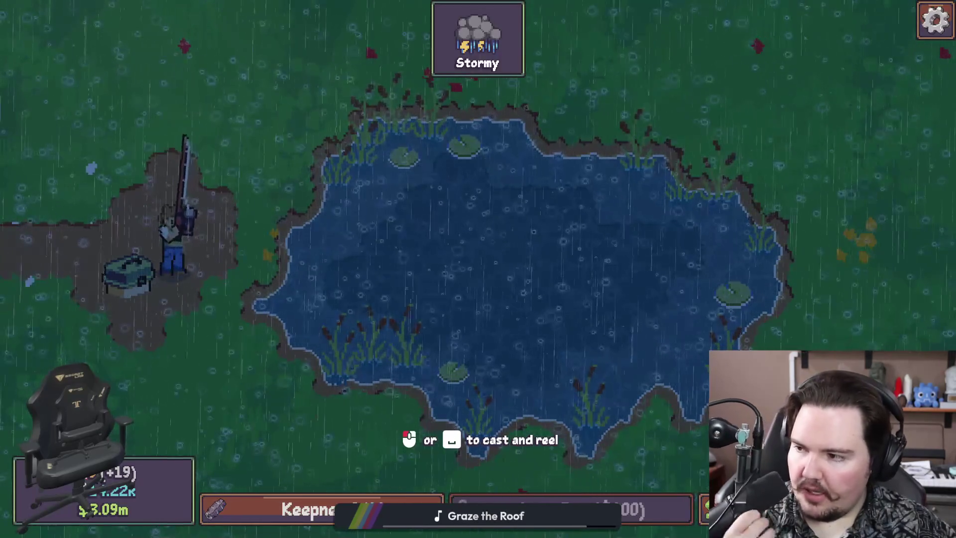
key("space")
key("space")
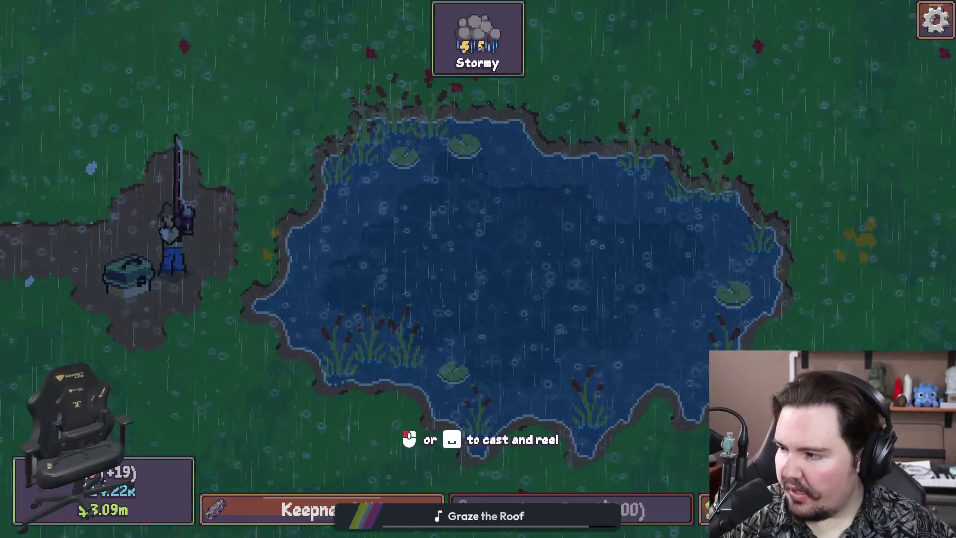
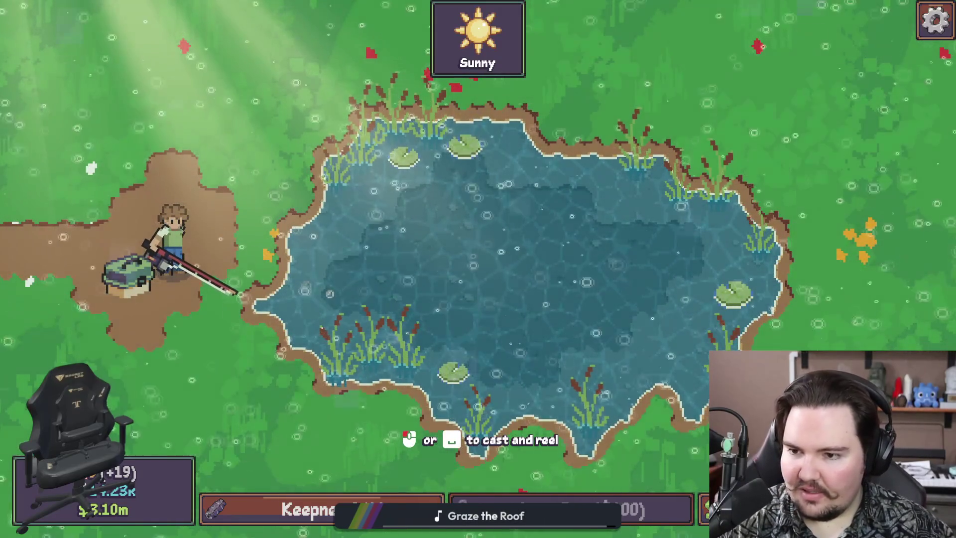
Cast the fishing line into the pond, then dismiss the Start menu that popped over the game
left_click(210, 323)
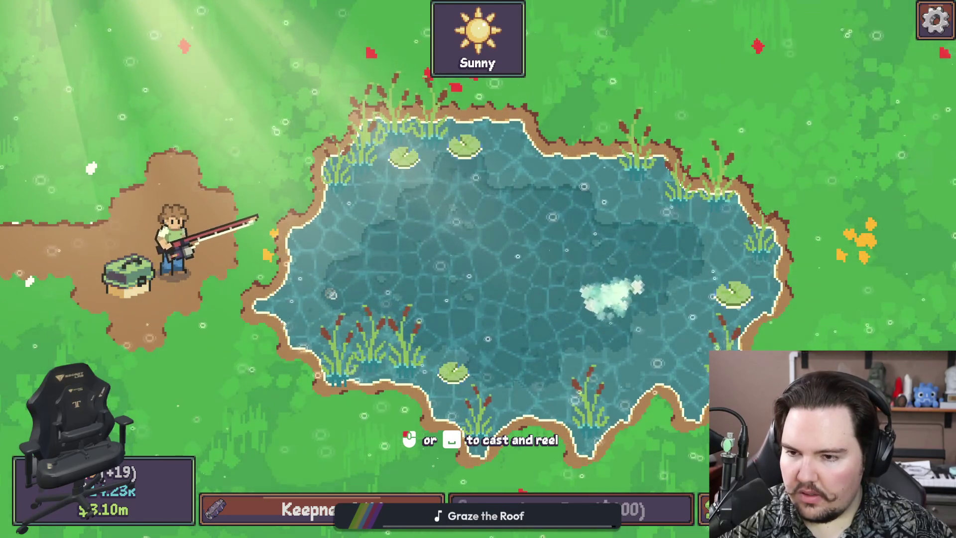
key("super")
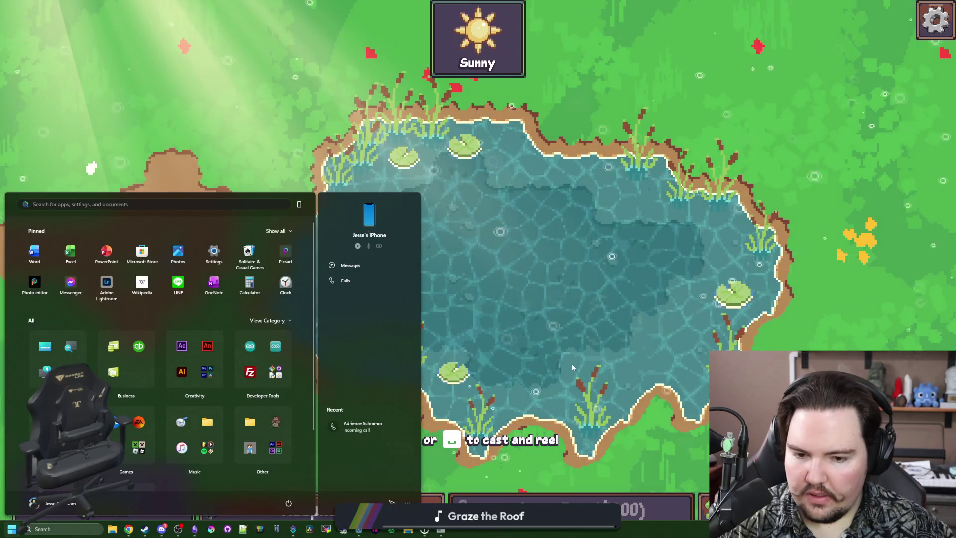
key("Escape")
Quit Lured In to the desktop, move the Twitch dashboard window aside, and return to Godot
left_click(440, 351)
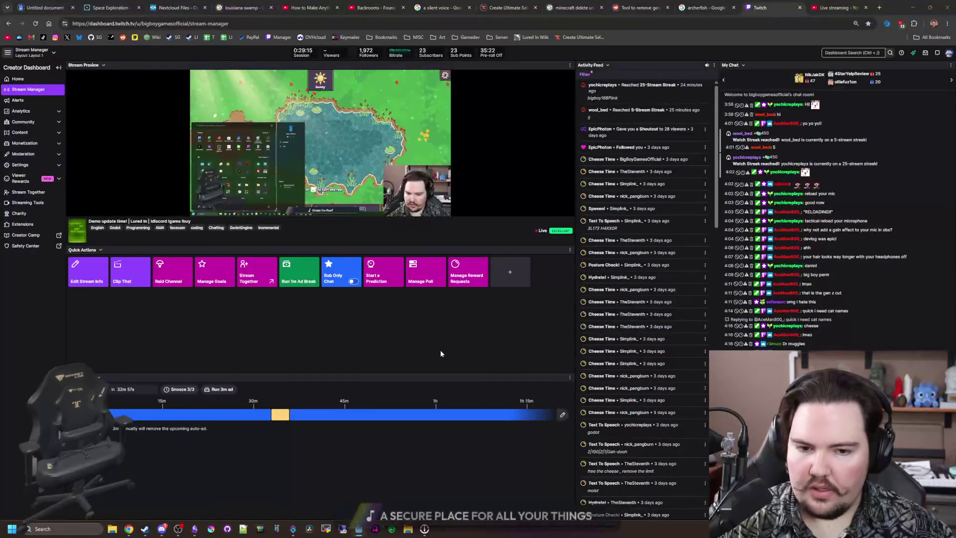
double_click(905, 4)
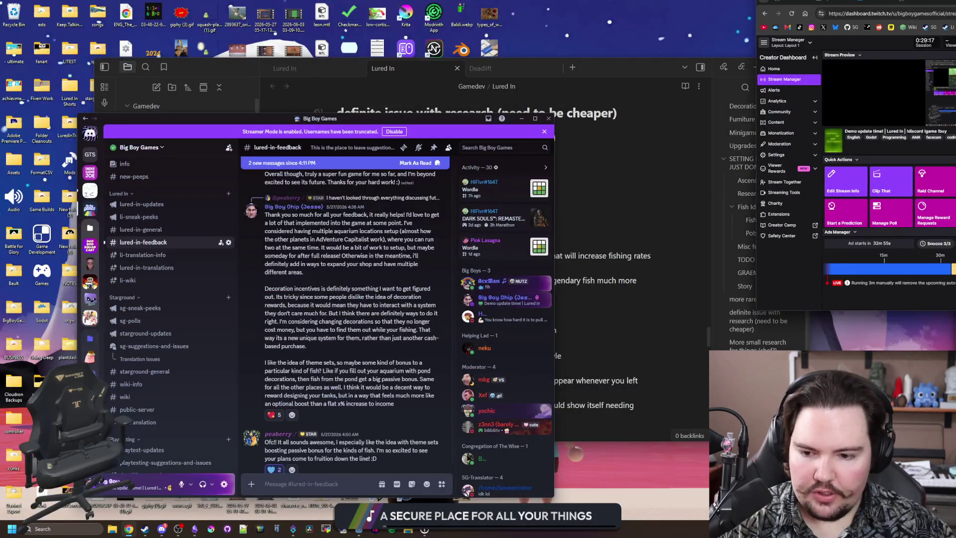
mouse_move(906, 4)
left_mouse_down()
mouse_move(590, 154)
mouse_move(505, 136)
left_mouse_up()
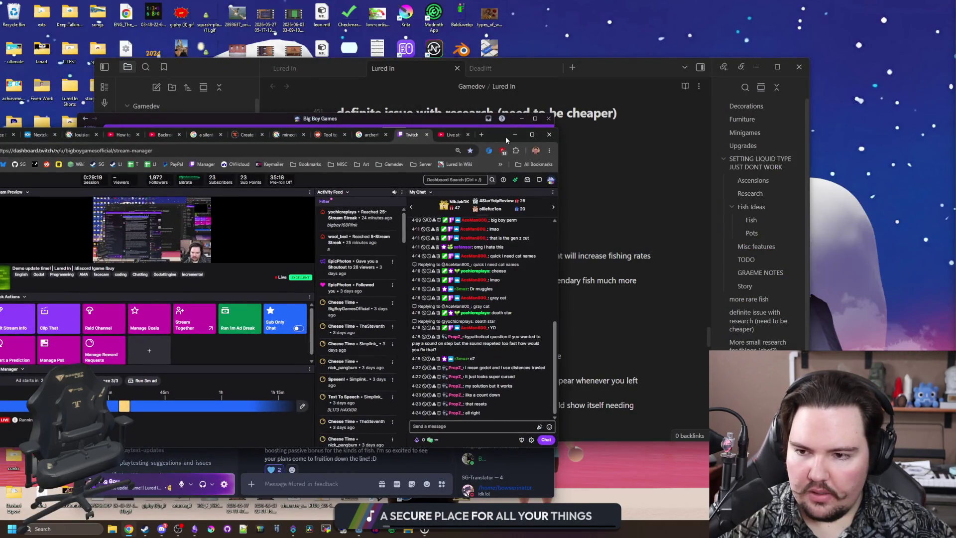
key("super+d")
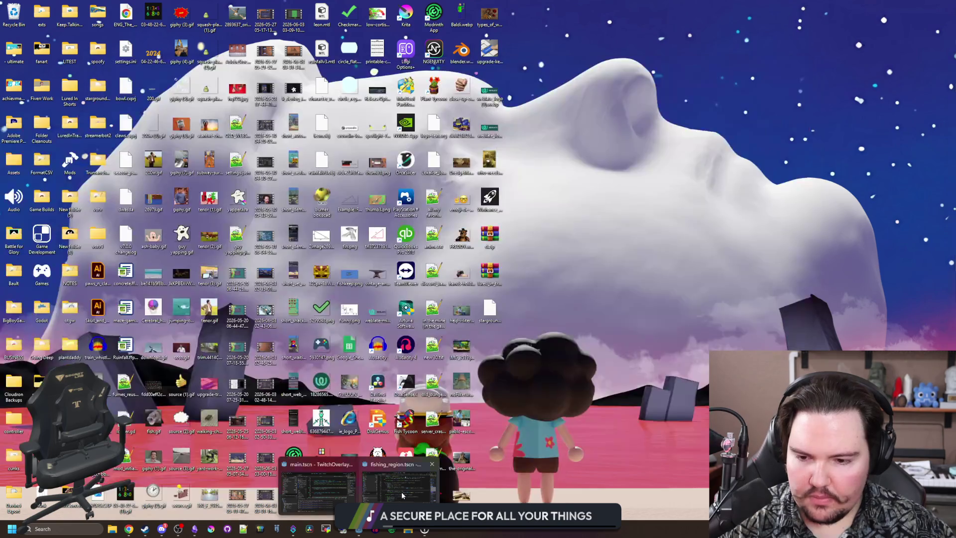
key("super+d")
key("alt+Tab")
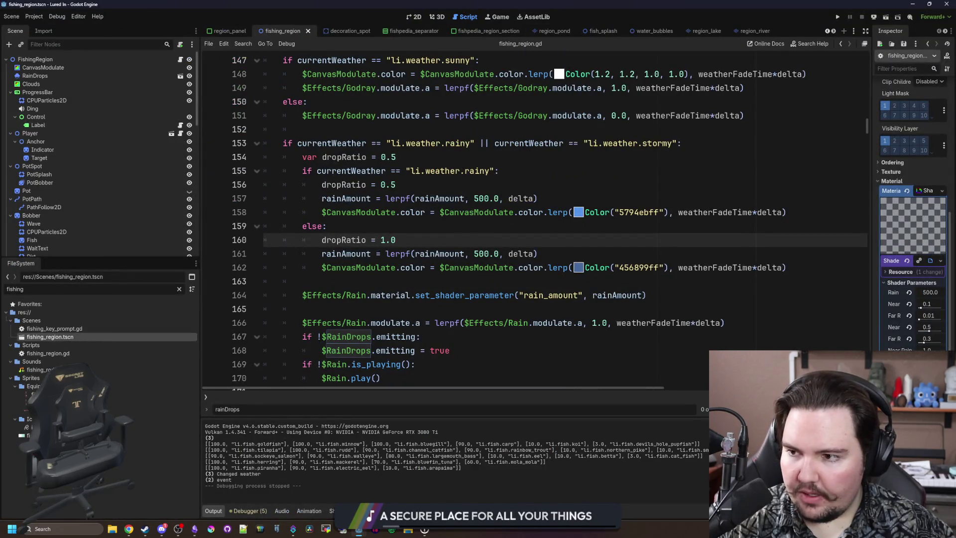
Widen the Inspector to reveal the rain.gdshader parameter names, then give the code editor some room back
key("alt+Tab")
key("alt+Tab")
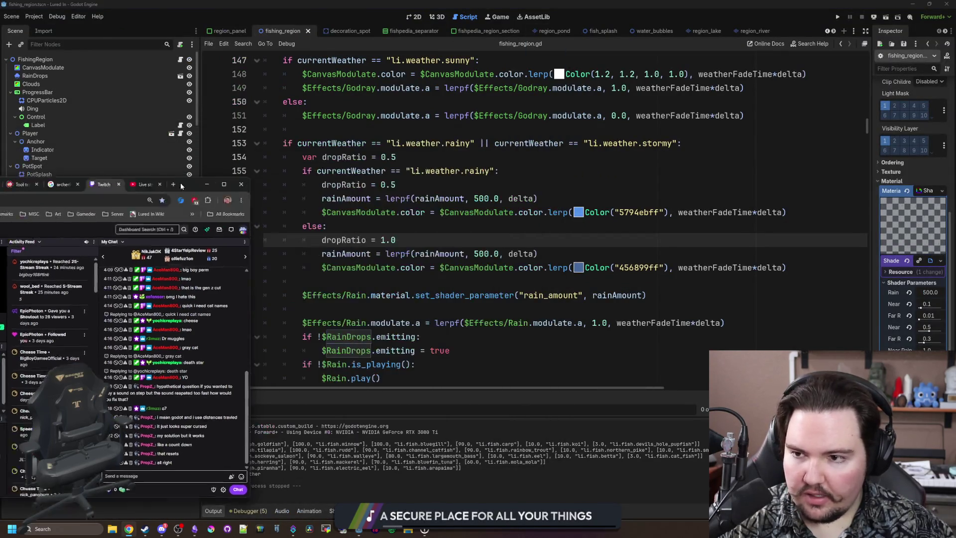
left_click(406, 281)
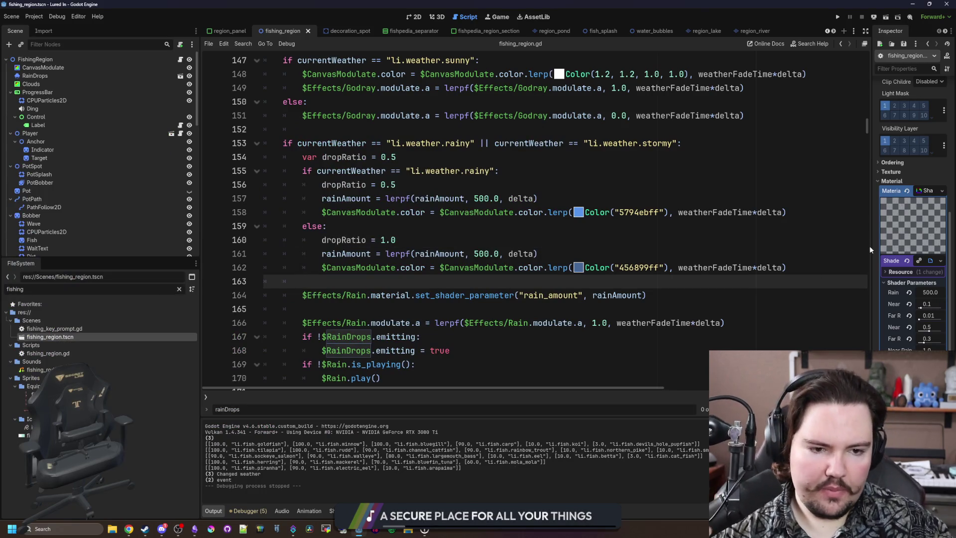
left_click_drag(870, 246, 572, 244)
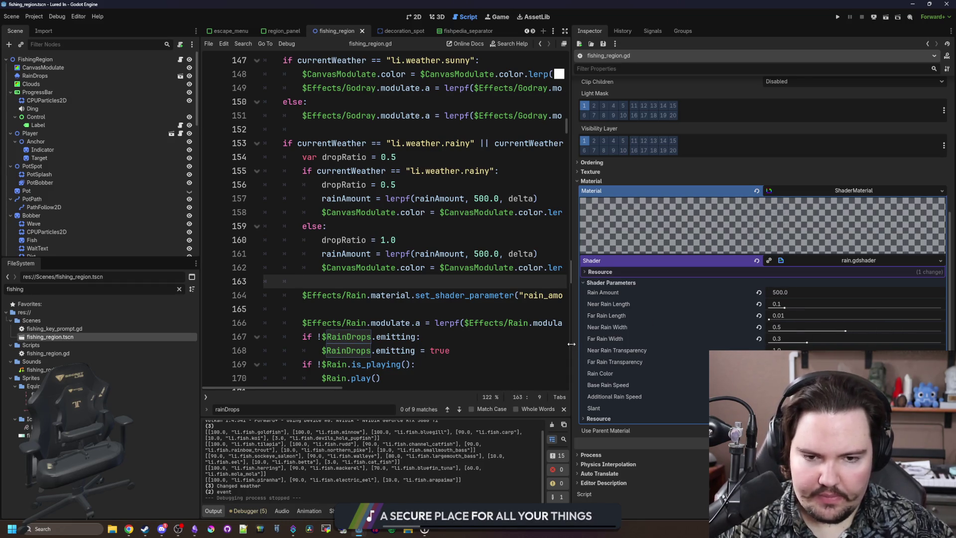
left_click_drag(572, 343, 606, 346)
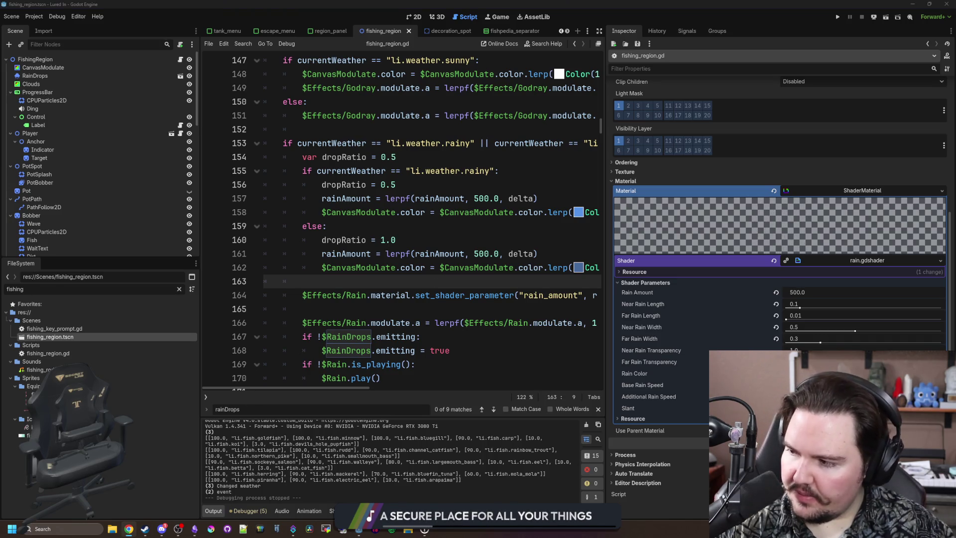
Move the new browser window over the editor and load godotshaders
mouse_move(357, 199)
left_mouse_down()
mouse_move(365, 193)
mouse_move(328, 182)
left_mouse_up()
type("godotshaders")
key("Return")
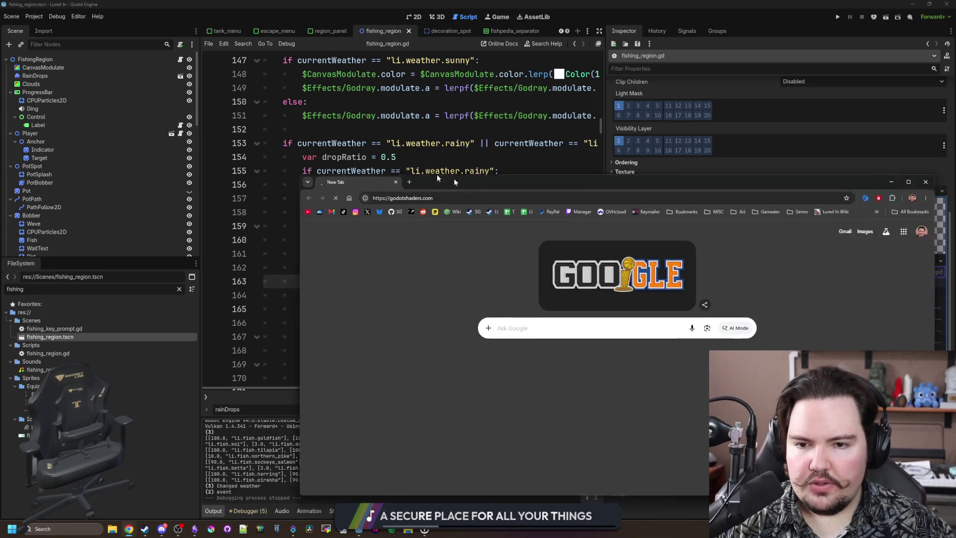
Browse godotshaders.com, open the Shaders library, search for 'rain', and maximize the browser
left_click_drag(454, 181, 336, 146)
scroll(347, 333, "down", 2)
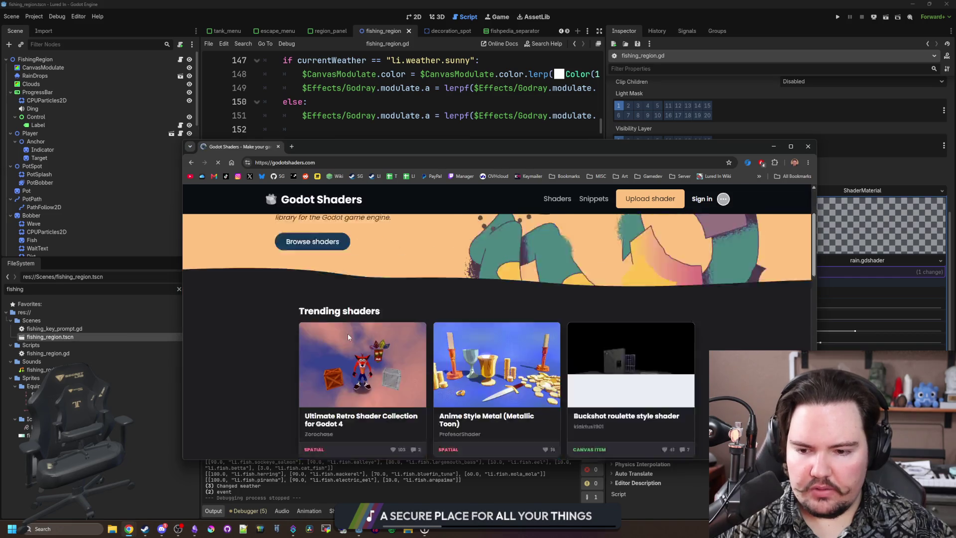
scroll(347, 337, "down", 1)
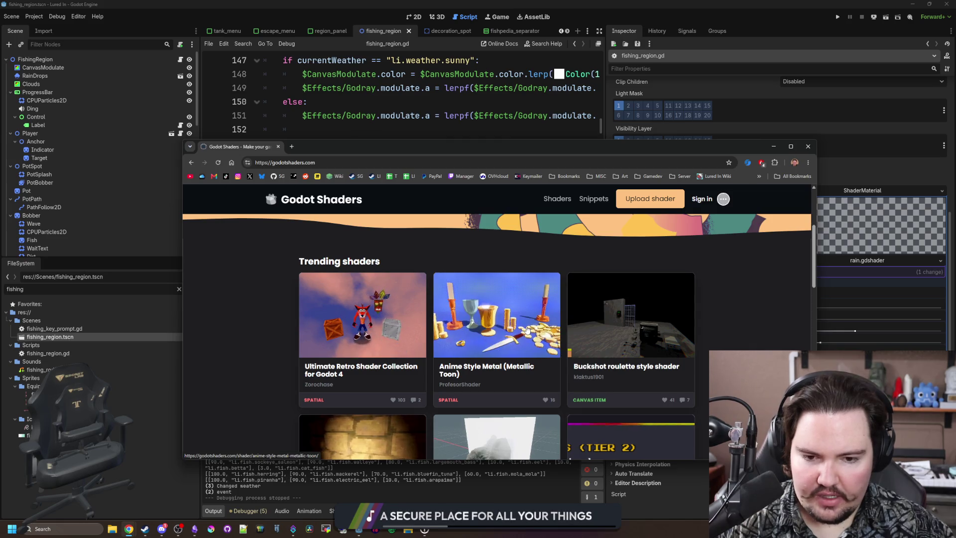
scroll(493, 343, "down", 2)
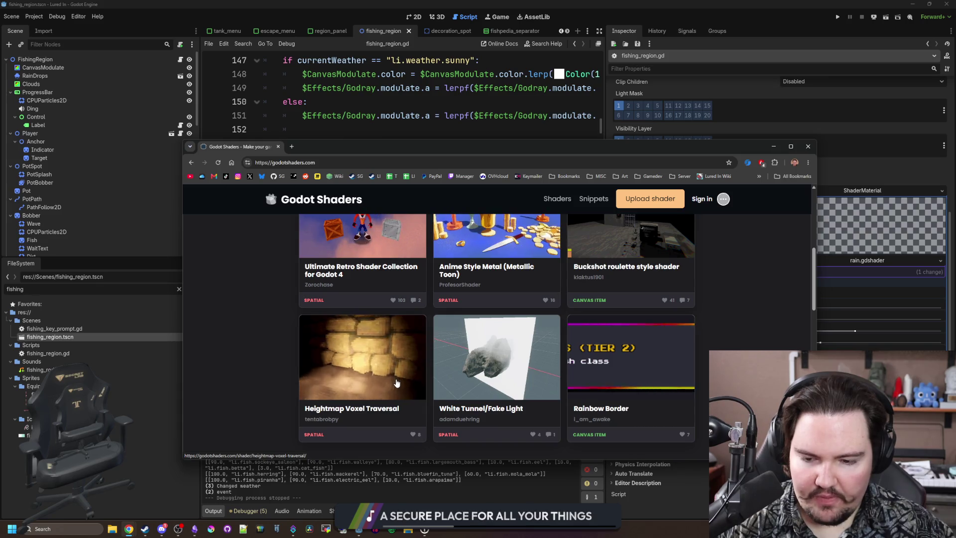
scroll(397, 383, "down", 3)
scroll(338, 268, "up", 10)
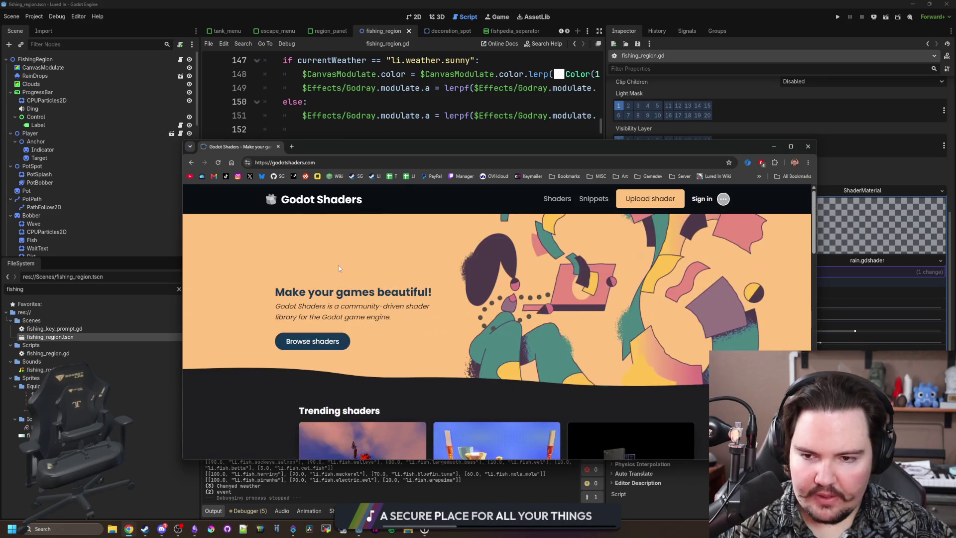
left_click(312, 342)
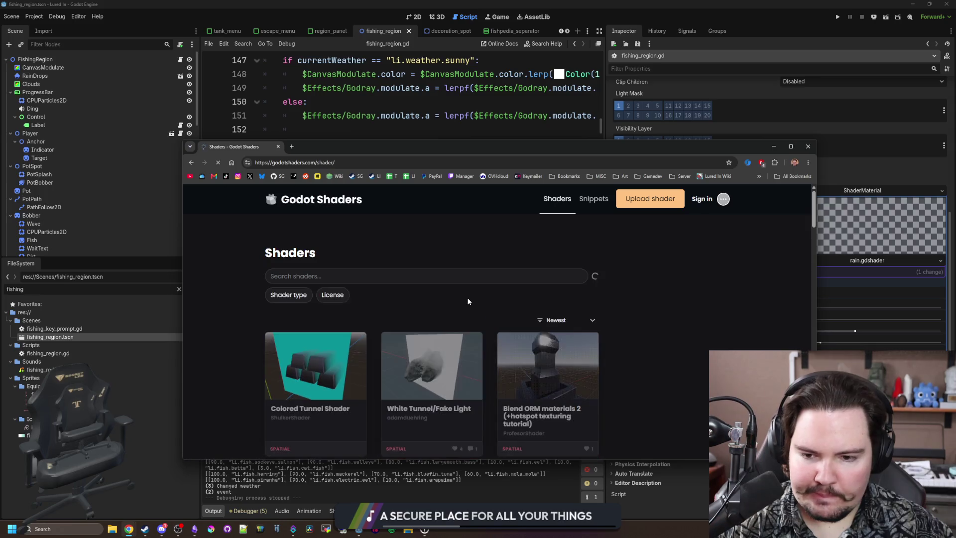
type("rain")
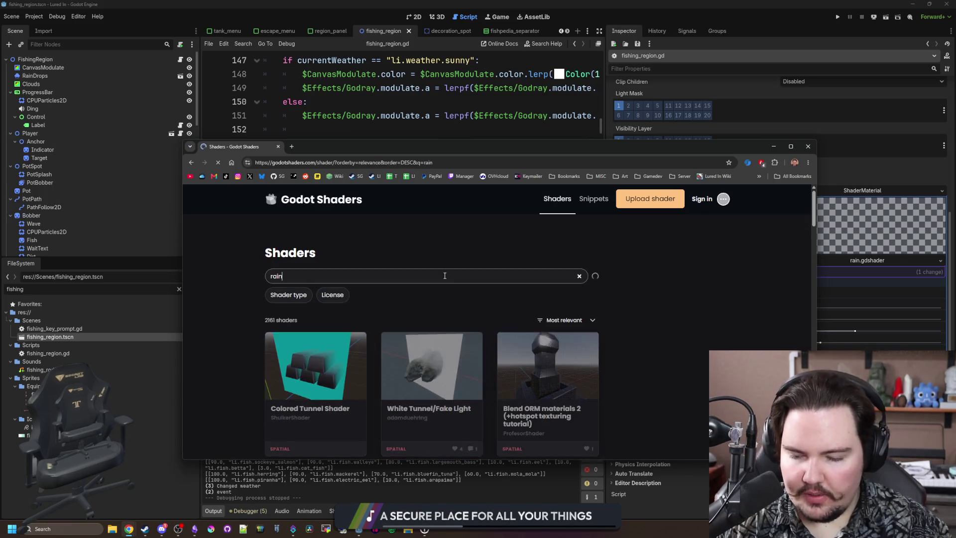
left_click_drag(396, 147, 396, 10)
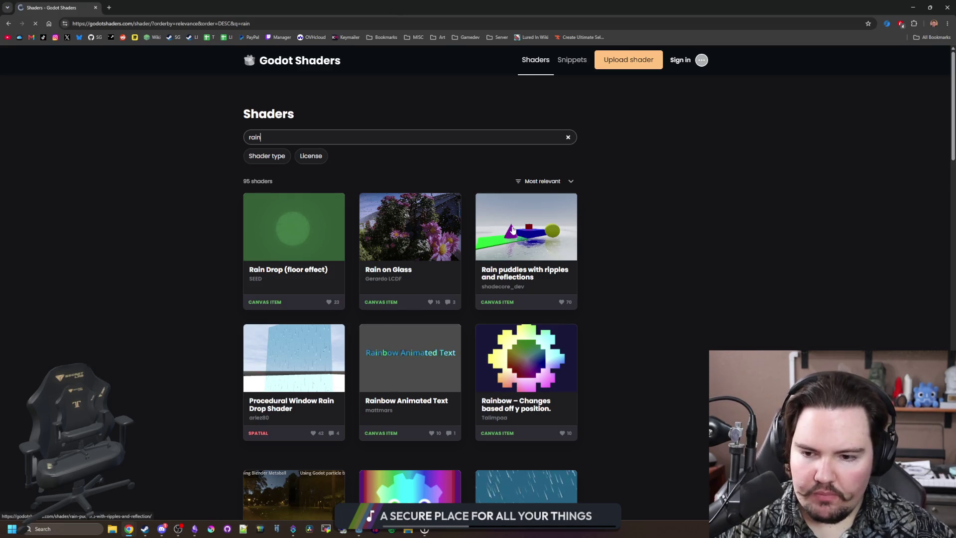
Open the Rain and Snow with Parallax Effect shader page and scroll through its code
scroll(512, 229, "down", 2)
scroll(450, 307, "down", 2)
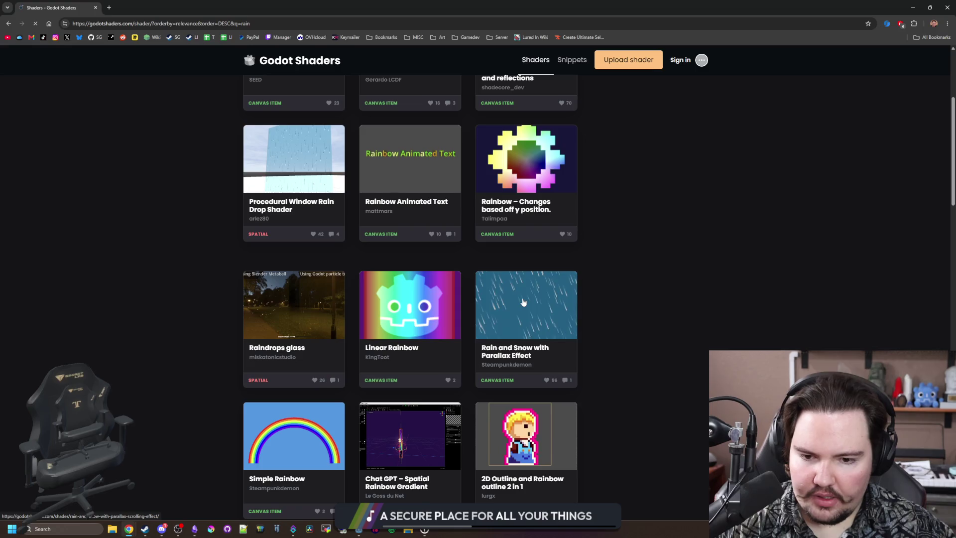
left_click(523, 302)
scroll(383, 258, "down", 3)
scroll(410, 295, "down", 3)
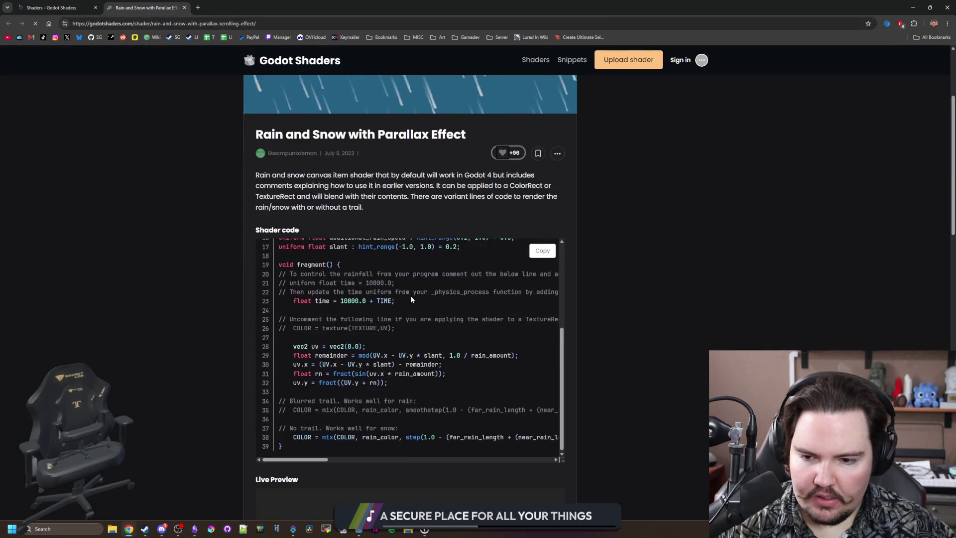
scroll(411, 295, "down", 4)
scroll(696, 317, "up", 5)
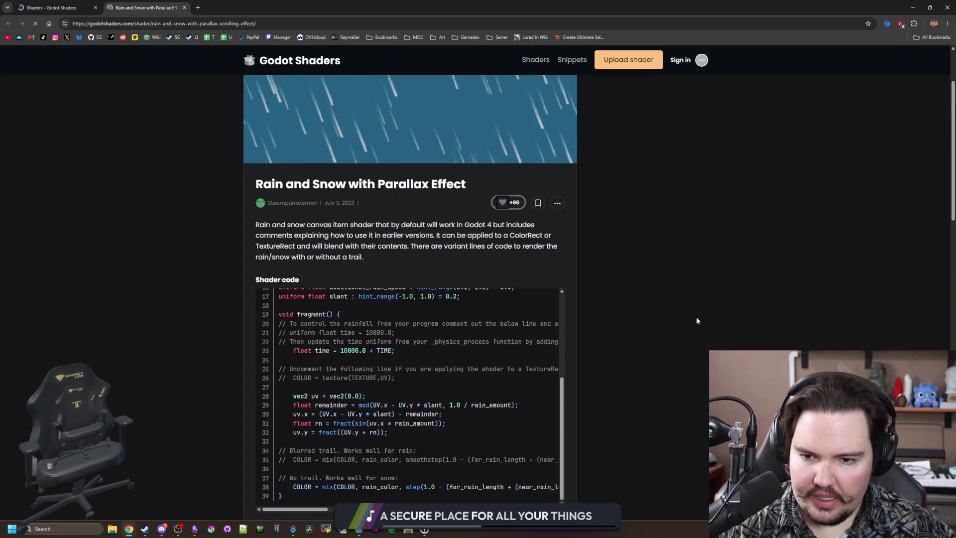
Compare its parameters against Godot, read further into the code, then go back to the rain results
key("alt+Tab")
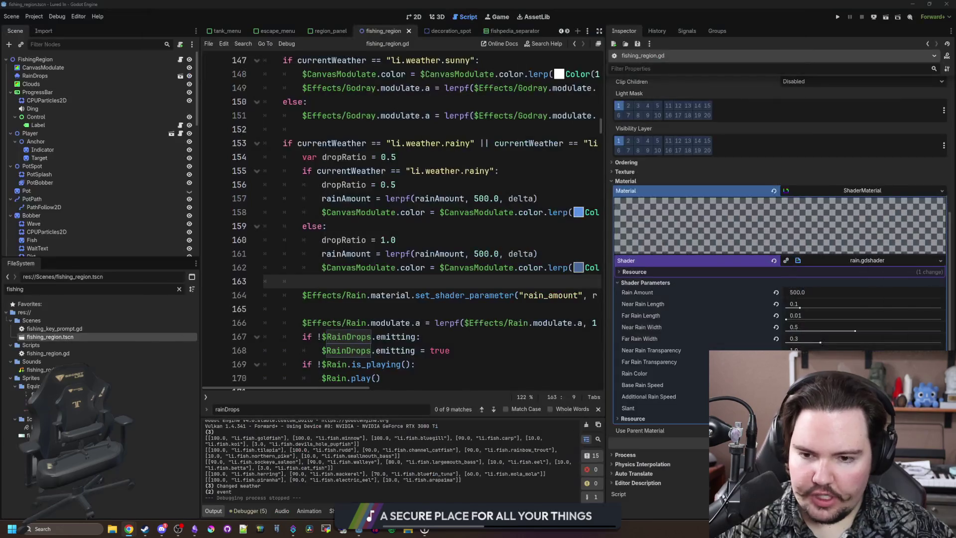
key("alt+Tab")
scroll(730, 288, "down", 3)
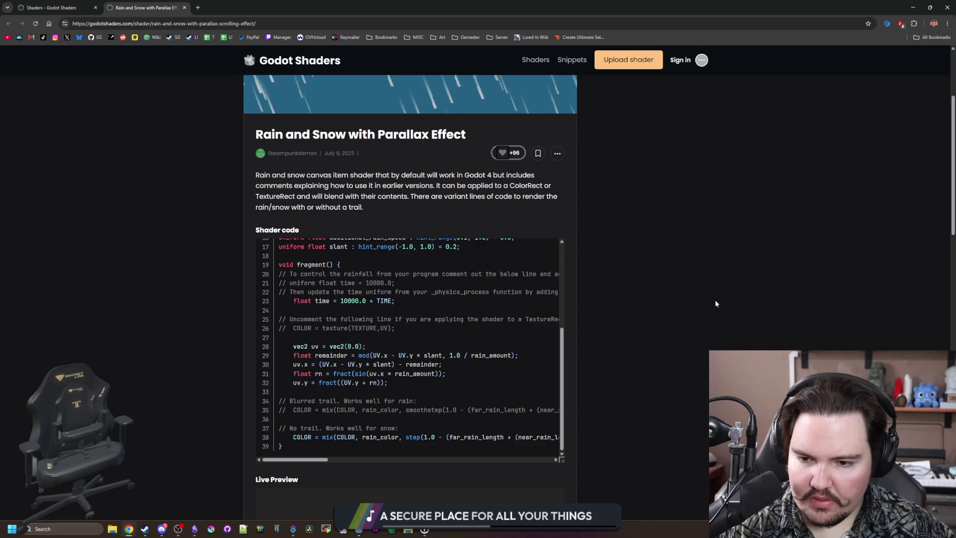
scroll(392, 301, "down", 2)
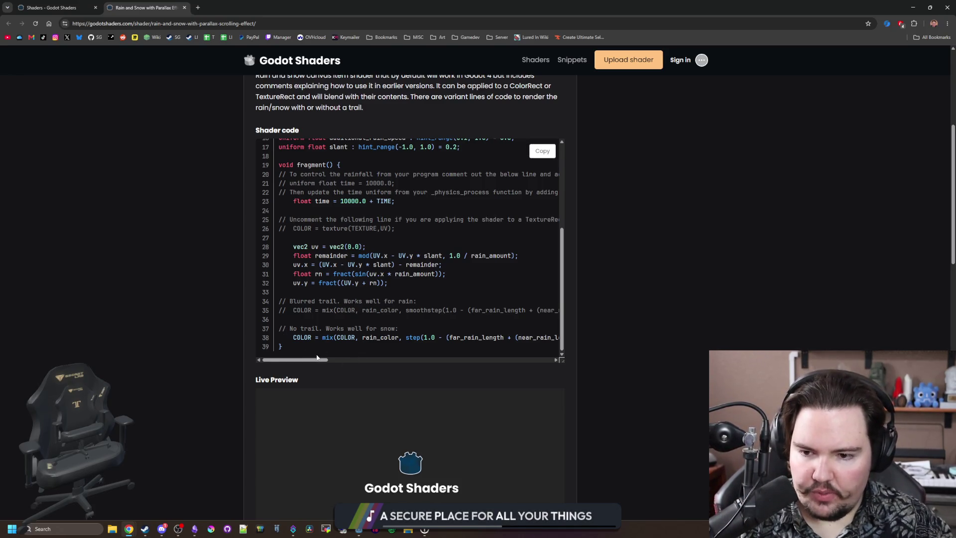
mouse_move(306, 360)
left_mouse_down()
mouse_move(343, 364)
mouse_move(297, 365)
left_mouse_up()
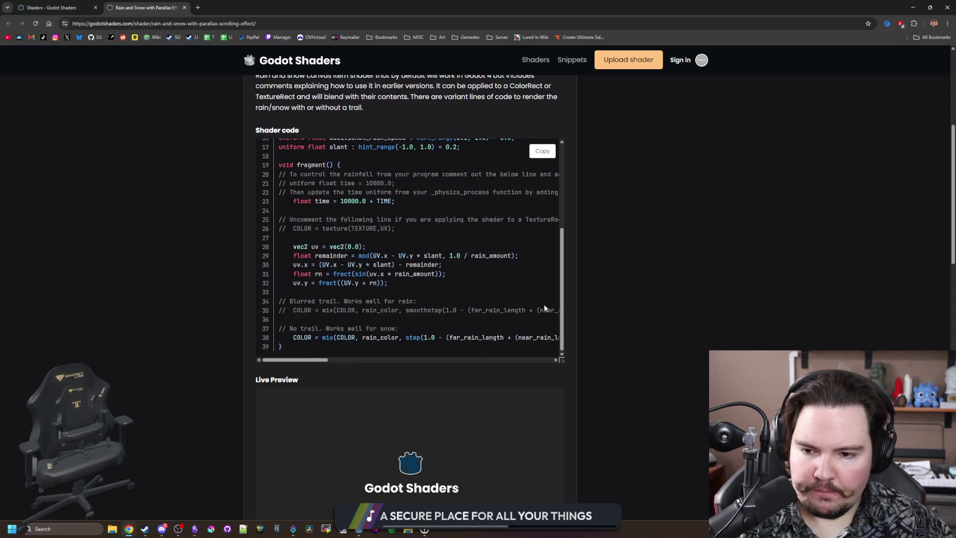
scroll(598, 279, "down", 5)
scroll(305, 228, "up", 10)
key("alt+Left")
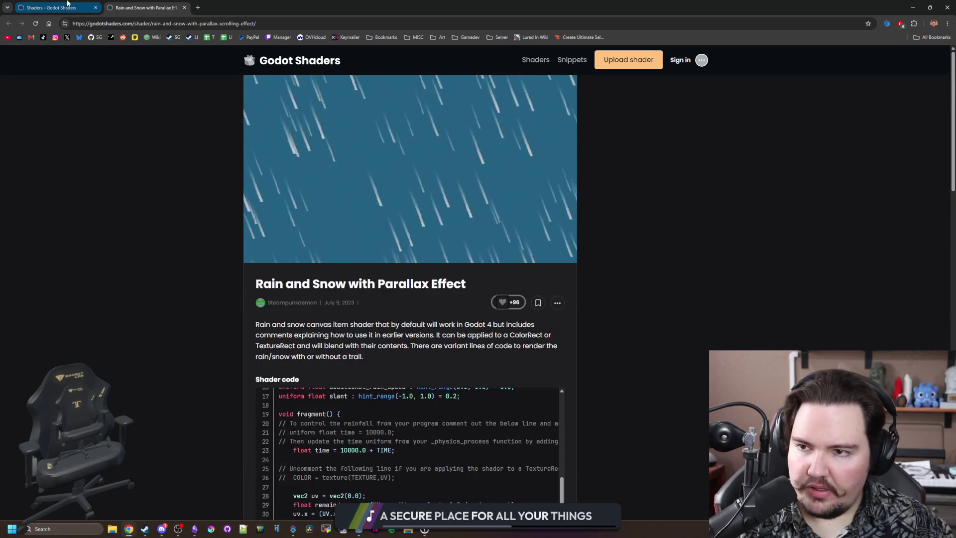
Open the Simple rain/snow shader from the rain results in a new tab
scroll(564, 263, "down", 1)
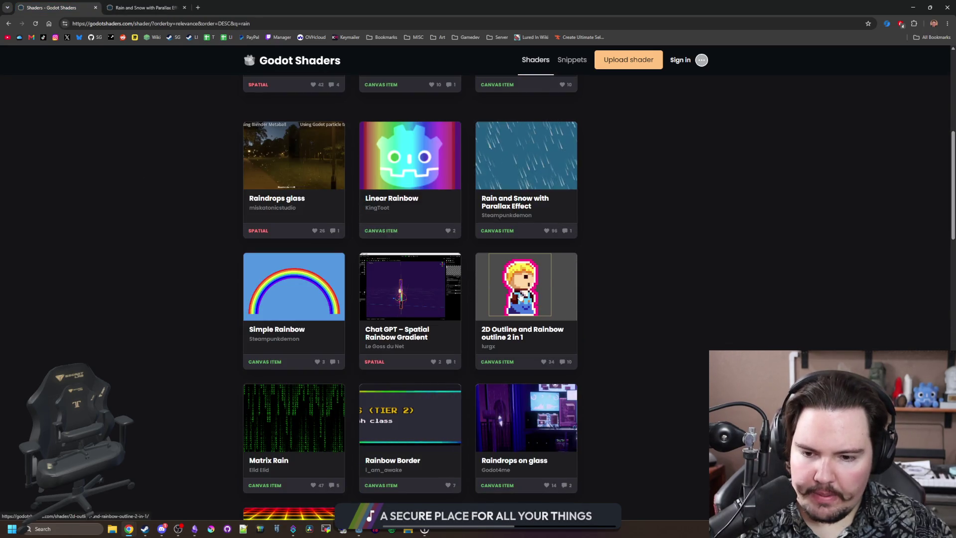
scroll(700, 350, "down", 2)
scroll(701, 350, "down", 2)
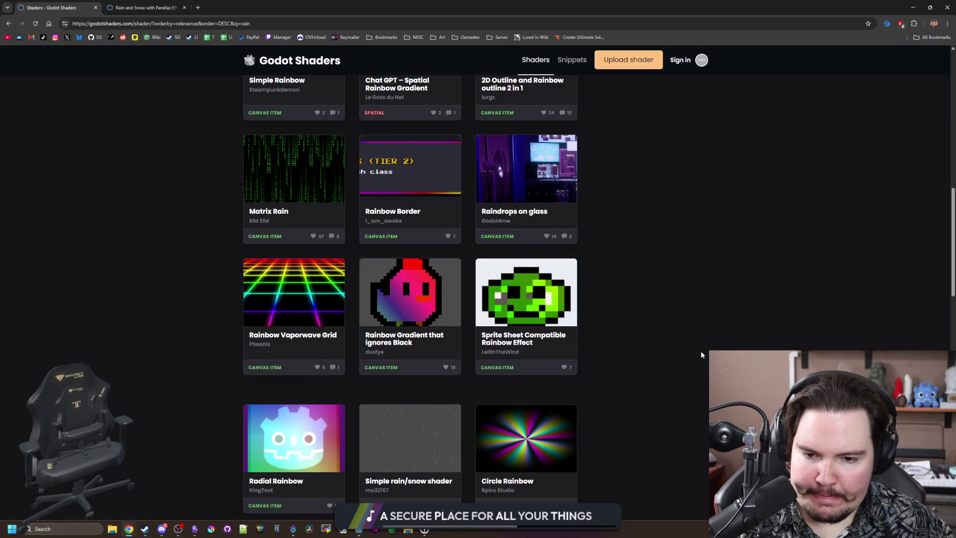
scroll(647, 374, "down", 2)
middle_click(419, 358)
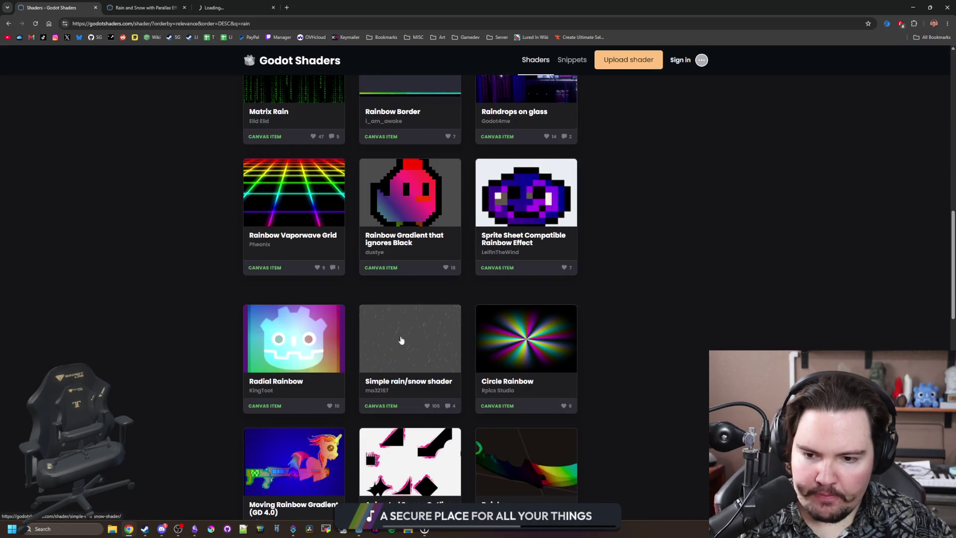
left_click(234, 7)
Read the Simple rain/snow shader code to the end and return to the Godot editor
scroll(238, 257, "down", 2)
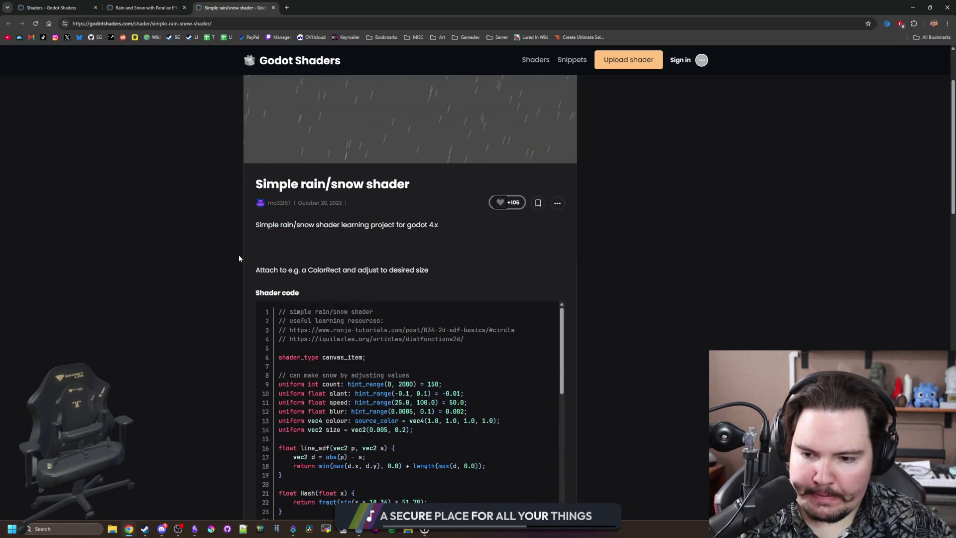
scroll(176, 351, "down", 2)
scroll(369, 340, "down", 6)
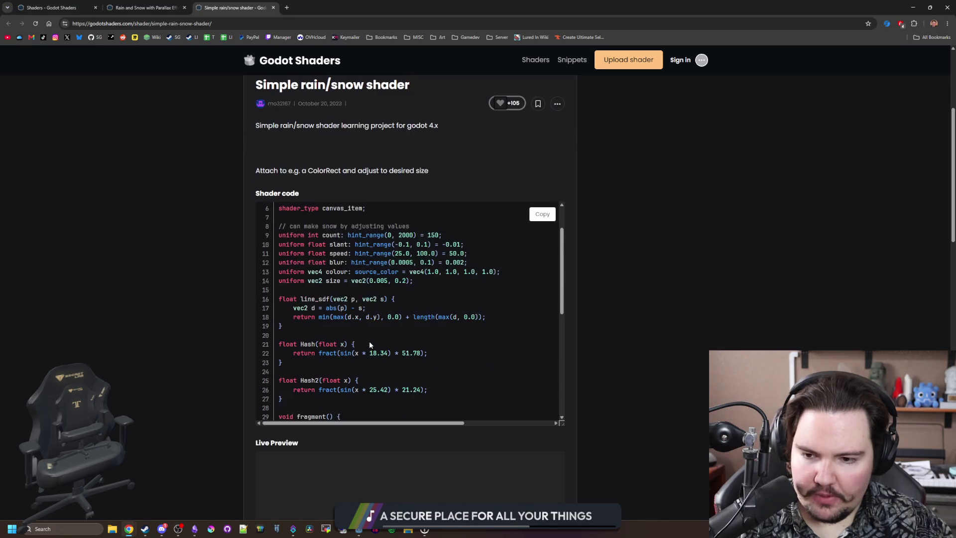
scroll(368, 341, "down", 1)
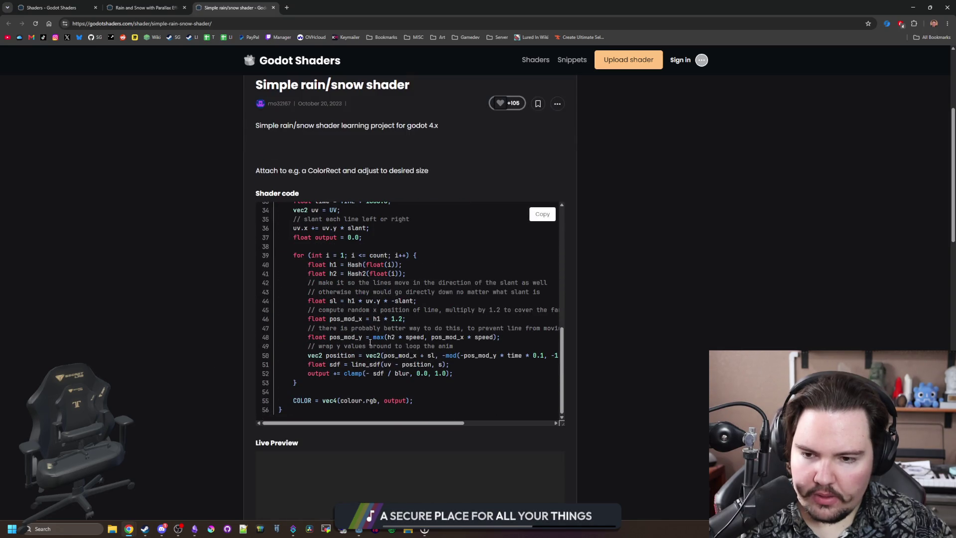
key("alt+Tab")
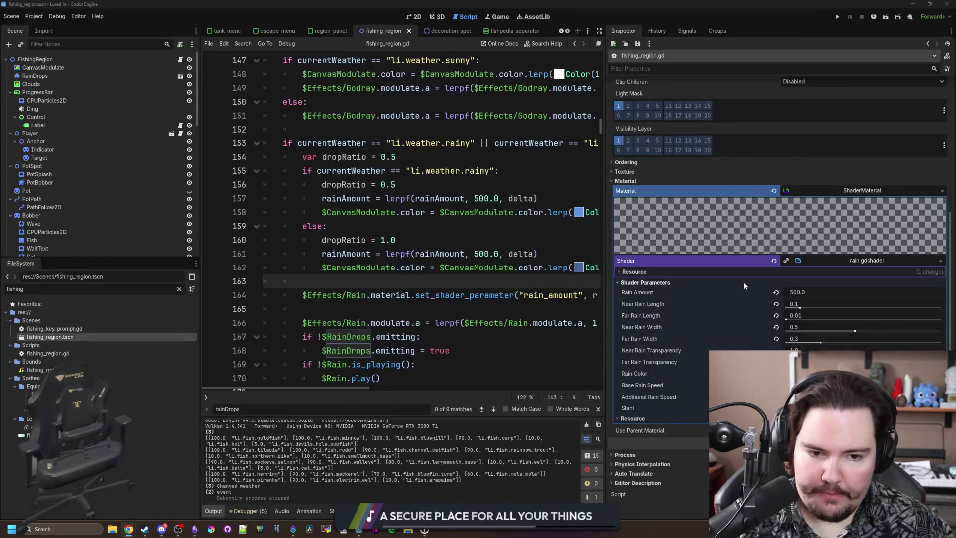
Save the fishing_region scene and duplicate the Rain node as Rain2
left_click(433, 306)
key("ctrl+s")
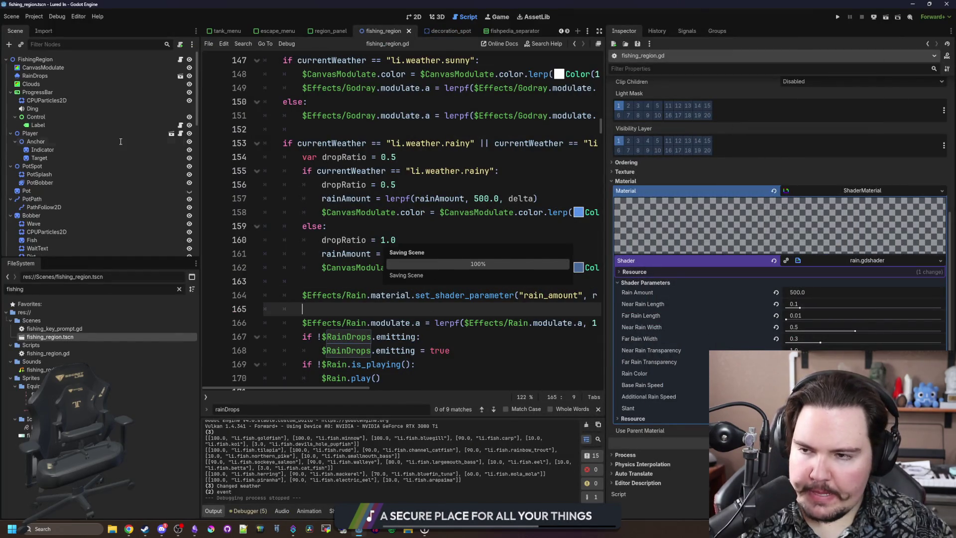
scroll(120, 142, "down", 5)
right_click(35, 150)
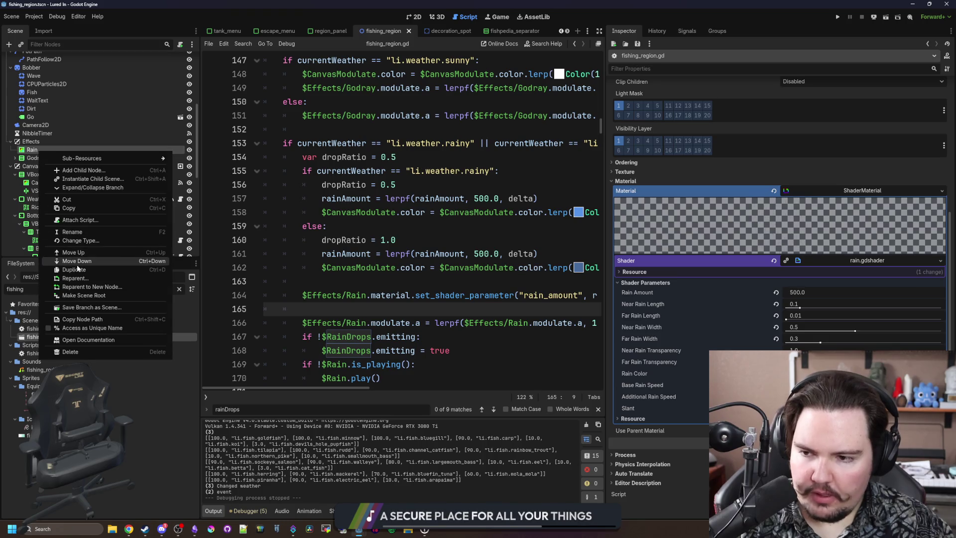
left_click(75, 269)
left_click(36, 158)
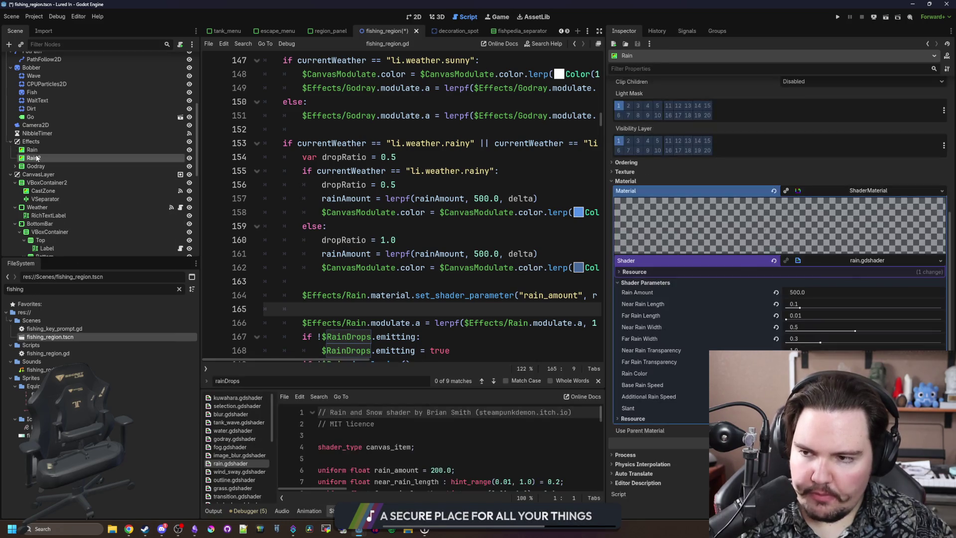
In the 2D view, expand Rain2's ShaderMaterial and choose Make Unique (Recursive) on it
left_click(625, 238)
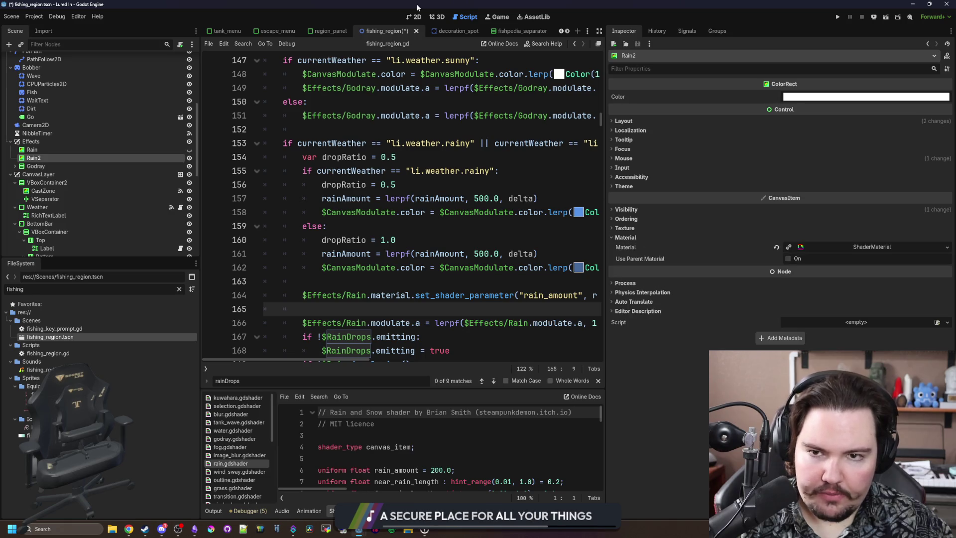
left_click(413, 16)
scroll(263, 184, "down", 5)
scroll(297, 201, "up", 10)
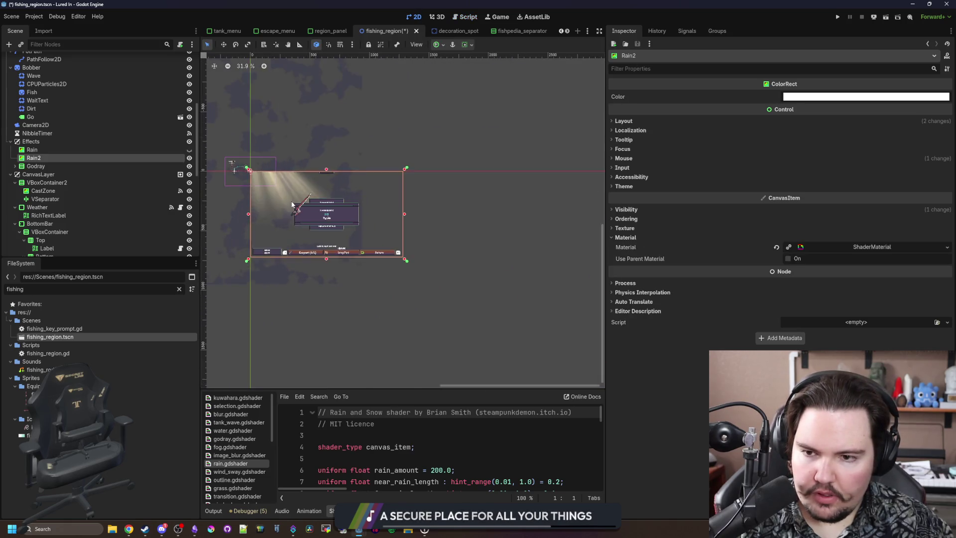
left_click(828, 249)
right_click(833, 246)
left_click(865, 326)
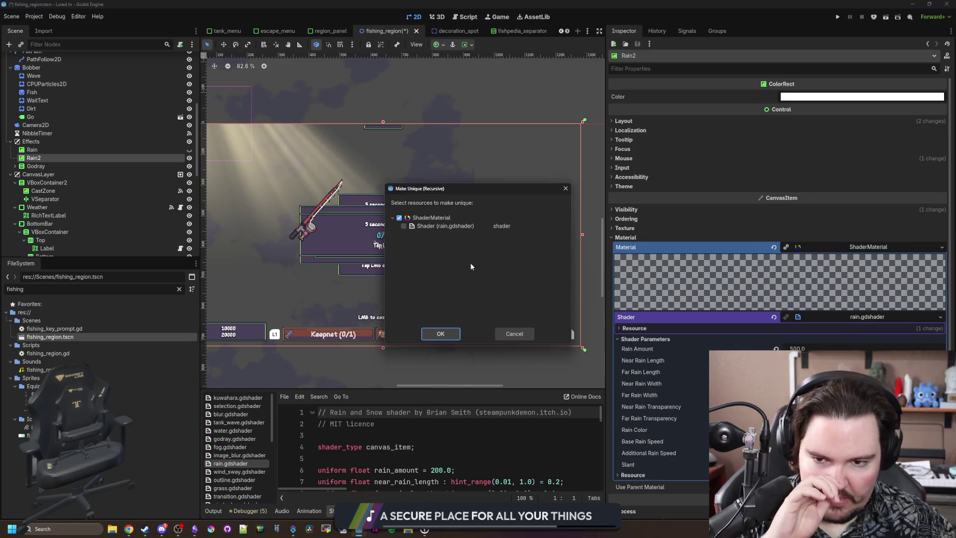
Confirm Make Unique and paste the simple rain/snow code into Rain2's new shader
left_click(450, 332)
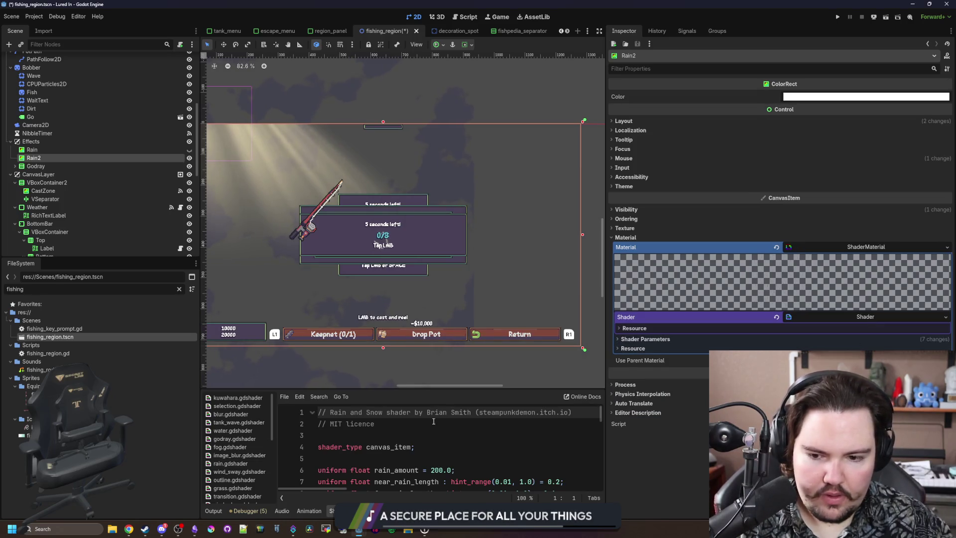
scroll(434, 422, "down", 10)
key("ctrl+End")
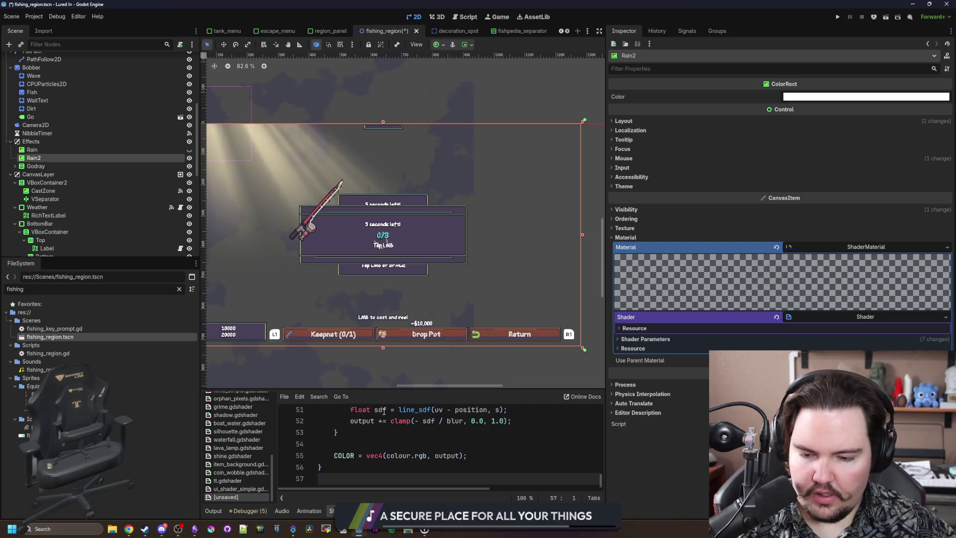
scroll(396, 441, "up", 15)
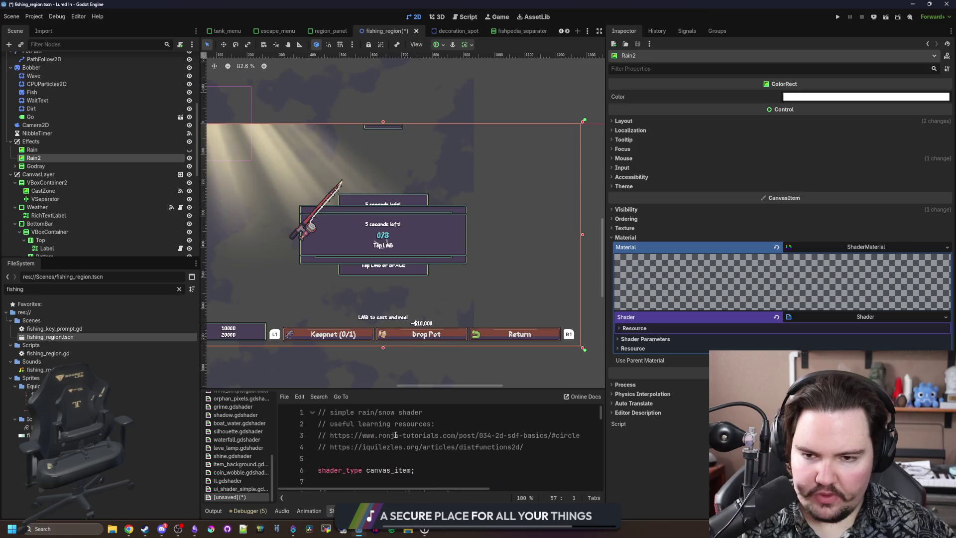
Show the shader's Count, Slant and Speed parameters and reset Rain2's Visibility Modulate to white
left_click(645, 339)
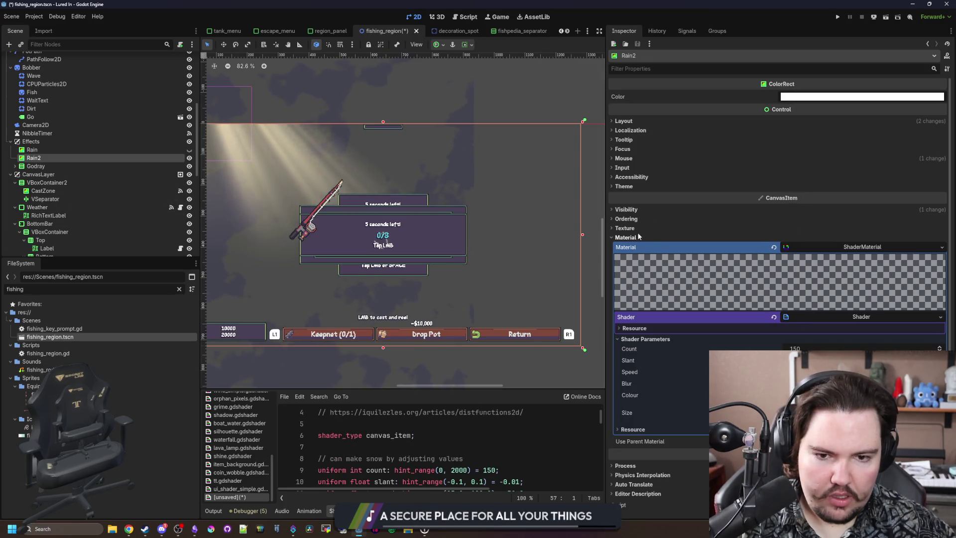
left_click(637, 210)
left_click(774, 231)
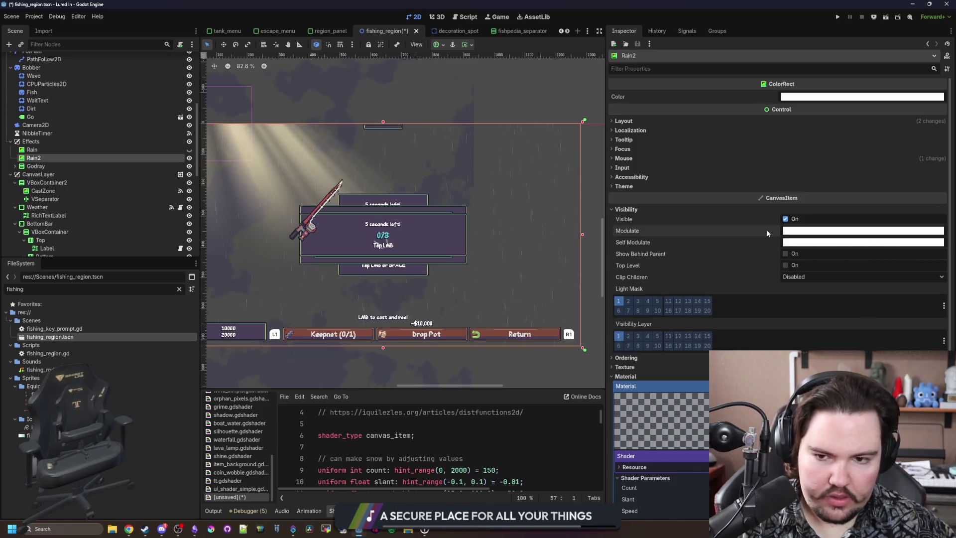
Drag Rain2's Count shader parameter up to 2000 and enlarge the shader code editor area
scroll(548, 269, "up", 6)
scroll(759, 324, "down", 3)
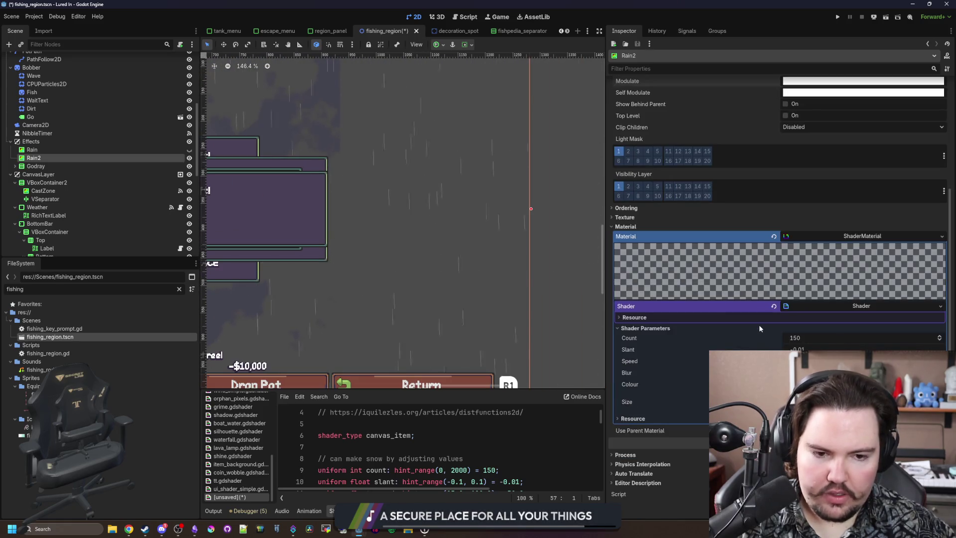
left_click_drag(796, 338, 857, 338)
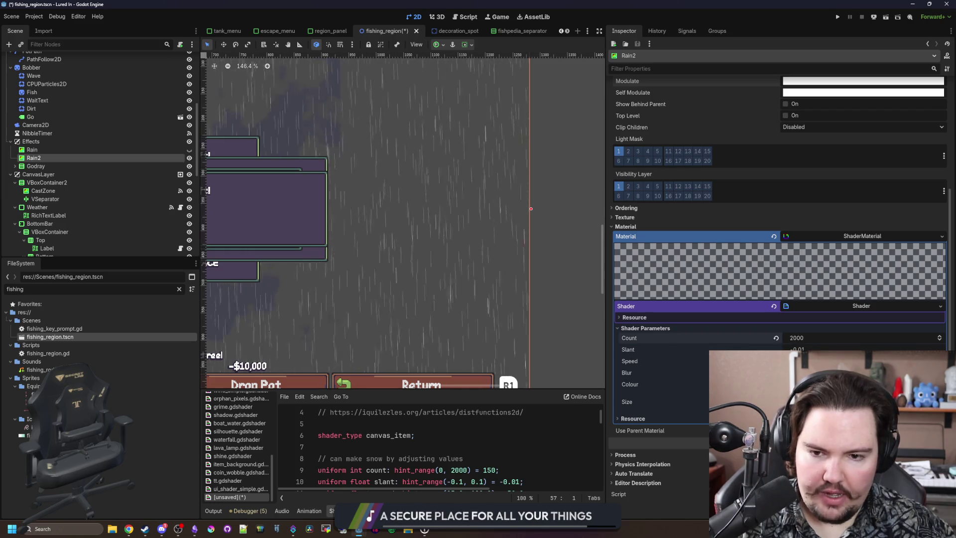
scroll(456, 256, "down", 2)
scroll(443, 249, "down", 2)
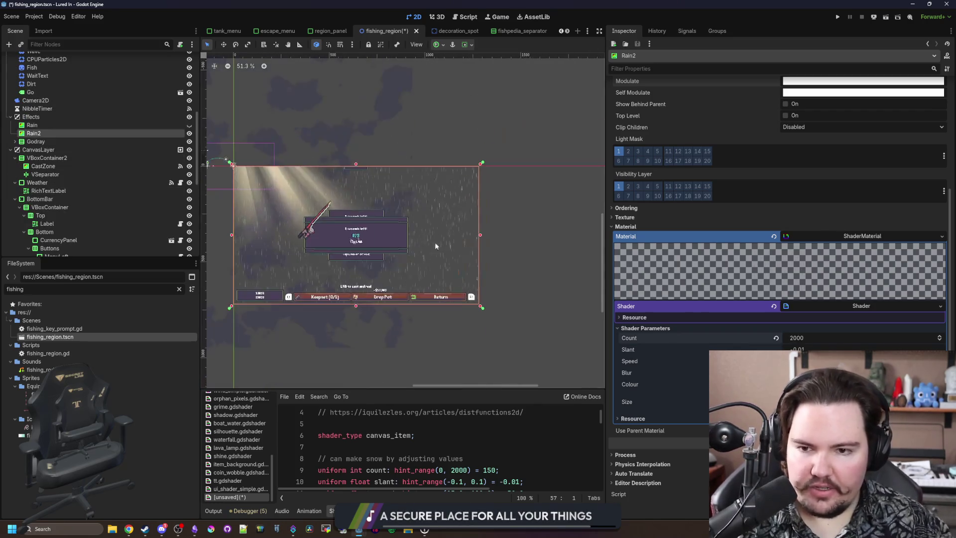
scroll(264, 257, "up", 6)
scroll(249, 253, "down", 3)
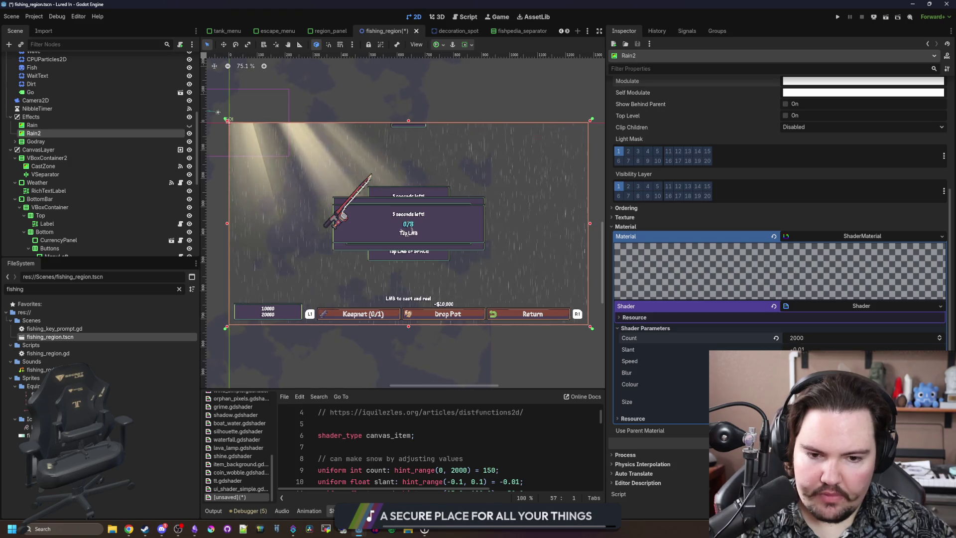
scroll(534, 244, "up", 3)
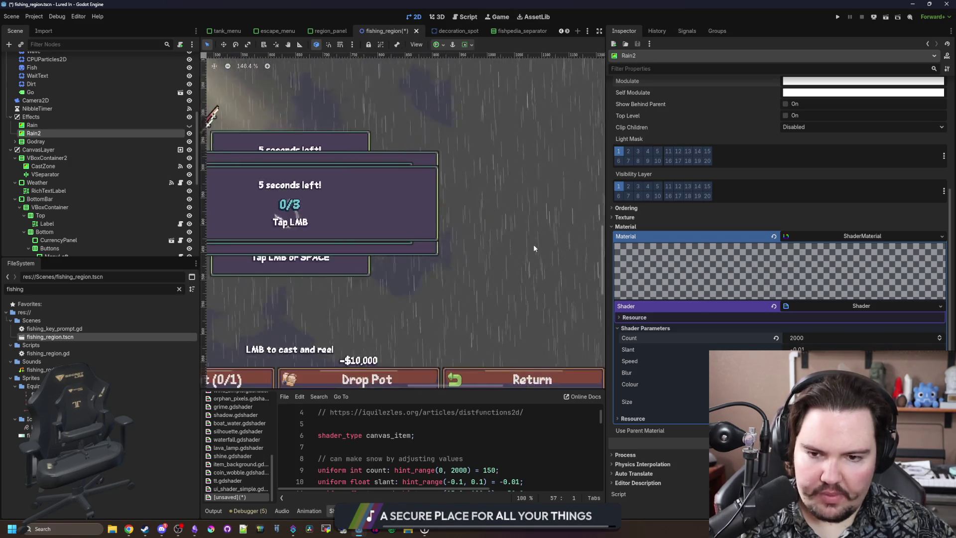
scroll(467, 283, "down", 5)
scroll(450, 287, "up", 2)
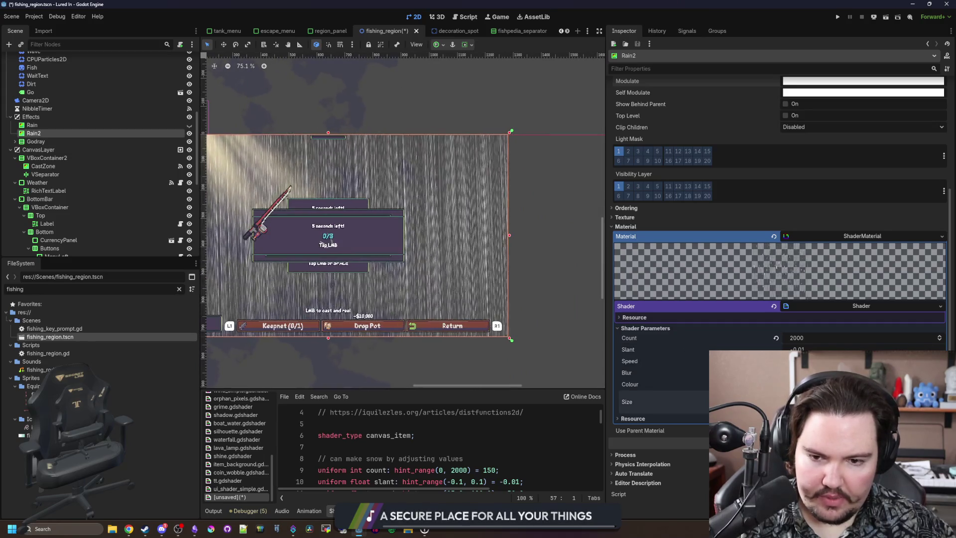
scroll(434, 286, "up", 4)
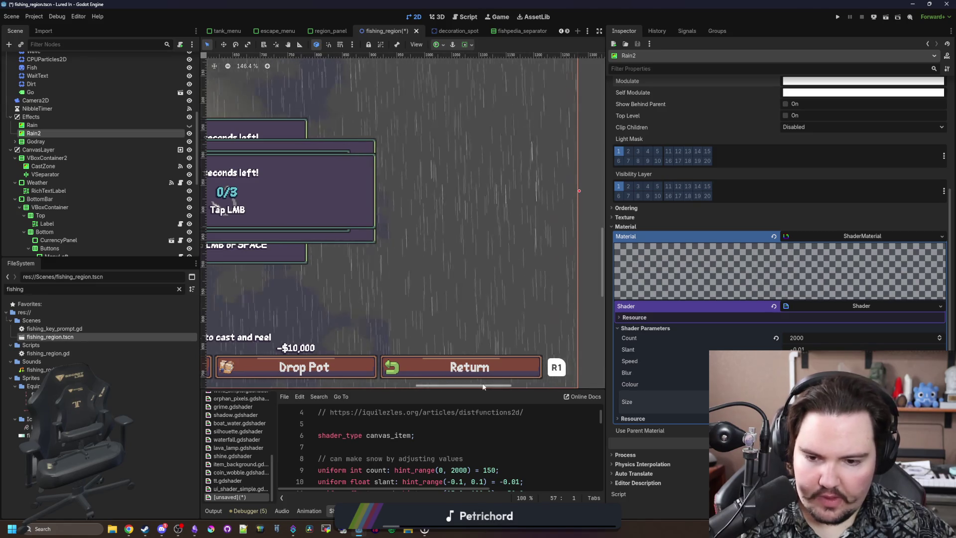
left_click_drag(464, 390, 465, 271)
scroll(455, 333, "down", 7)
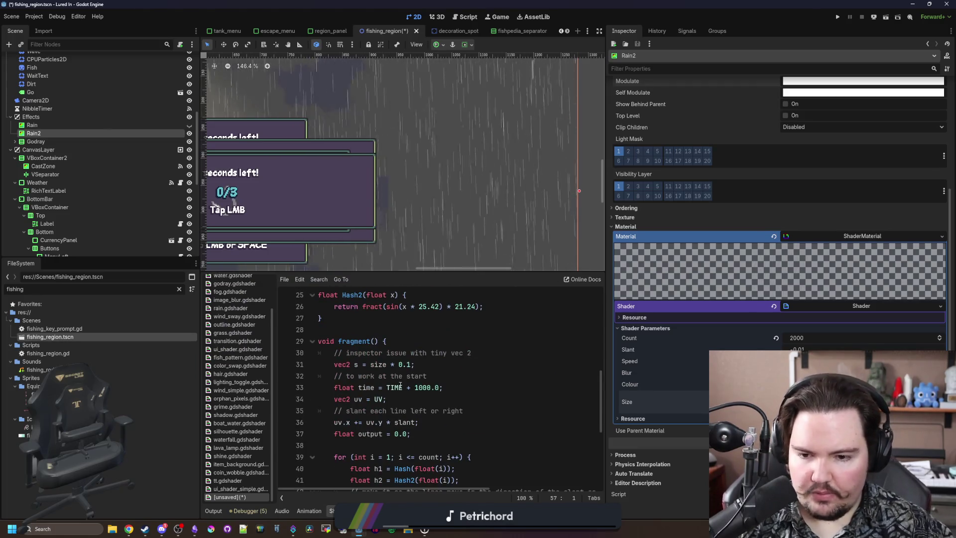
left_click(436, 365)
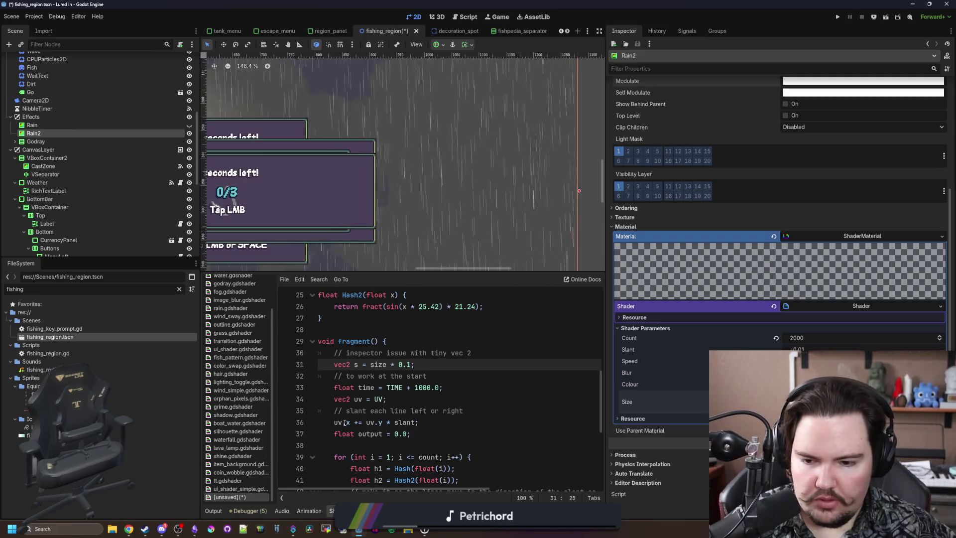
left_click(384, 398)
scroll(384, 399, "down", 2)
scroll(393, 398, "up", 4)
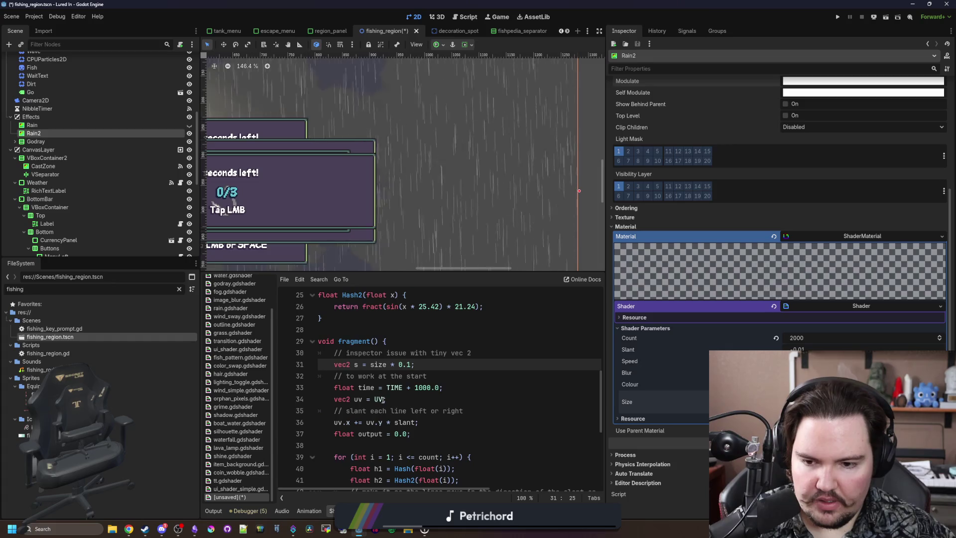
scroll(401, 398, "up", 5)
left_click(489, 445)
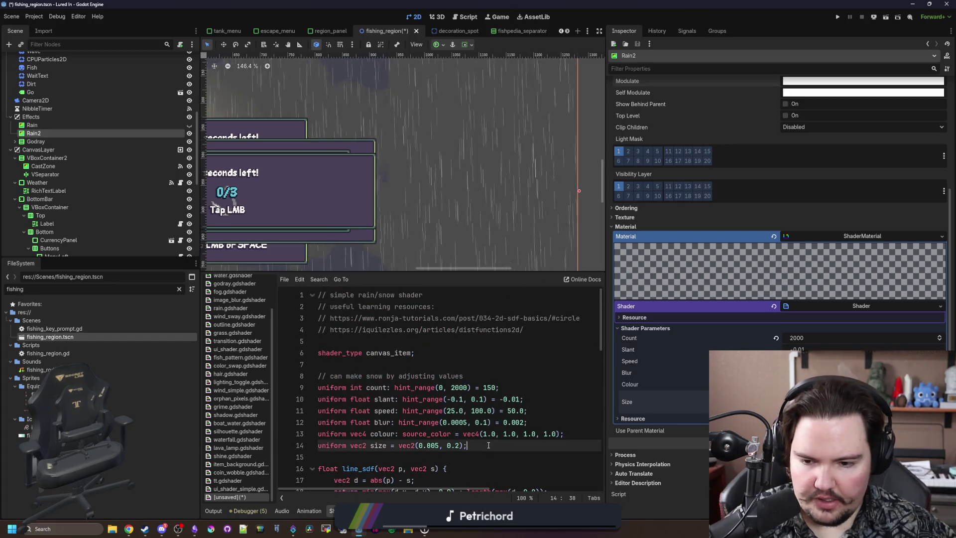
key("Return")
type("oat scale")
key("BackSpace")
key("BackSpace")
key("BackSpace")
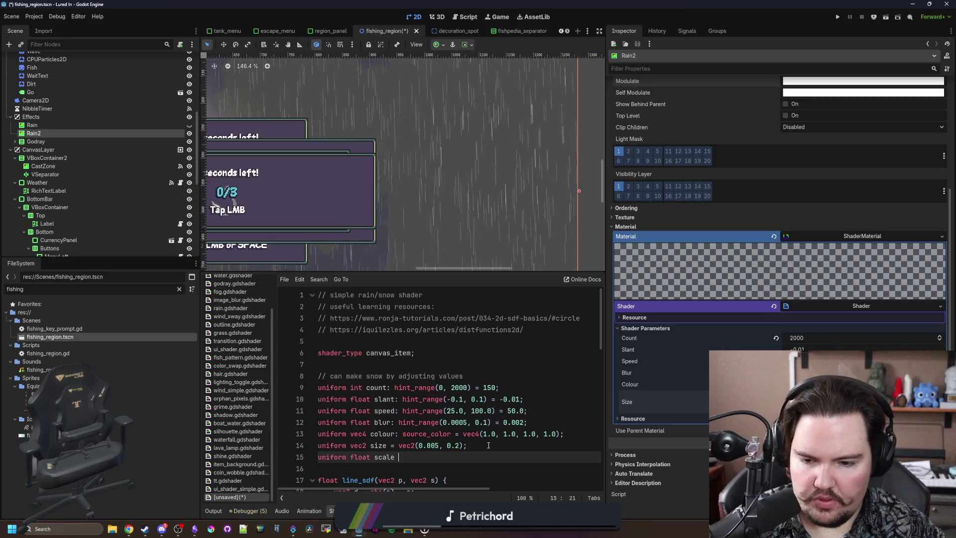
key("BackSpace")
type(";")
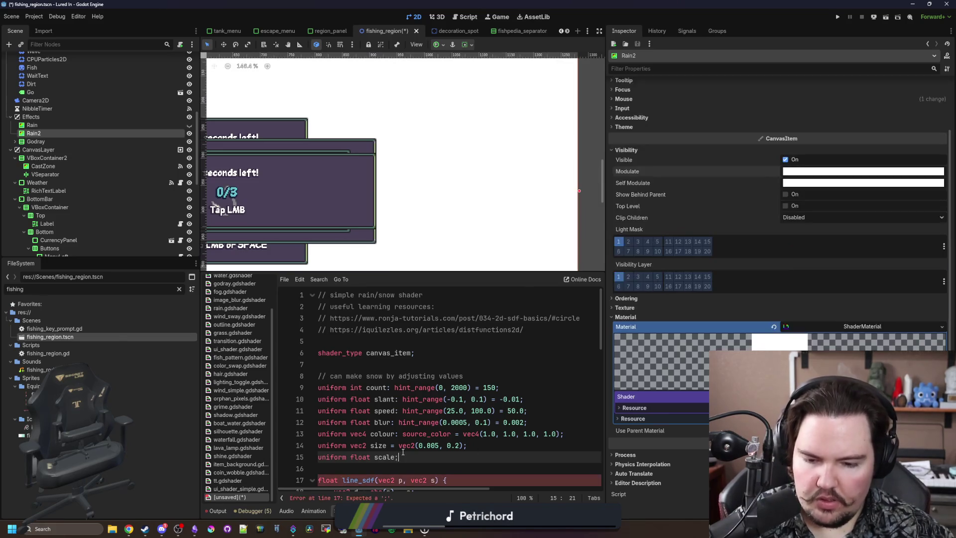
scroll(403, 451, "down", 5)
scroll(372, 413, "up", 3)
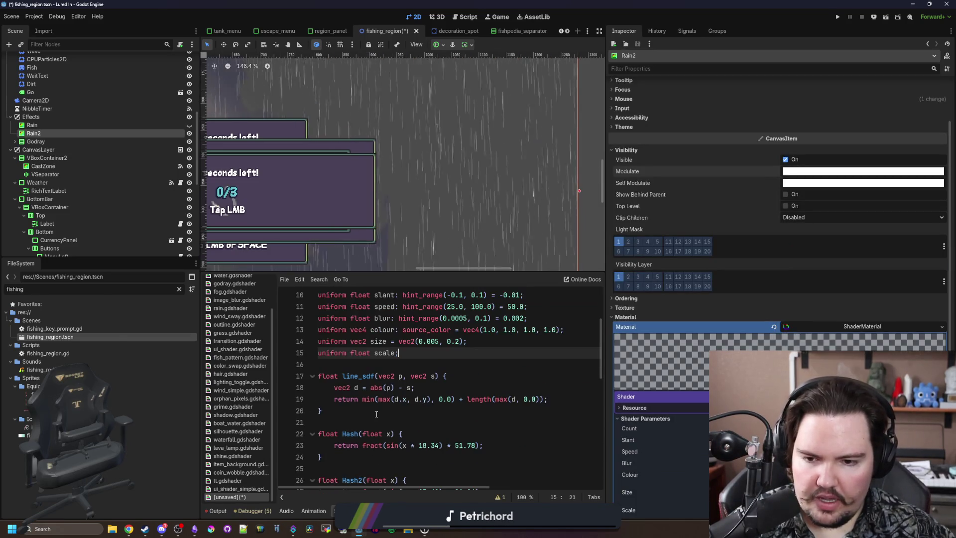
scroll(398, 417, "down", 6)
left_click(416, 414)
type("*scale;")
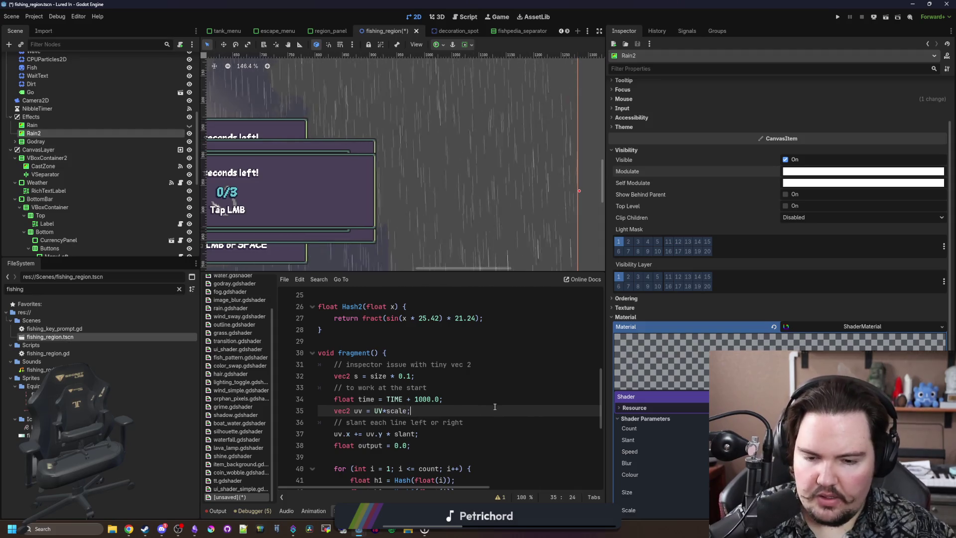
scroll(699, 369, "down", 3)
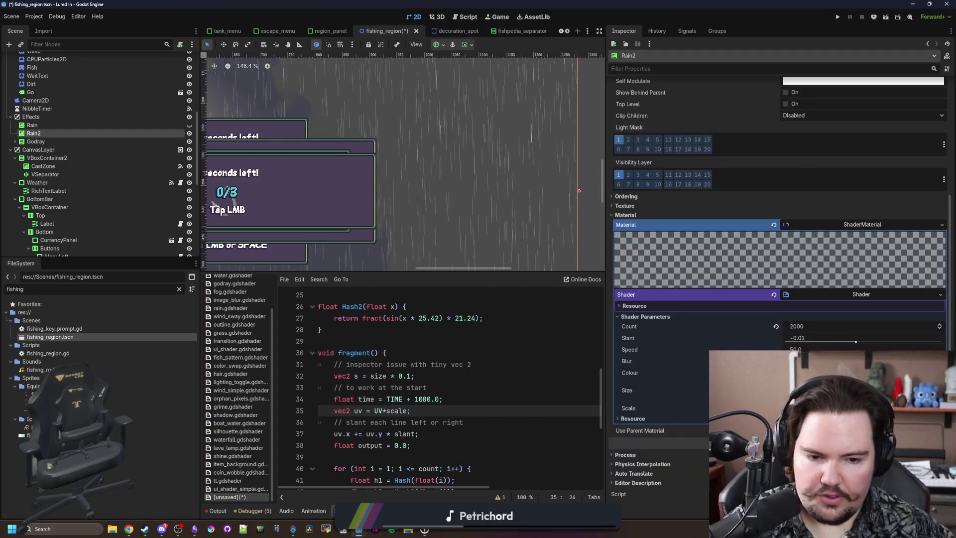
scroll(501, 234, "down", 3)
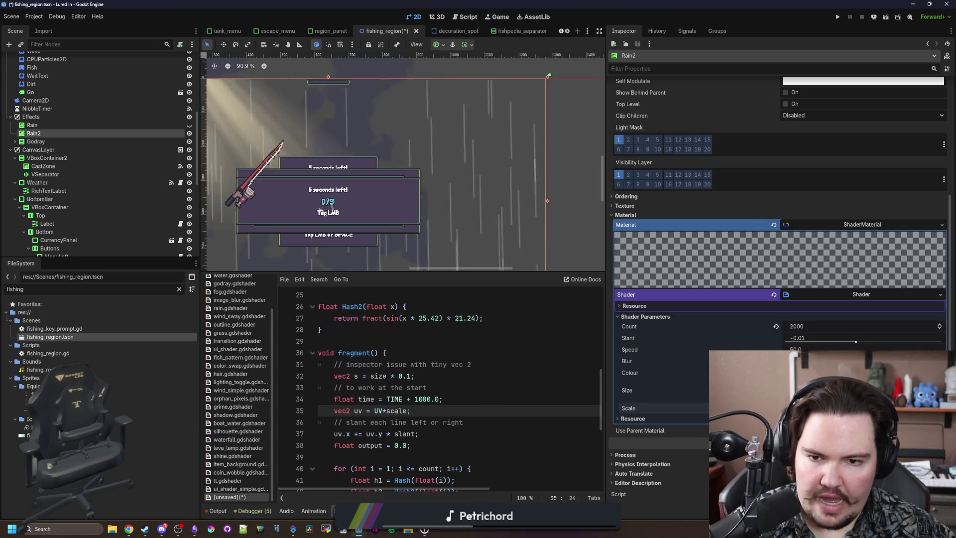
scroll(512, 174, "down", 5)
scroll(507, 213, "up", 3)
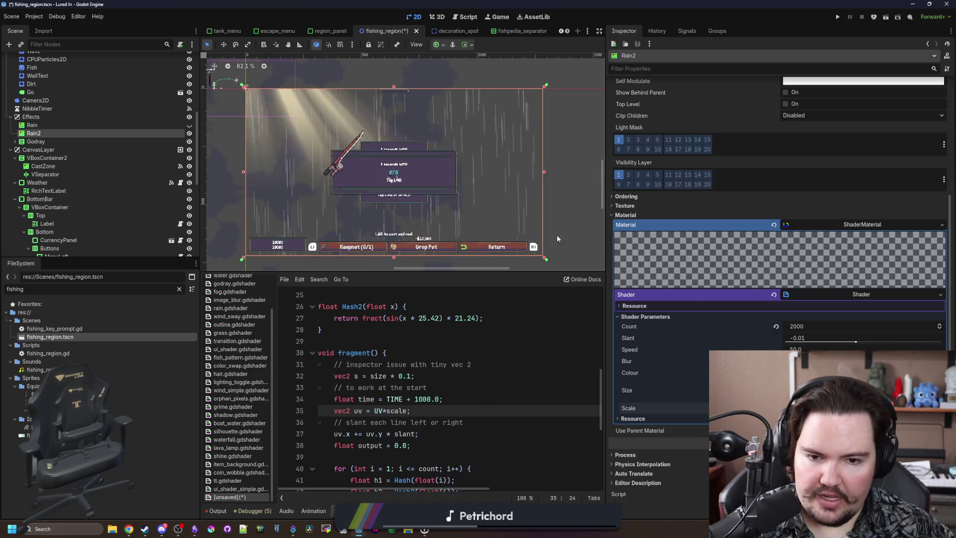
scroll(484, 393, "up", 8)
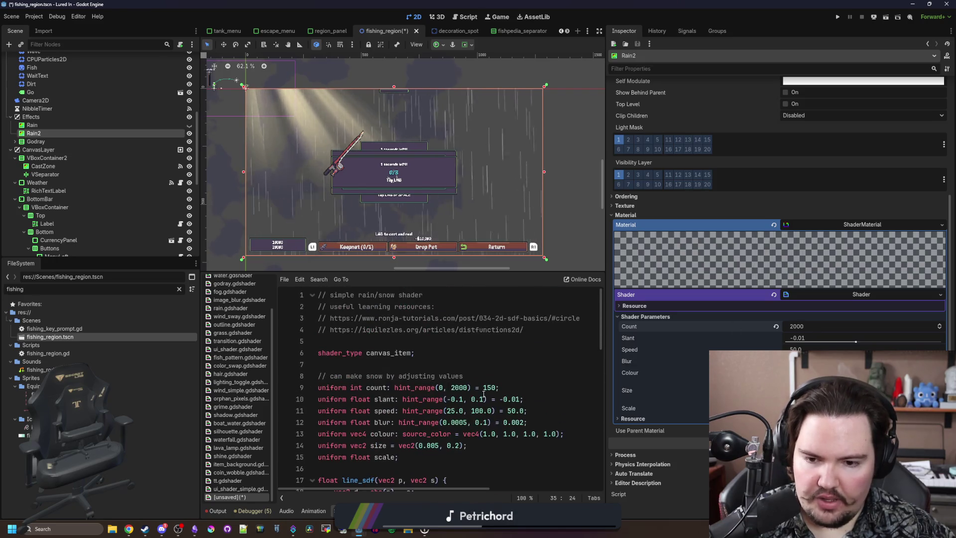
Change the Count hint_range upper limit from 2000 to 20000 on line 9 and save the shader
double_click(459, 387)
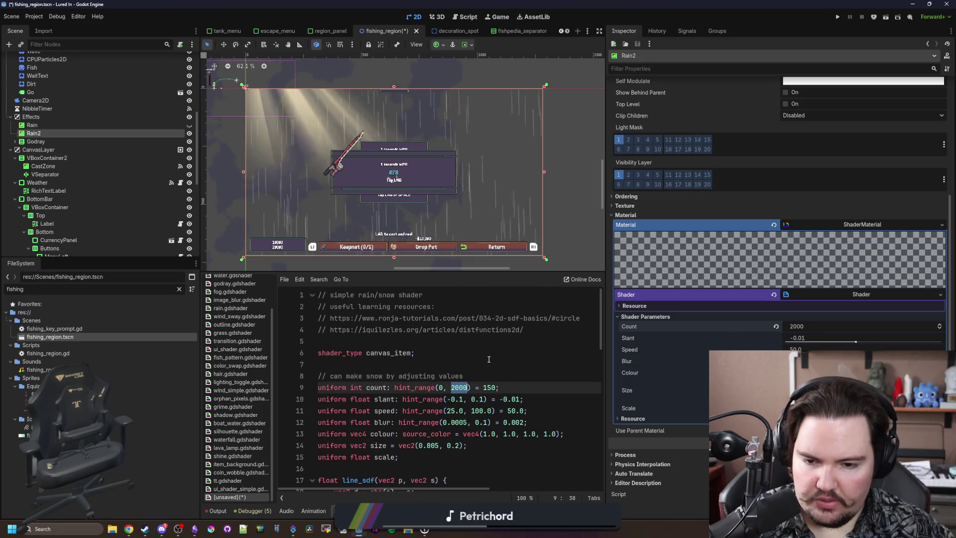
type("0")
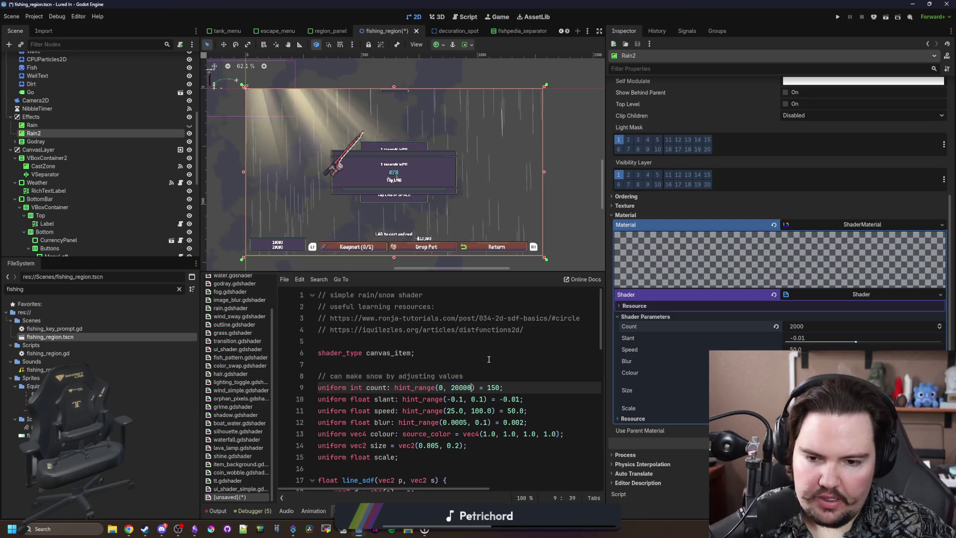
left_click(489, 359)
key("ctrl+s")
Drag Count above 2000 to test denser rain in the fishing scene
left_click_drag(821, 327, 940, 326)
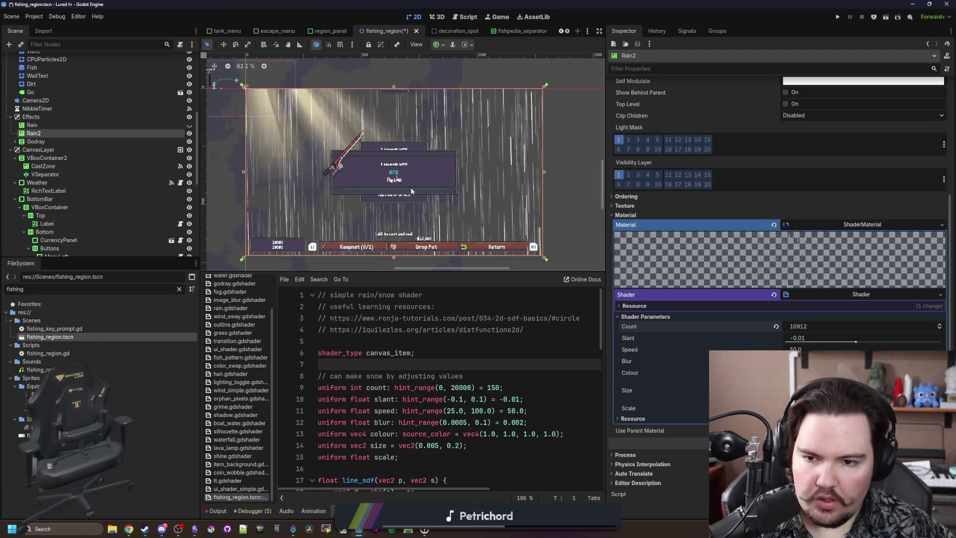
scroll(372, 187, "up", 3)
scroll(372, 187, "down", 4)
scroll(372, 209, "down", 2)
scroll(372, 209, "up", 10)
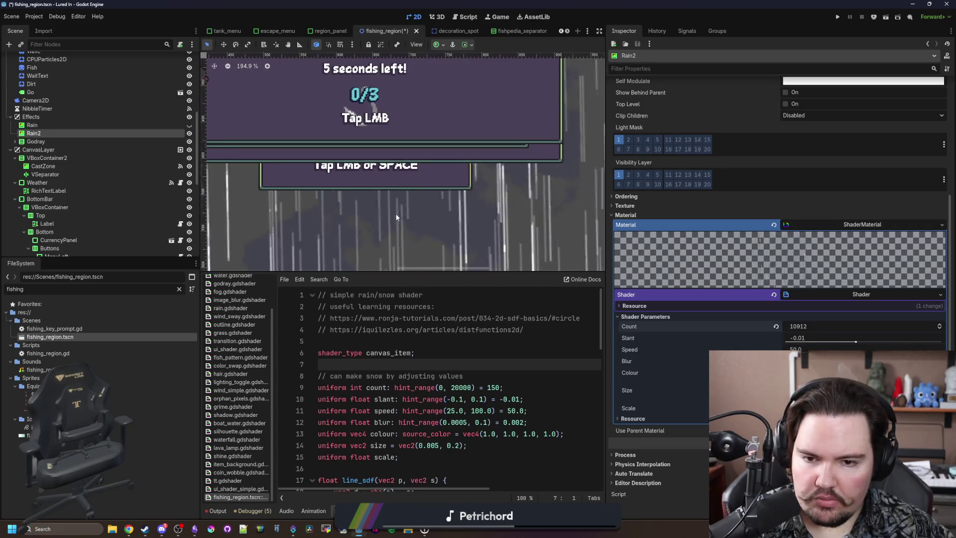
scroll(396, 213, "down", 11)
scroll(427, 226, "up", 4)
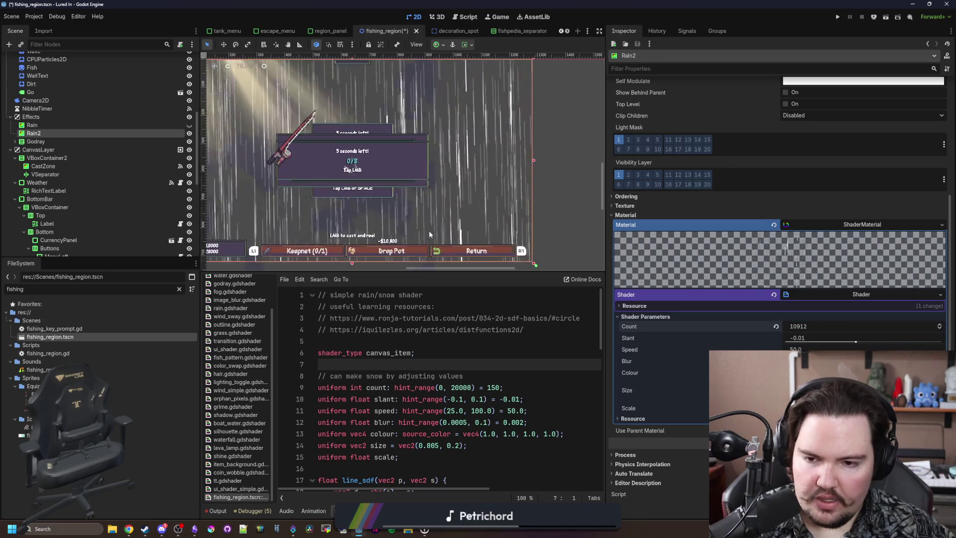
scroll(447, 338, "down", 9)
scroll(447, 338, "down", 2)
scroll(445, 341, "down", 2)
scroll(530, 389, "up", 4)
scroll(530, 389, "up", 3)
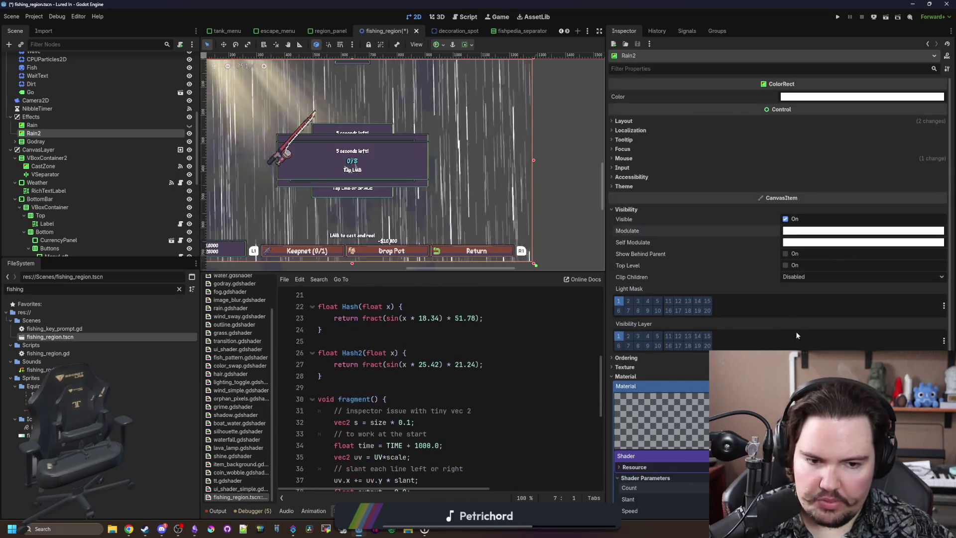
Set Rain2's Count back to exactly 2000
left_click(815, 326)
type("2000")
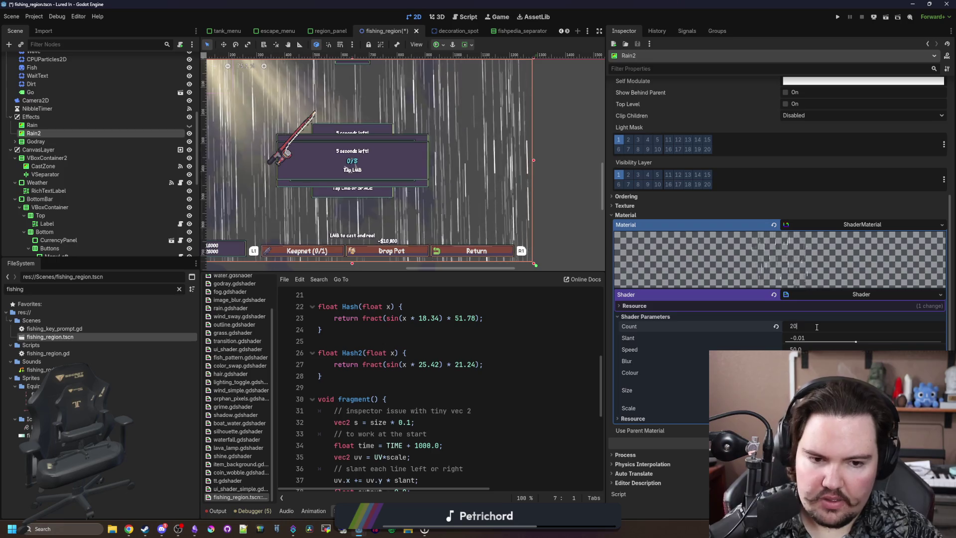
key("Return")
scroll(418, 134, "down", 4)
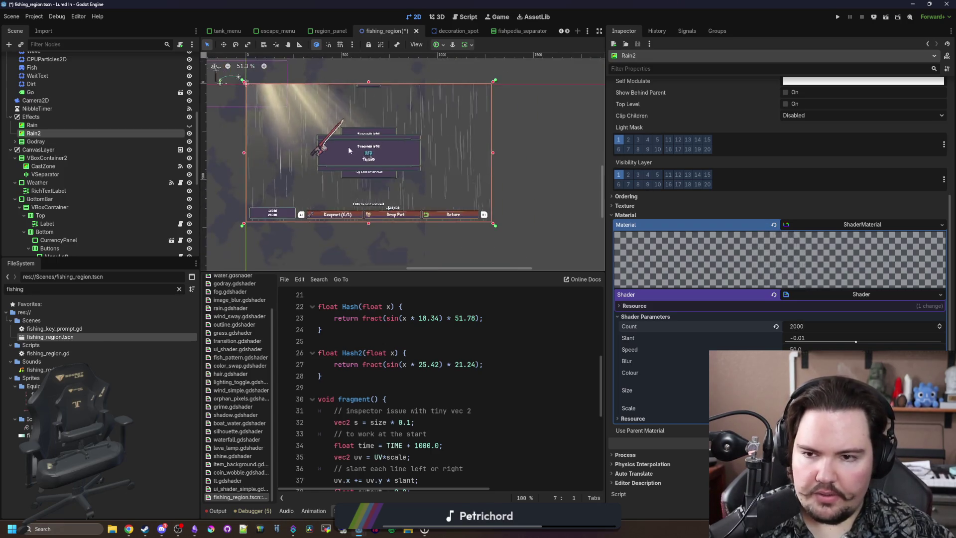
scroll(360, 145, "up", 5)
mouse_move(145, 529)
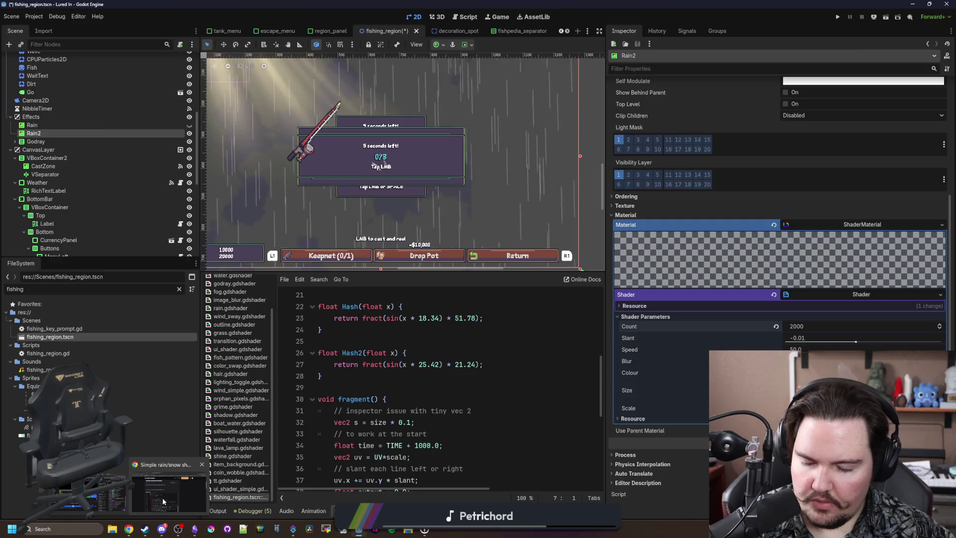
mouse_move(164, 501)
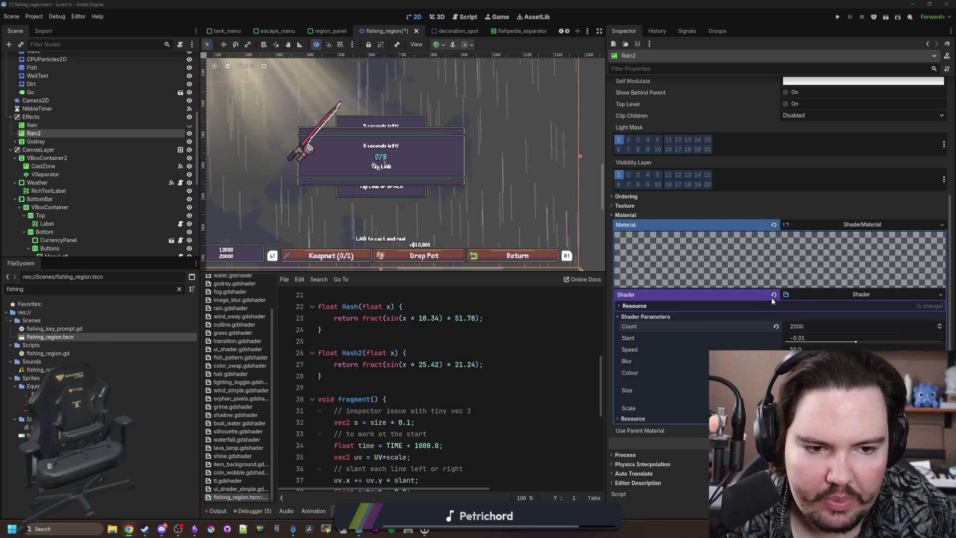
left_click(823, 346)
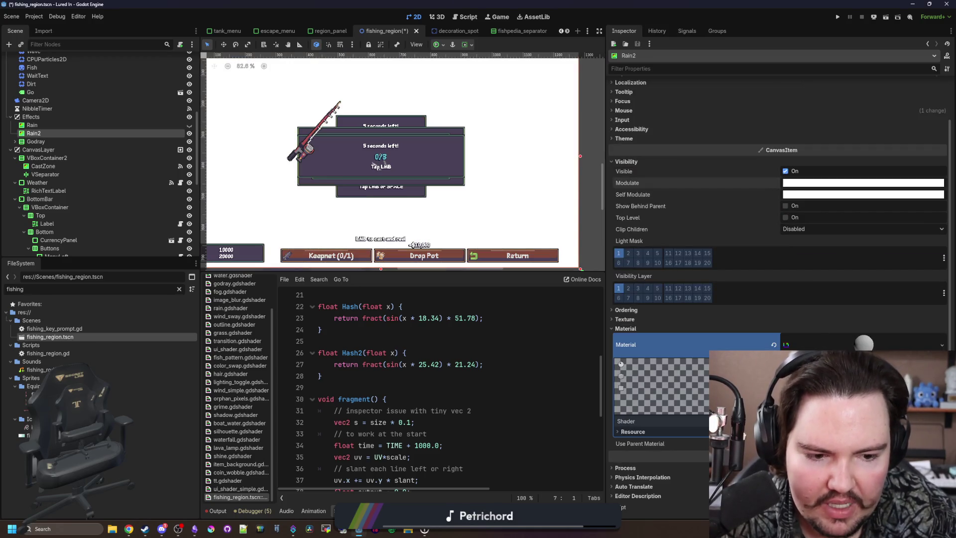
Create rain2.gdshader, declare 'uniform sampler2D rain : source_color;', and save
left_click(896, 433)
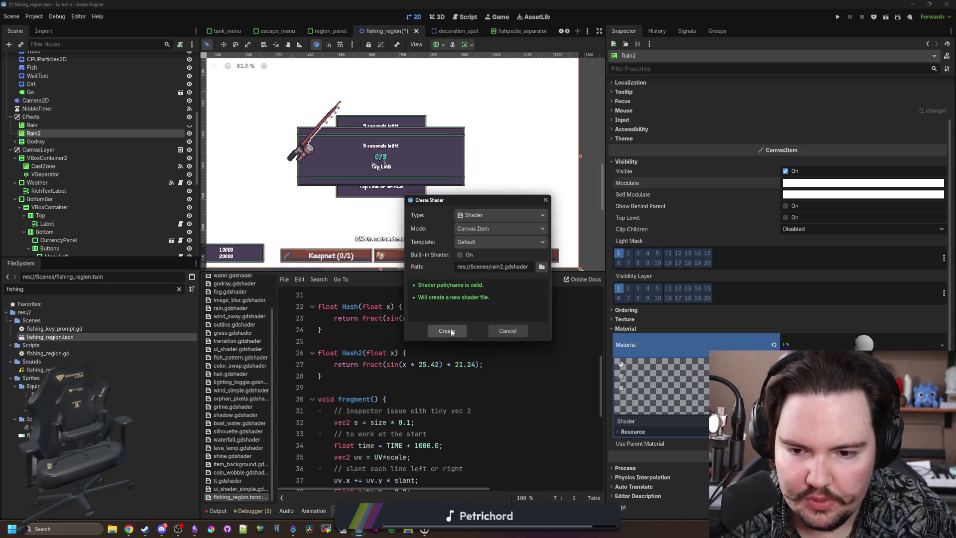
left_click(451, 332)
left_click(425, 348)
left_click(396, 305)
key("Return")
key("Return")
key("Up")
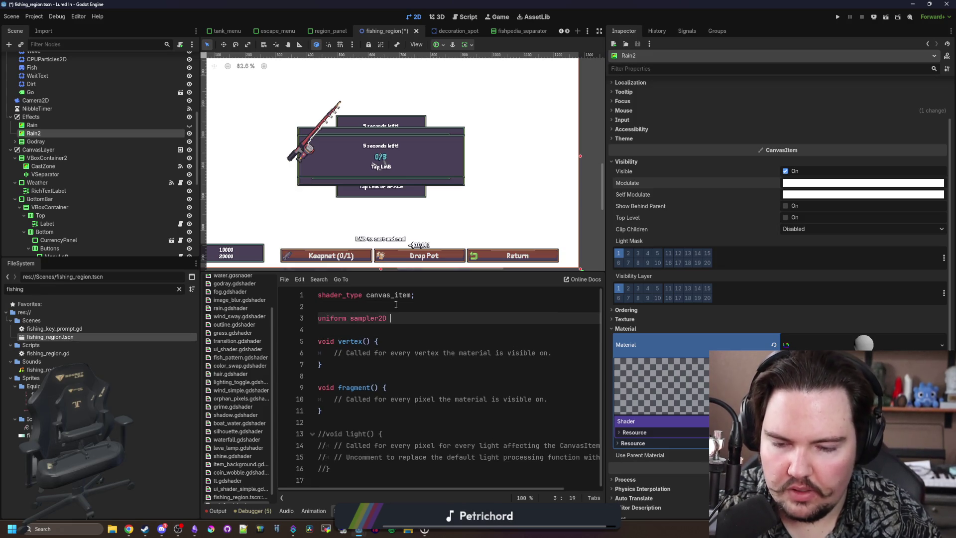
type("rain;")
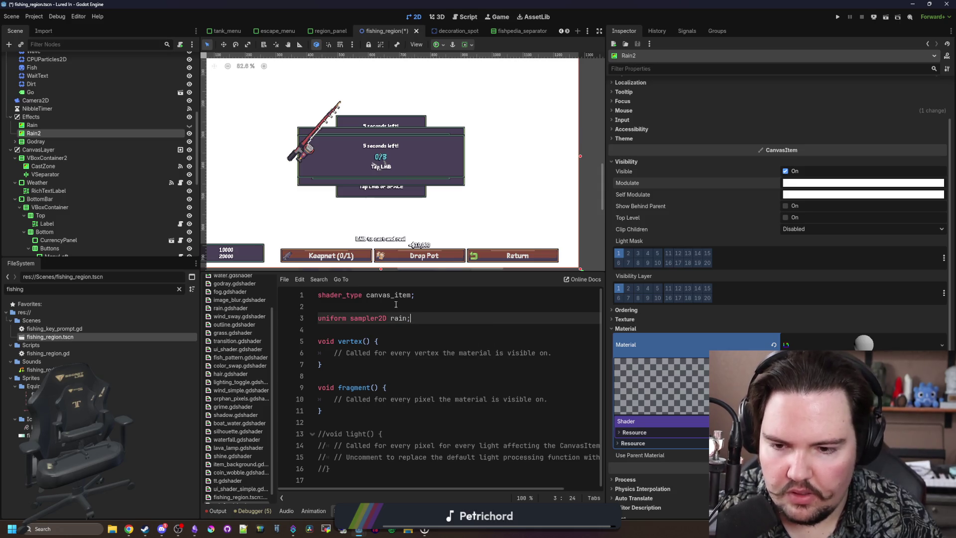
key("Left")
type("source_color")
left_click(395, 305)
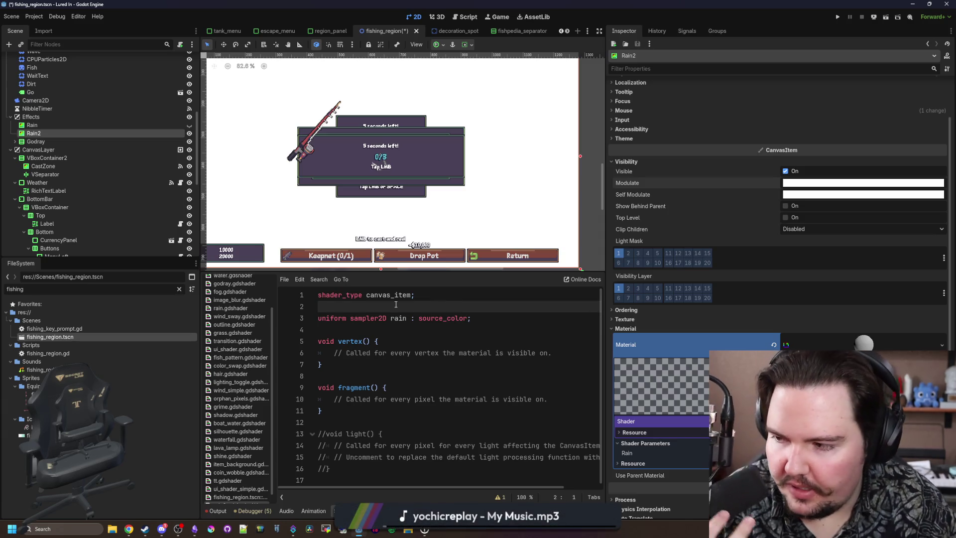
key("ctrl+s")
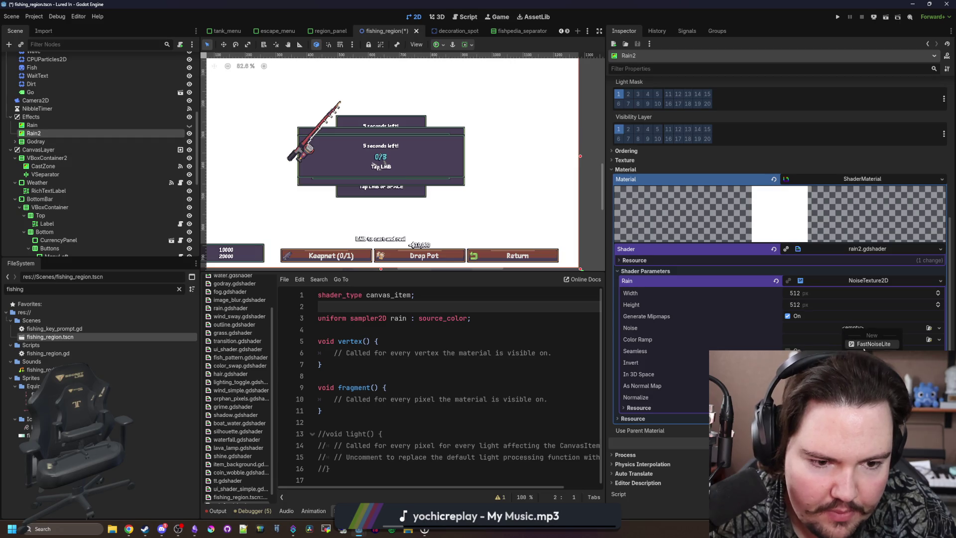
Fill the rain uniform with a FastNoiseLite NoiseTexture2D, Simplex Smooth, frequency 0.0117
left_click(871, 355)
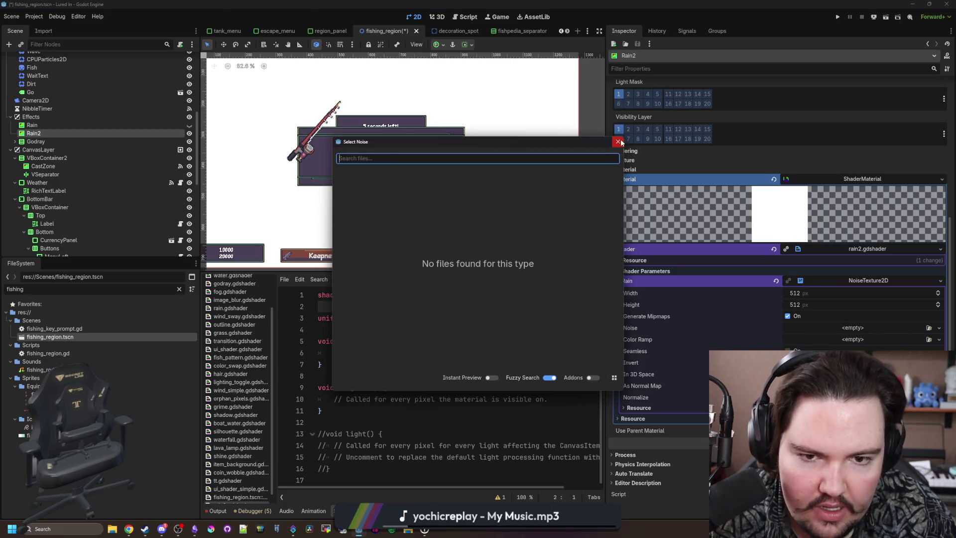
left_click(620, 139)
left_click(906, 348)
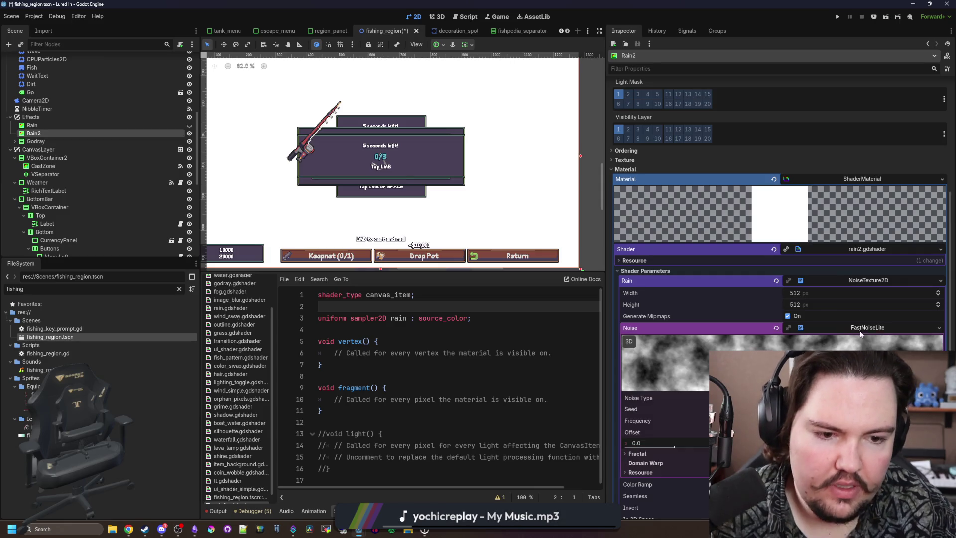
scroll(815, 255, "down", 3)
left_click(815, 254)
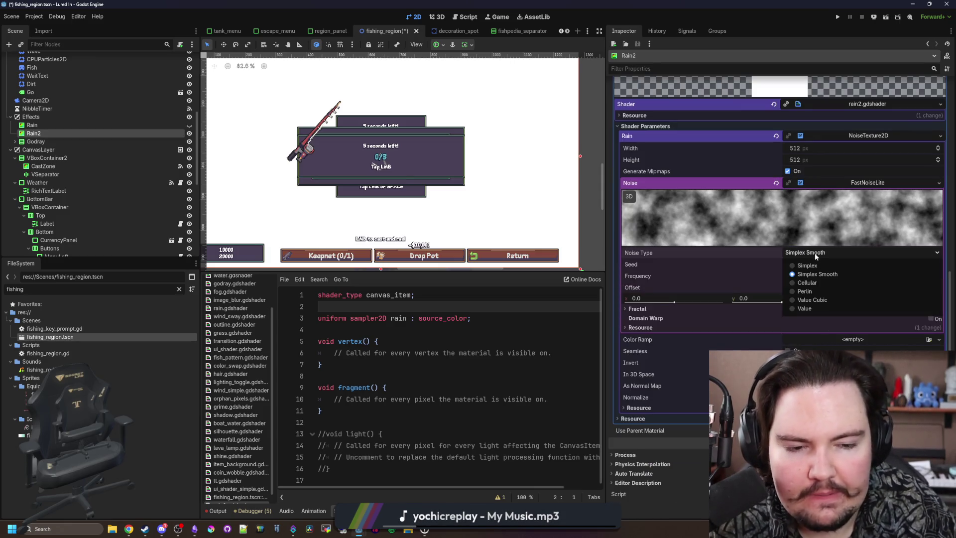
left_click(826, 274)
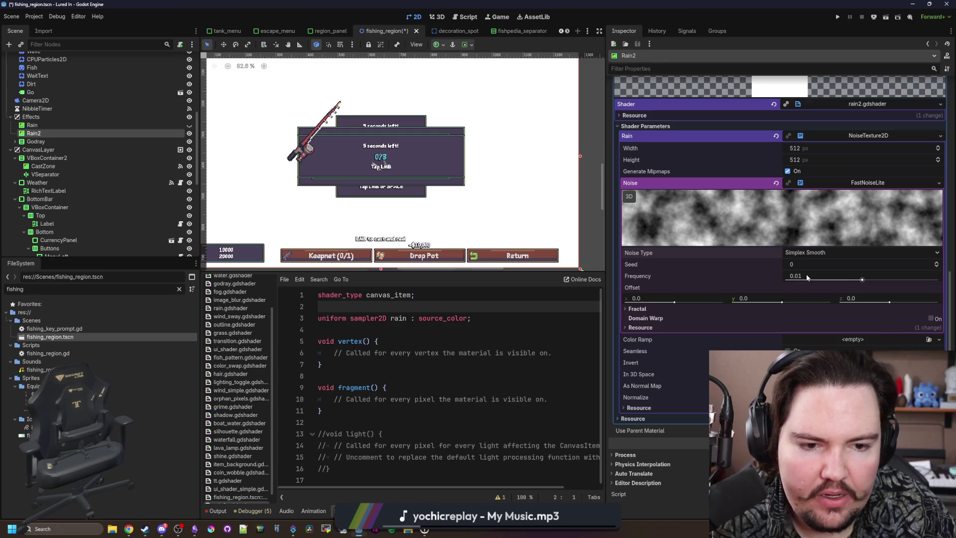
left_click_drag(862, 280, 865, 281)
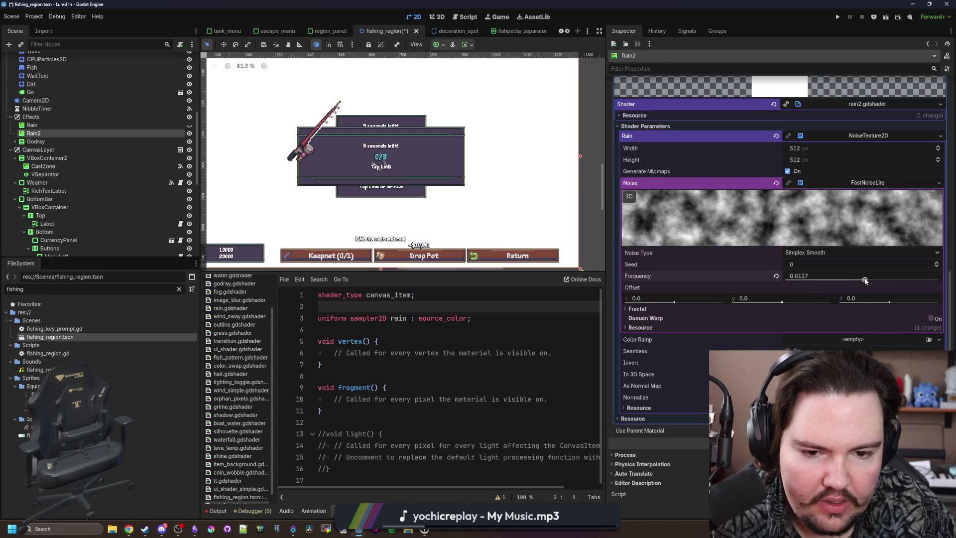
left_click(557, 399)
left_click_drag(558, 399, 337, 401)
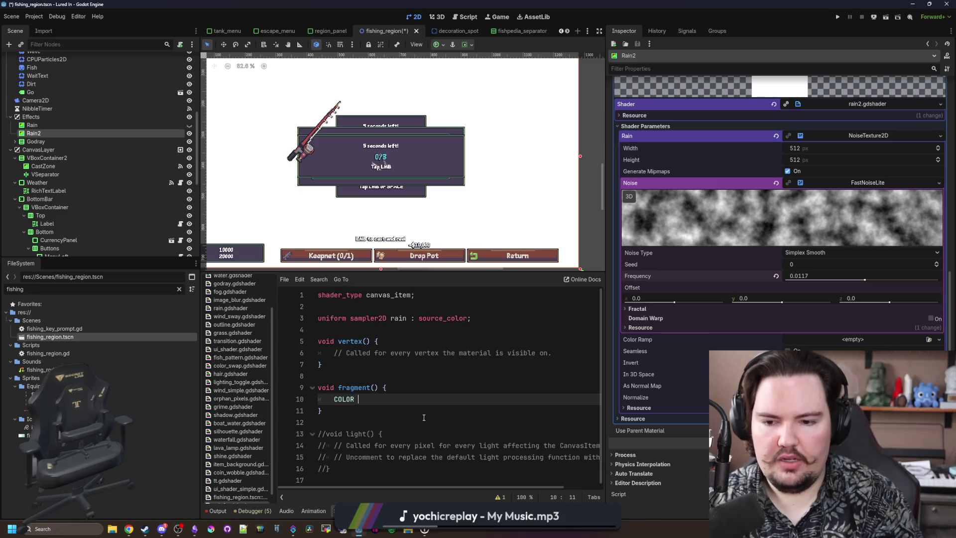
Set COLOR = texture(rain, UV*scale) and add a float scale uniform
type("= ")
type("text")
type("rain,. ")
type("UV")
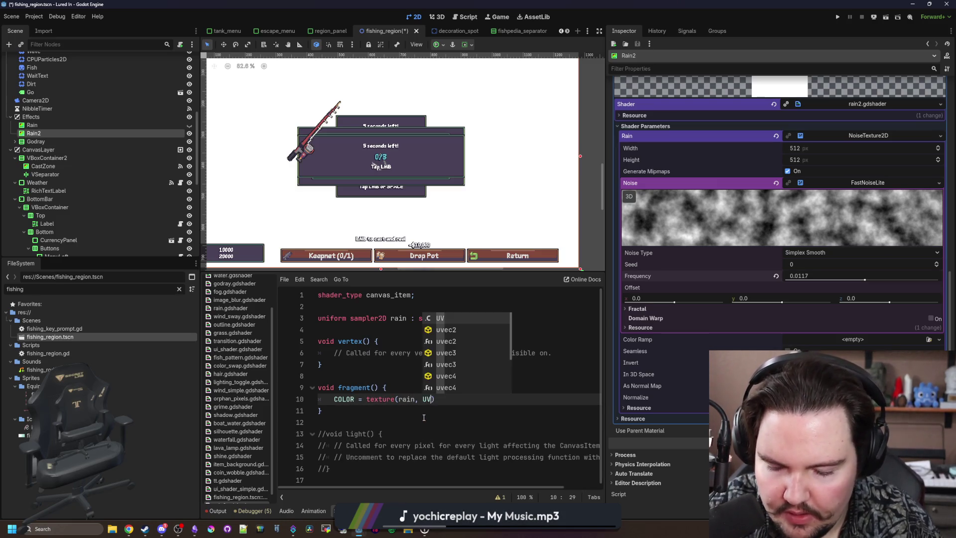
type("*")
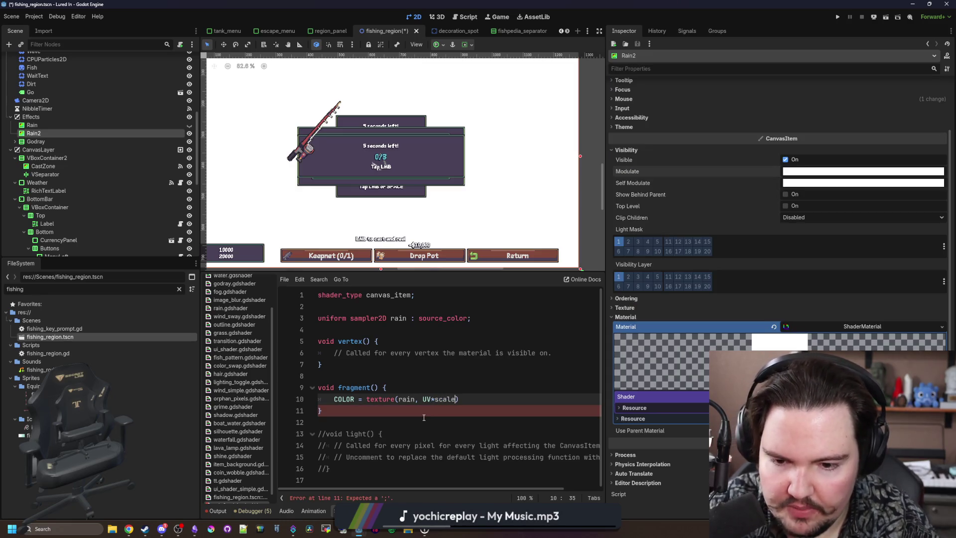
type(");")
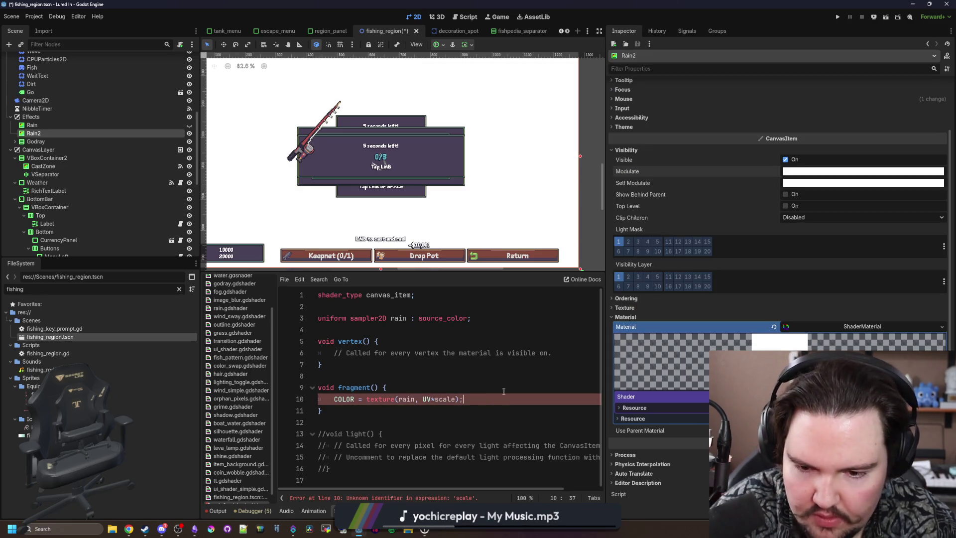
left_click(503, 390)
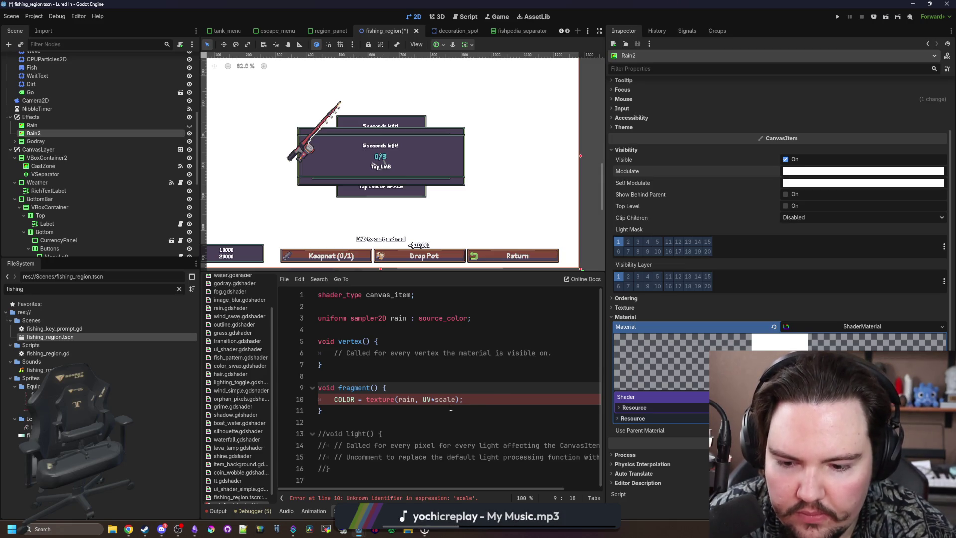
left_click(356, 328)
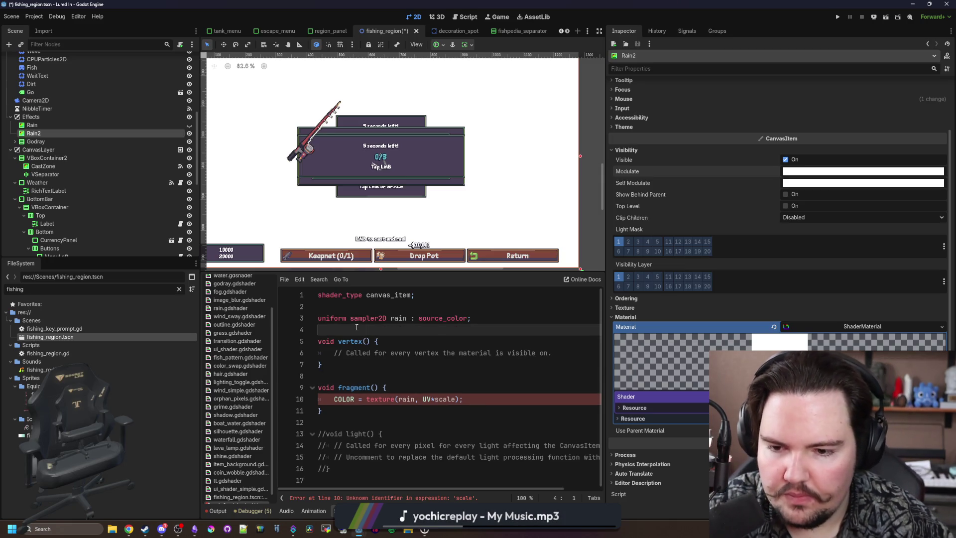
key("Return")
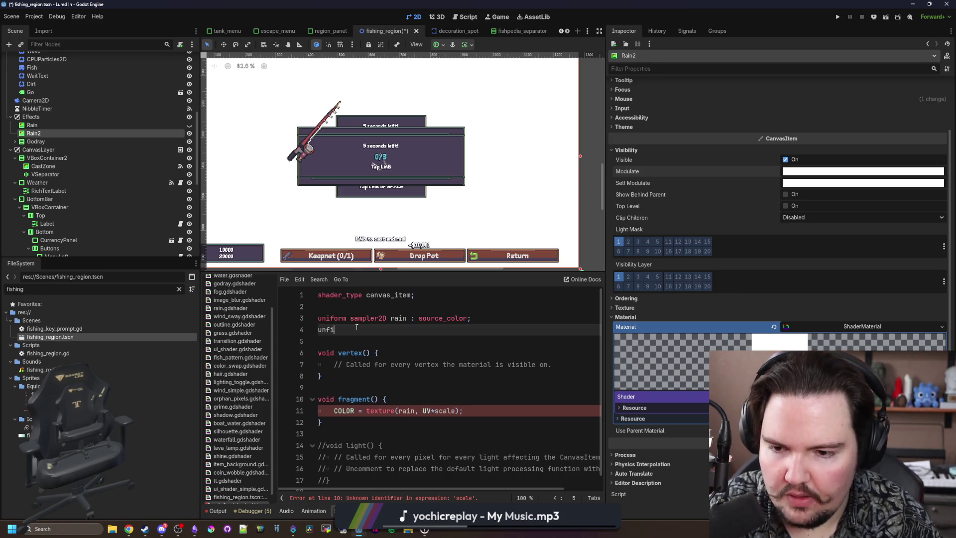
type("float")
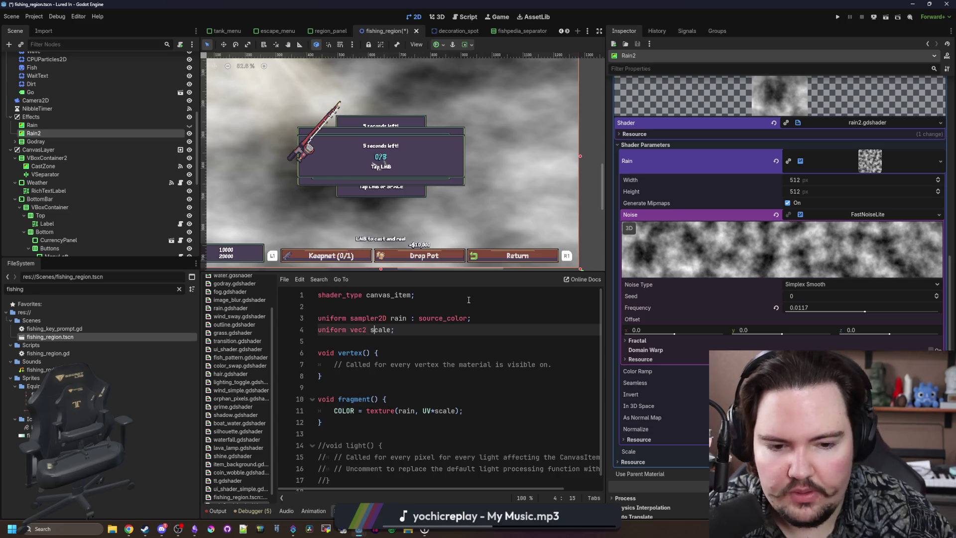
scroll(702, 394, "down", 2)
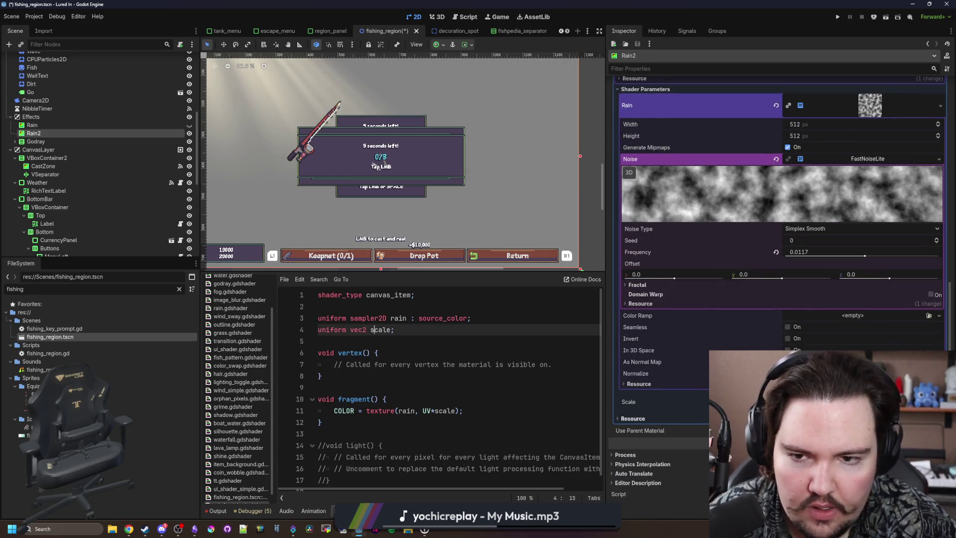
key("f")
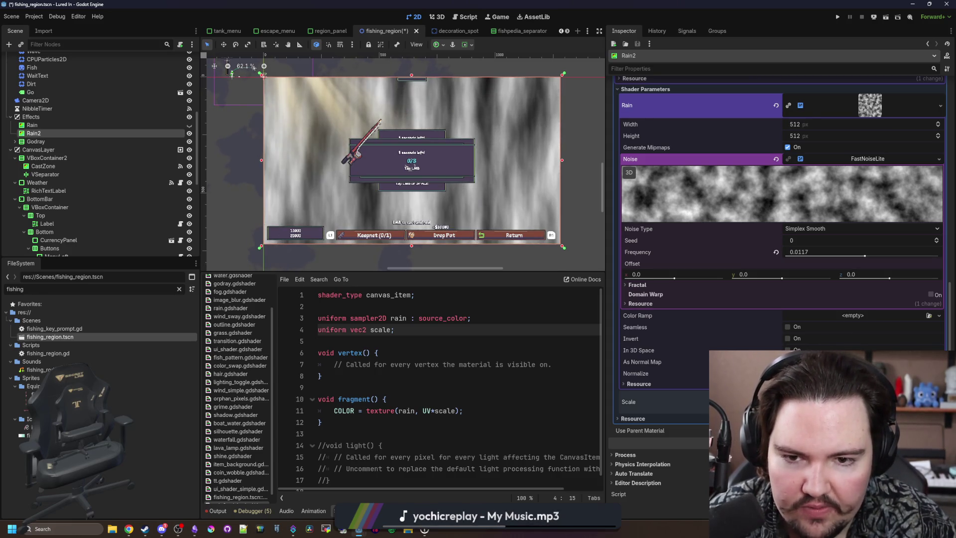
scroll(803, 282, "up", 2)
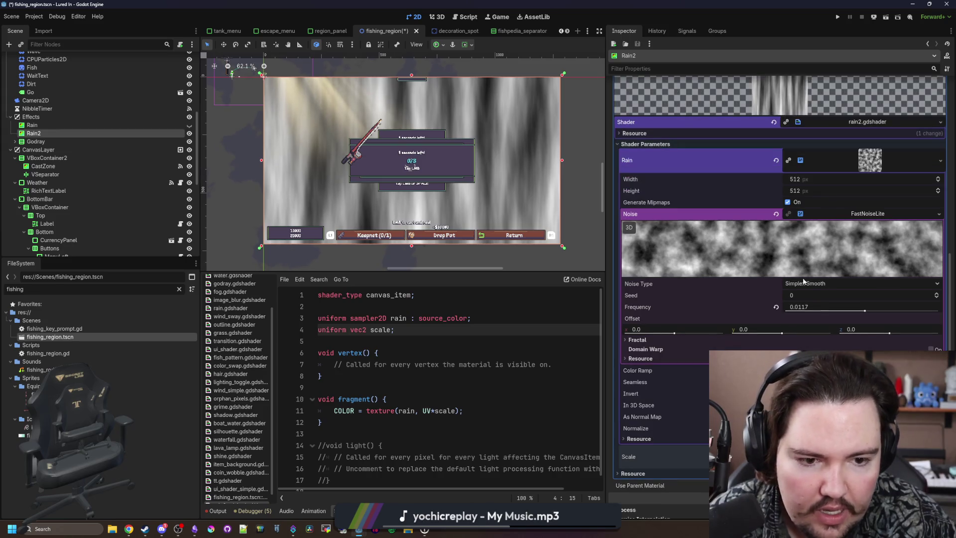
scroll(670, 309, "down", 2)
Add repeat_enable to the rain sampler's hint and save the scene
left_click(468, 318)
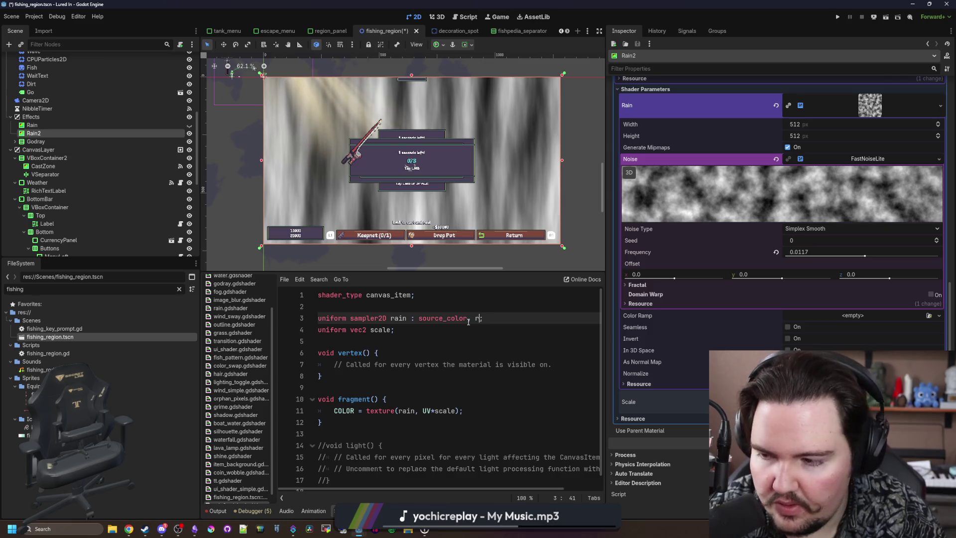
type("epeat_enable")
key("Down")
key("ctrl+s")
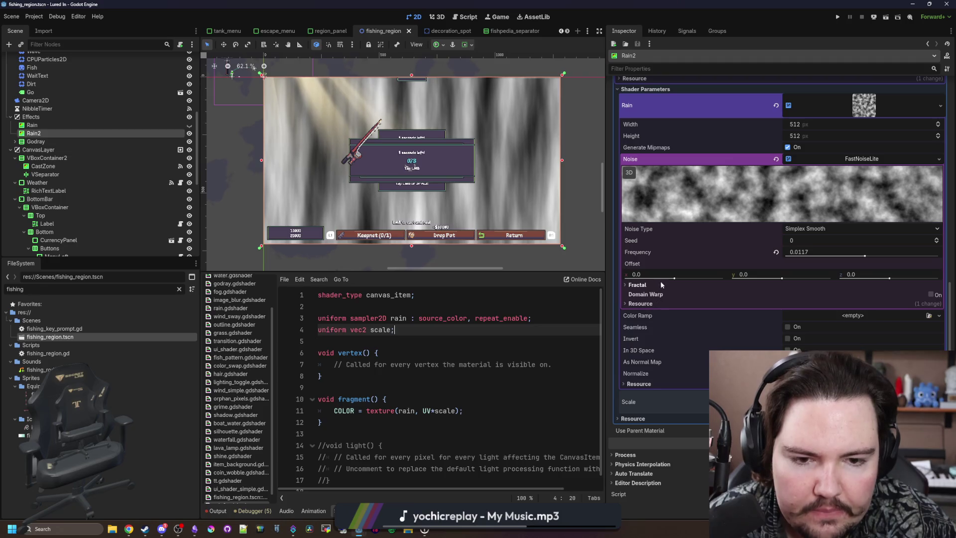
left_click(861, 158)
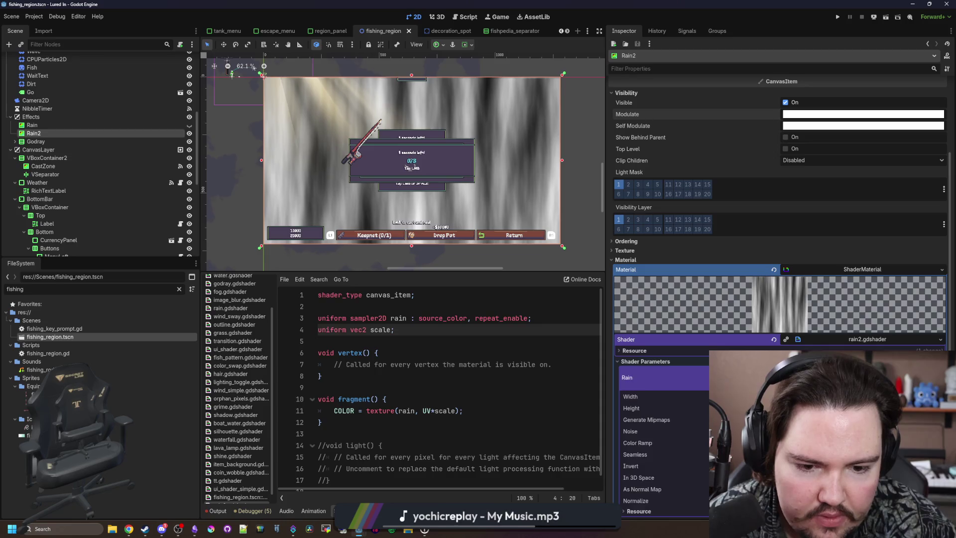
Make the noise texture seamless and offset the lookup to UV*scale + TIME * speed
left_click(787, 345)
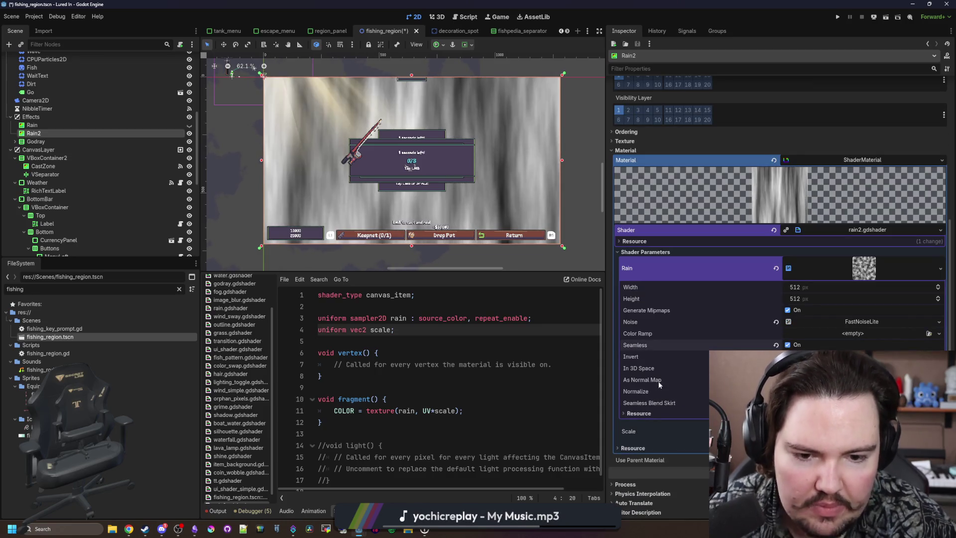
left_click(417, 369)
scroll(418, 368, "down", 1)
left_click(456, 398)
type("+ TIME")
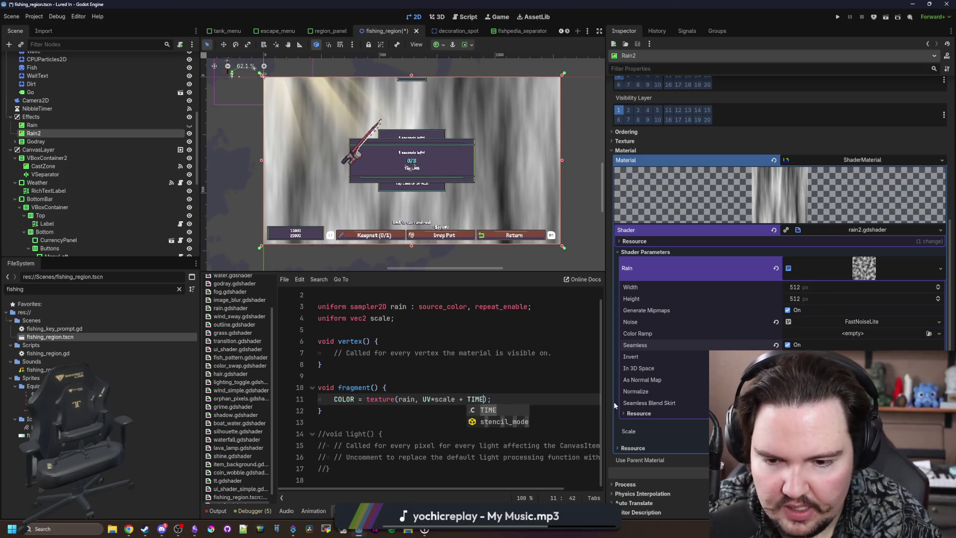
type(" * speed")
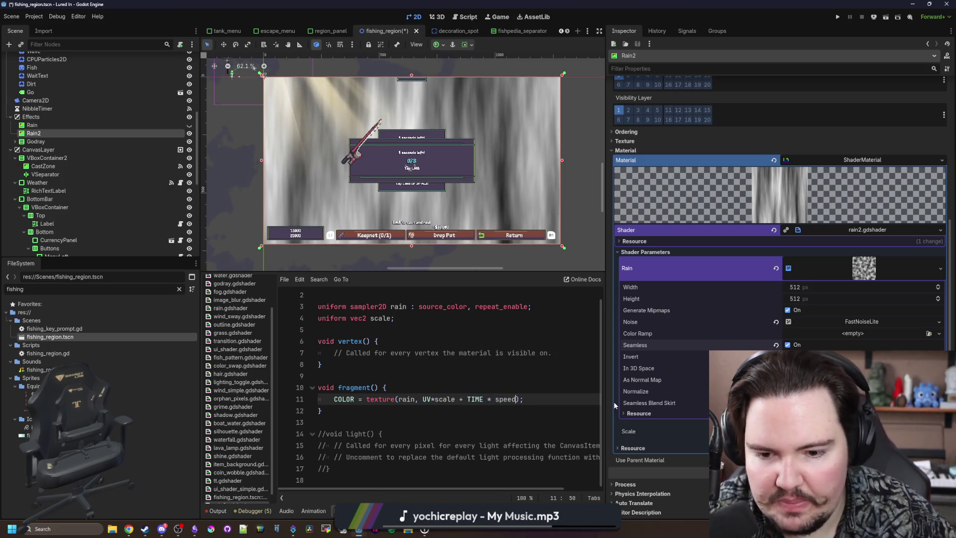
scroll(435, 350, "up", 1)
Declare a 'uniform vec2 speed;' below the scale uniform and save the scene
left_click(422, 332)
key("Return")
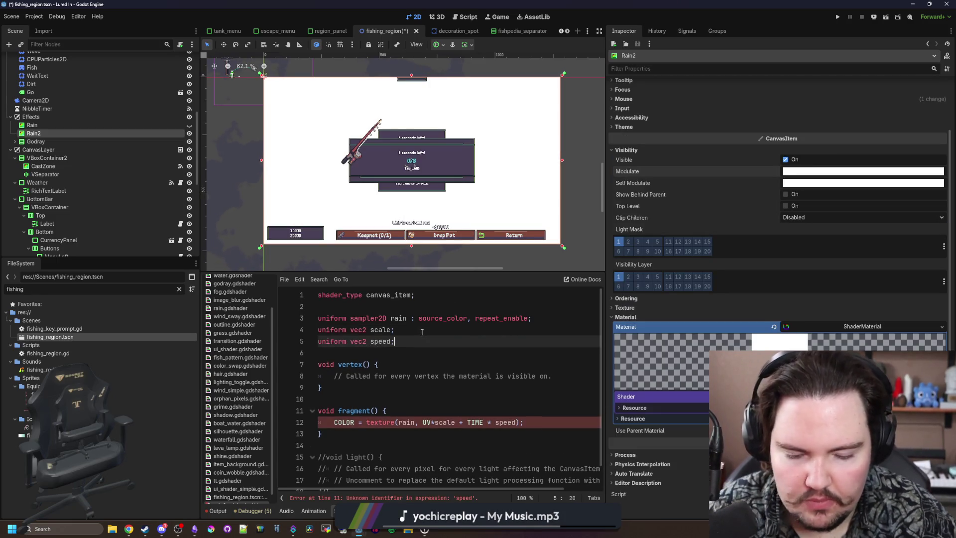
left_click(422, 332)
scroll(675, 410, "down", 5)
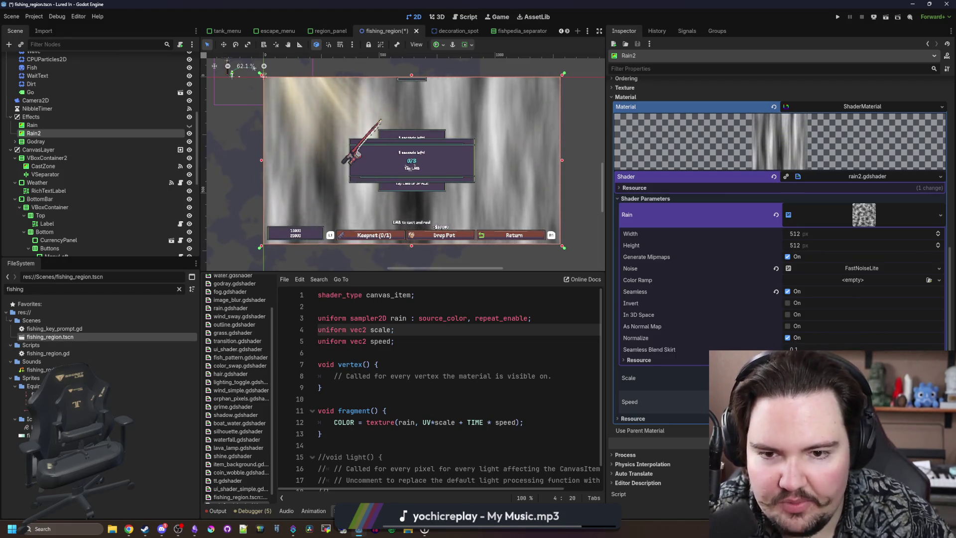
left_click(363, 354)
key("ctrl+s")
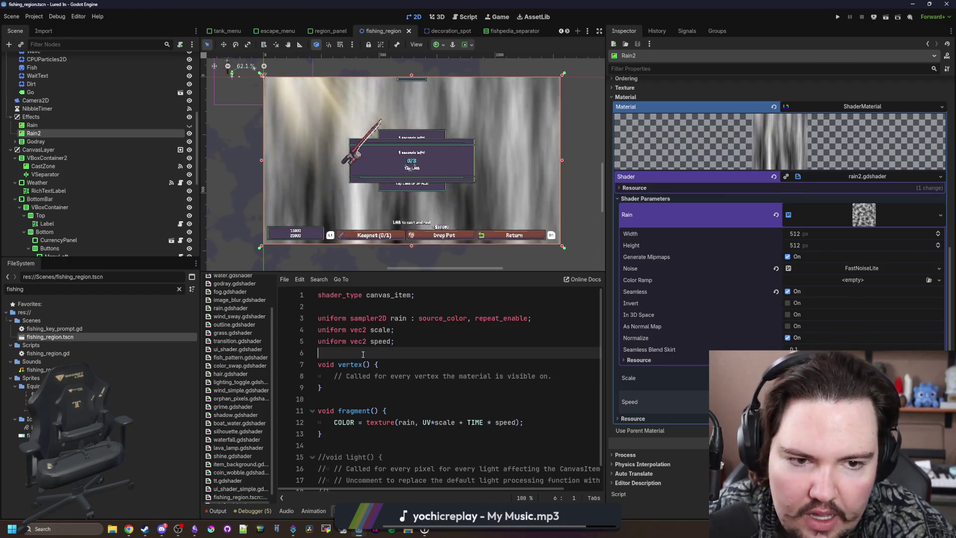
left_click(863, 292)
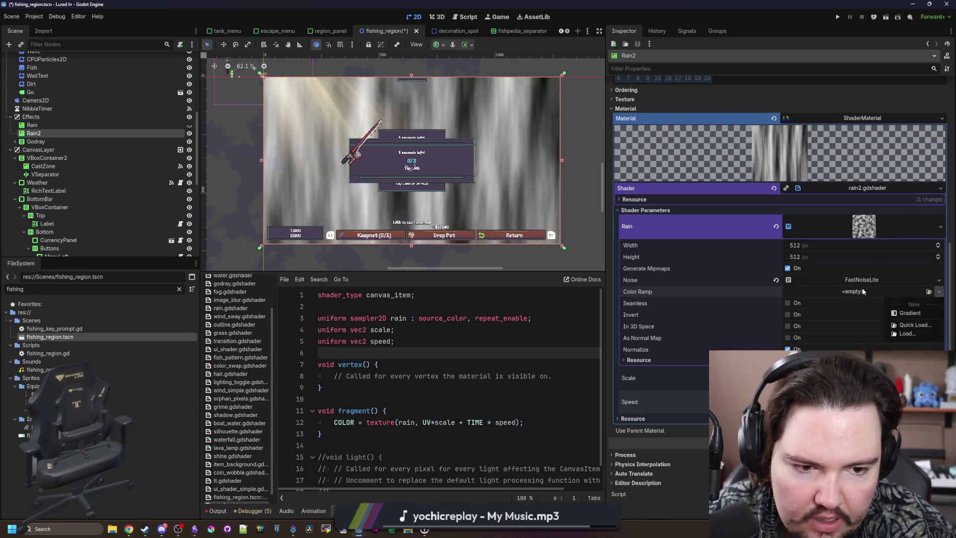
Add a Gradient color ramp with a transparent black stop, Constant interpolation, and the white stop moved left
left_click(868, 293)
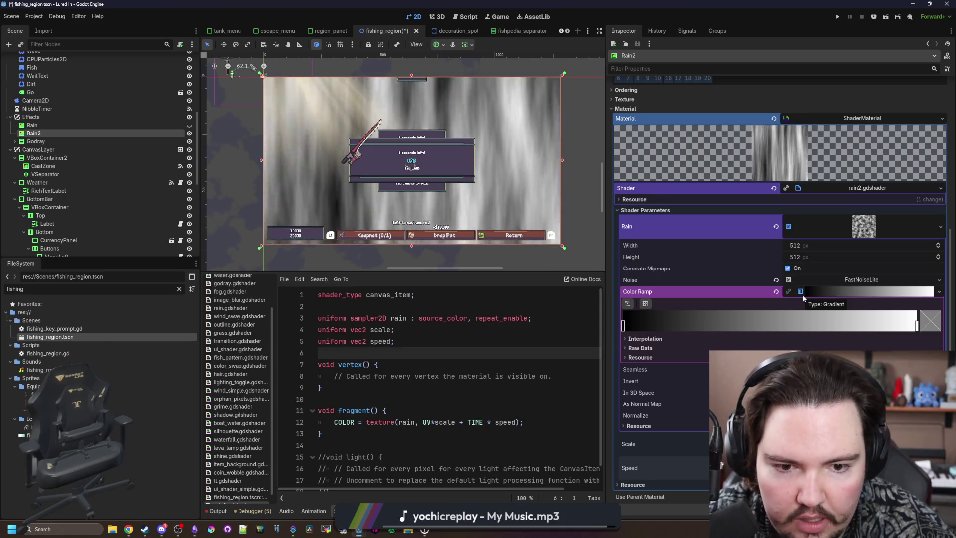
left_click(788, 369)
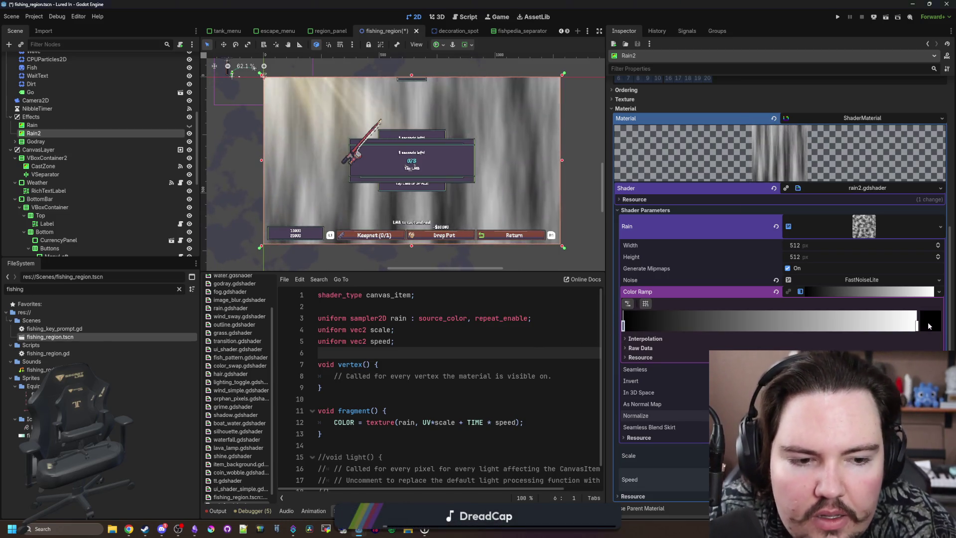
double_click(623, 325)
left_click_drag(700, 258, 638, 258)
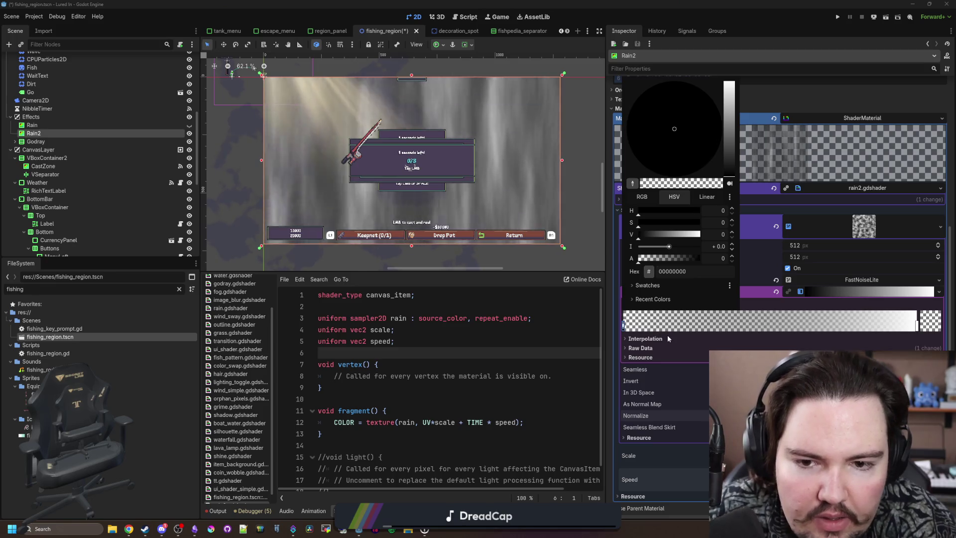
left_click(655, 343)
left_click(646, 338)
left_click(861, 348)
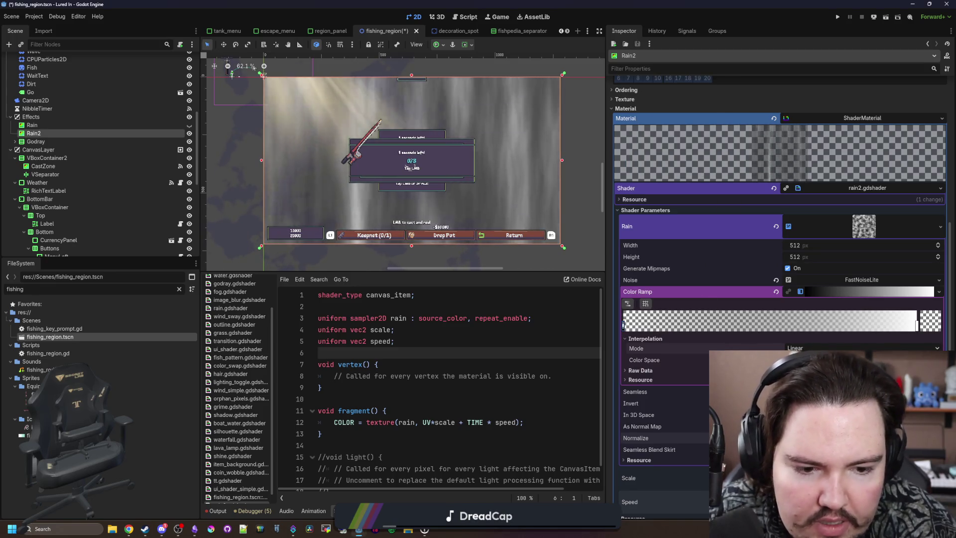
left_click(796, 366)
mouse_move(917, 329)
left_mouse_down()
mouse_move(802, 326)
mouse_move(831, 324)
left_mouse_up()
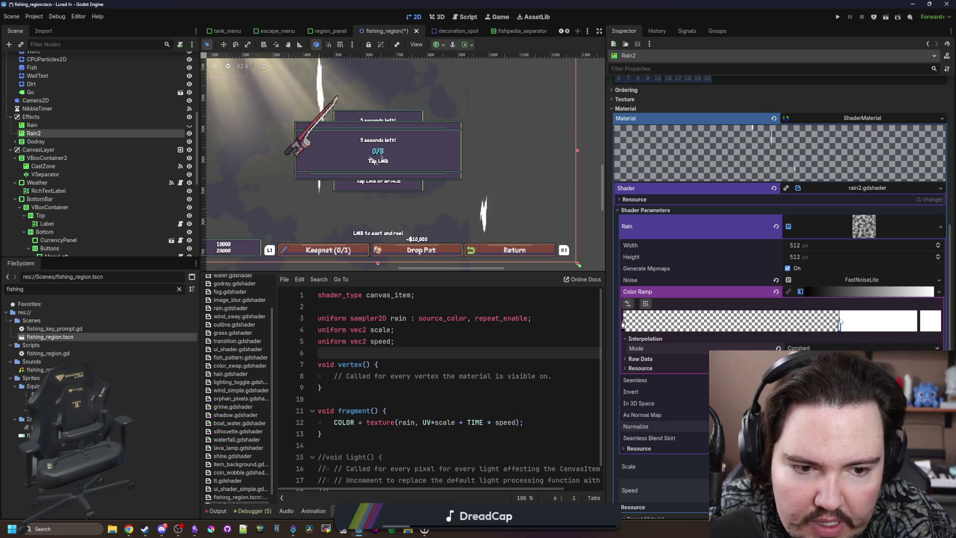
scroll(416, 216, "down", 2)
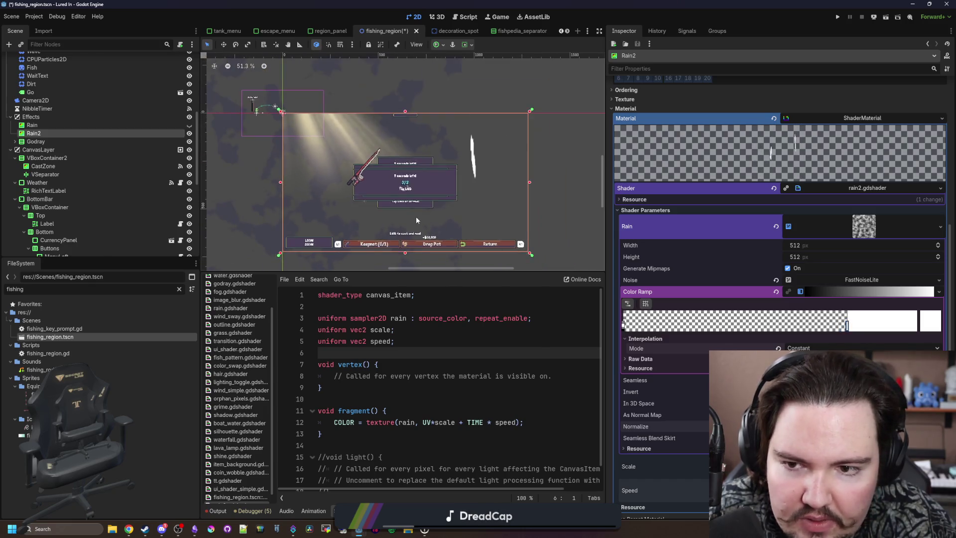
Raise the noise frequency to 0.2392 and slide the white ramp stop further left
left_click(863, 227)
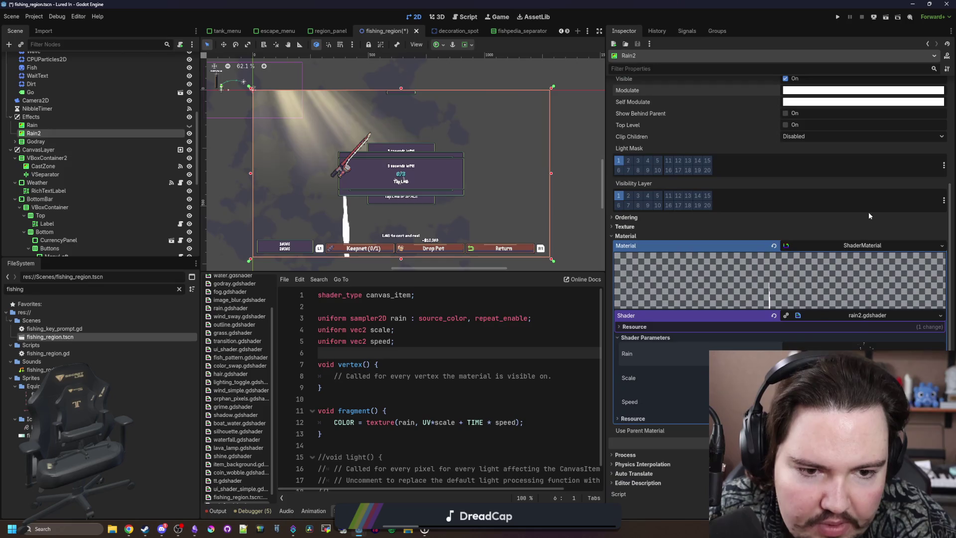
left_click(865, 347)
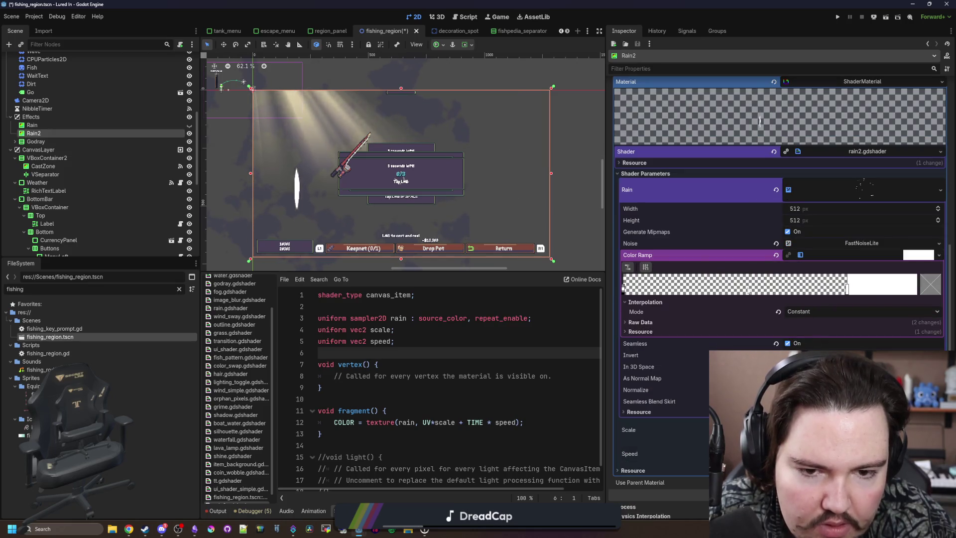
left_click(868, 242)
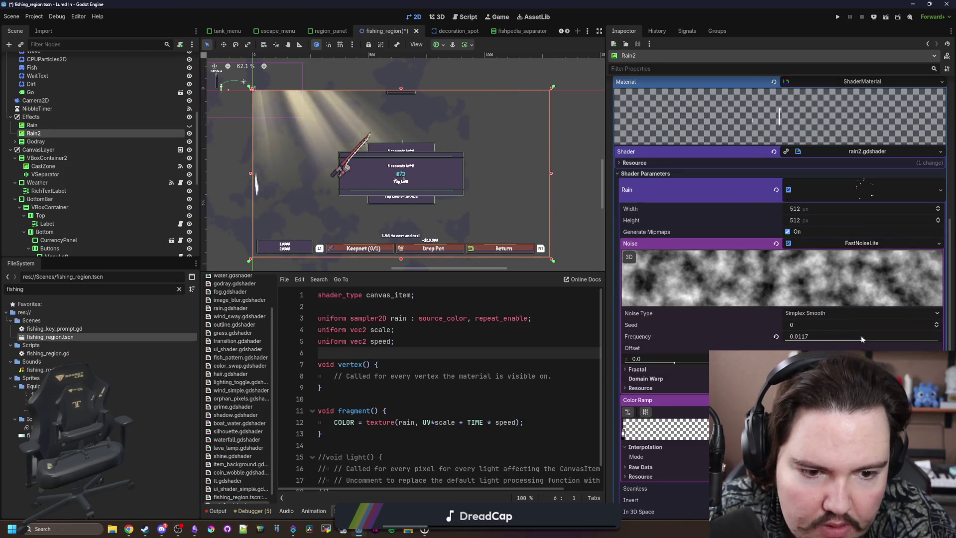
left_click_drag(866, 341, 916, 342)
scroll(451, 183, "up", 3)
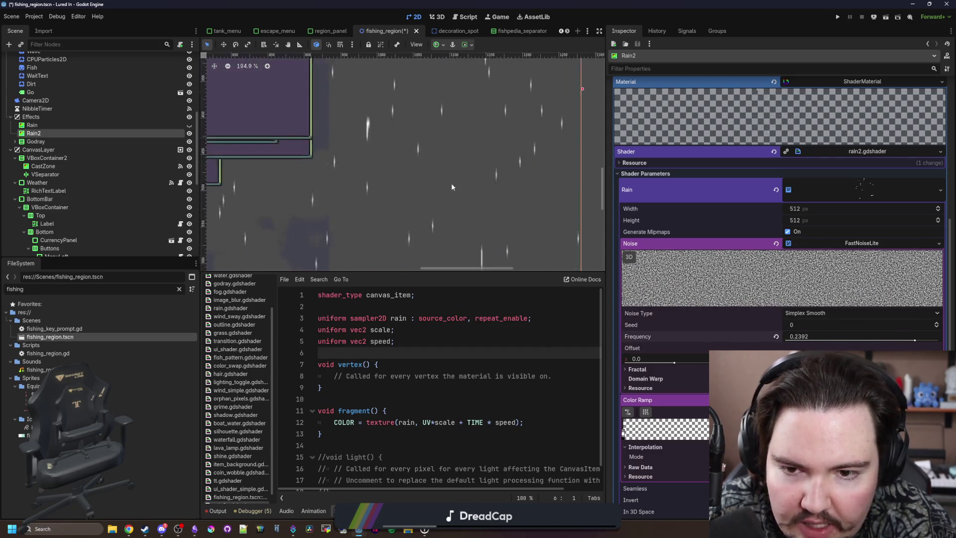
scroll(455, 187, "down", 3)
scroll(314, 174, "up", 1)
scroll(743, 264, "down", 2)
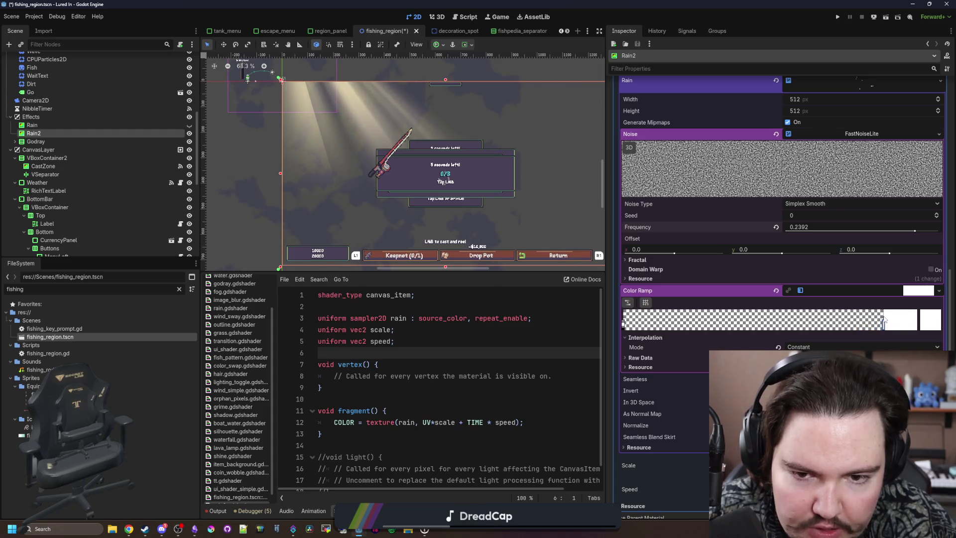
left_click_drag(835, 331, 804, 333)
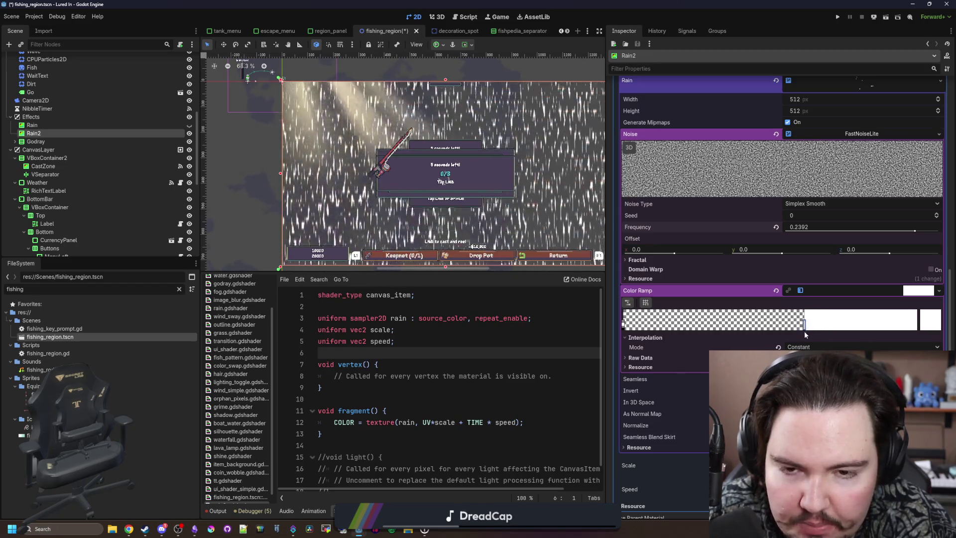
scroll(454, 190, "up", 1)
scroll(455, 191, "down", 3)
scroll(454, 191, "up", 2)
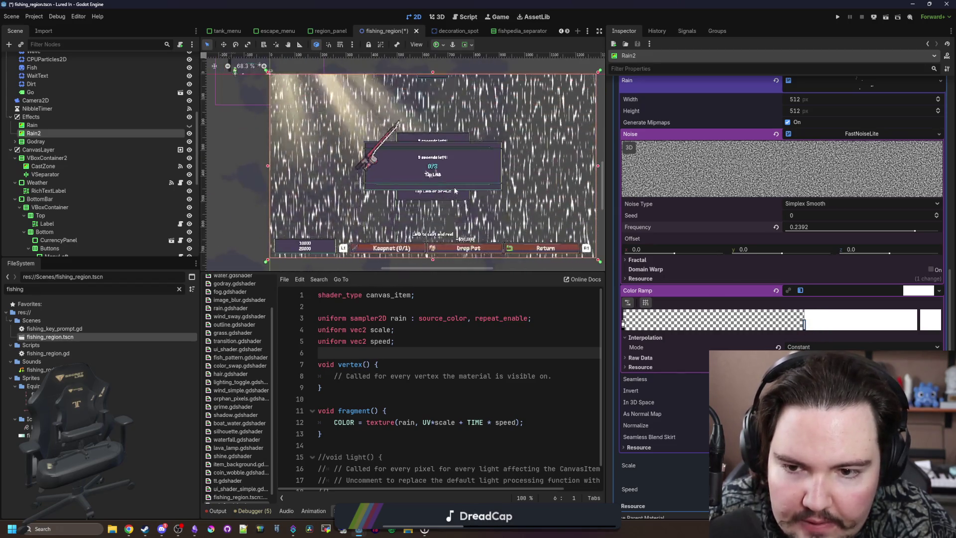
scroll(776, 224, "down", 3)
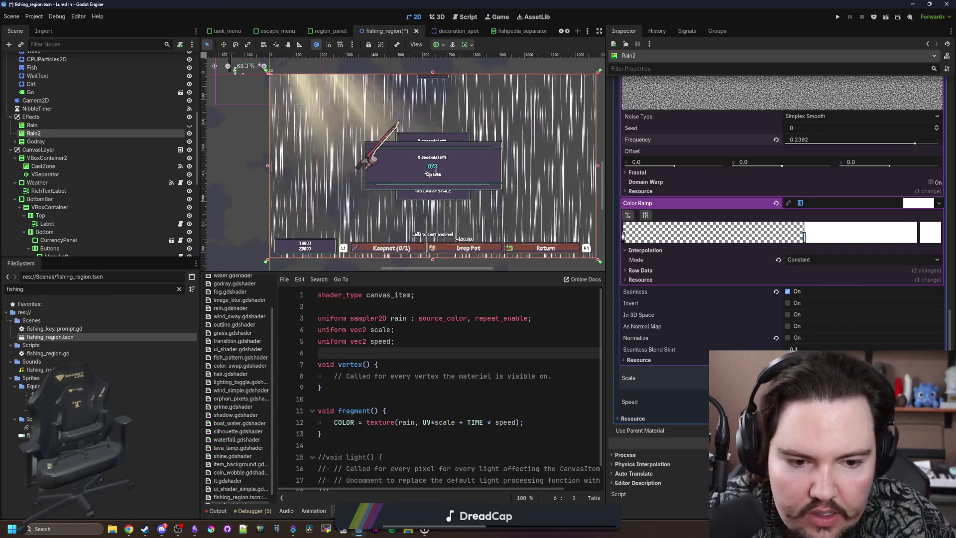
scroll(478, 387, "down", 1)
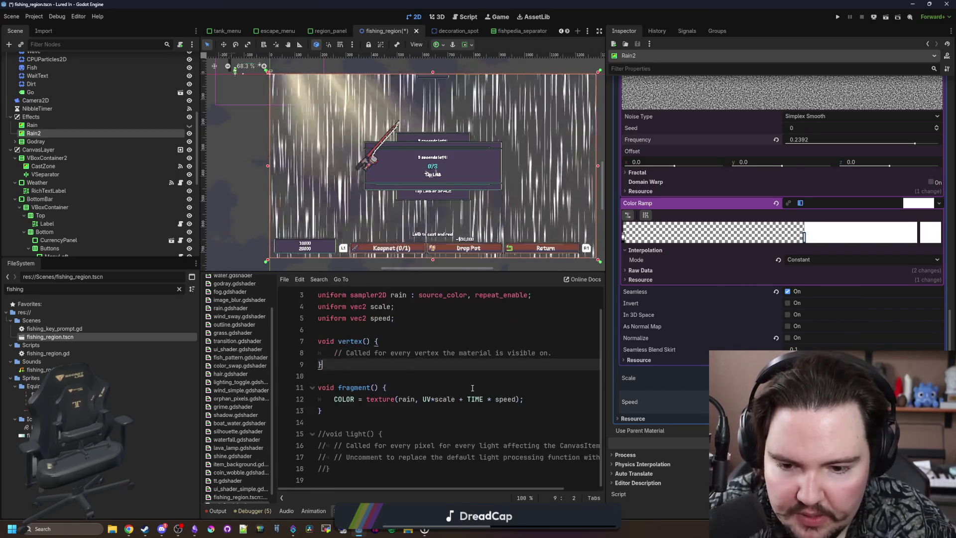
Change the fragment line's scroll offset to TIME * (speed * scale)
left_click(516, 399)
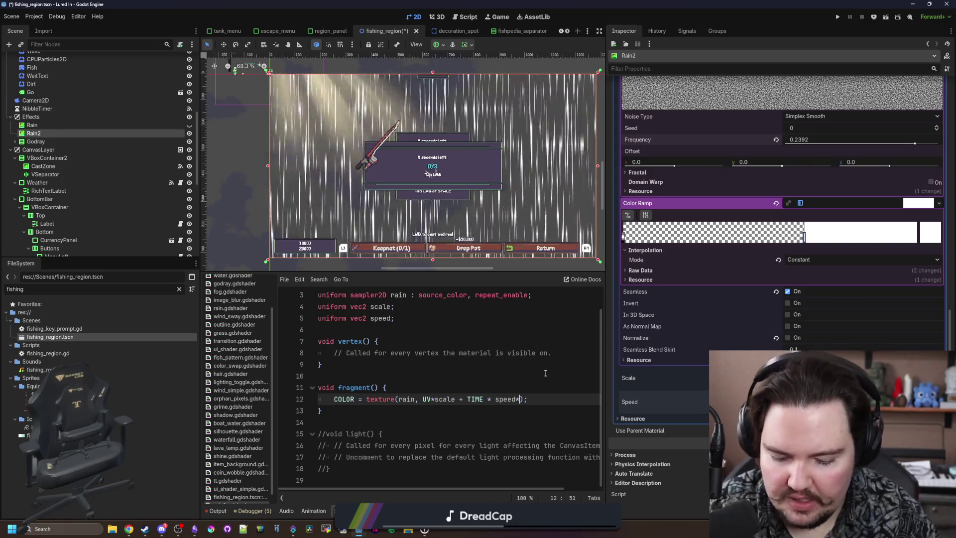
type("scale")
key("Left")
key("Left")
key("Left")
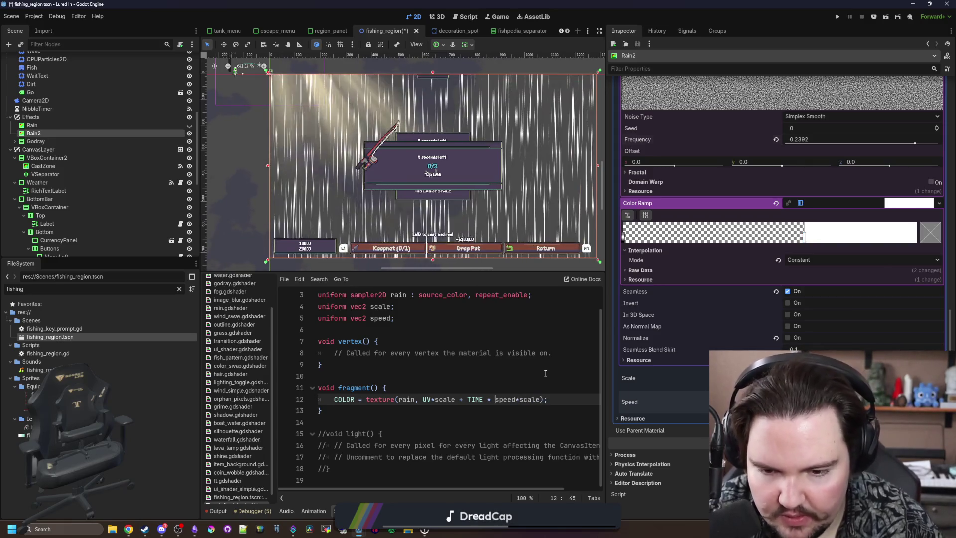
type("(")
key("Right")
key("Right")
key("Right")
key("Right")
key("Right")
key("Right")
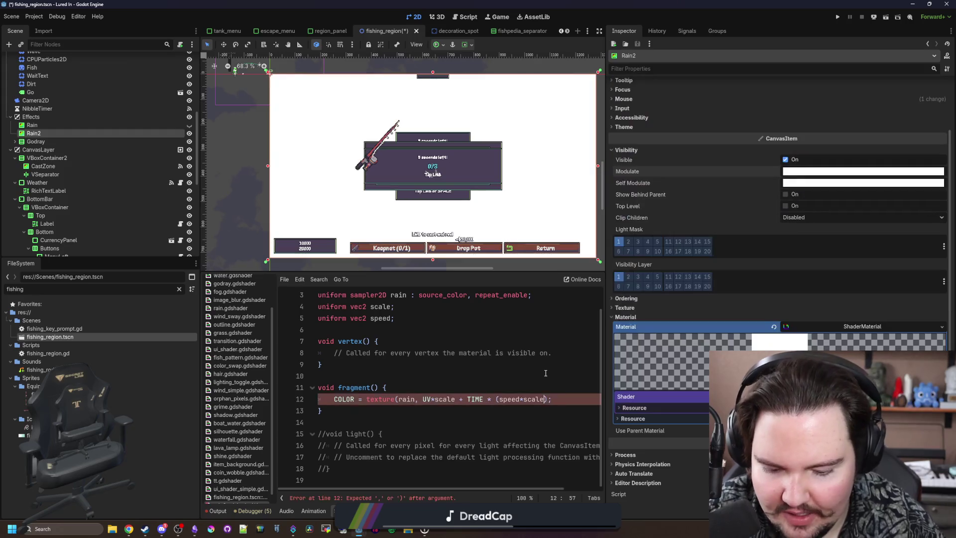
left_click(546, 373)
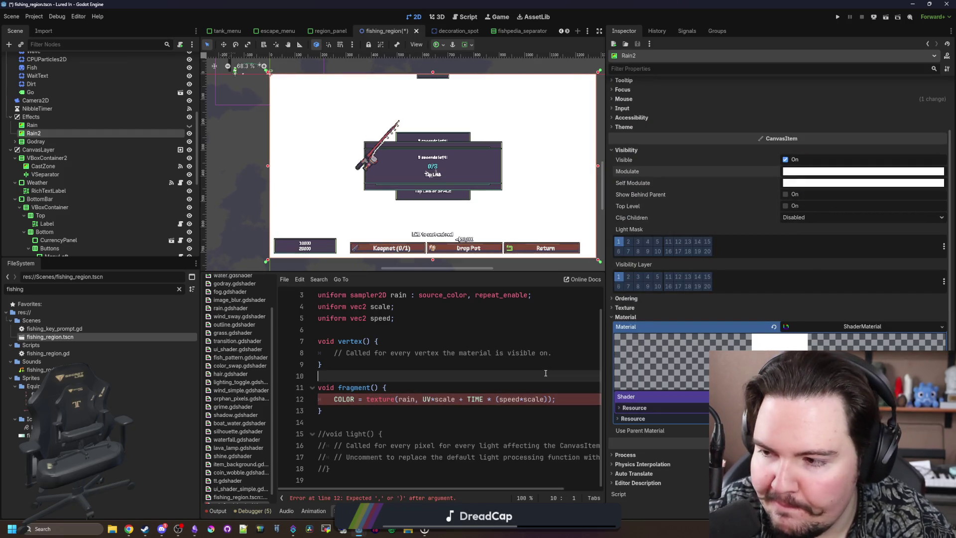
scroll(442, 207, "up", 1)
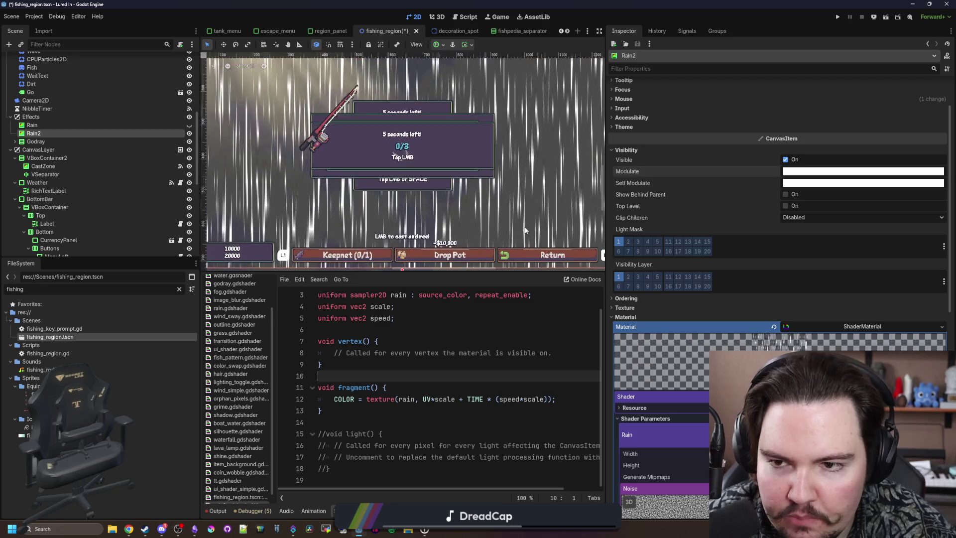
scroll(753, 322, "down", 3)
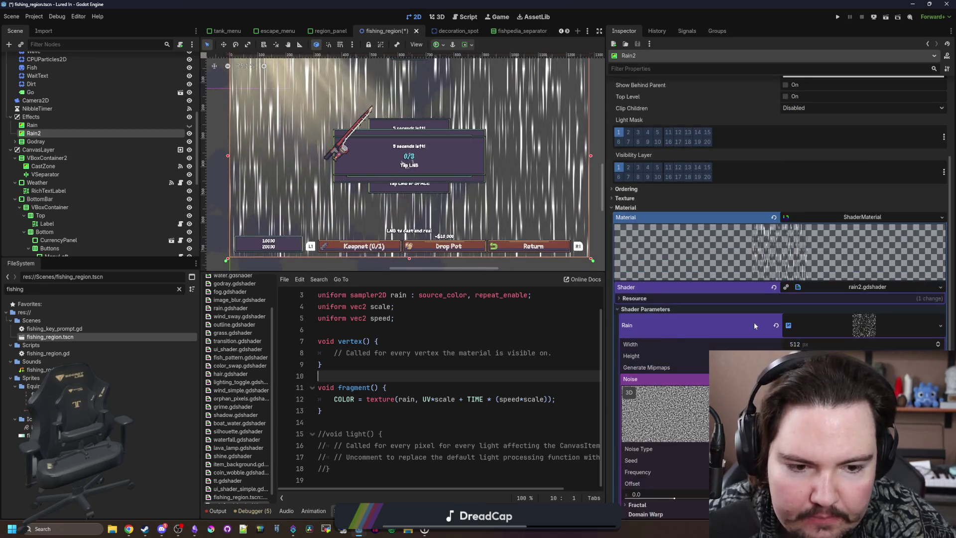
scroll(754, 321, "down", 5)
scroll(754, 321, "up", 8)
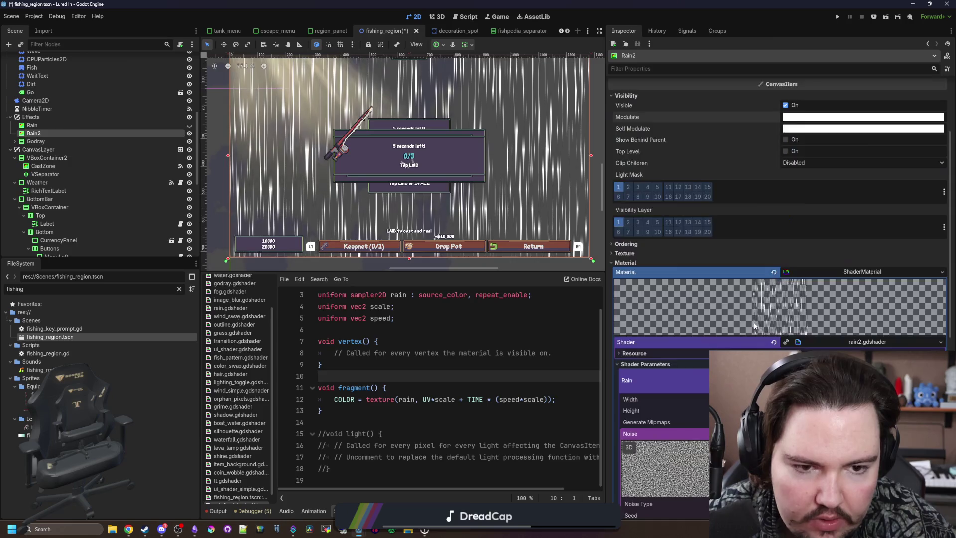
scroll(754, 321, "down", 10)
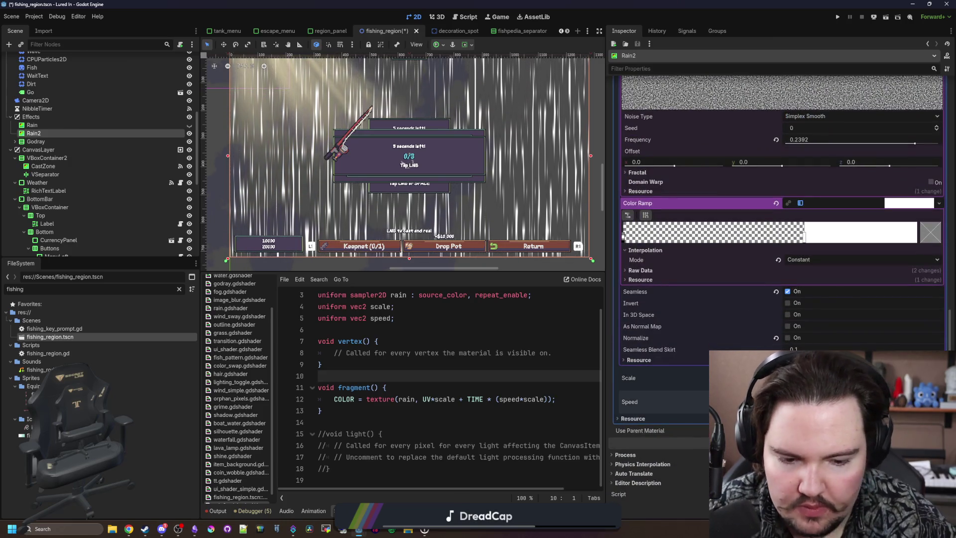
scroll(488, 143, "down", 2)
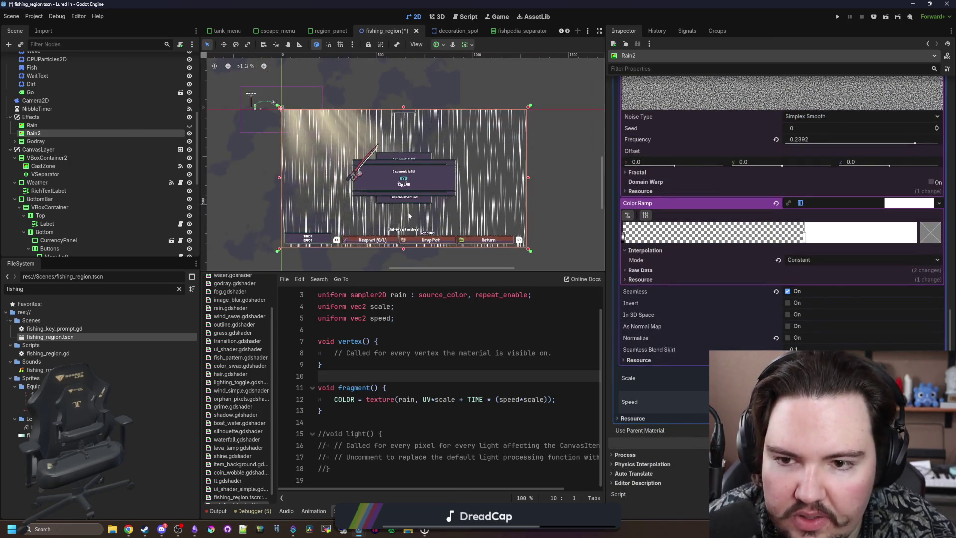
scroll(488, 143, "up", 3)
scroll(408, 220, "down", 1)
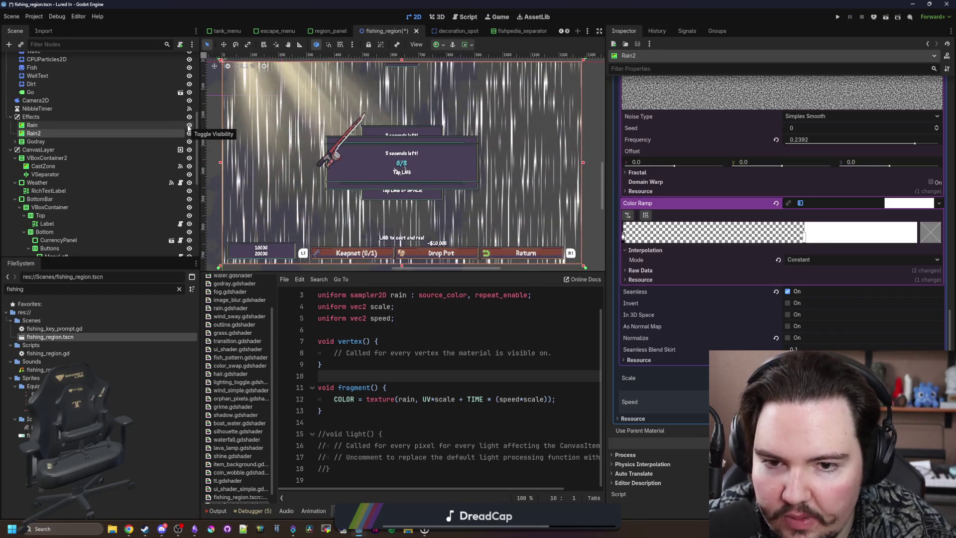
Select the original Rain node and hide Rain2 to compare the two effects
left_click(173, 125)
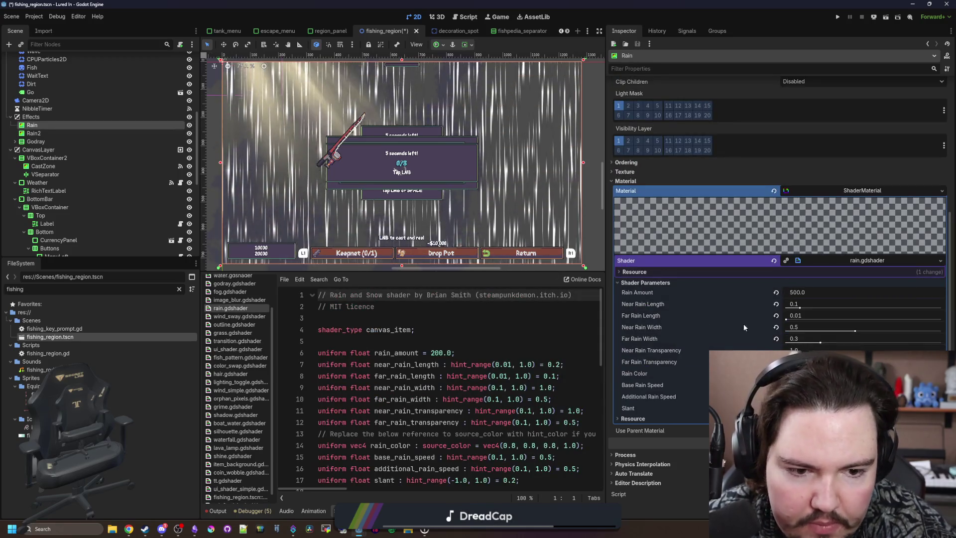
scroll(785, 230, "up", 4)
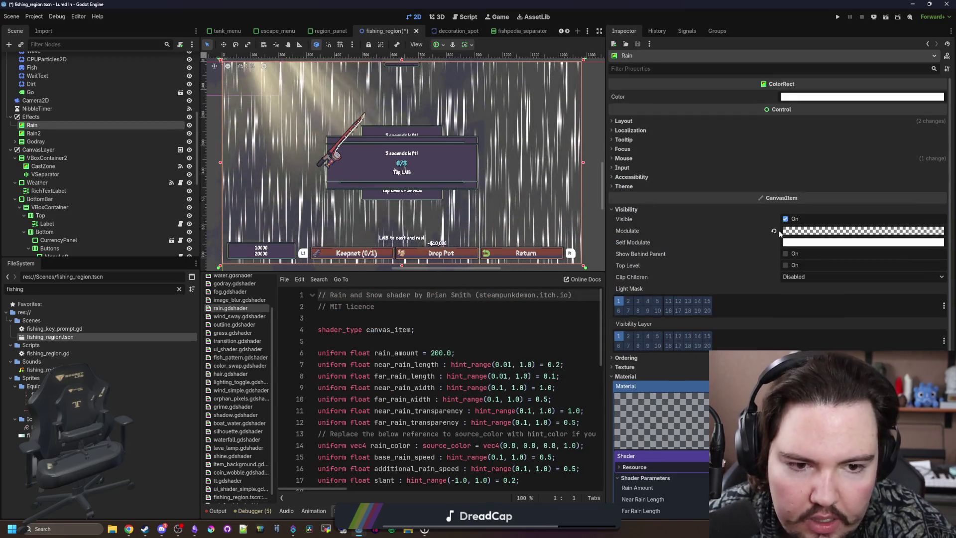
scroll(592, 177, "up", 5)
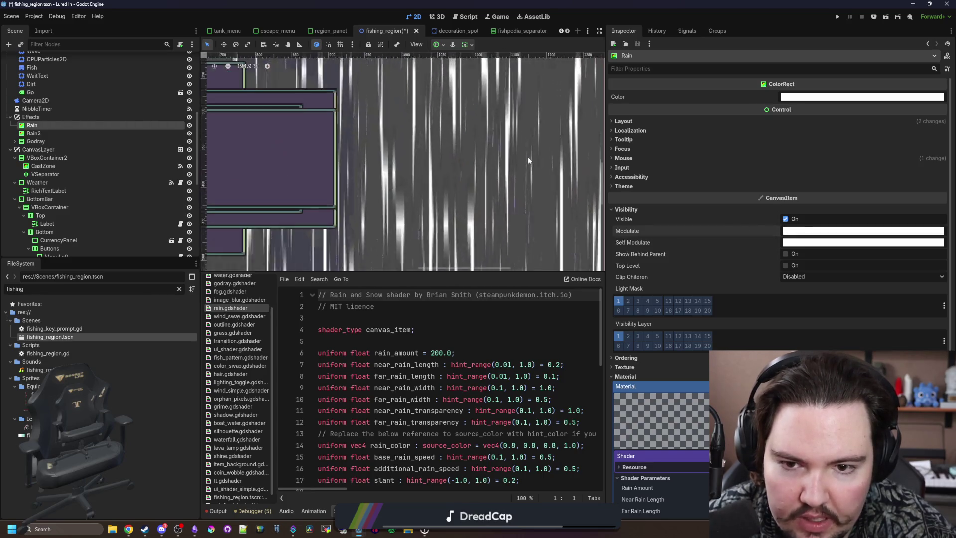
scroll(529, 157, "down", 5)
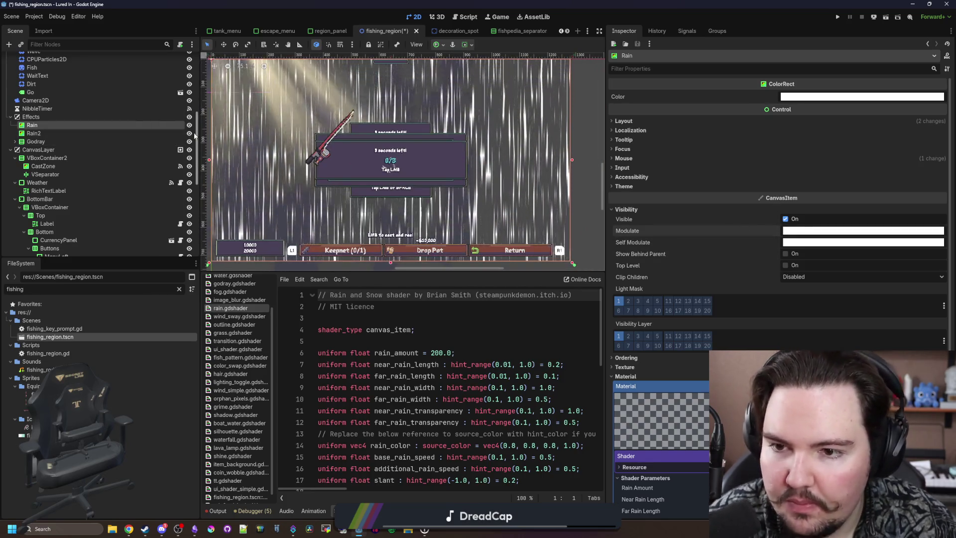
left_click(190, 134)
scroll(217, 152, "up", 3)
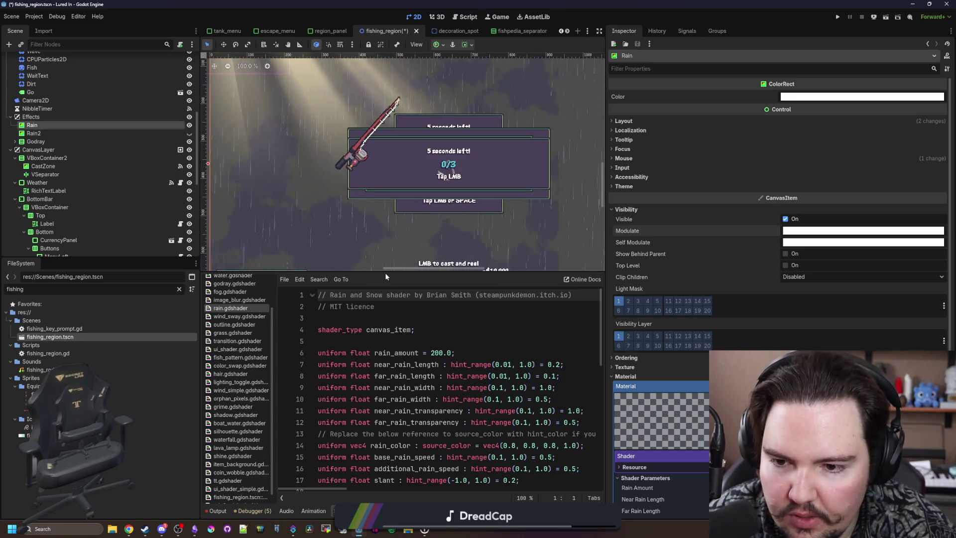
left_click_drag(374, 270, 376, 391)
scroll(309, 252, "up", 3)
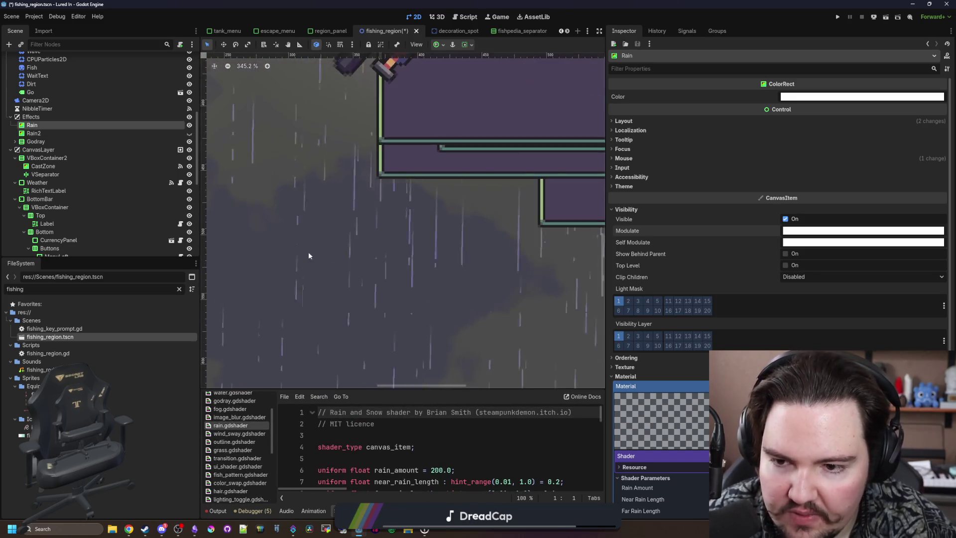
scroll(351, 235, "down", 5)
scroll(354, 232, "up", 1)
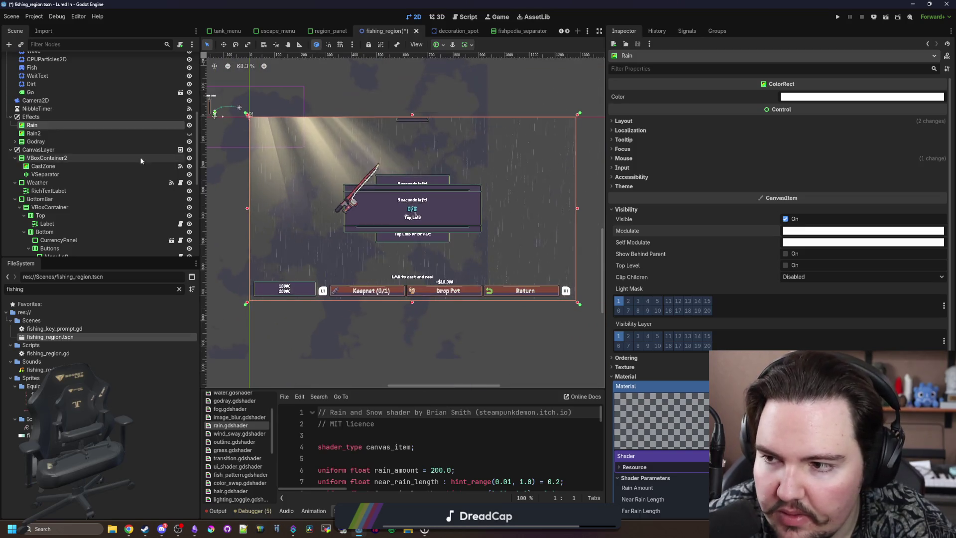
Leave Rain hidden and Rain2 visible, then select Rain2 and enlarge the shader editor
left_click(190, 133)
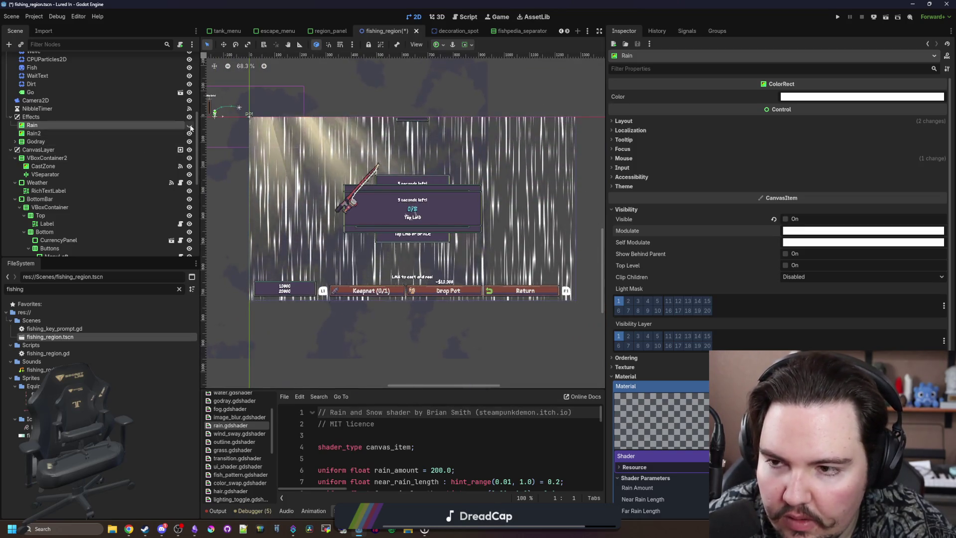
left_click(189, 133)
left_click(190, 134)
left_click(189, 125)
left_click(34, 133)
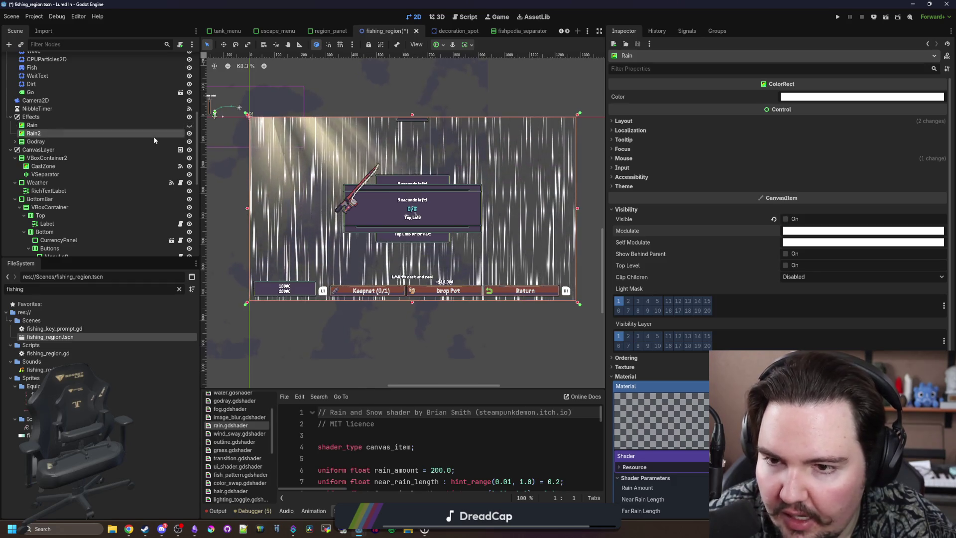
mouse_move(534, 391)
left_mouse_down()
mouse_move(557, 323)
mouse_move(588, 291)
left_mouse_up()
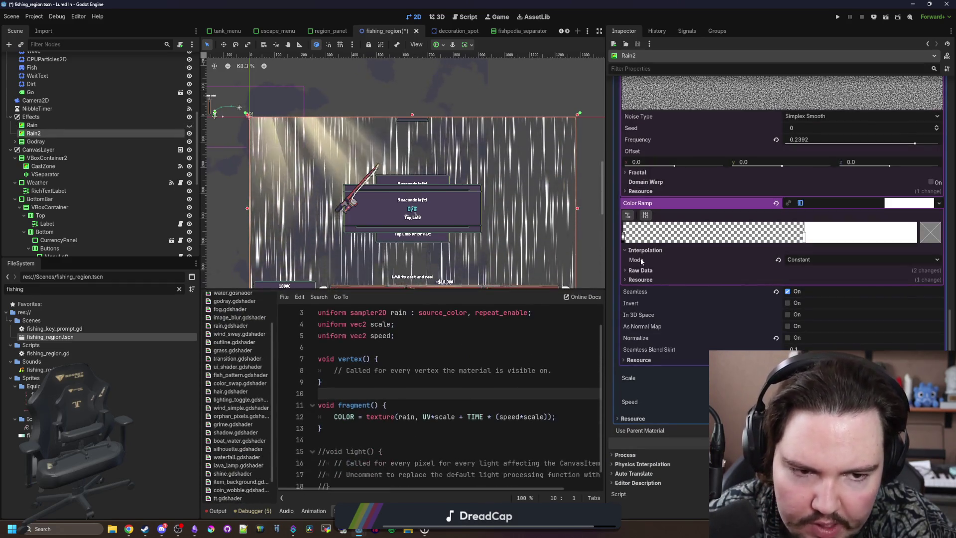
Revert the NoiseTexture's Color Ramp to empty, then return to the fragment function code
scroll(466, 365, "down", 1)
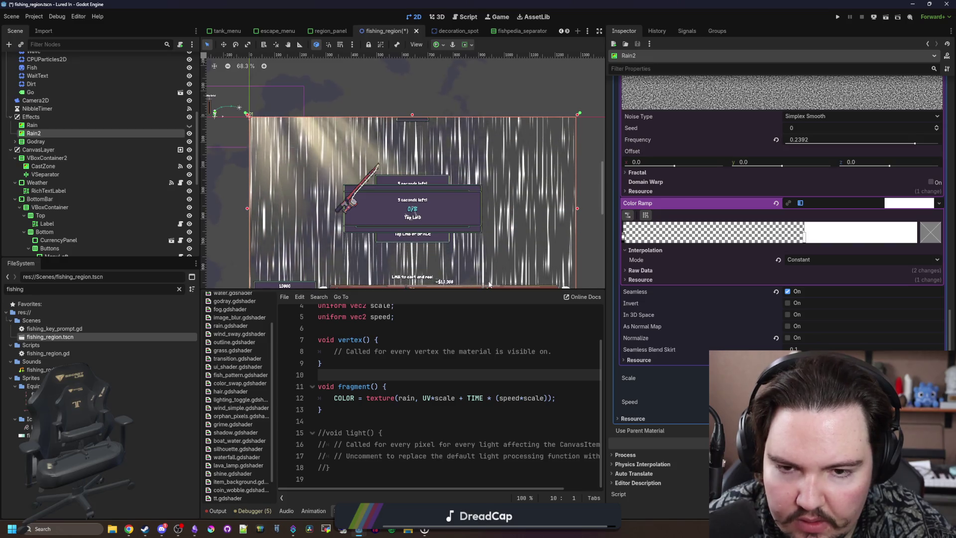
left_click(777, 203)
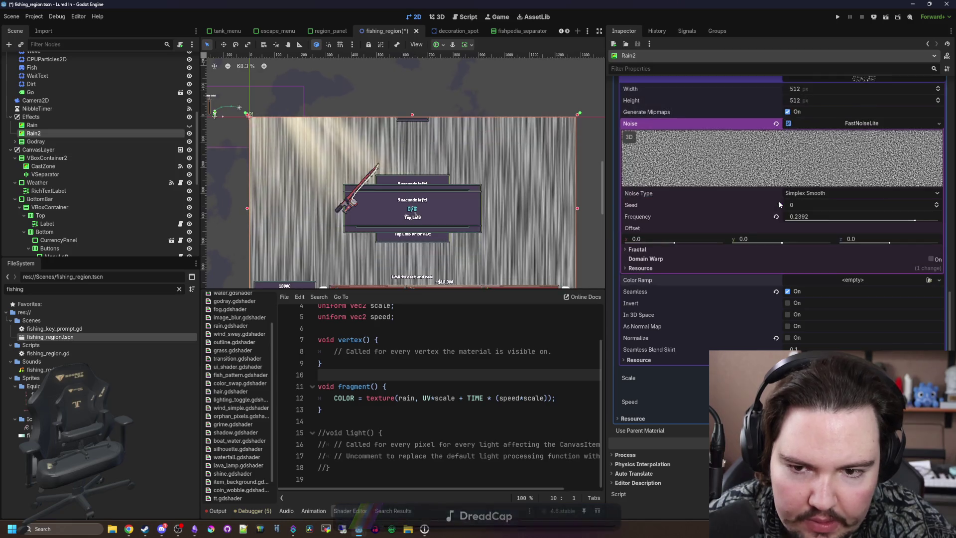
key("Left")
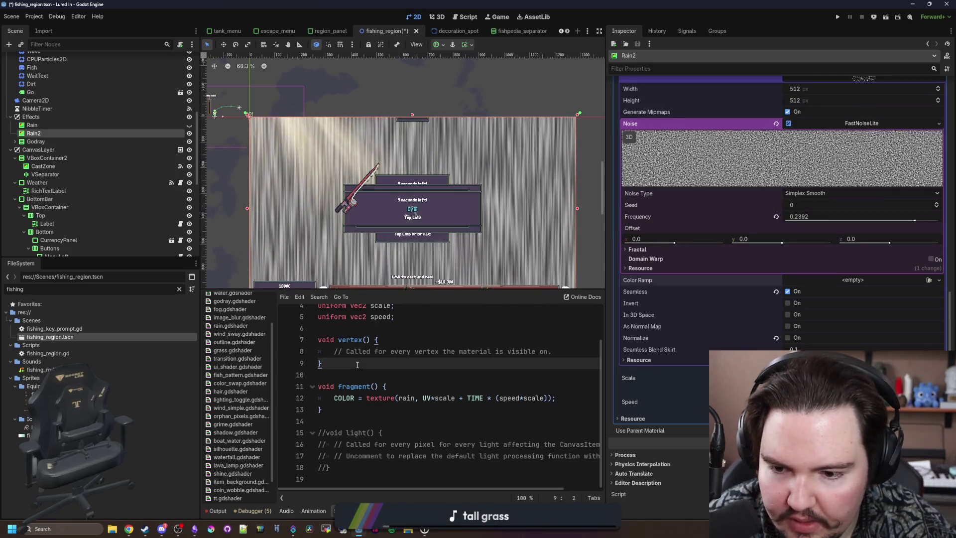
scroll(327, 190, "up", 5)
scroll(326, 190, "down", 6)
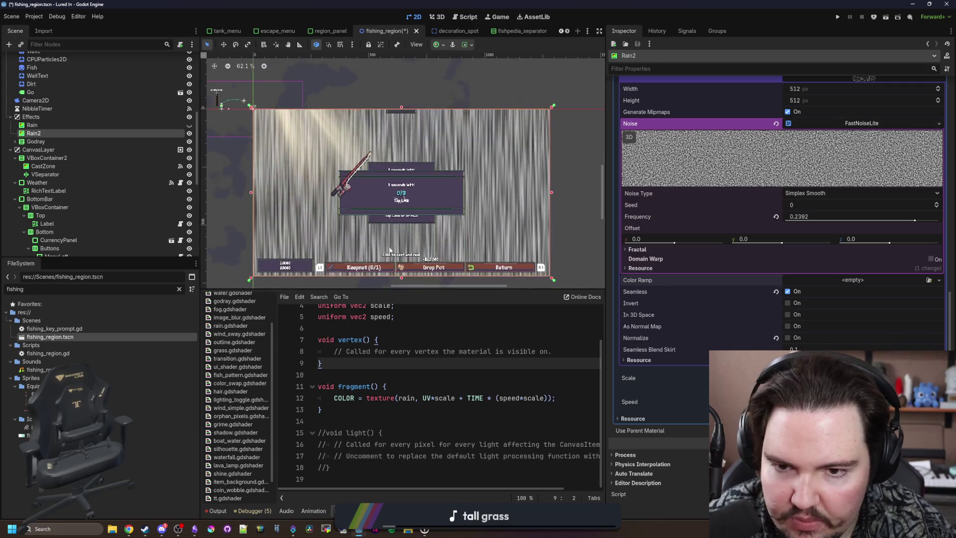
scroll(384, 239, "up", 2)
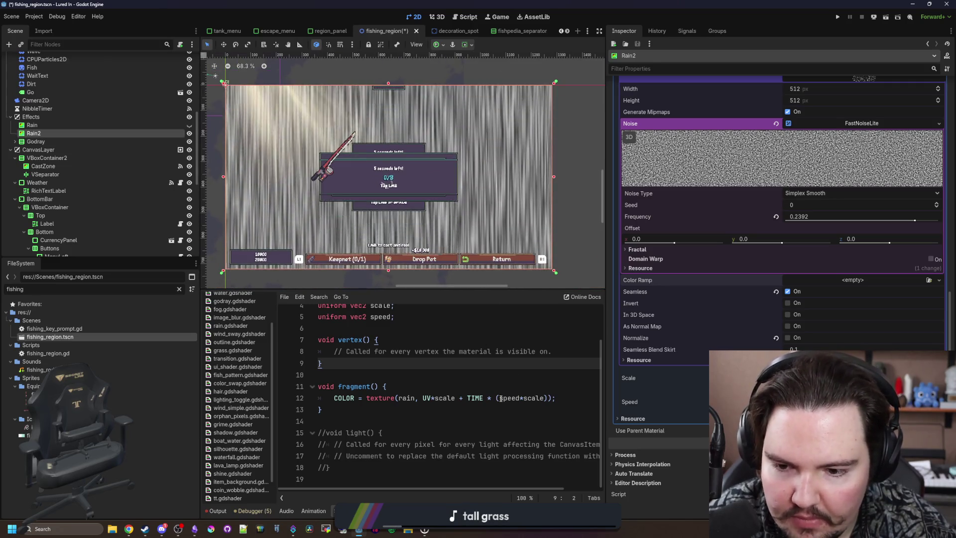
left_click(512, 397)
left_click(428, 386)
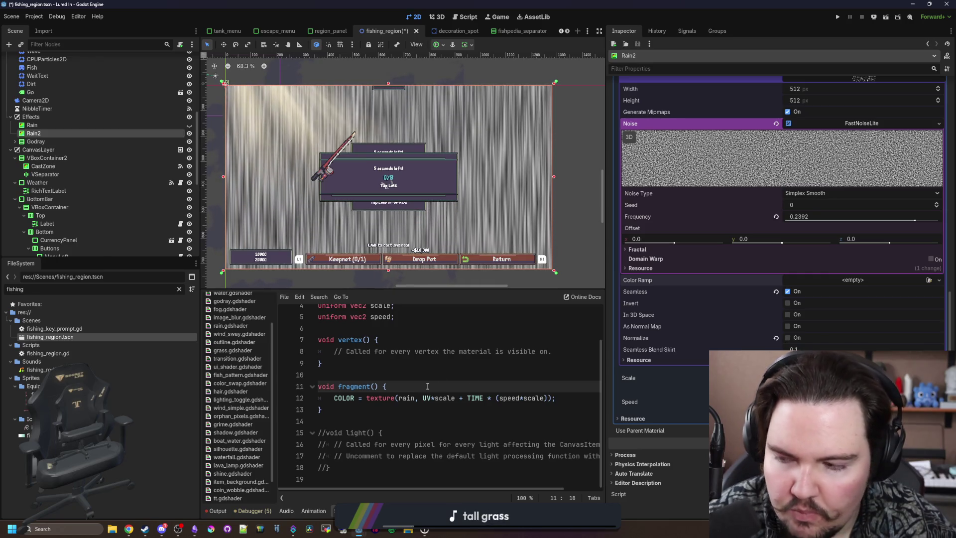
Set COLOR = rainColor and take COLOR.a from the scrolling noise sample
key("Return")
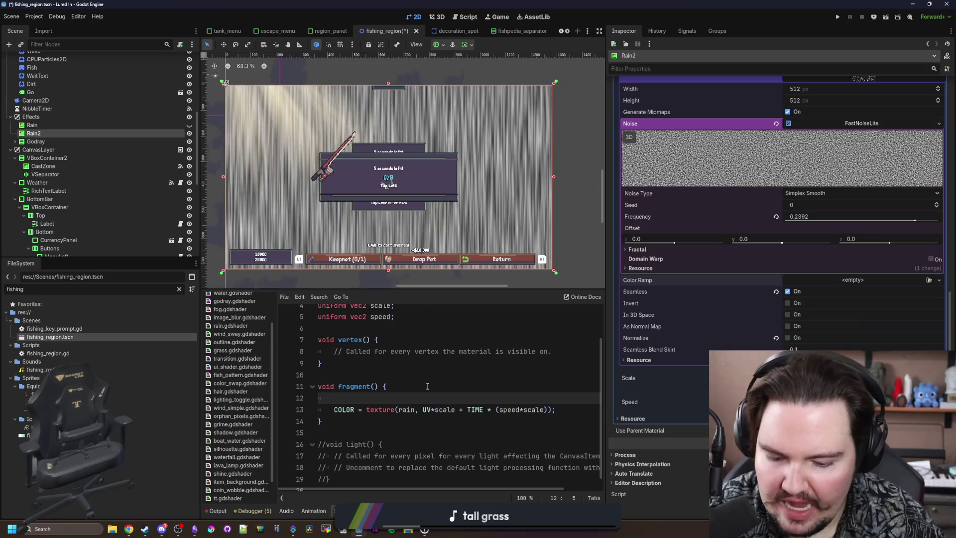
type("c")
key("BackSpace")
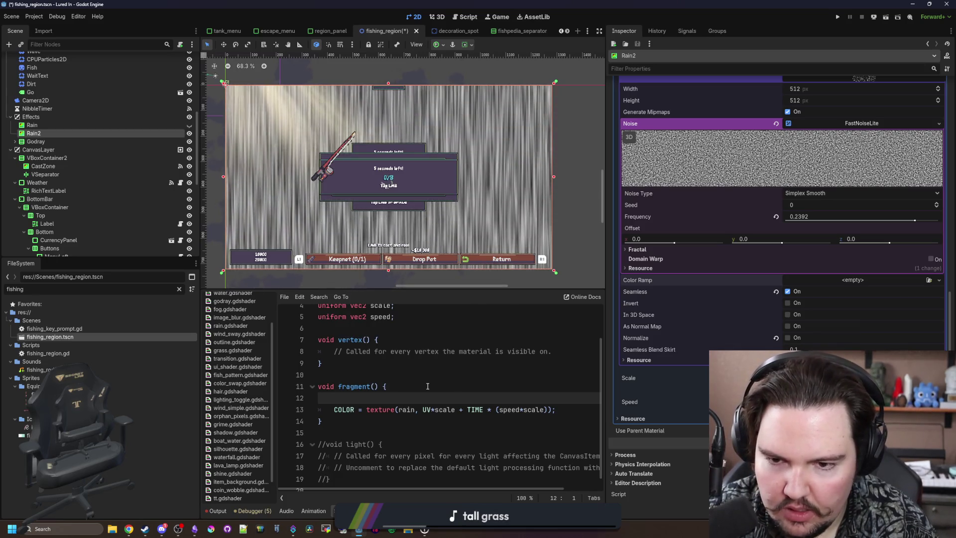
type("COLOR")
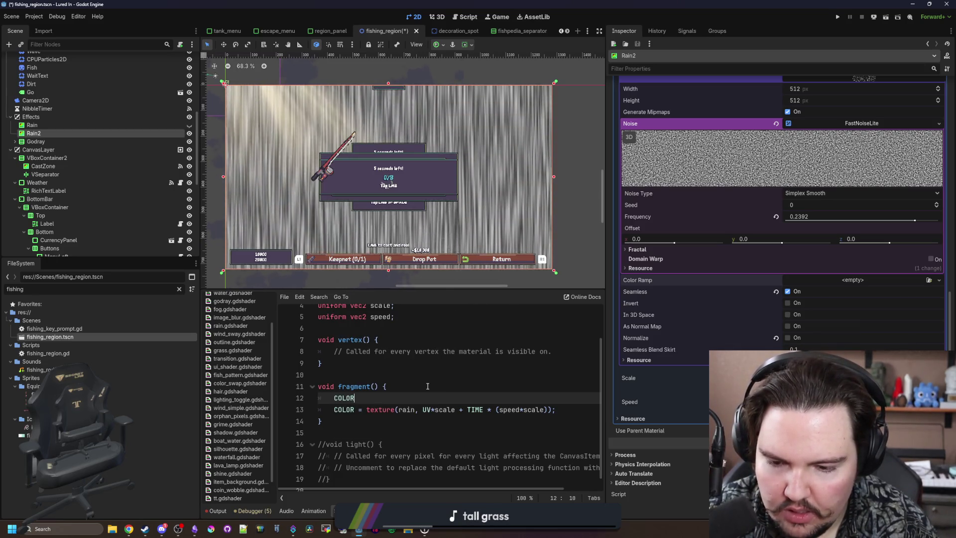
type(" = rainColor;")
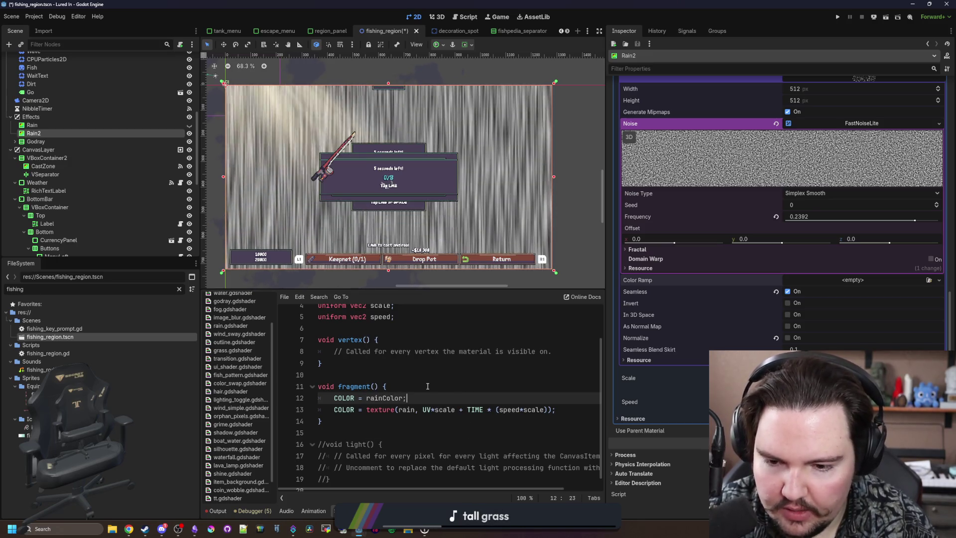
key("Return")
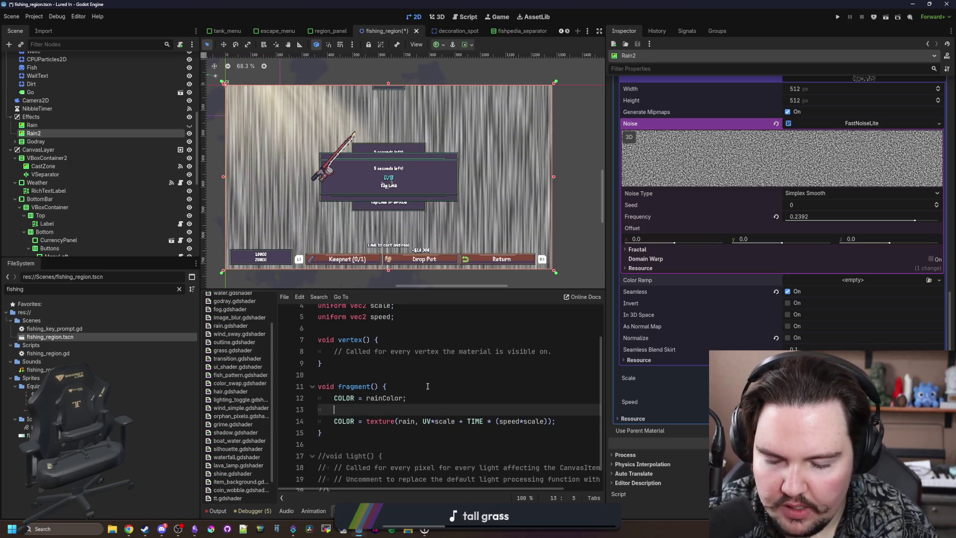
type("COLOR.a=")
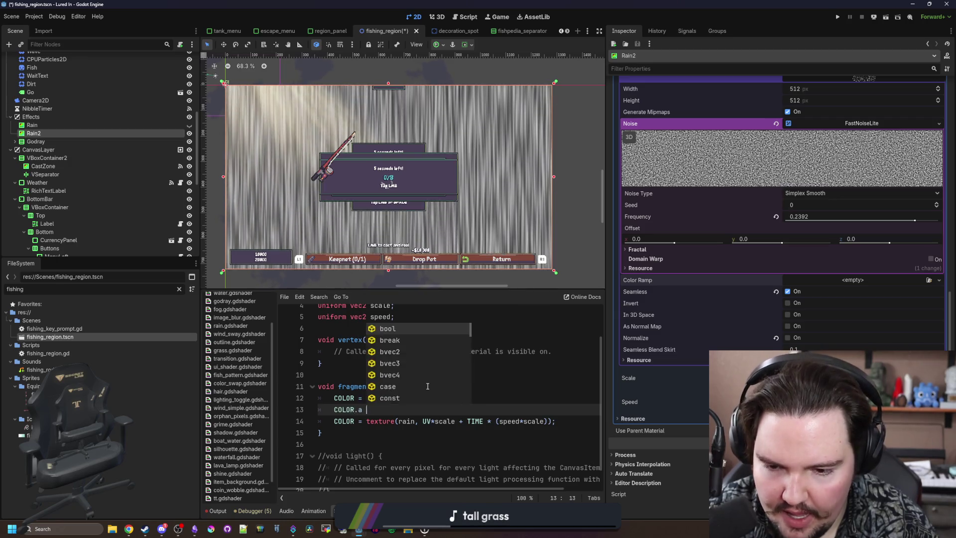
key("BackSpace")
key("BackSpace")
key("BackSpace")
mouse_move(556, 422)
left_mouse_down()
mouse_move(349, 421)
mouse_move(367, 421)
mouse_move(369, 411)
left_mouse_up()
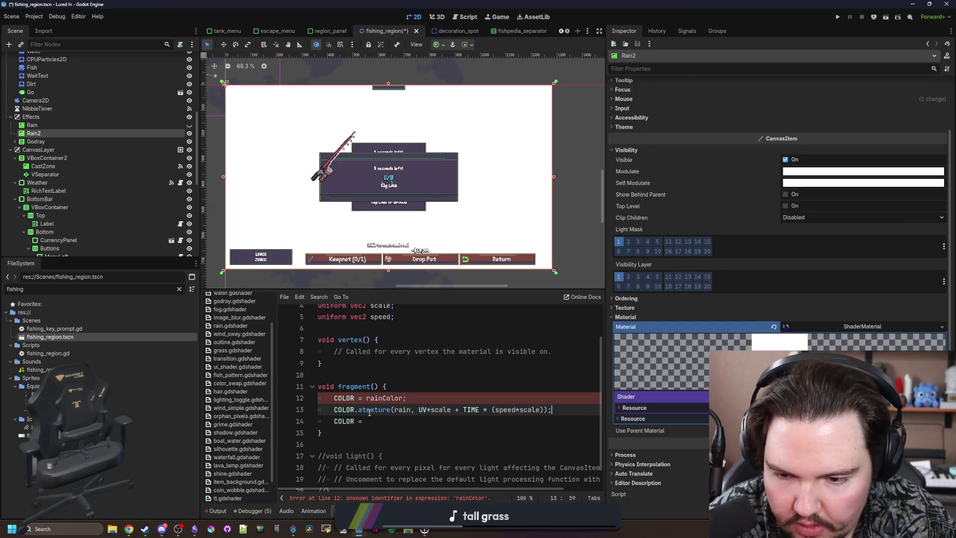
type("=")
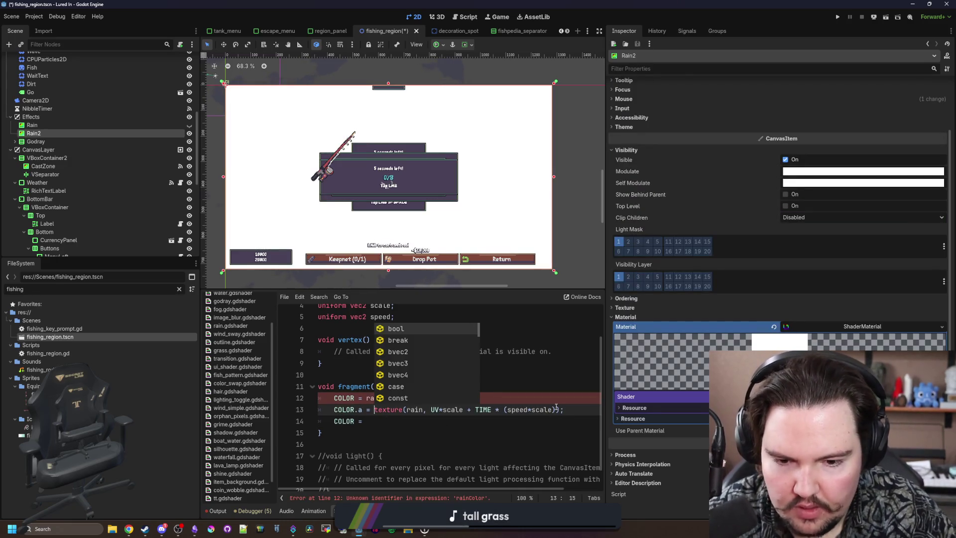
left_click(556, 409)
type(".a")
left_click(374, 421)
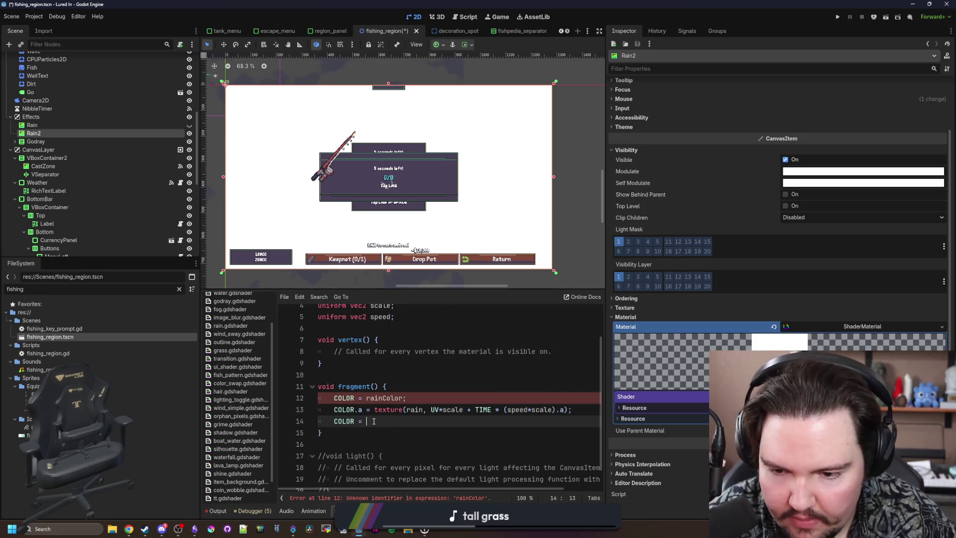
key("ctrl+shift+k")
Declare 'uniform vec4 rainColor : source_color;' and remove the stray .a inside texture()
double_click(384, 397)
scroll(404, 365, "up", 2)
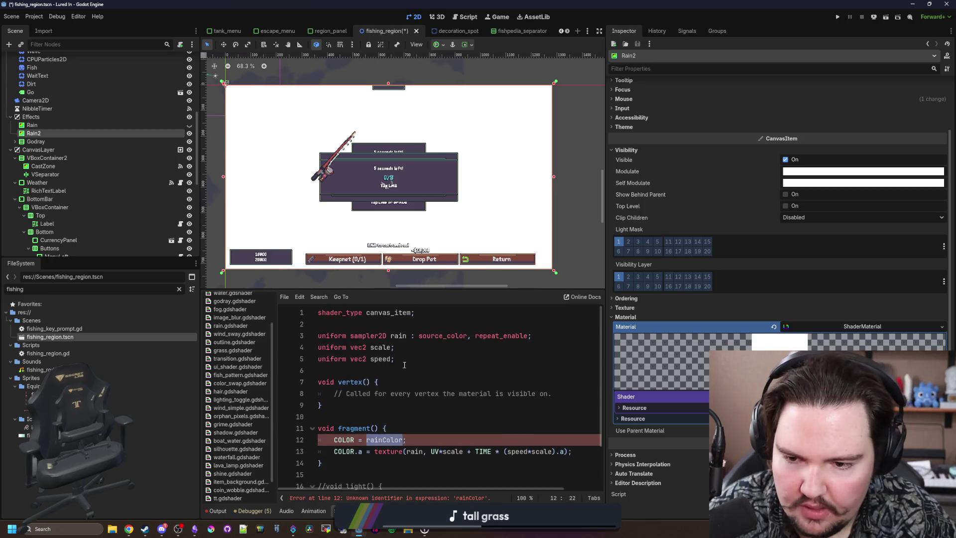
left_click(404, 362)
key("Return")
type("rainColor")
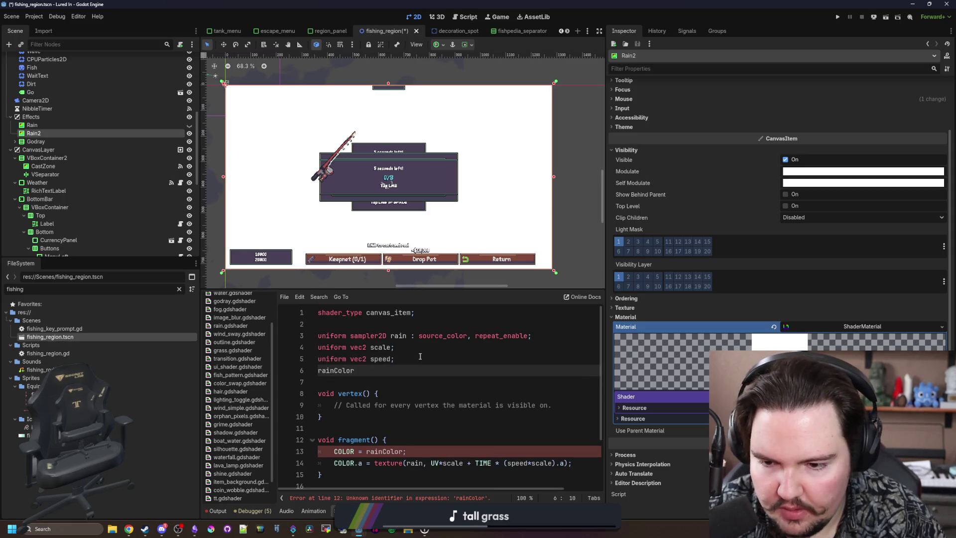
left_click(318, 370)
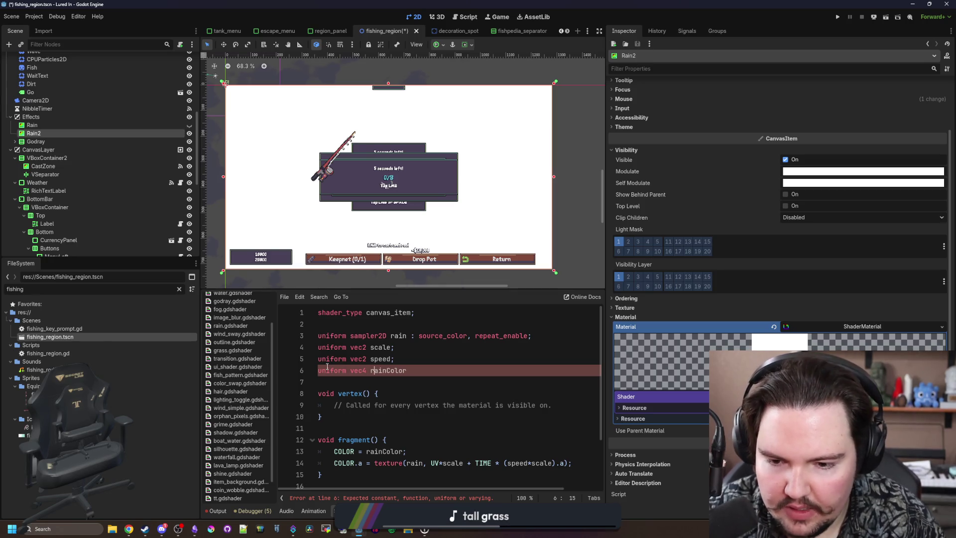
key("End")
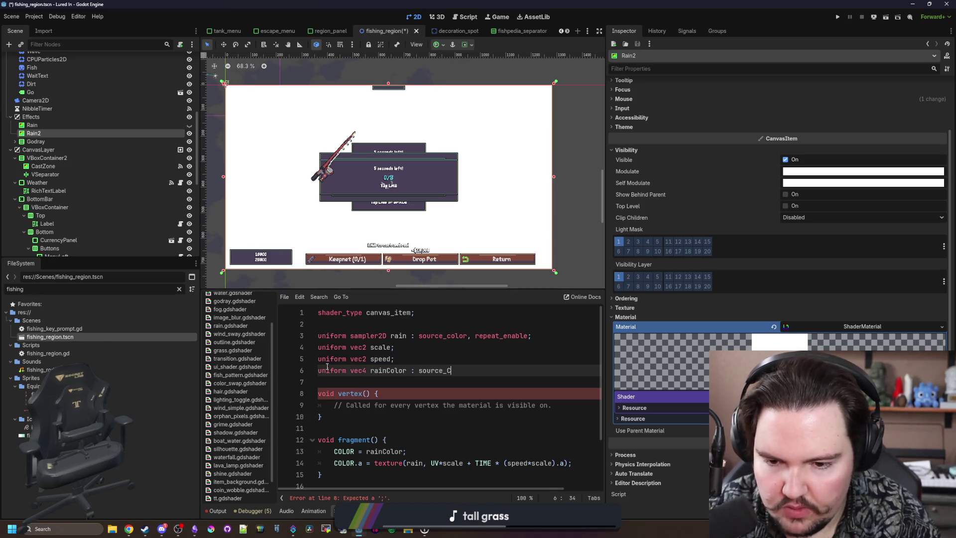
key("BackSpace")
key("BackSpace")
key("BackSpace")
type("or;")
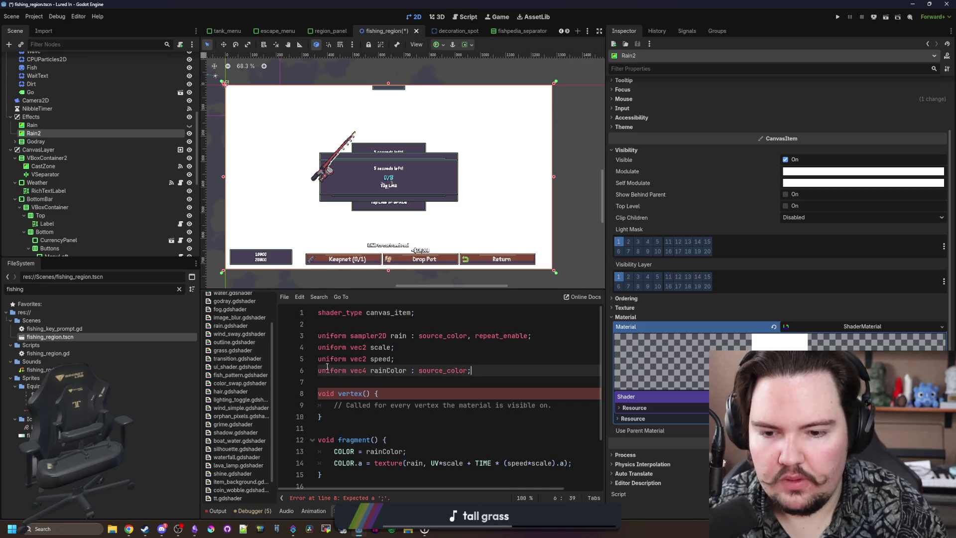
left_click(422, 353)
scroll(413, 388, "down", 3)
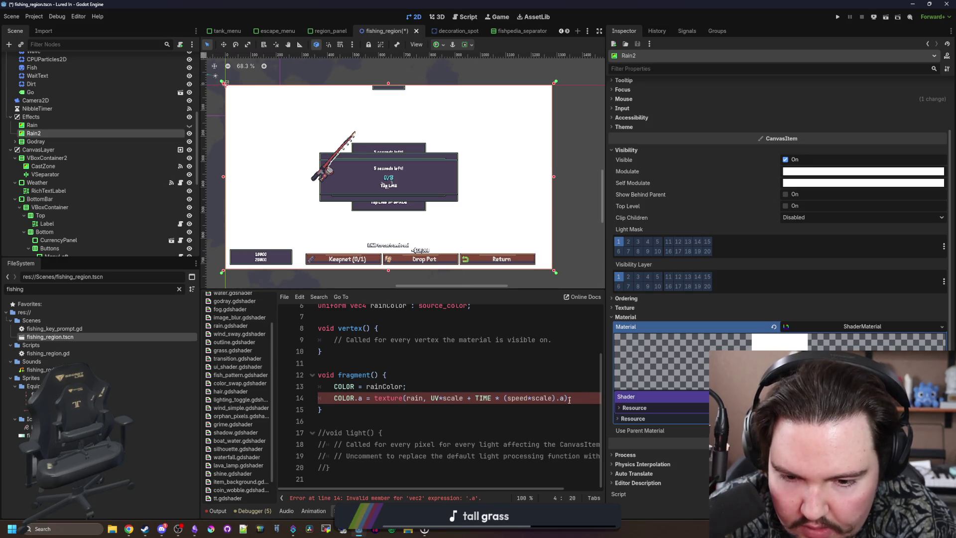
left_click(566, 398)
key("BackSpace")
key("BackSpace")
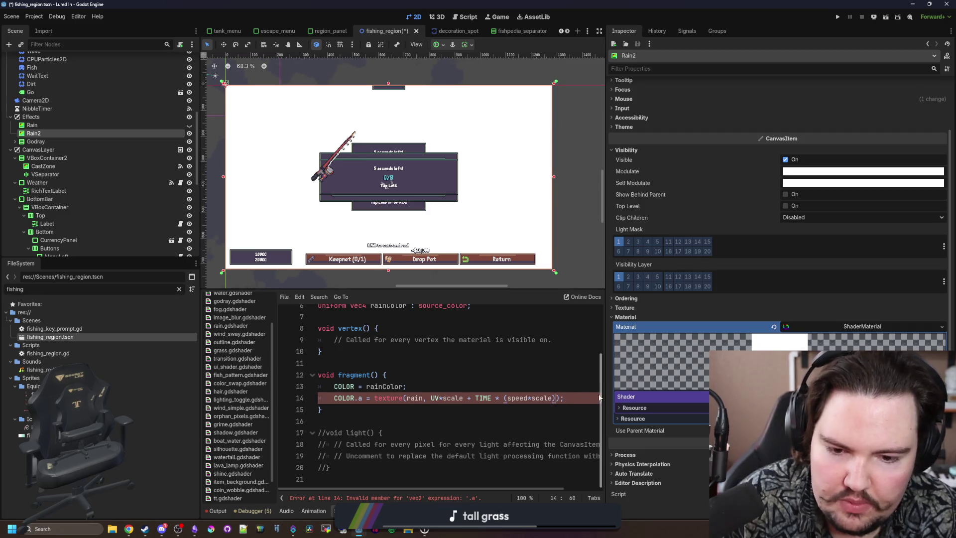
type(").a")
left_click(448, 382)
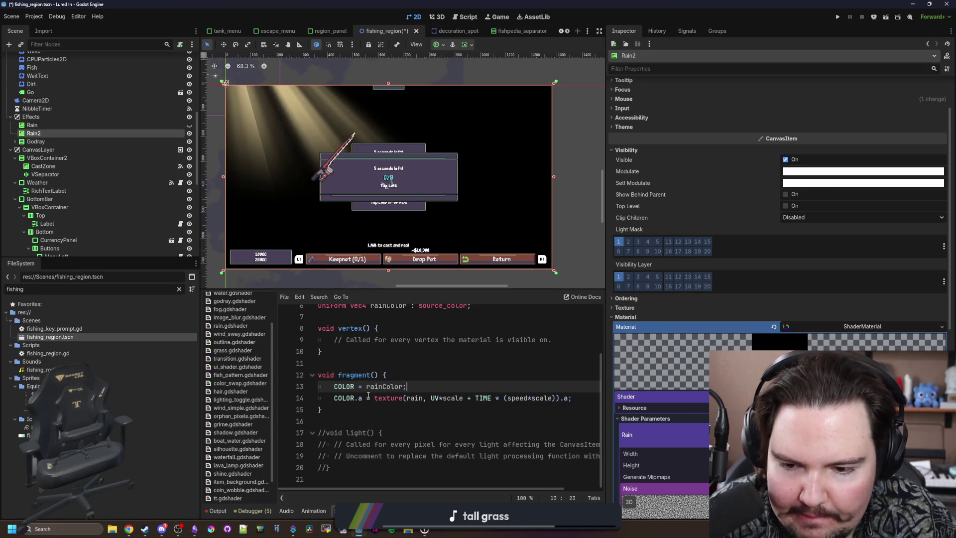
Make the Rain Color shader parameter white by raising its Value to 100
scroll(777, 289, "down", 8)
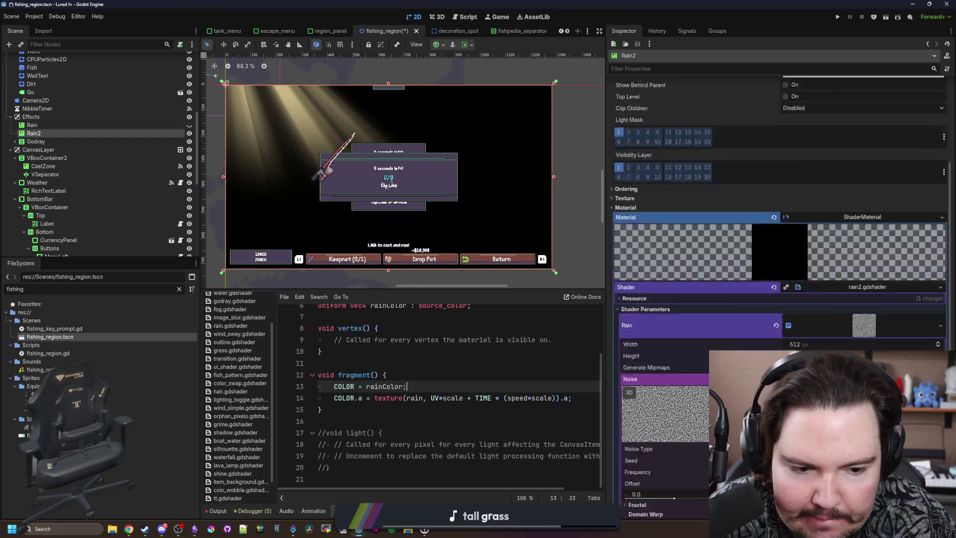
left_click(821, 407)
left_click_drag(912, 263, 912, 174)
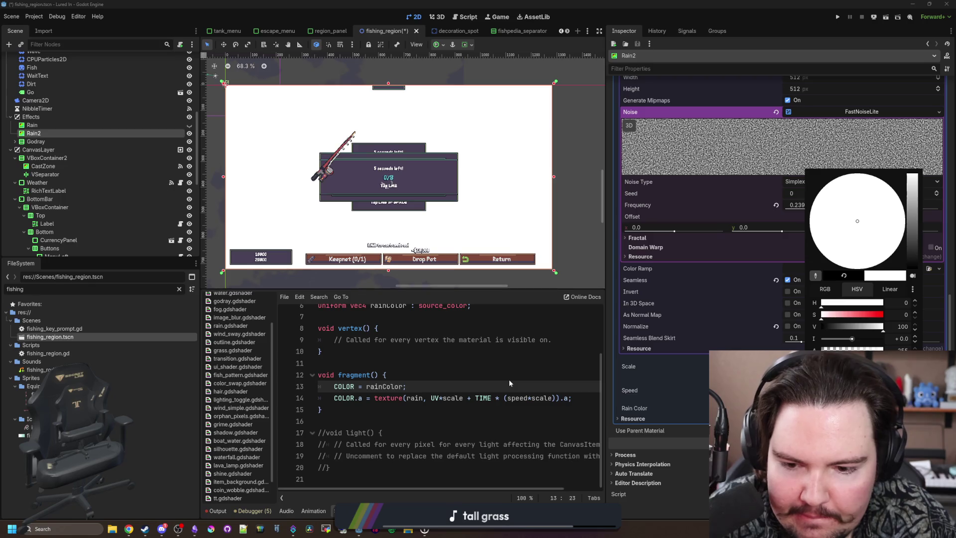
left_click(397, 368)
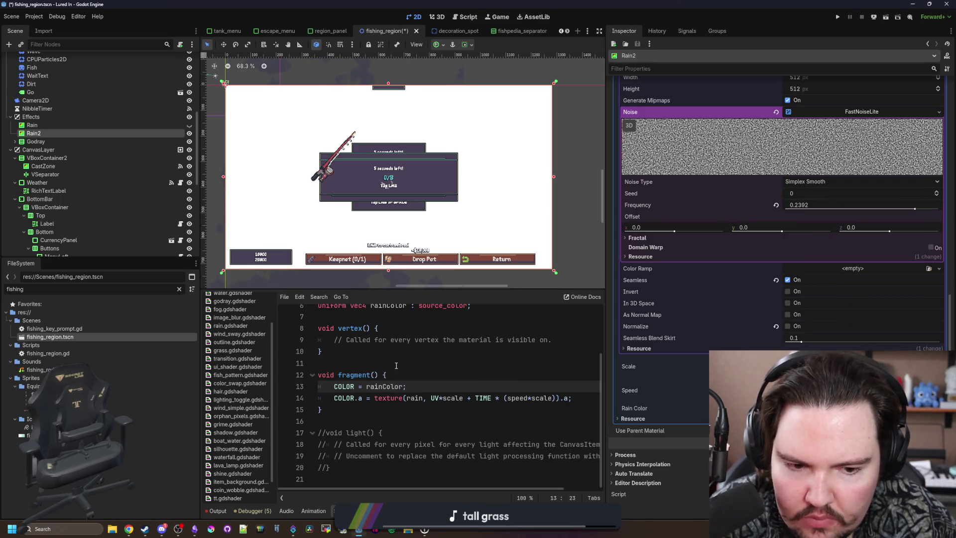
left_click(397, 368)
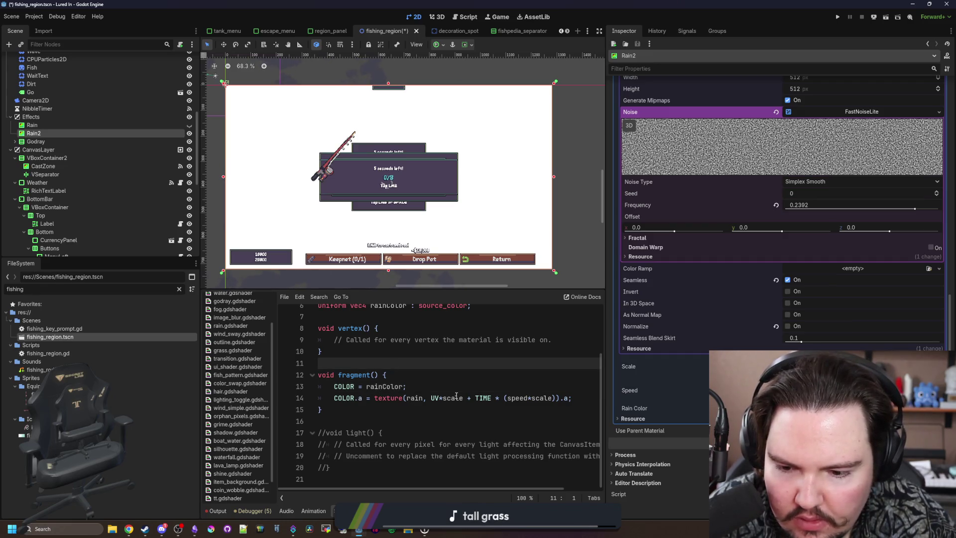
Change the texture sample's .a swizzle to .r on line 14
double_click(566, 398)
type("r")
left_click(391, 368)
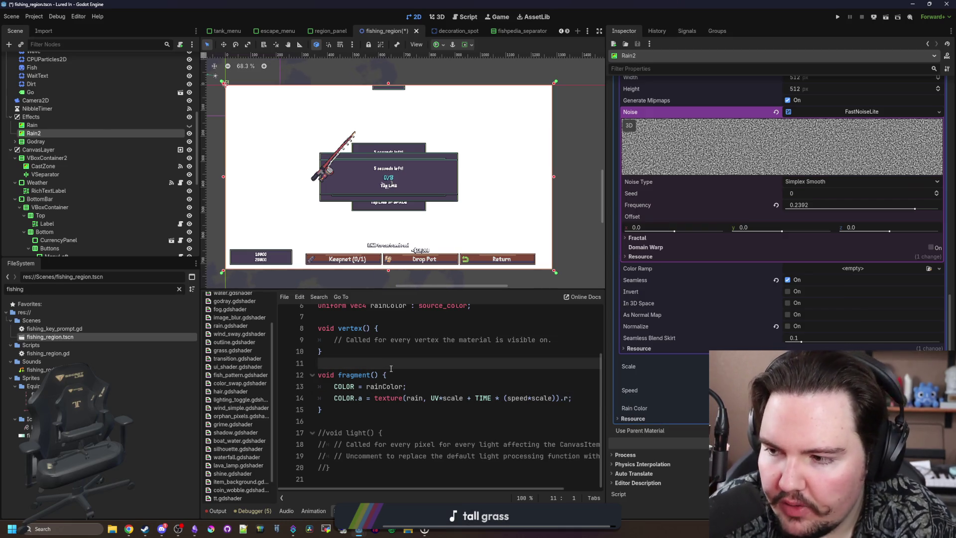
scroll(501, 222, "up", 3)
scroll(500, 222, "down", 2)
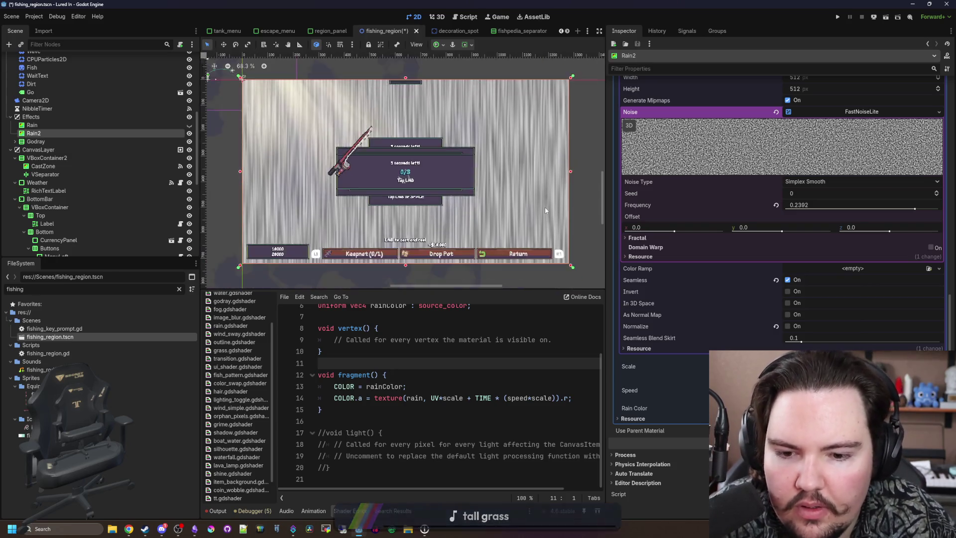
scroll(544, 207, "up", 1)
scroll(351, 236, "up", 3)
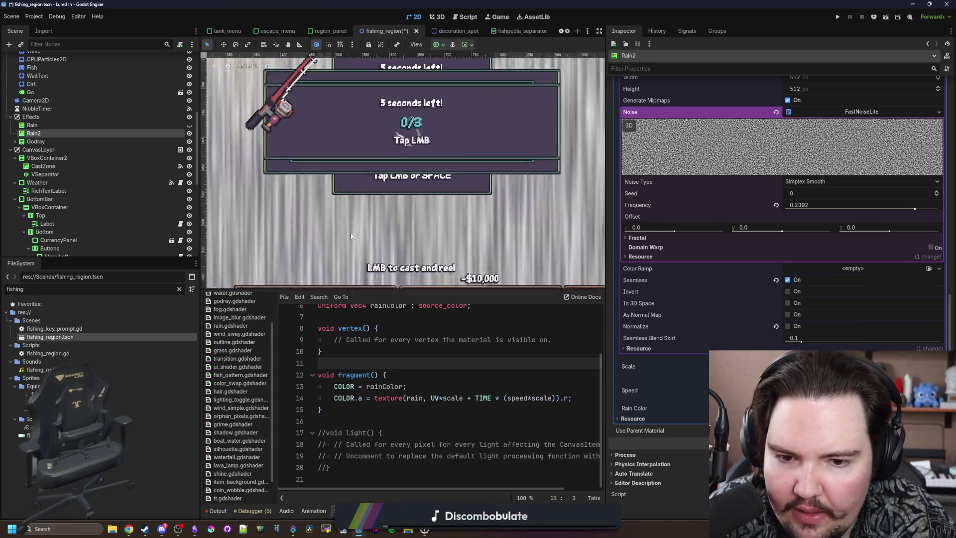
scroll(351, 236, "down", 6)
scroll(679, 272, "up", 4)
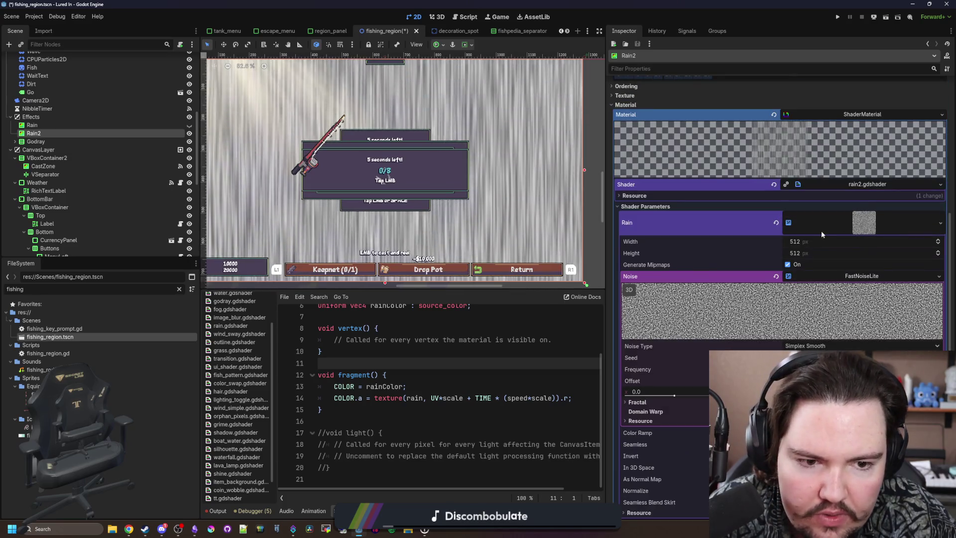
scroll(739, 276, "down", 3)
Give the noise a new Gradient color ramp, turning one stop white and pushing the black stop right
left_click(817, 269)
left_click(826, 281)
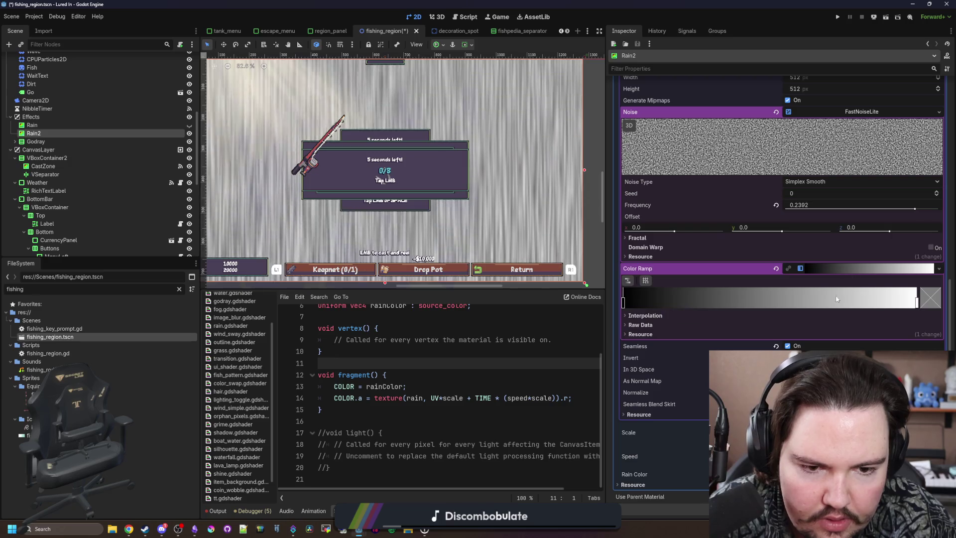
double_click(623, 301)
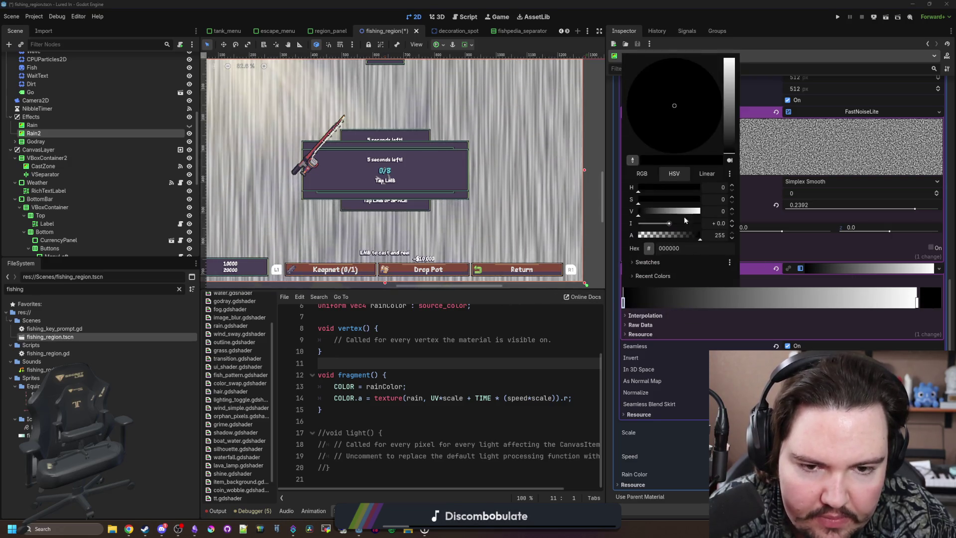
left_click_drag(683, 212, 702, 212)
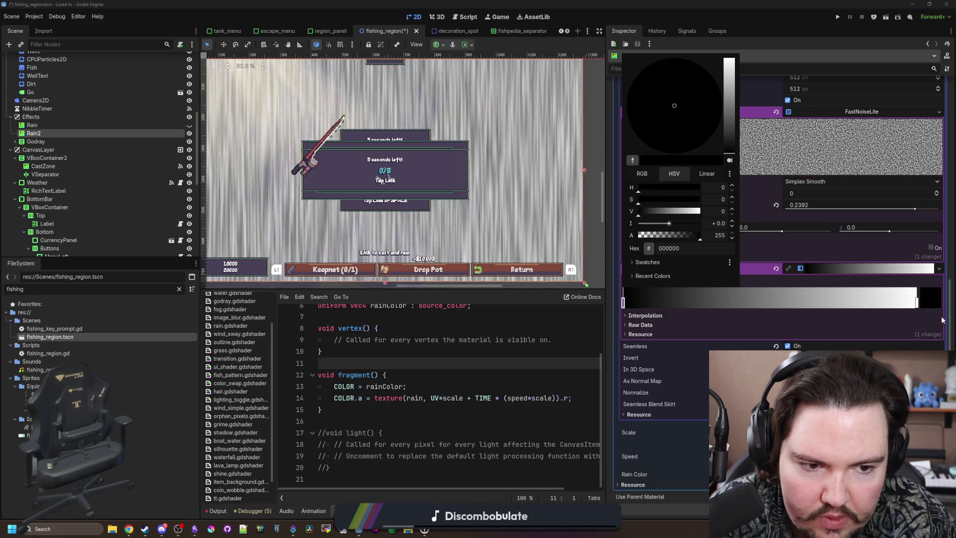
left_click(846, 298)
mouse_move(876, 301)
left_mouse_down()
mouse_move(738, 301)
mouse_move(916, 301)
left_mouse_up()
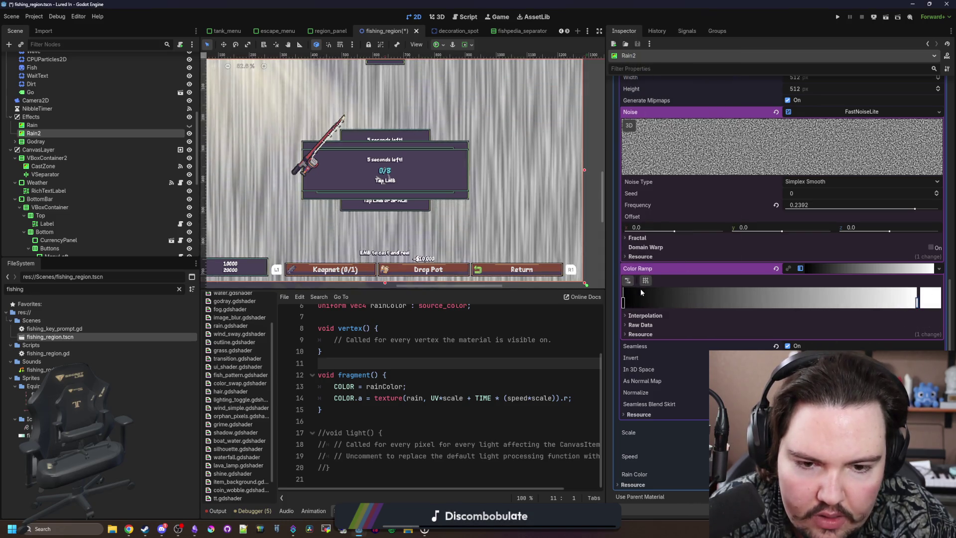
mouse_move(623, 301)
left_mouse_down()
mouse_move(796, 288)
mouse_move(811, 301)
left_mouse_up()
Save the scene with Ctrl+S
scroll(392, 190, "down", 2)
left_click(423, 351)
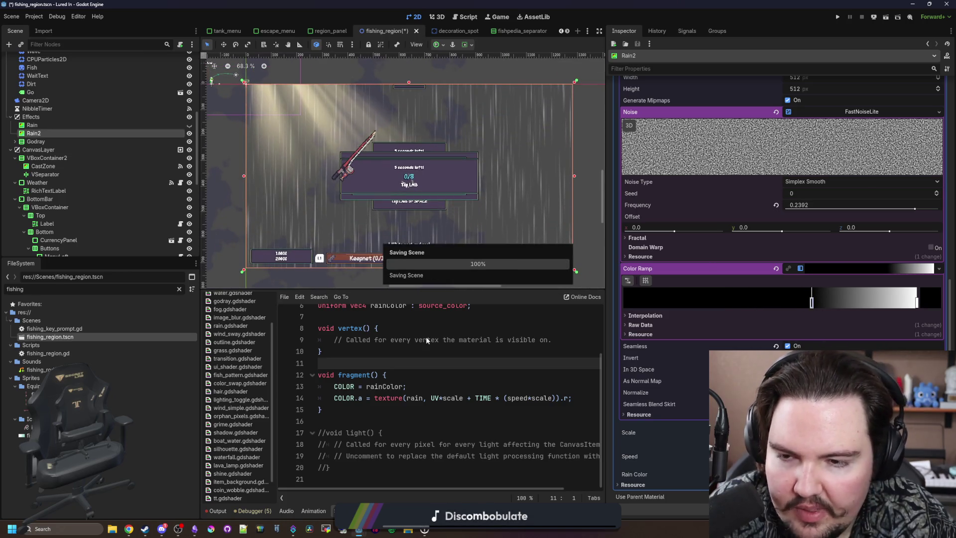
key("ctrl+s")
scroll(518, 194, "up", 2)
scroll(518, 190, "up", 3)
scroll(517, 190, "down", 4)
scroll(432, 218, "up", 2)
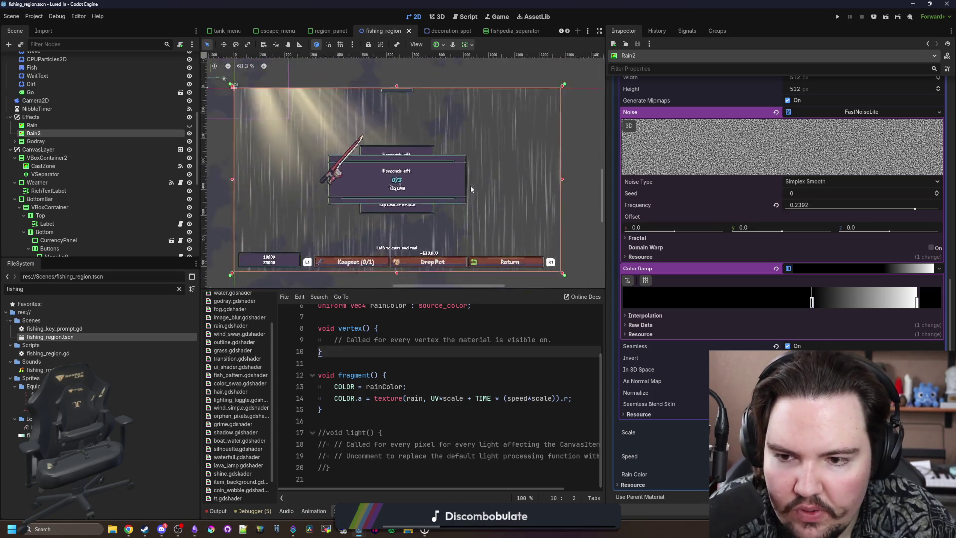
scroll(410, 206, "down", 2)
scroll(410, 207, "up", 1)
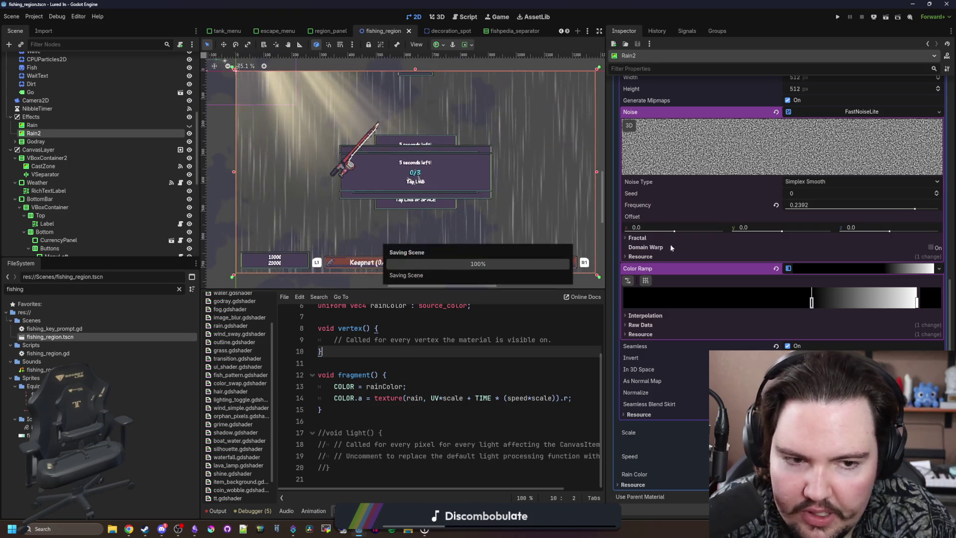
Raise the Rain2 noise Frequency slider to 1.0 for finer streaks
scroll(670, 244, "up", 3)
left_click_drag(921, 321, 940, 320)
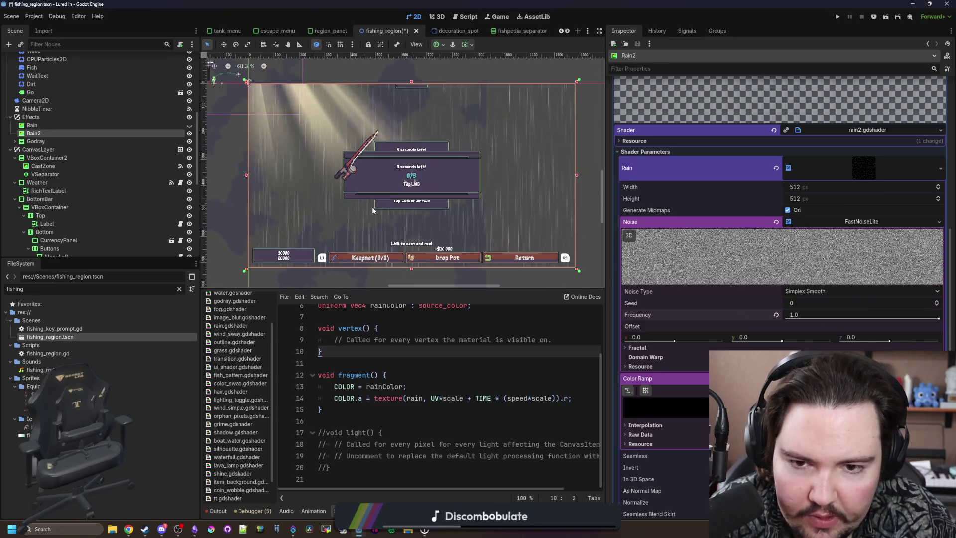
scroll(546, 201, "right", 1)
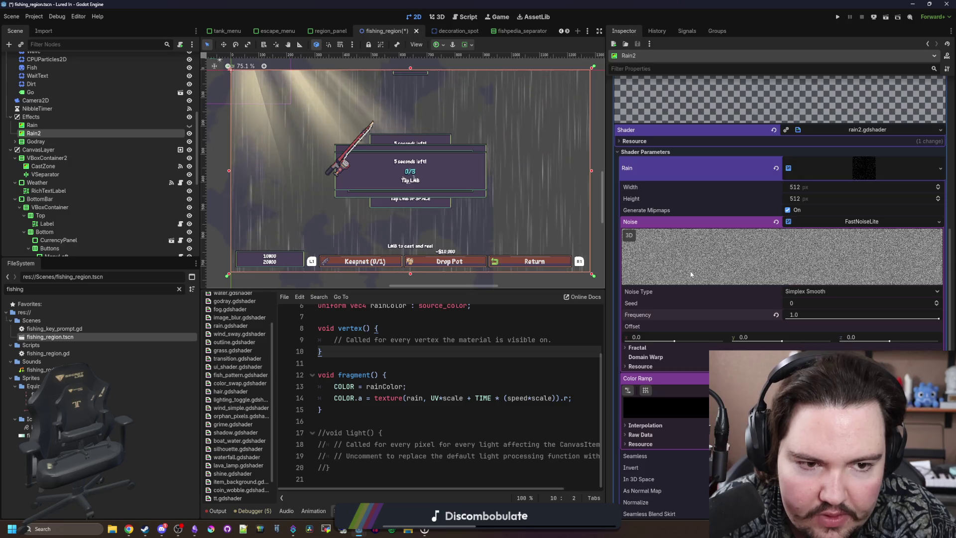
scroll(690, 274, "down", 5)
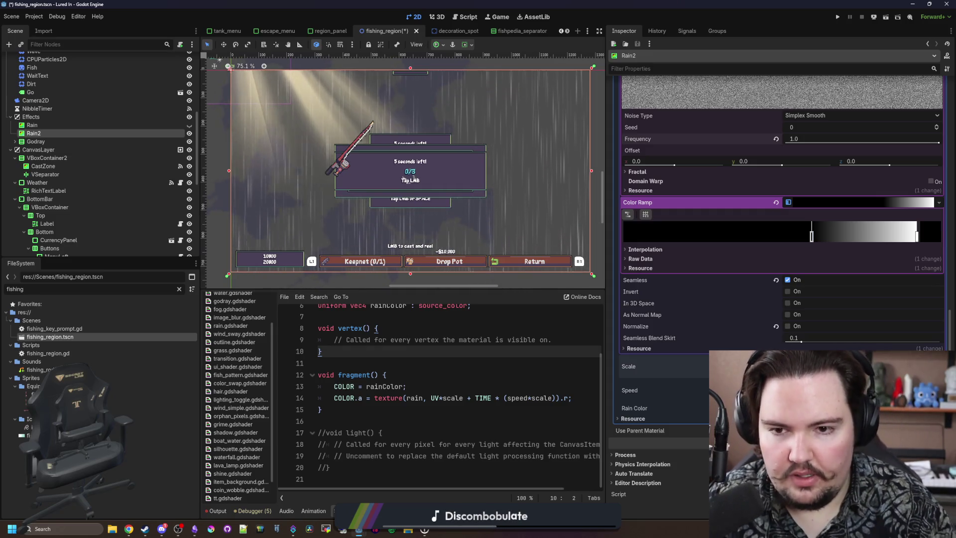
scroll(528, 227, "up", 5)
scroll(535, 229, "down", 5)
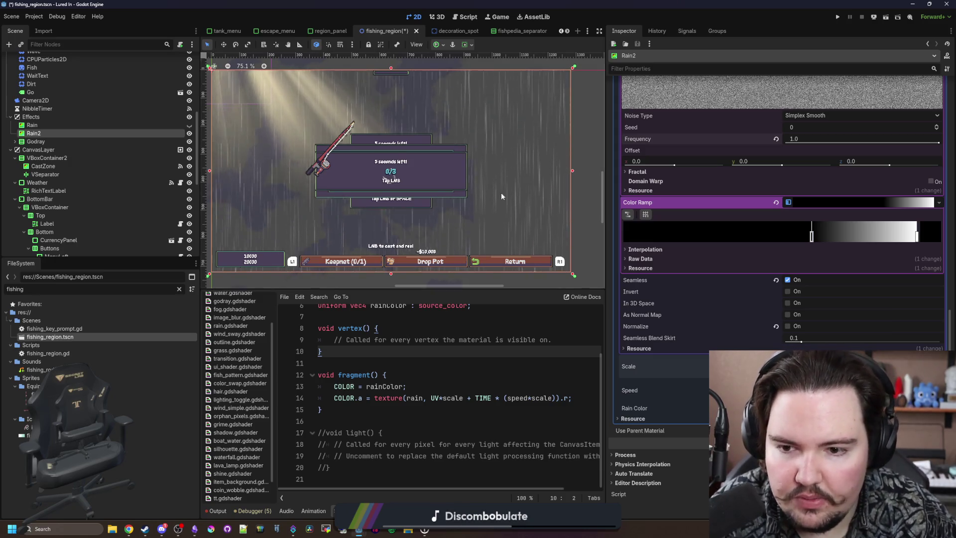
scroll(501, 192, "up", 5)
scroll(544, 220, "down", 8)
scroll(496, 238, "up", 3)
Save fishing_region with the tuned rain noise settings
key("ctrl+s")
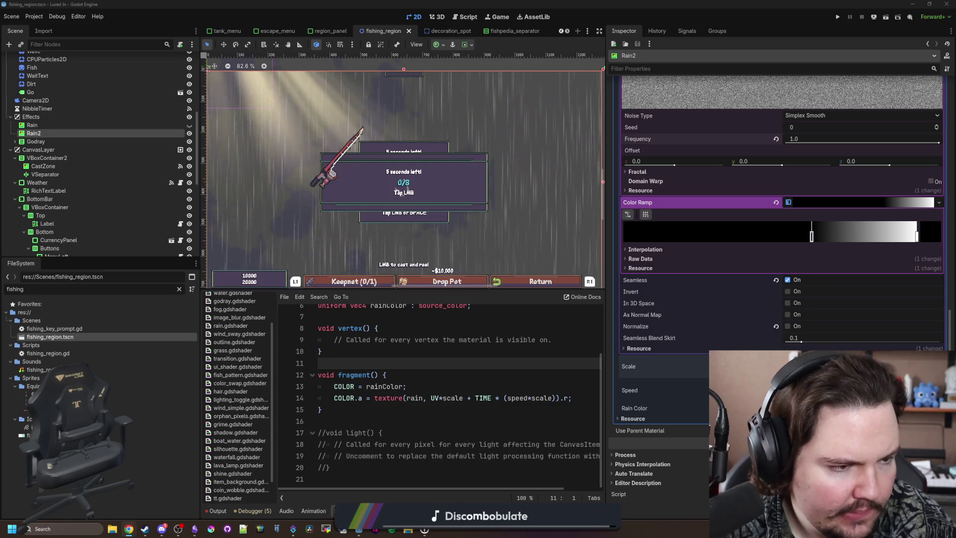
Paste a UV rotate() helper function and pull its opening brace onto the signature line
type("vec2 rotate(vec2 uv, vec2 pivot, float angle) { \tmat2 rotation = mat2(vec2(sin(angle), -cos(angle)), \t\t\tvec2(cos(angle), sin(angle)));  \tuv -= pivot; \tuv = uv * rotation; \tuv += pivot; \treturn uv; }")
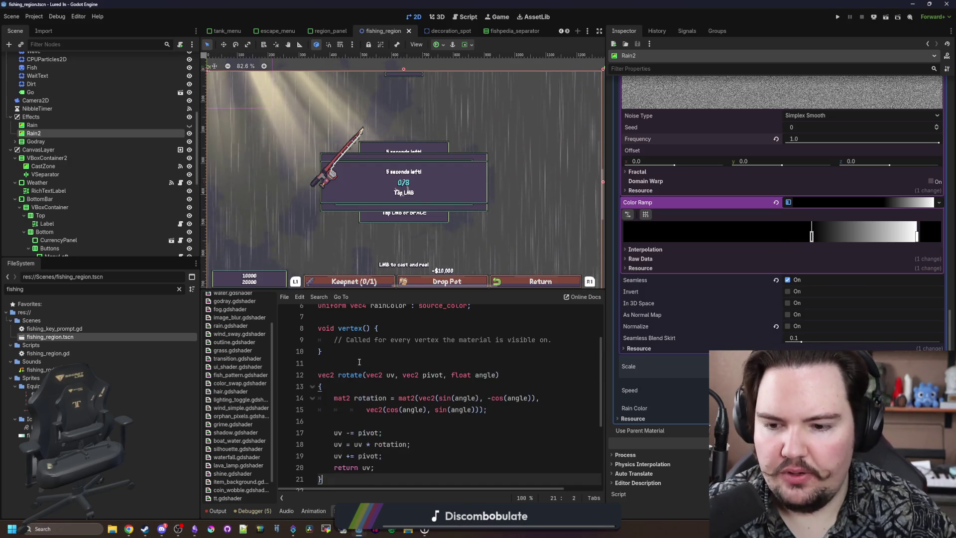
scroll(347, 372, "down", 1)
left_click(346, 347)
key("End")
key("Delete")
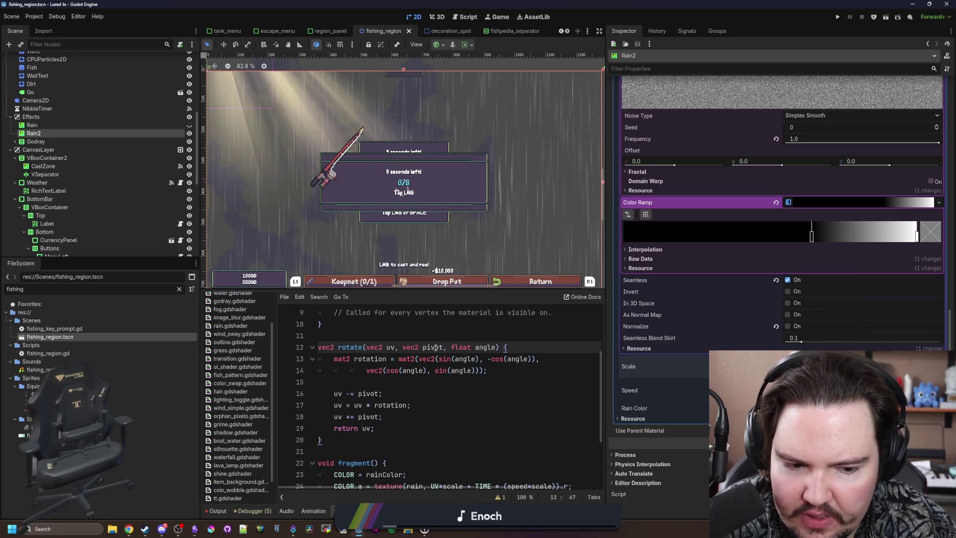
Replace UV in the rain texture lookup with rotate(UV, vec2(0.5, 0.5), 5)
scroll(423, 368, "down", 2)
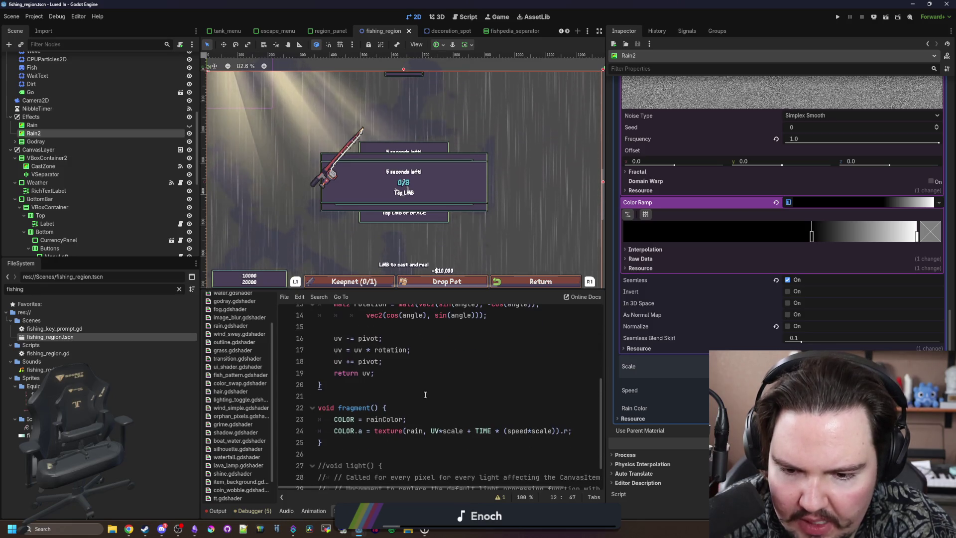
left_click(439, 431)
scroll(453, 399, "up", 1)
key("BackSpace")
key("BackSpace")
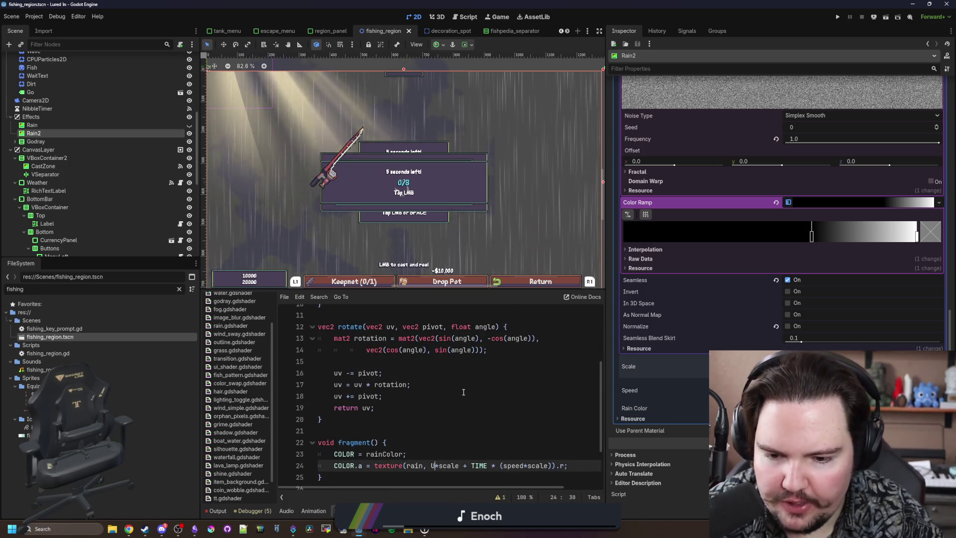
type("rotate(UV")
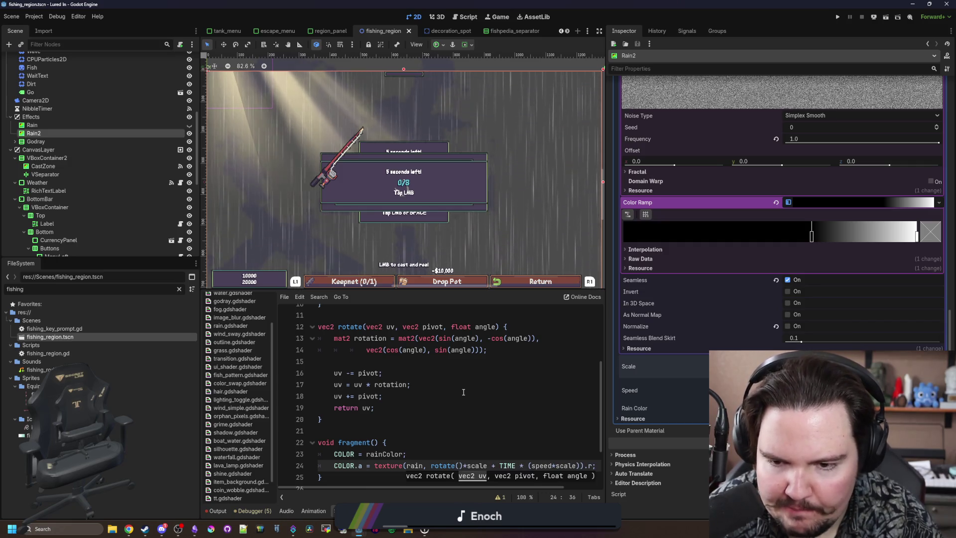
type(", vec2(")
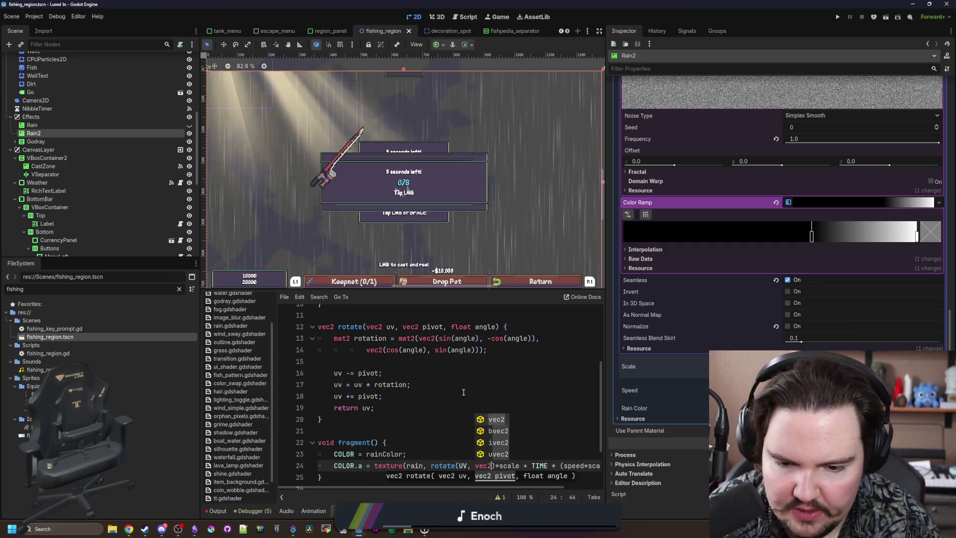
type("0.5, 0.5), ")
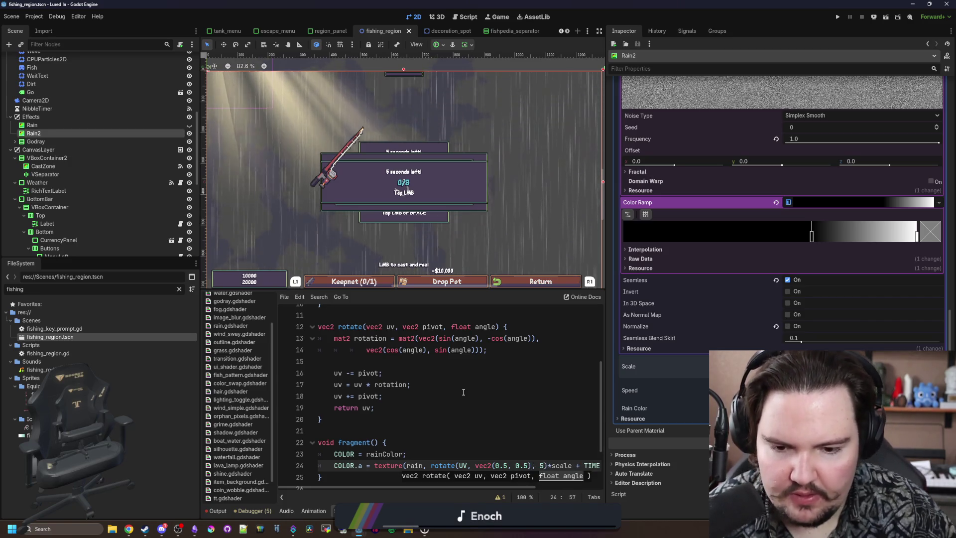
type("5")
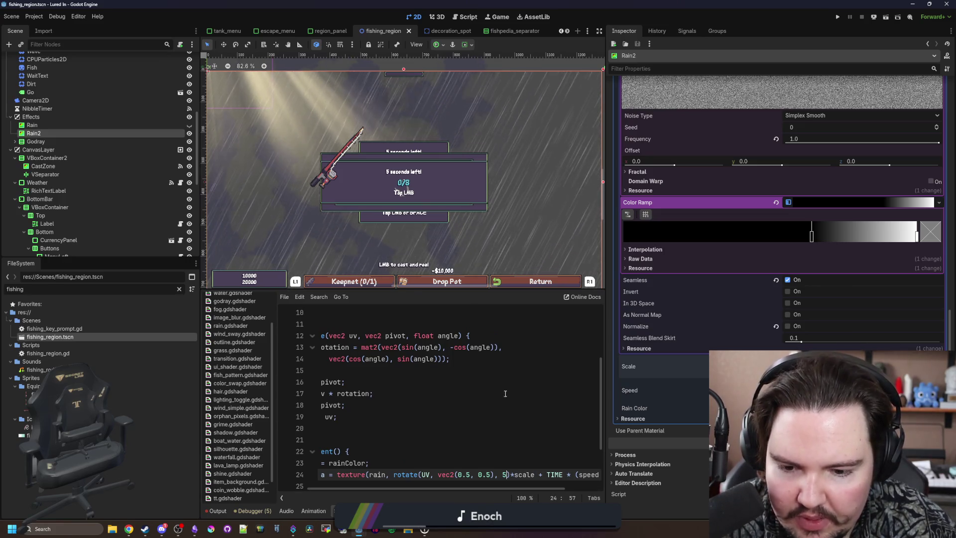
scroll(505, 393, "down", 1)
left_click_drag(391, 488, 380, 489)
Remove the pivot argument from the rotate call and 'vec2 pivot,' from rotate()'s signature
left_click_drag(507, 440, 459, 440)
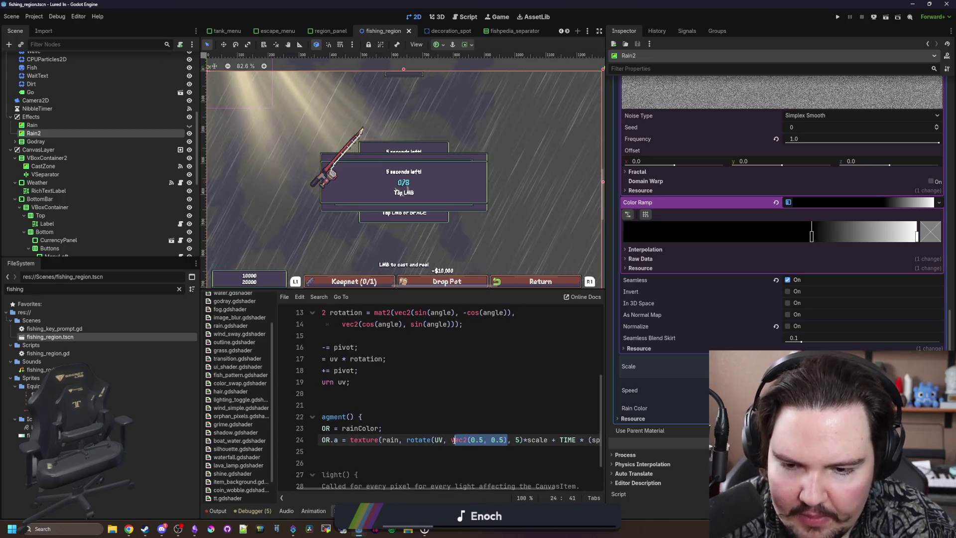
key("BackSpace")
scroll(427, 414, "up", 2)
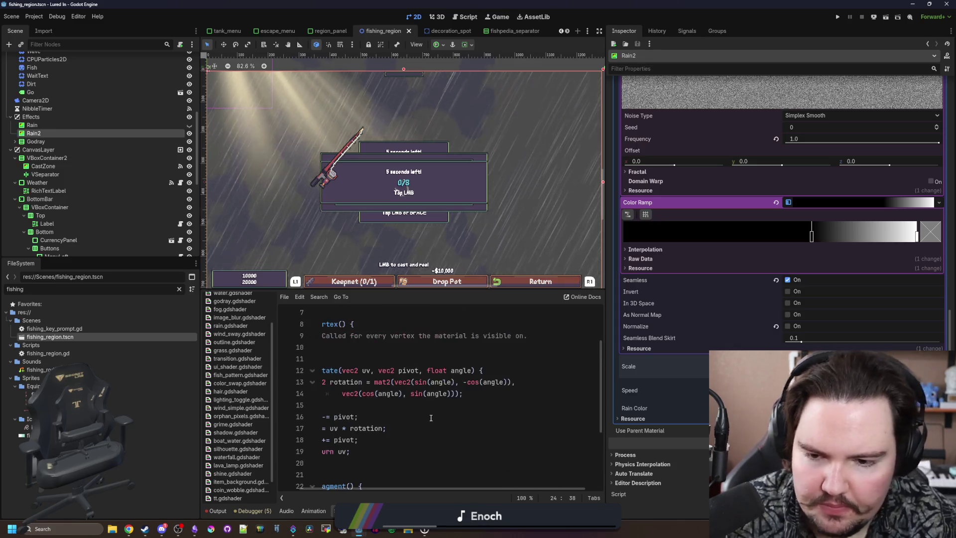
left_click(443, 370)
left_click_drag(443, 370, 403, 370)
key("BackSpace")
left_click(461, 403)
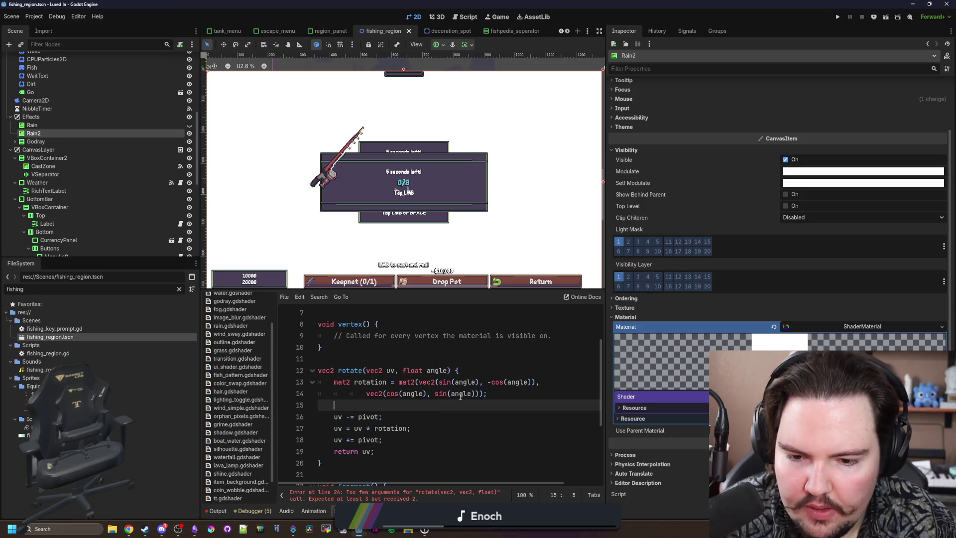
Replace the pivot uses in rotate()'s body with vec2(0.5, 0.5)
double_click(371, 417)
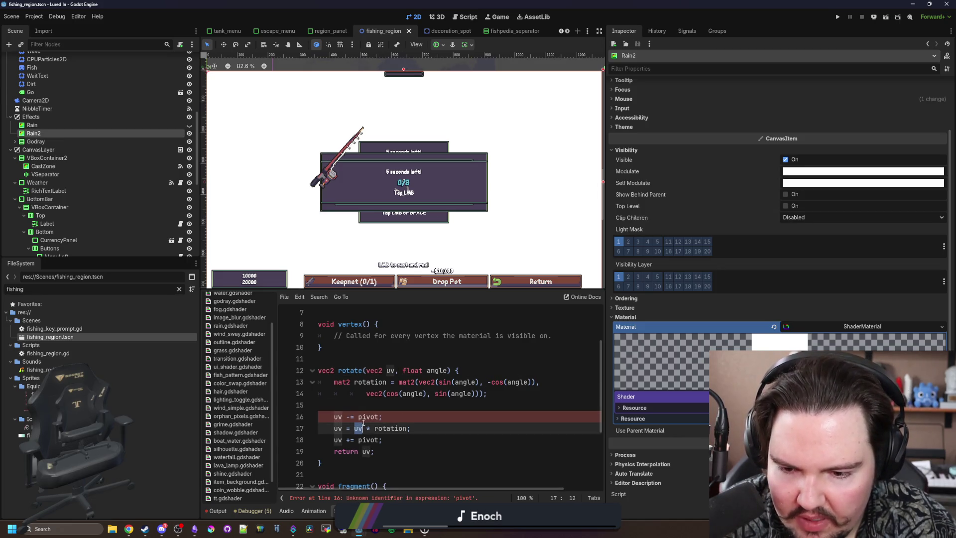
type("ec2(0.5, 0.5)")
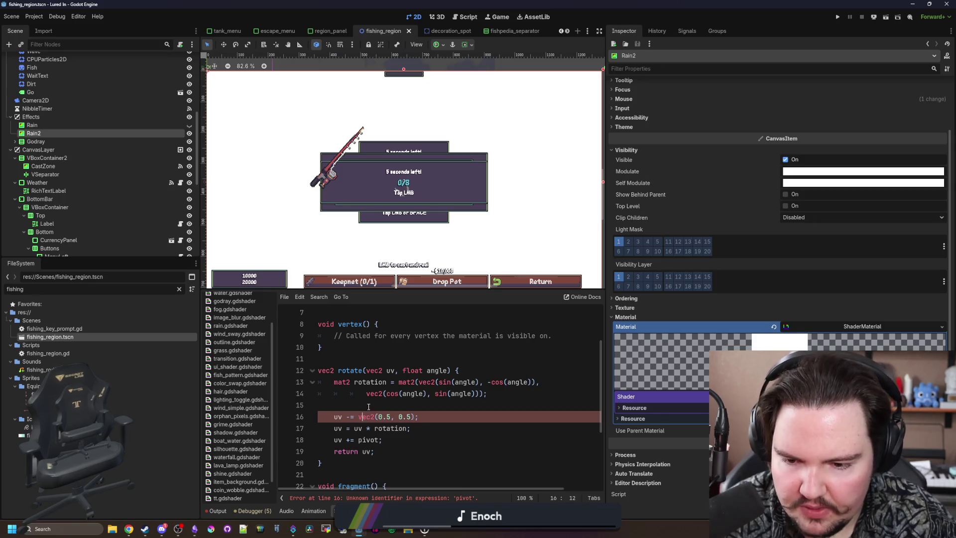
left_click(369, 406)
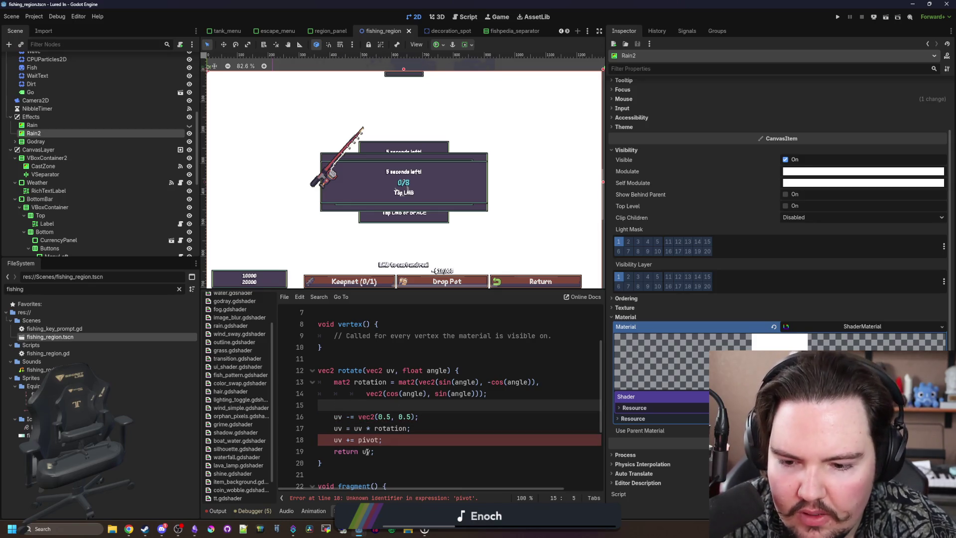
left_click_drag(414, 417, 352, 417)
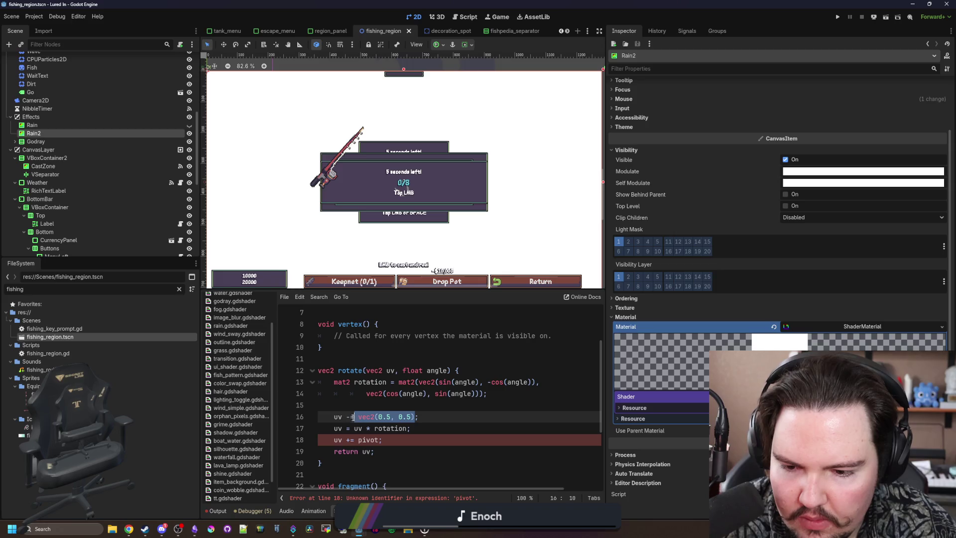
double_click(369, 438)
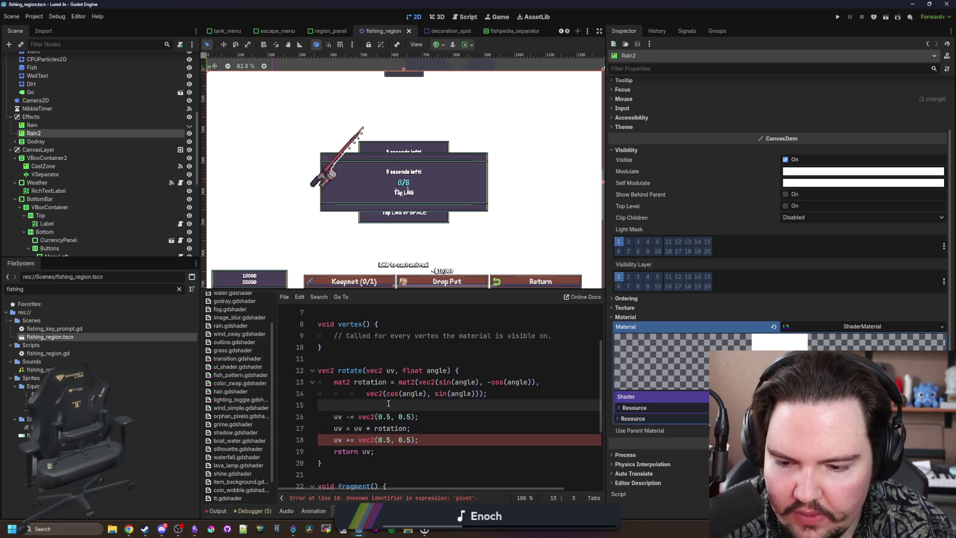
scroll(388, 404, "down", 5)
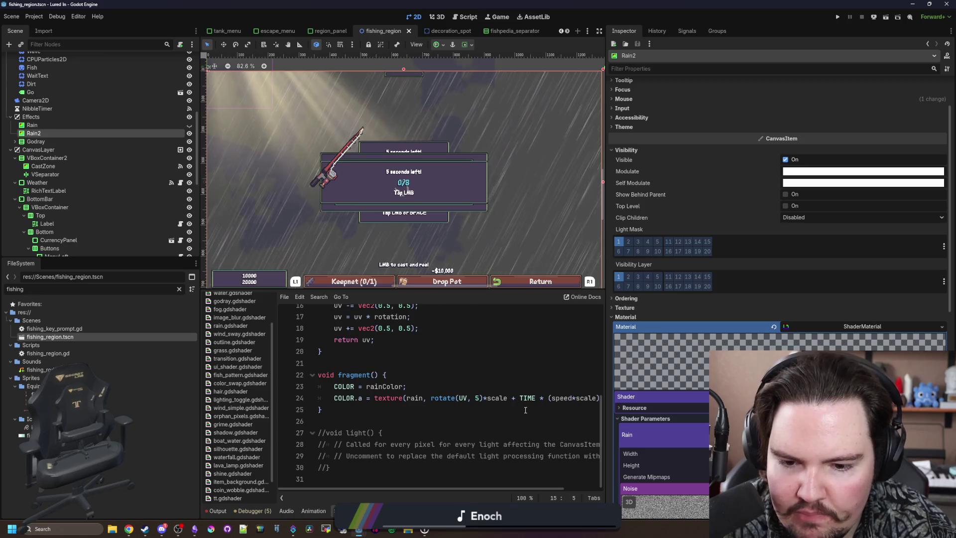
Switch the lookup's angle from 5 to rainAngle and begin a float uniform after the uniforms
left_click(478, 398)
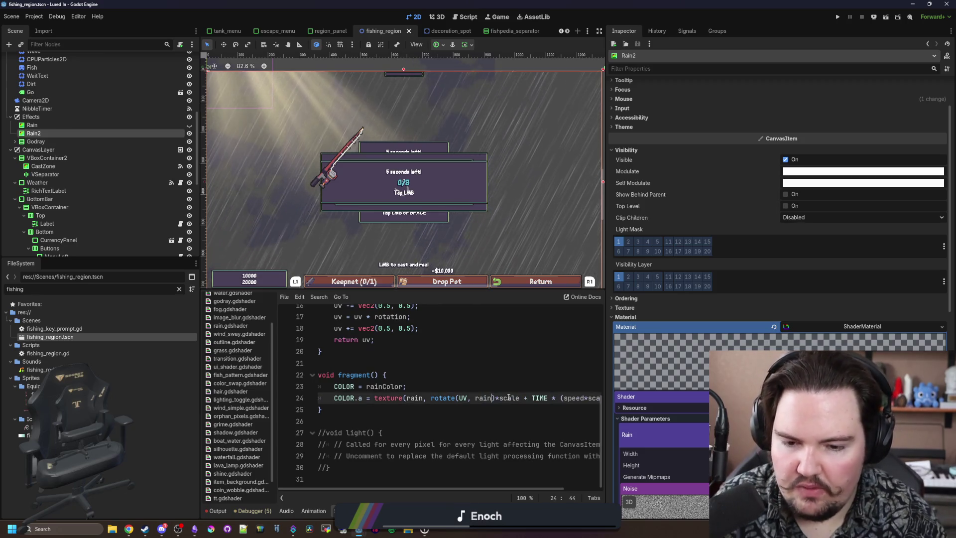
scroll(448, 393, "up", 5)
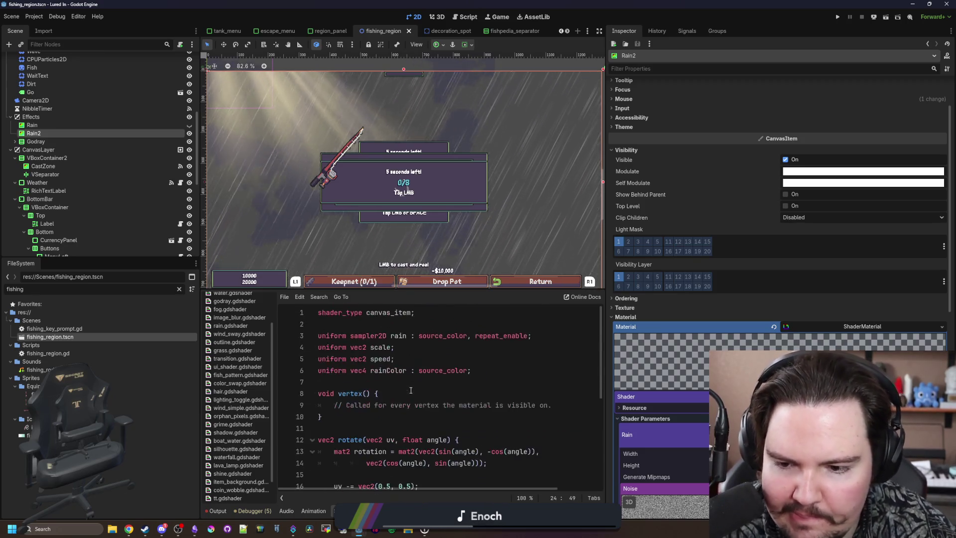
left_click(425, 382)
key("Return")
key("Up")
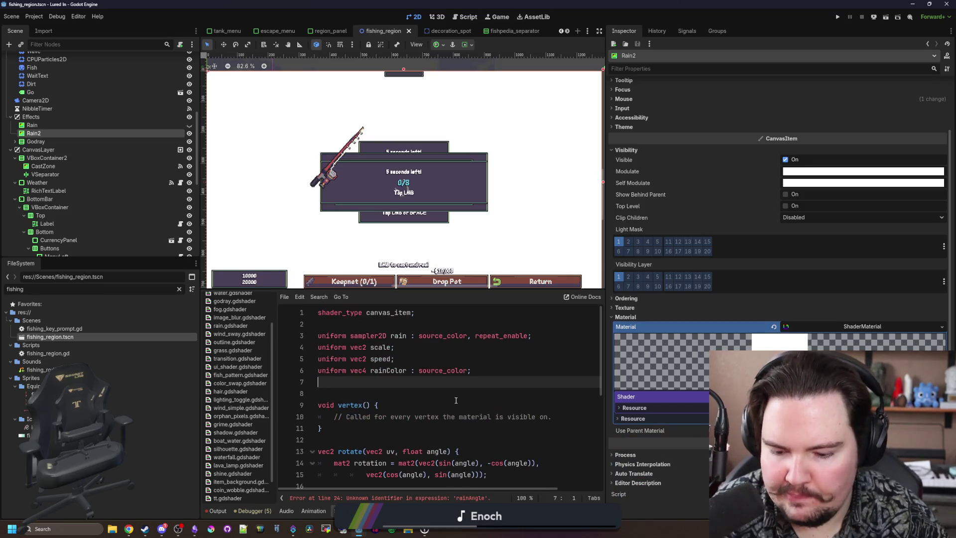
key("BackSpace")
type("float rainAngle;")
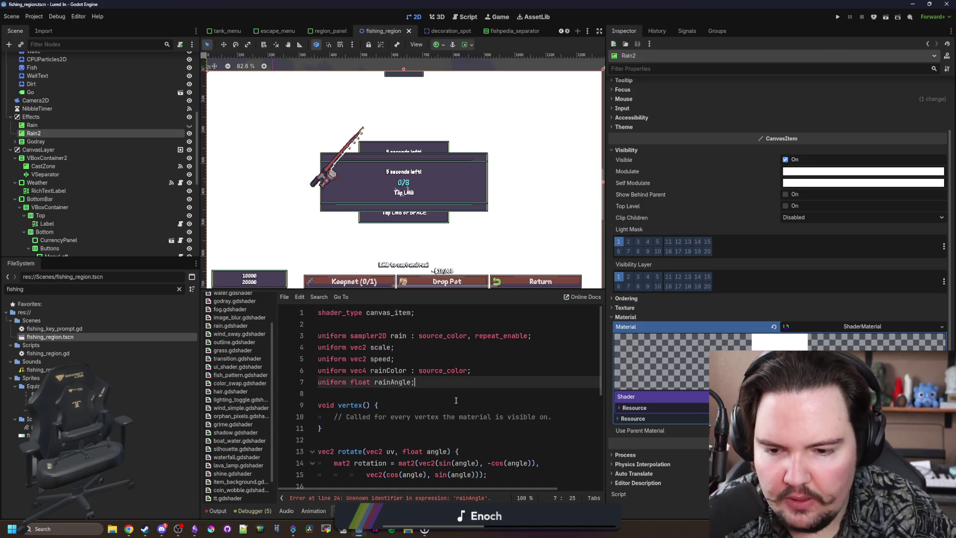
Finish 'uniform float rainAngle;' on line 7 and scroll to the Rain Angle parameter
key("Down")
key("Down")
scroll(455, 399, "down", 5)
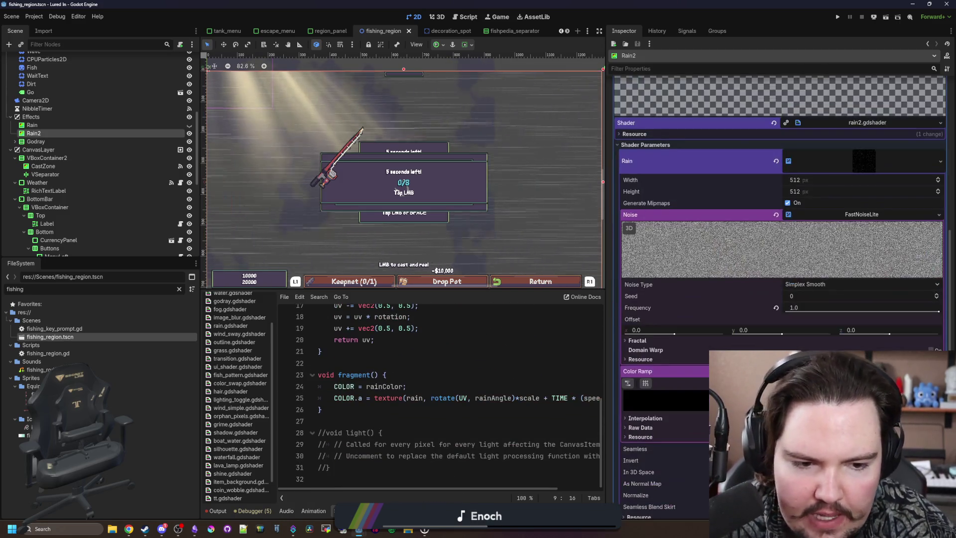
scroll(675, 351, "down", 3)
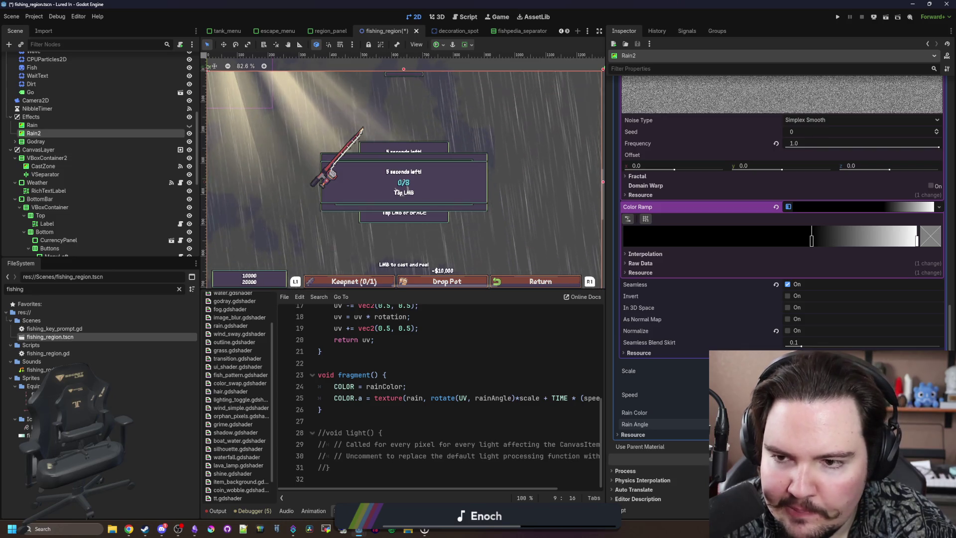
scroll(224, 186, "down", 2)
Compare the rain layers, leaving Rain2 visible and the original Rain hidden
scroll(459, 174, "down", 5)
scroll(333, 181, "up", 4)
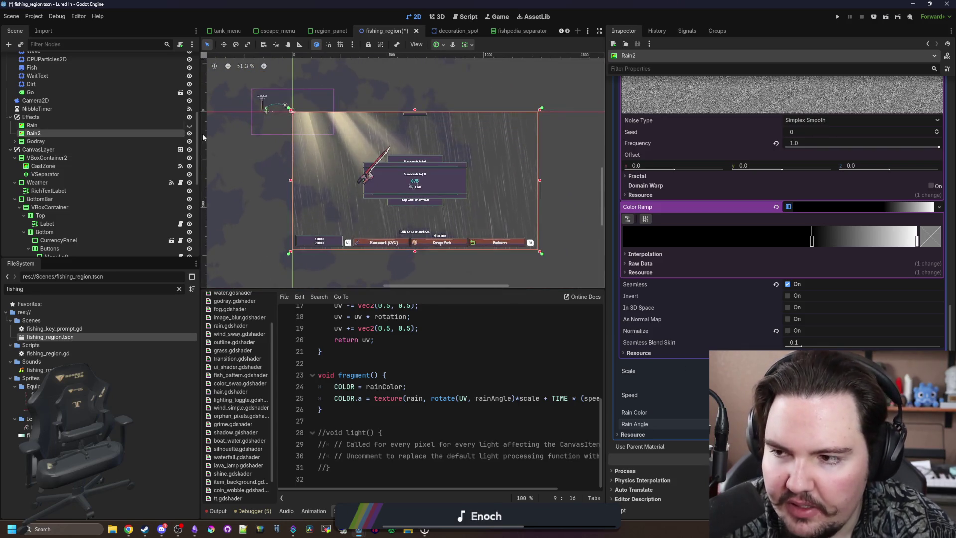
left_click(189, 133)
scroll(446, 193, "up", 5)
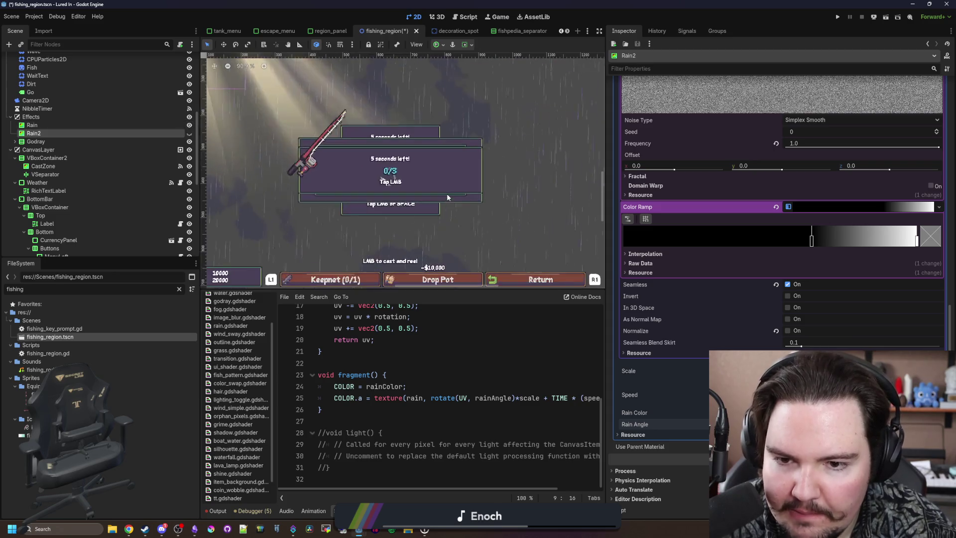
scroll(531, 249, "down", 4)
scroll(486, 238, "up", 4)
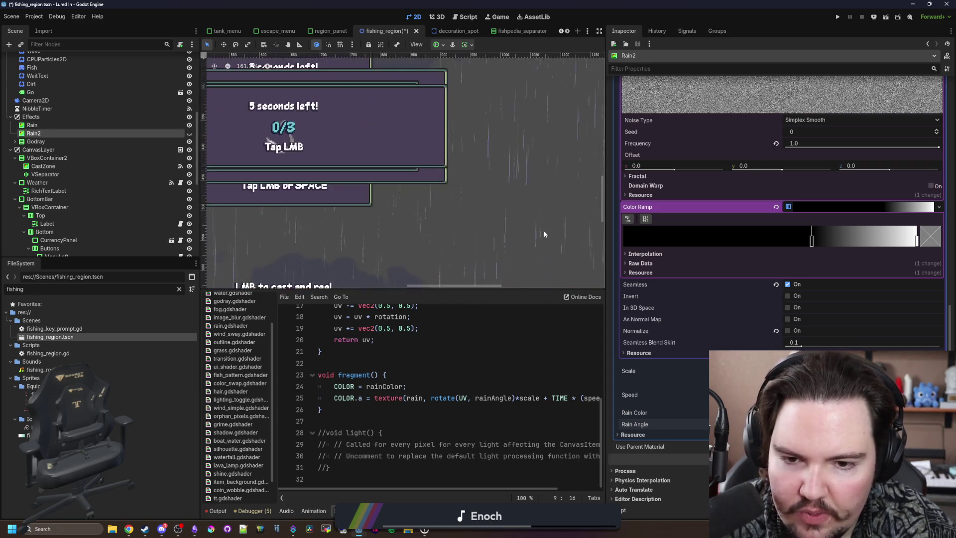
scroll(520, 235, "down", 5)
scroll(347, 223, "up", 2)
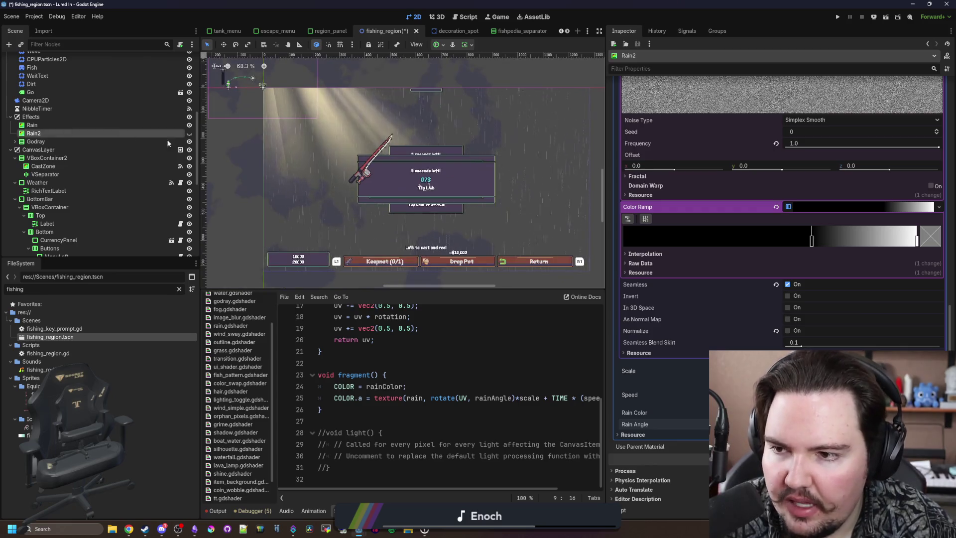
left_click(189, 133)
left_click(189, 125)
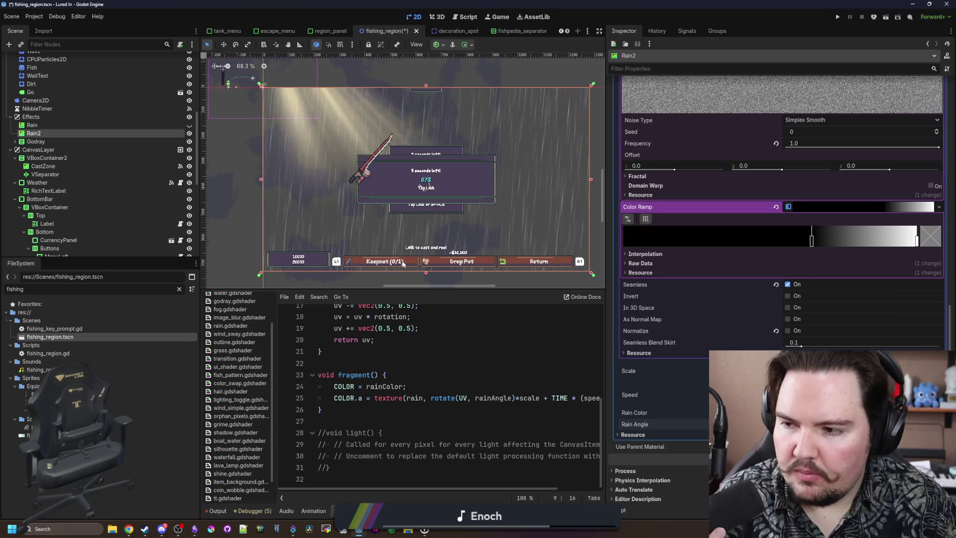
scroll(536, 187, "up", 6)
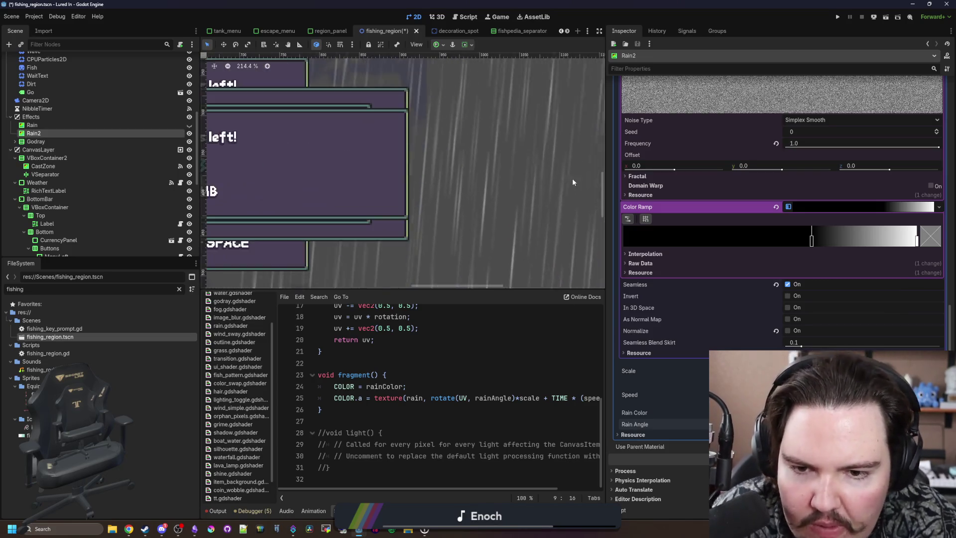
scroll(572, 182, "down", 5)
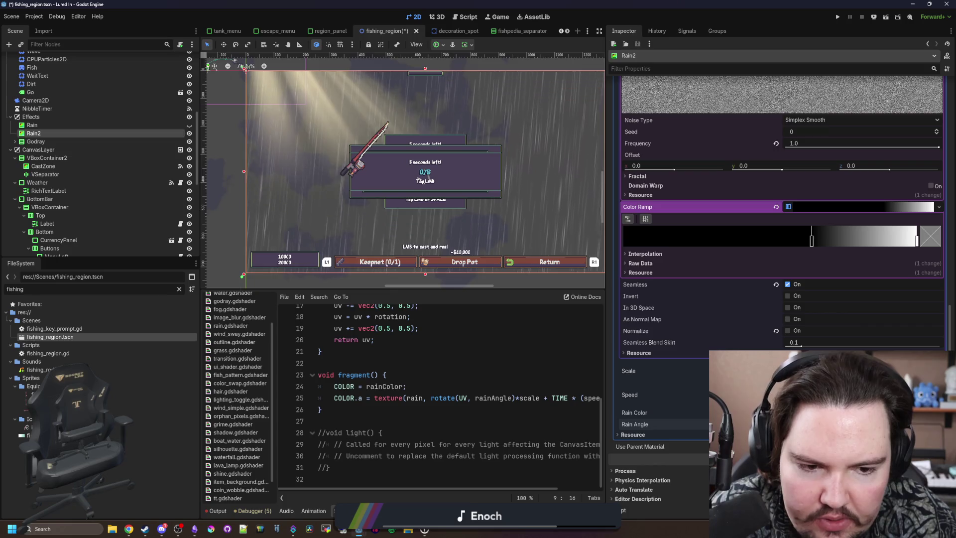
Save the fishing_region scene
left_click(401, 362)
key("ctrl+s")
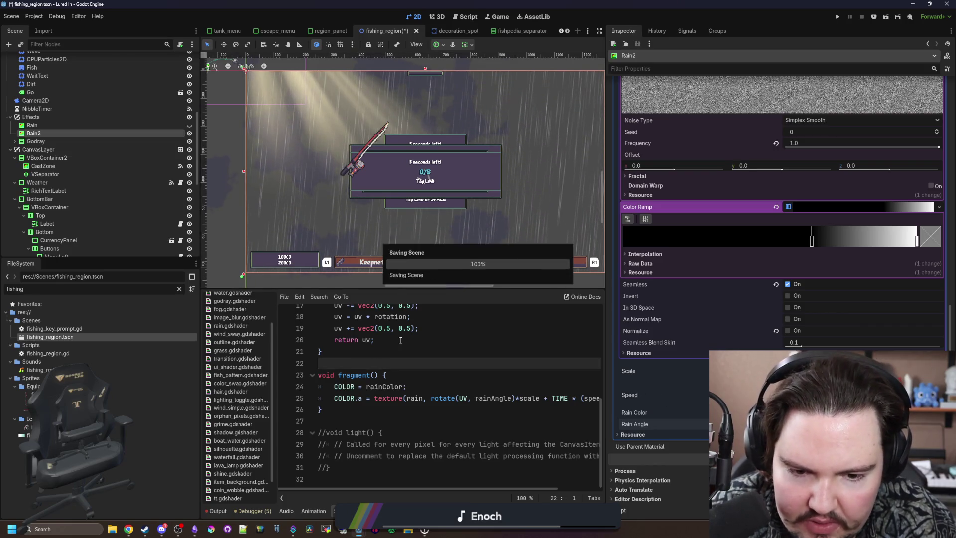
scroll(498, 378, "up", 2)
scroll(597, 378, "down", 1)
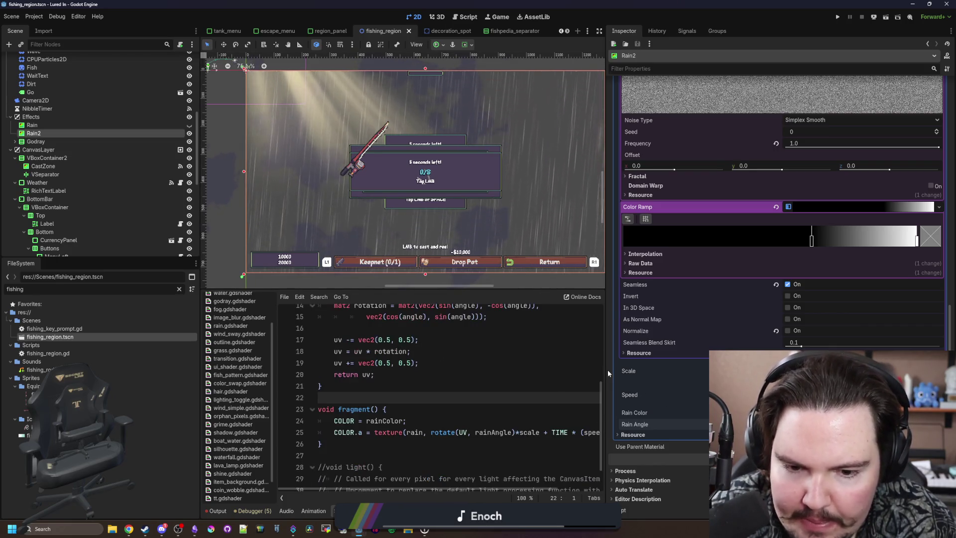
left_click_drag(608, 373, 778, 374)
Save, then append *visibility_ratio to the rain alpha line
scroll(598, 398, "down", 1)
left_click(598, 427)
key("ctrl+s")
left_click(644, 406)
type("*visibility_rati")
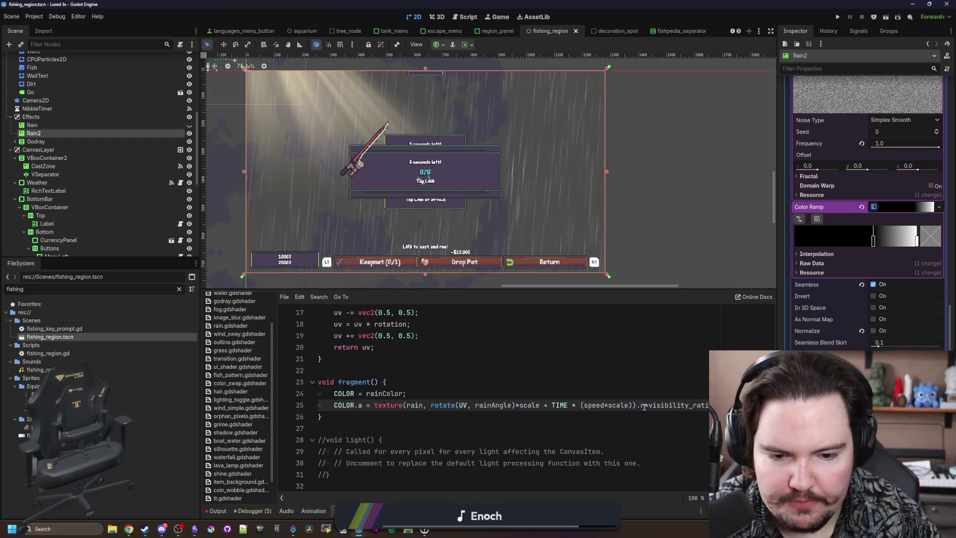
type("o")
Add 'uniform float visibilityRatio;' after rainAngle and rename the alpha multiplier to visibilityRatio
scroll(528, 385, "up", 5)
left_click(458, 379)
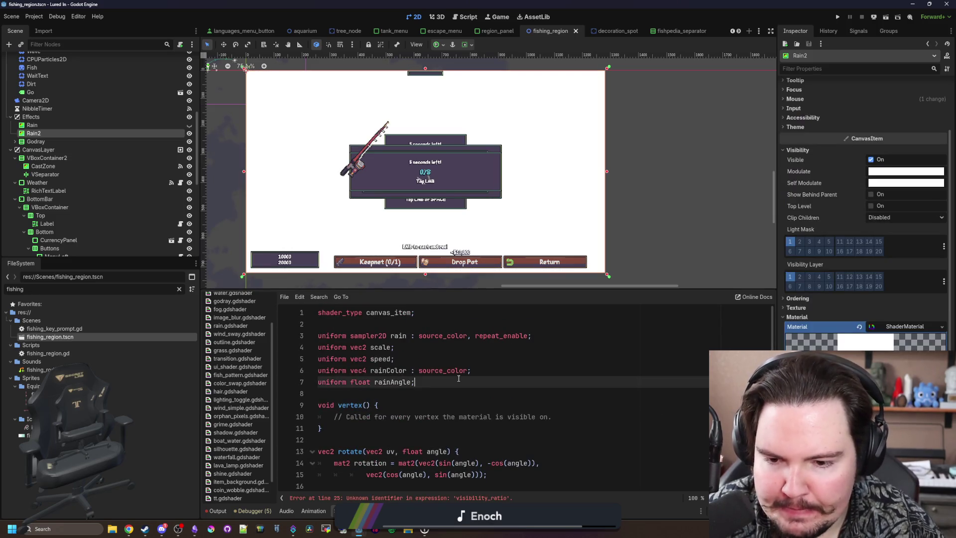
key("Return")
type("uniform float visibilityRatio;")
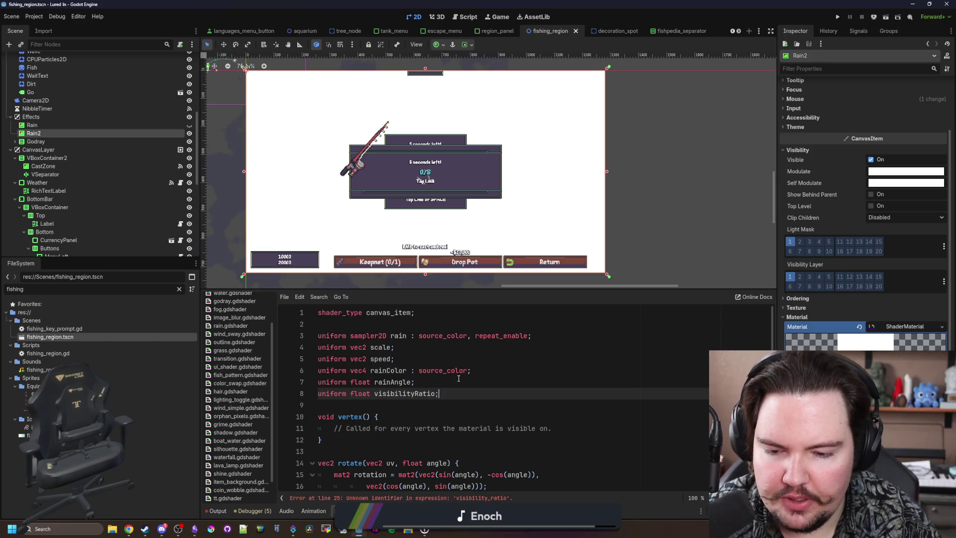
key("Up")
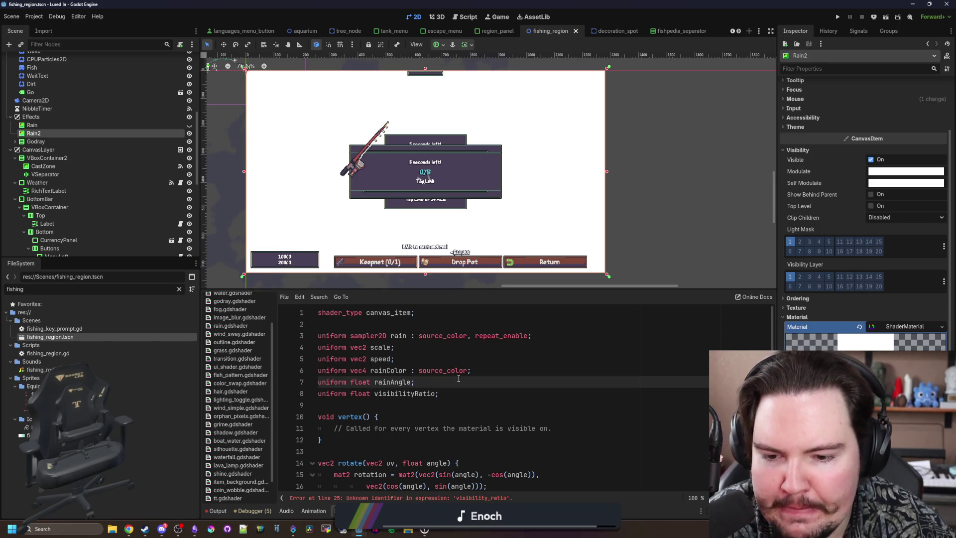
scroll(442, 395, "down", 5)
double_click(683, 428)
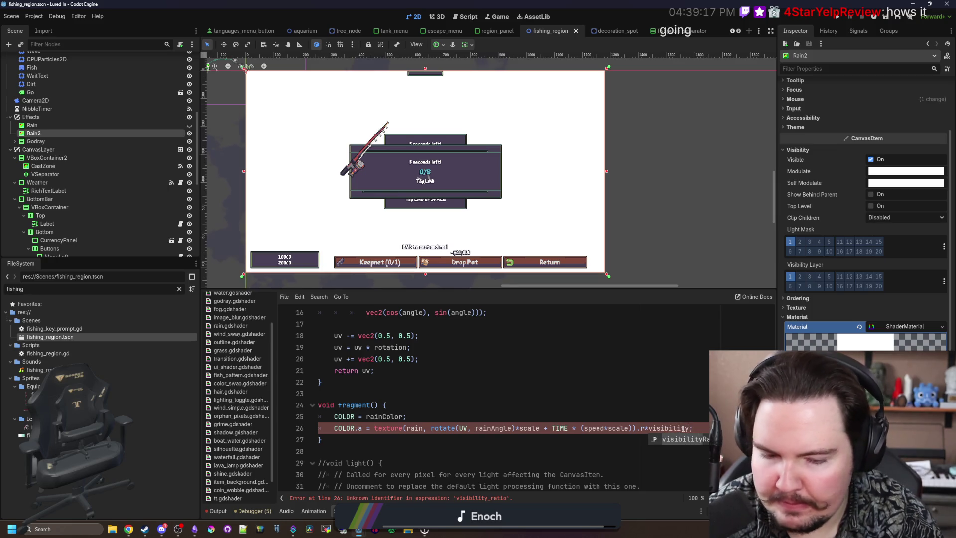
key("Up")
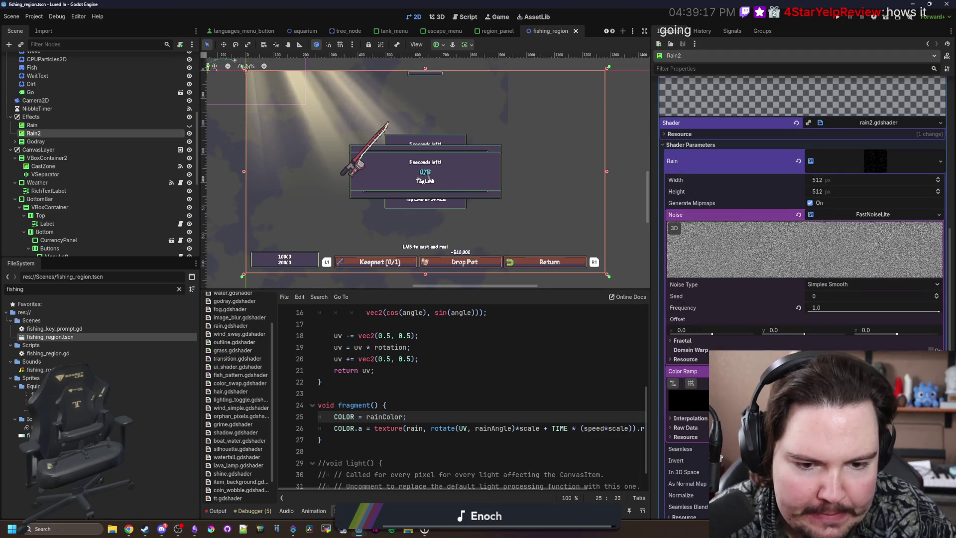
scroll(801, 249, "down", 4)
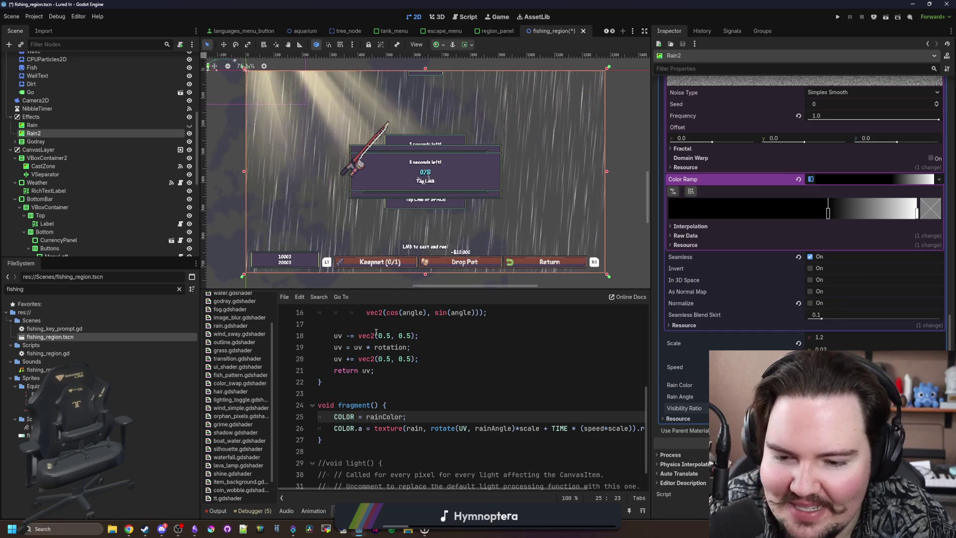
Hide Rain2 to compare the scene, then hide the original Rain layer
left_click(407, 384)
scroll(529, 196, "up", 5)
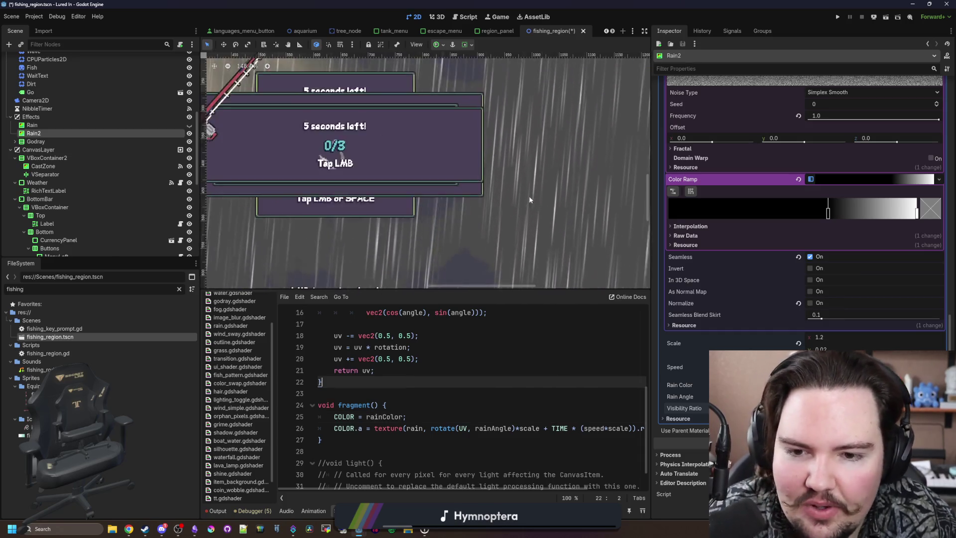
scroll(542, 185, "down", 7)
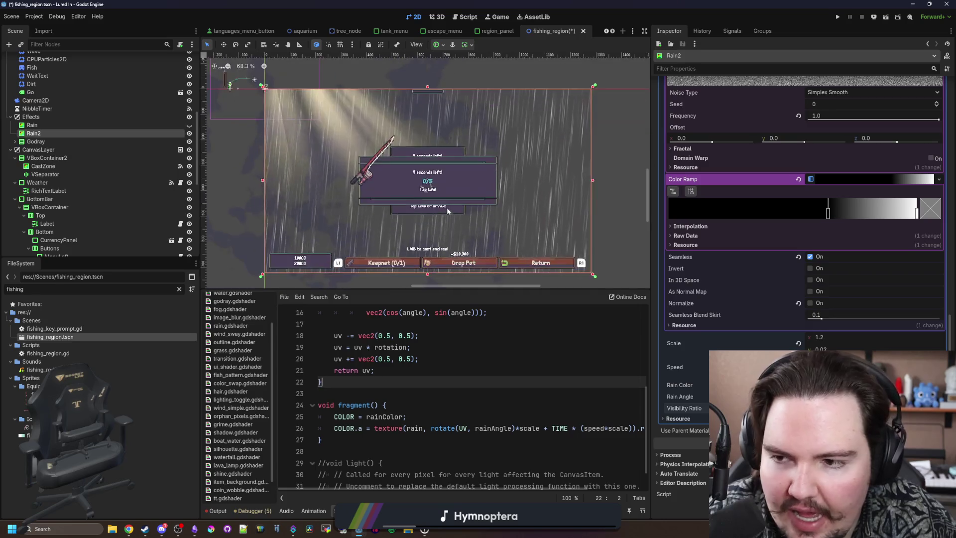
left_click(189, 133)
scroll(297, 190, "up", 6)
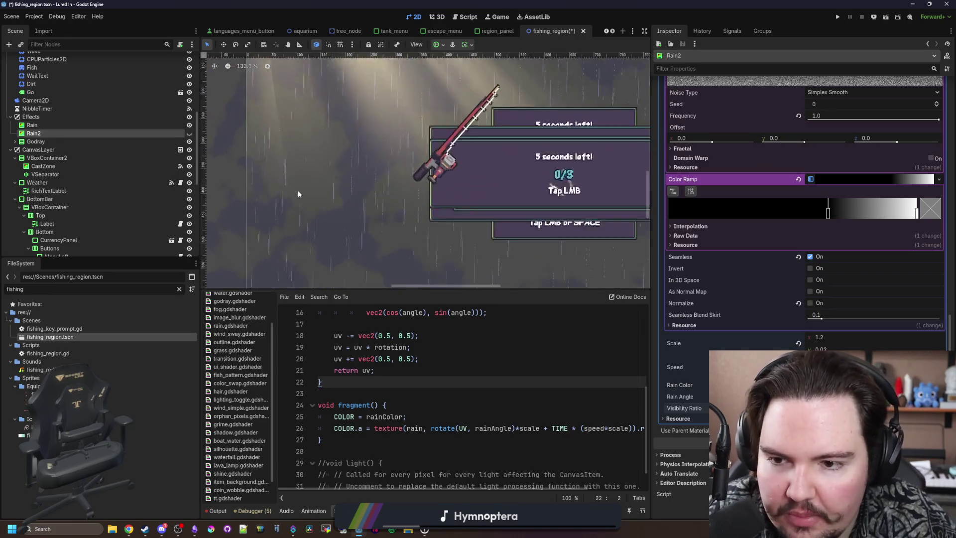
scroll(298, 205, "down", 4)
scroll(289, 204, "up", 2)
scroll(369, 242, "up", 5)
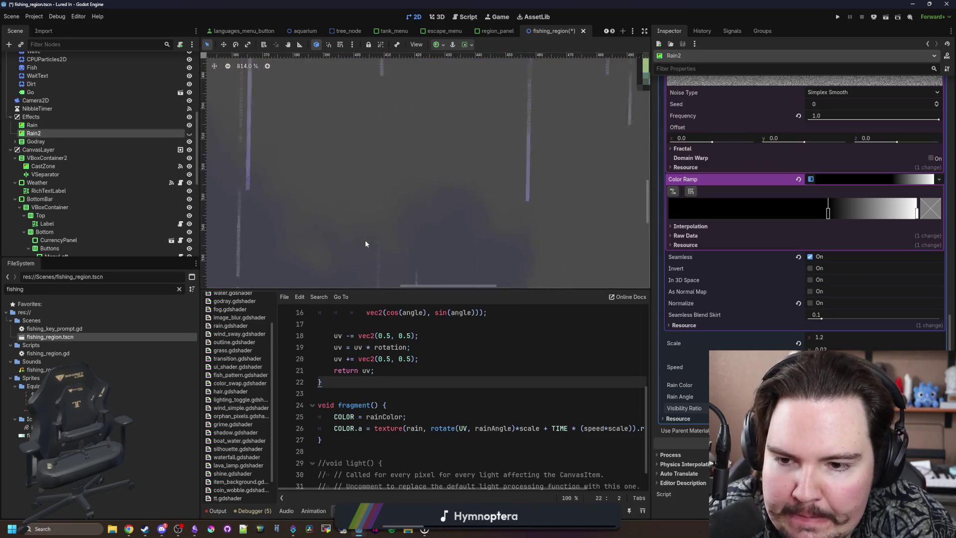
scroll(330, 211, "down", 8)
scroll(487, 213, "up", 7)
scroll(487, 211, "down", 7)
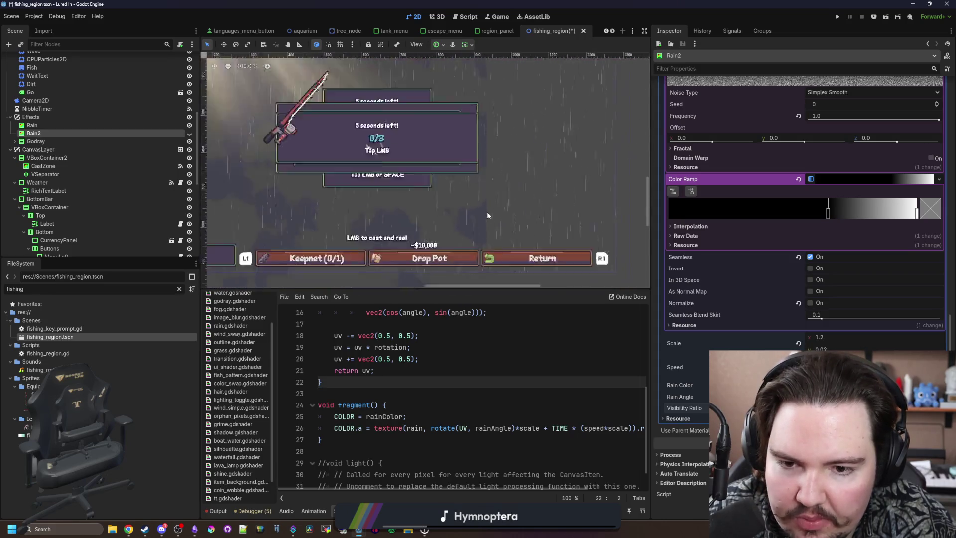
scroll(472, 184, "up", 2)
left_click(189, 125)
scroll(398, 216, "up", 2)
Select Rain2 and shift its Color Ramp dark stop to change rain density
left_click(106, 142)
left_click(105, 134)
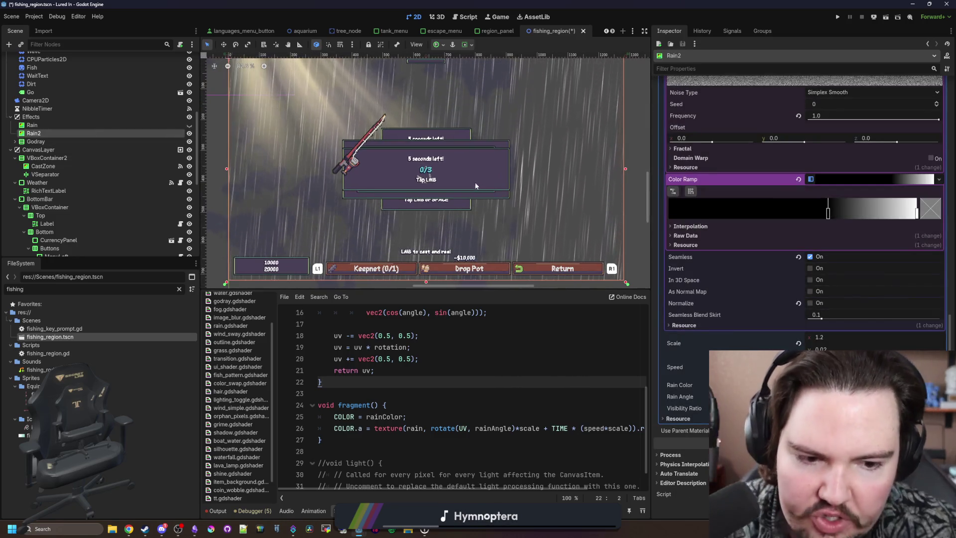
mouse_move(723, 317)
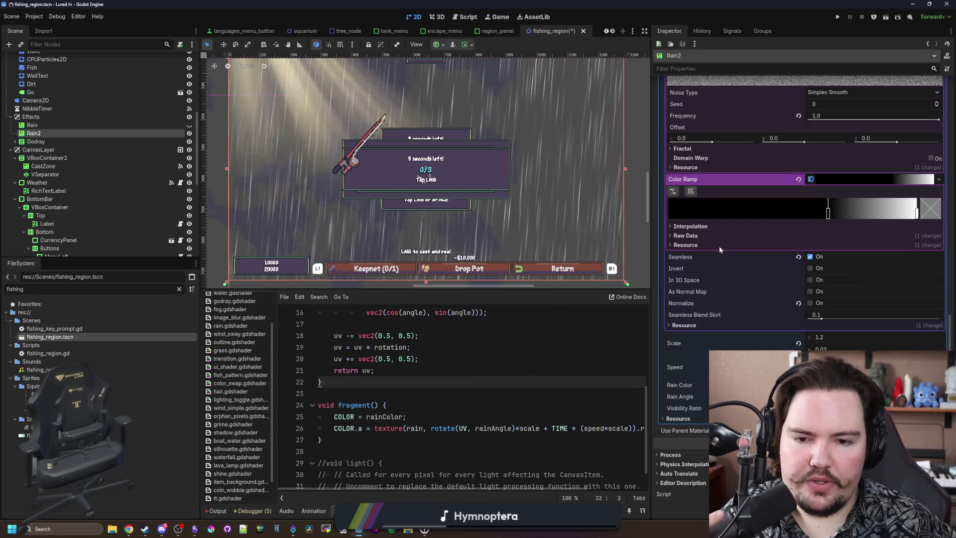
left_click(598, 370)
mouse_move(827, 211)
left_mouse_down()
mouse_move(792, 208)
mouse_move(843, 210)
mouse_move(818, 206)
mouse_move(825, 204)
left_mouse_up()
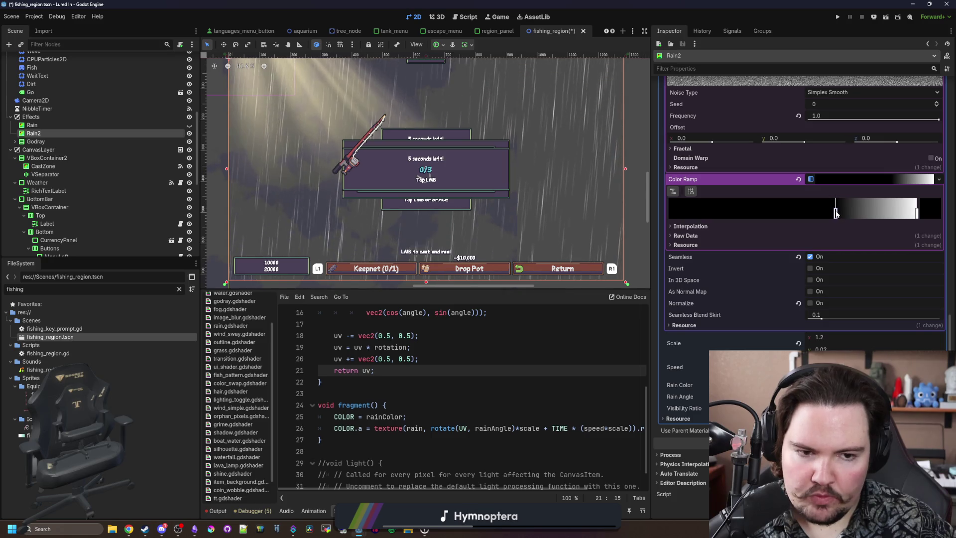
Resize the Inspector and Scene docks and slide the Color Ramp black stop
left_click_drag(650, 299, 722, 298)
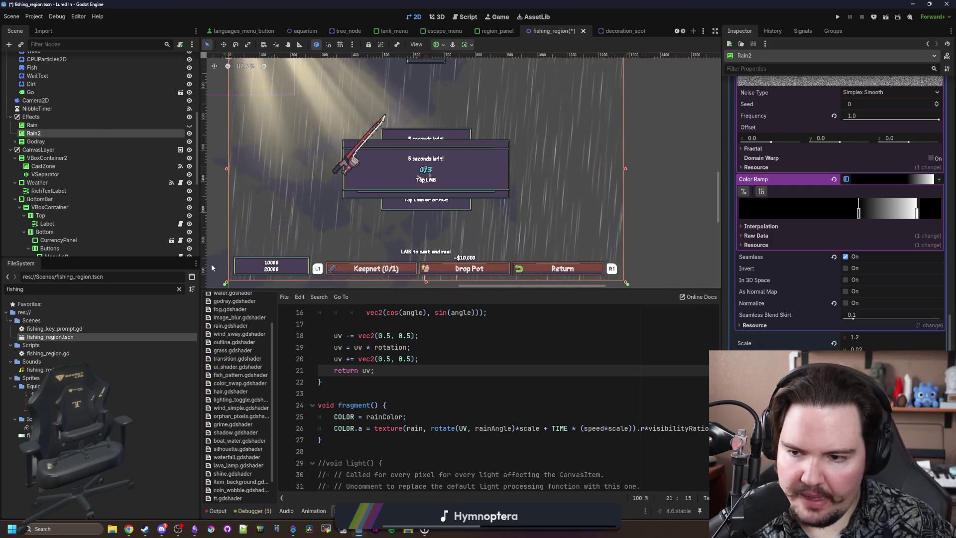
left_click_drag(201, 268, 123, 264)
left_click_drag(719, 285, 668, 292)
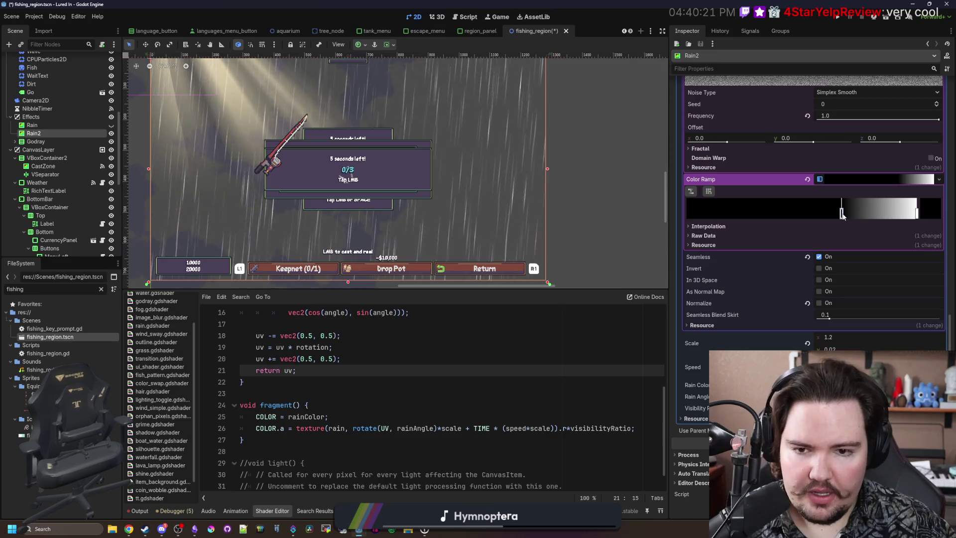
mouse_move(826, 213)
left_mouse_down()
mouse_move(673, 210)
mouse_move(864, 217)
mouse_move(839, 217)
left_mouse_up()
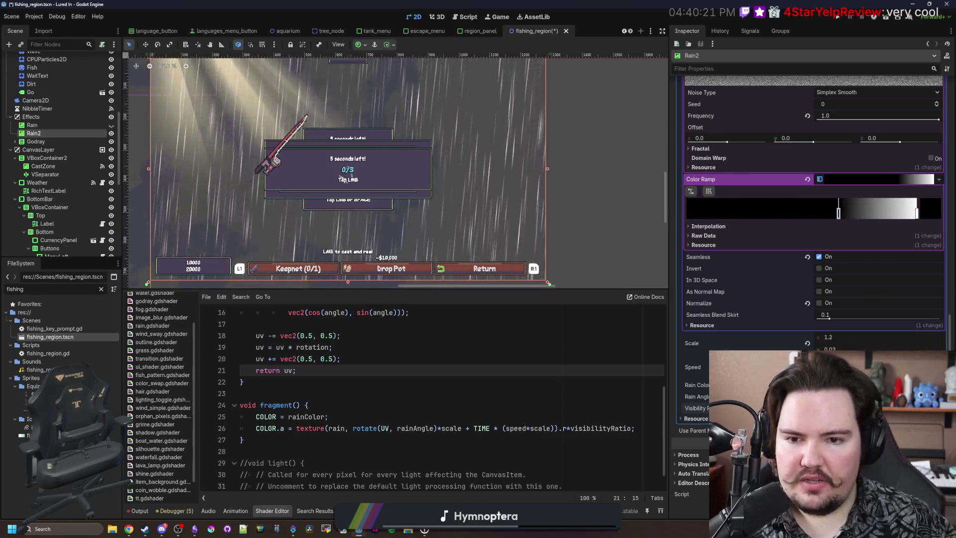
Delete '*visibilityRatio' from the rain alpha line and save
double_click(604, 428)
key("BackSpace")
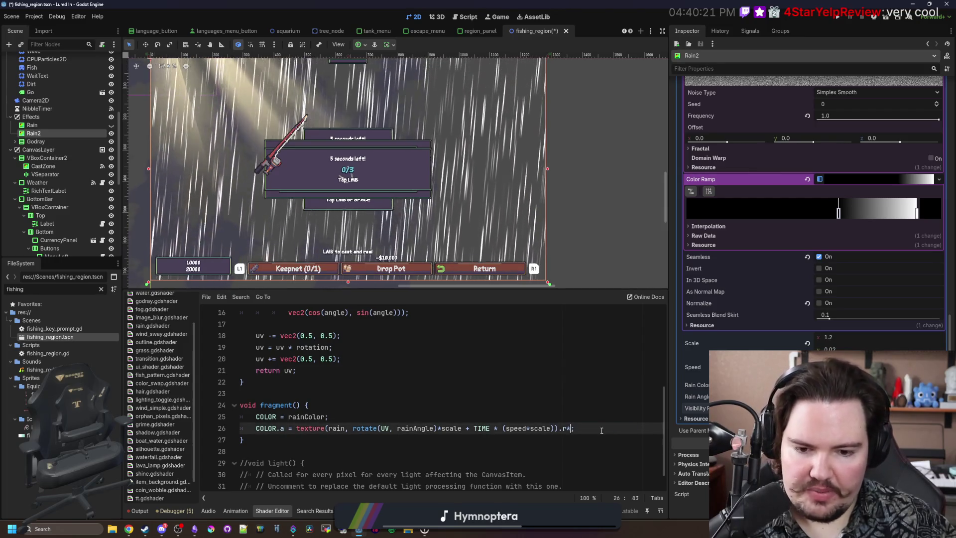
left_click(592, 402)
left_click(390, 375)
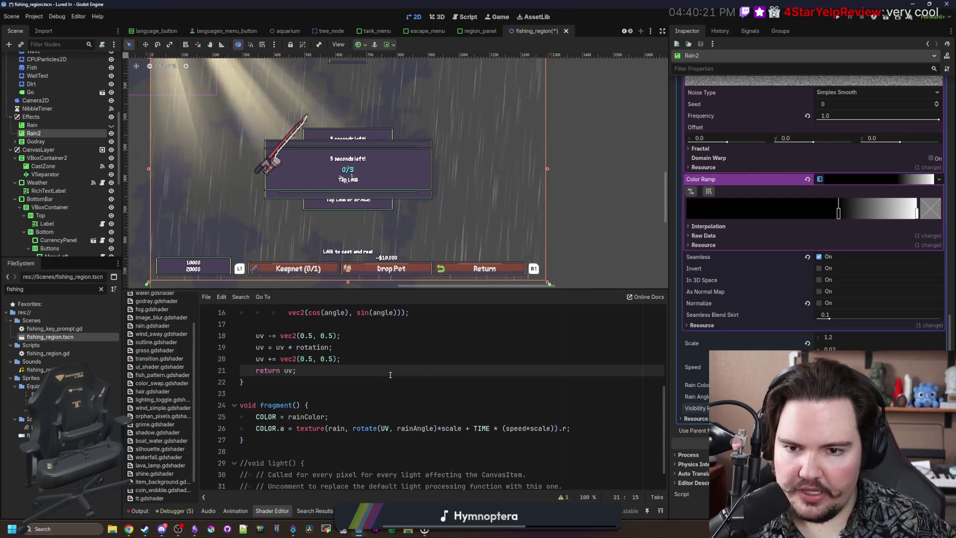
key("ctrl+s")
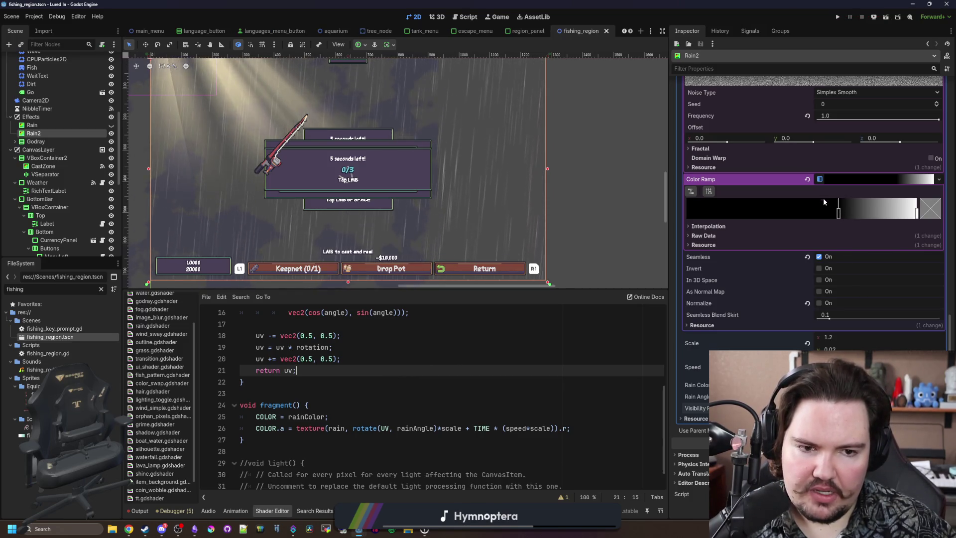
Try Constant interpolation on the Rain2 colour ramp and move its middle stop left
left_click(713, 227)
left_click(836, 236)
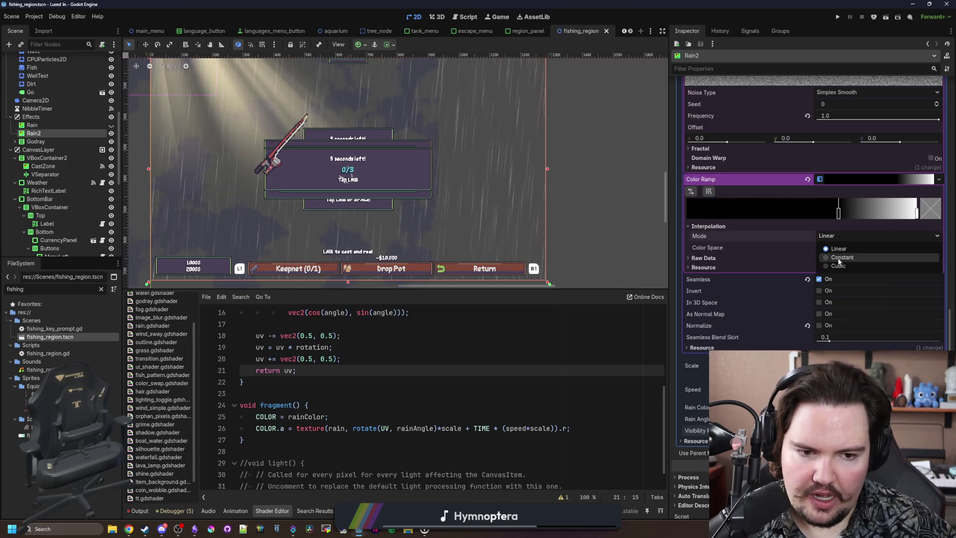
left_click(838, 258)
left_click_drag(838, 213, 800, 212)
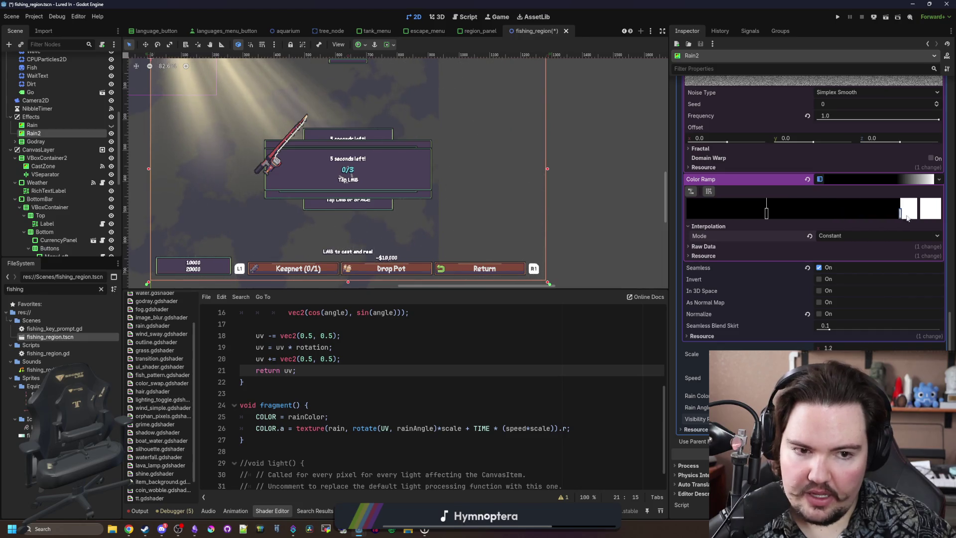
Return the ramp to Linear interpolation and slide the stop right to thin the rain
left_click(860, 235)
left_click(851, 247)
mouse_move(767, 215)
left_mouse_down()
mouse_move(858, 213)
mouse_move(779, 213)
mouse_move(824, 213)
left_mouse_up()
Put the cursor at the end of the visibilityRatio uniform in the shader code
left_click(380, 382)
scroll(379, 383, "up", 5)
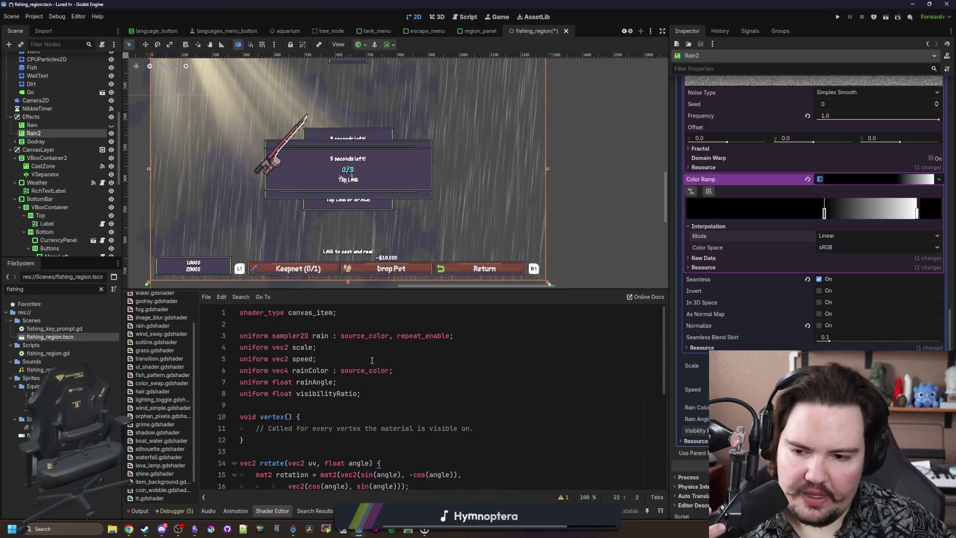
left_click(401, 396)
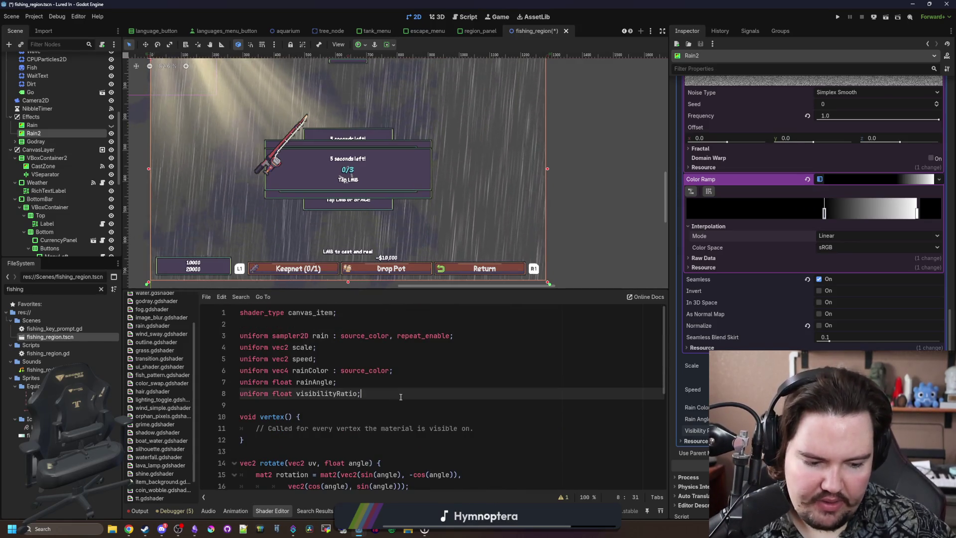
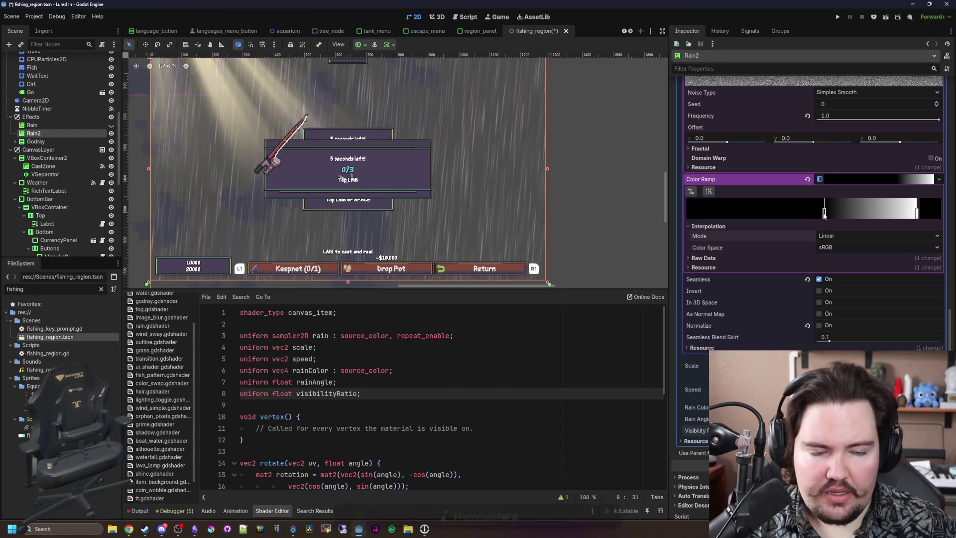
Shift the noise Color Ramp's dark stop to the right to thin the rain
scroll(819, 221, "up", 5)
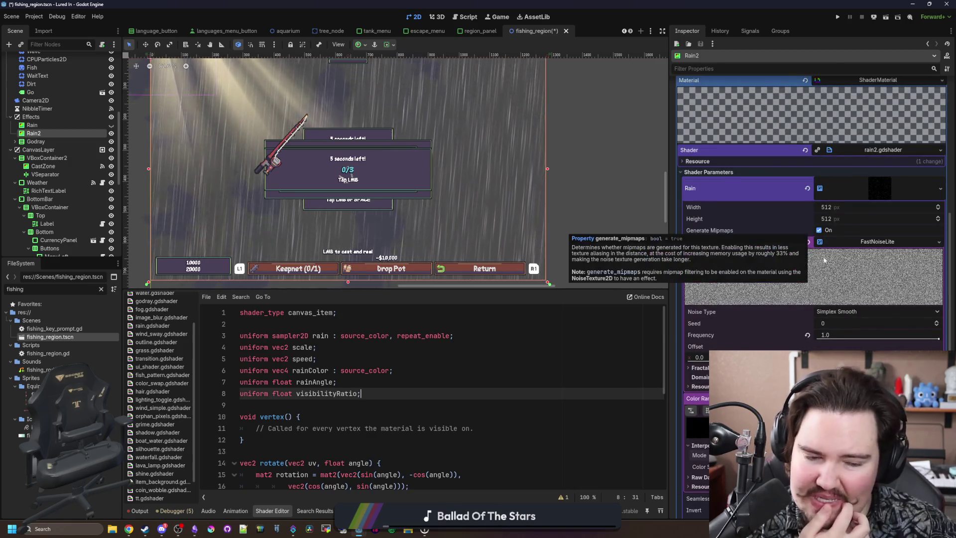
scroll(826, 313, "down", 3)
mouse_move(825, 322)
left_mouse_down()
mouse_move(780, 324)
mouse_move(911, 332)
mouse_move(798, 323)
mouse_move(842, 324)
left_mouse_up()
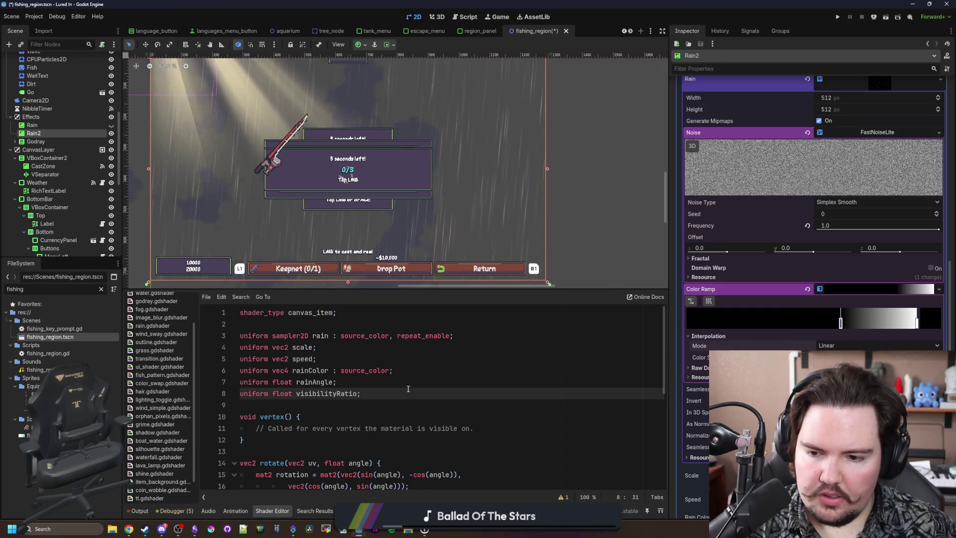
Save the scene and delete the unused 'uniform float visibilityRatio;' line
left_click(427, 405)
key("ctrl+s")
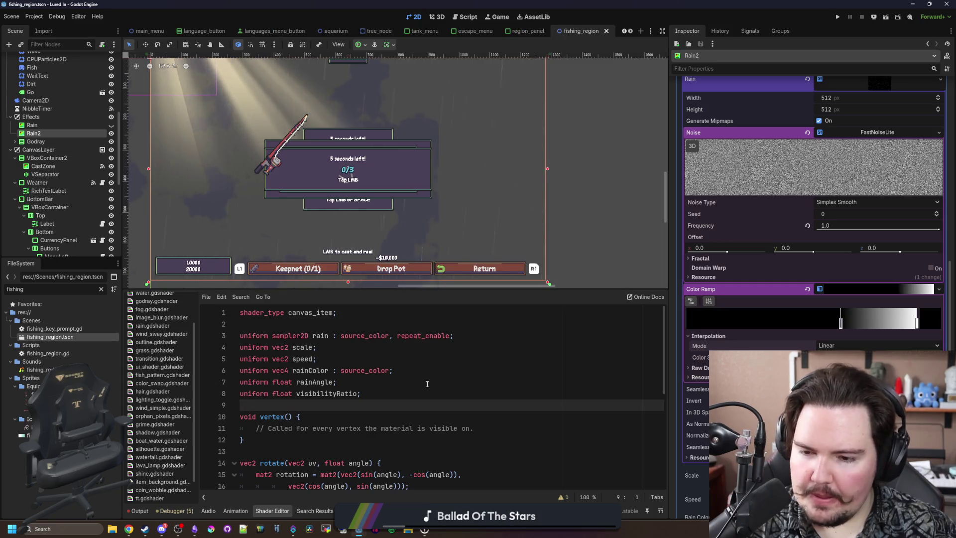
key("BackSpace")
key("BackSpace")
key("BackSpace")
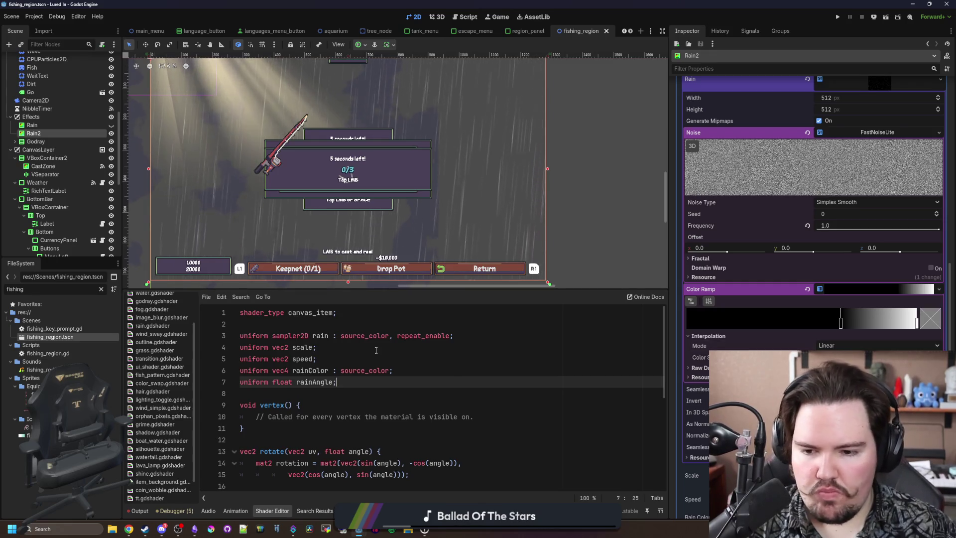
scroll(814, 299, "down", 3)
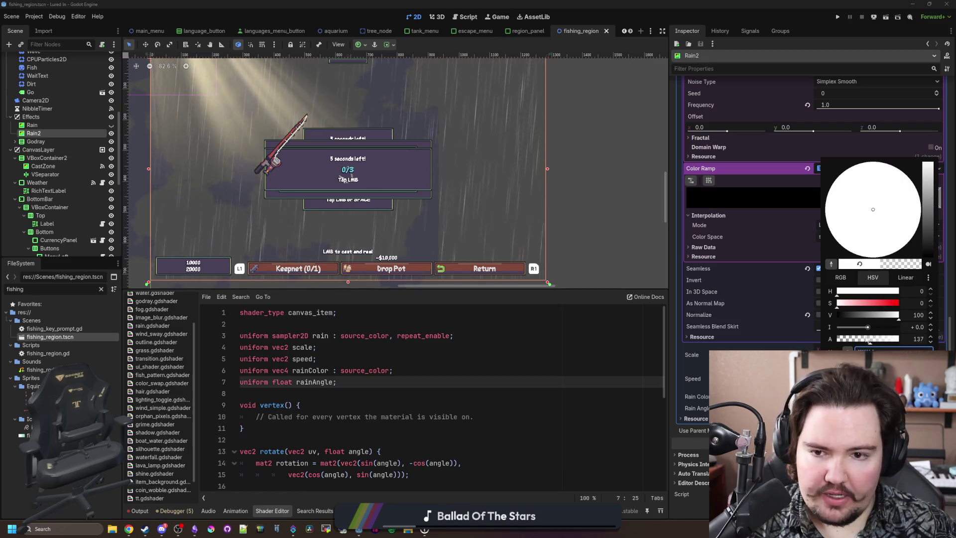
Make the ramp stop colour fully opaque with alpha 255
left_click_drag(838, 338, 900, 338)
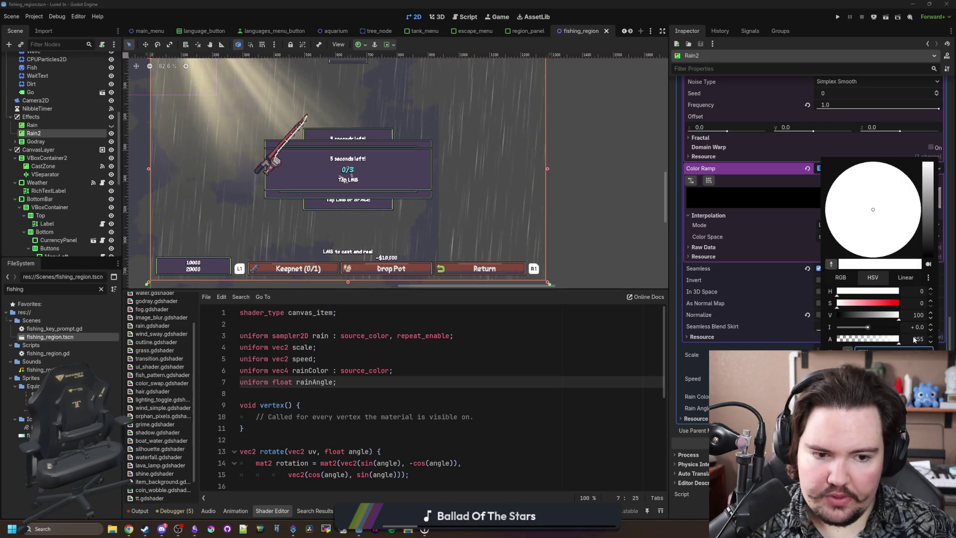
left_click(898, 303)
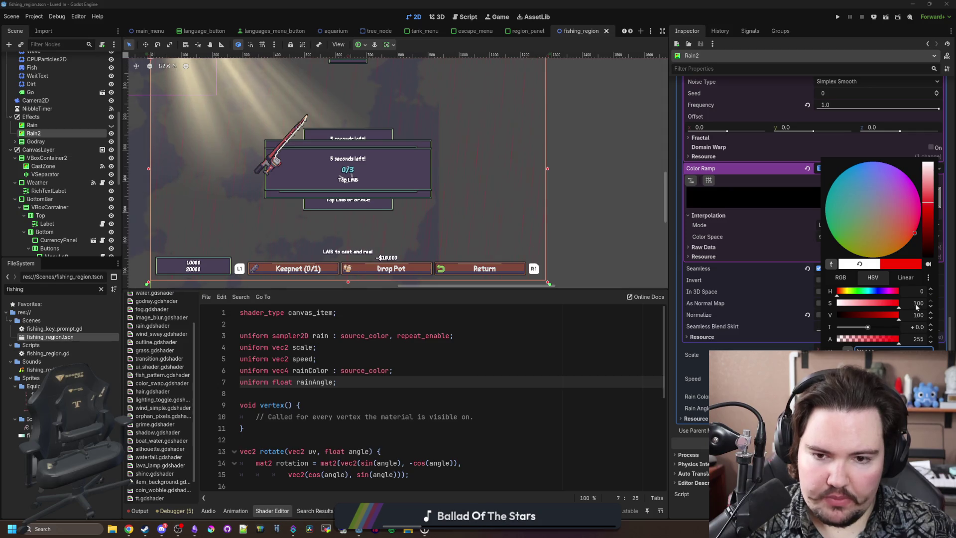
left_click(315, 394)
Extend the COLOR.a line to also multiply by rainColor.a, and save
scroll(316, 387, "down", 5)
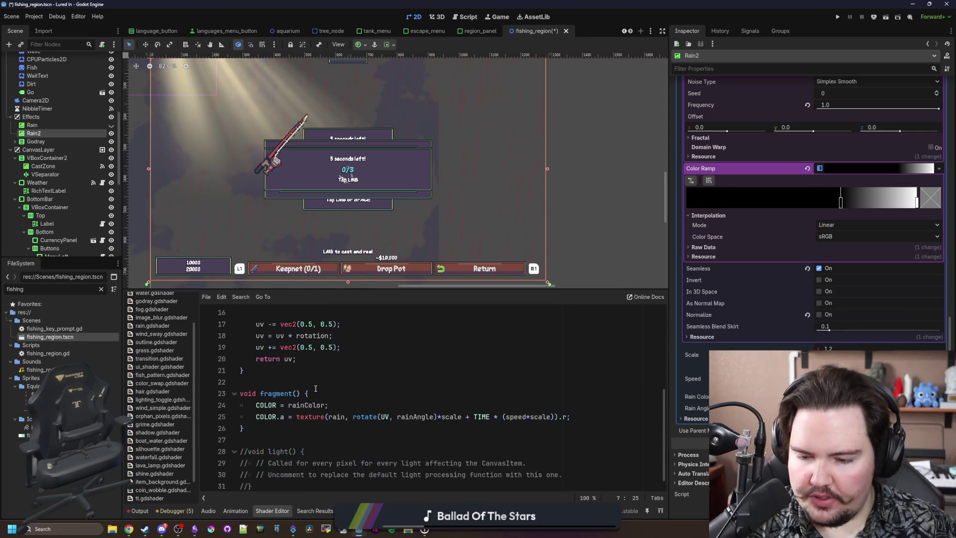
left_click(333, 392)
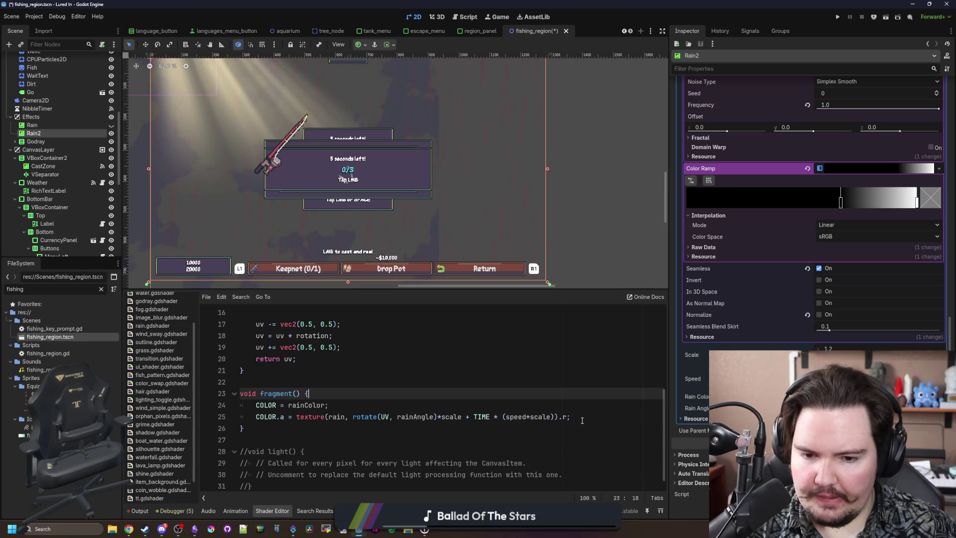
left_click(567, 419)
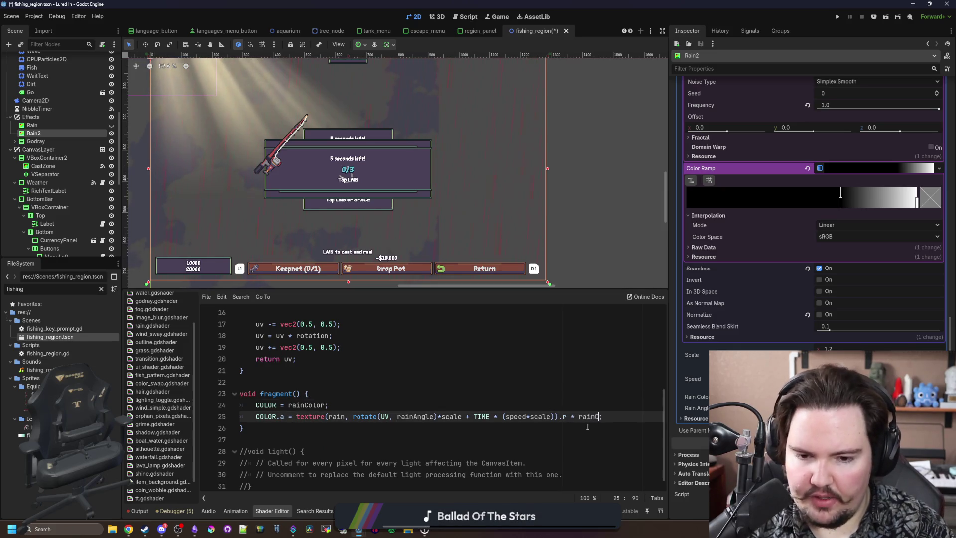
type("olor.a")
key("ctrl+s")
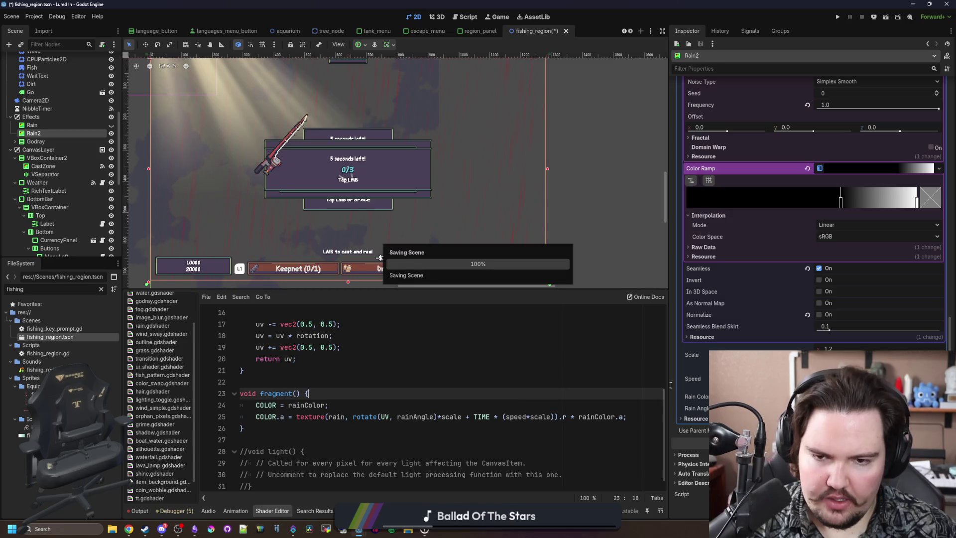
Set the ramp stop's saturation to 0 so the colour is pure white
double_click(840, 202)
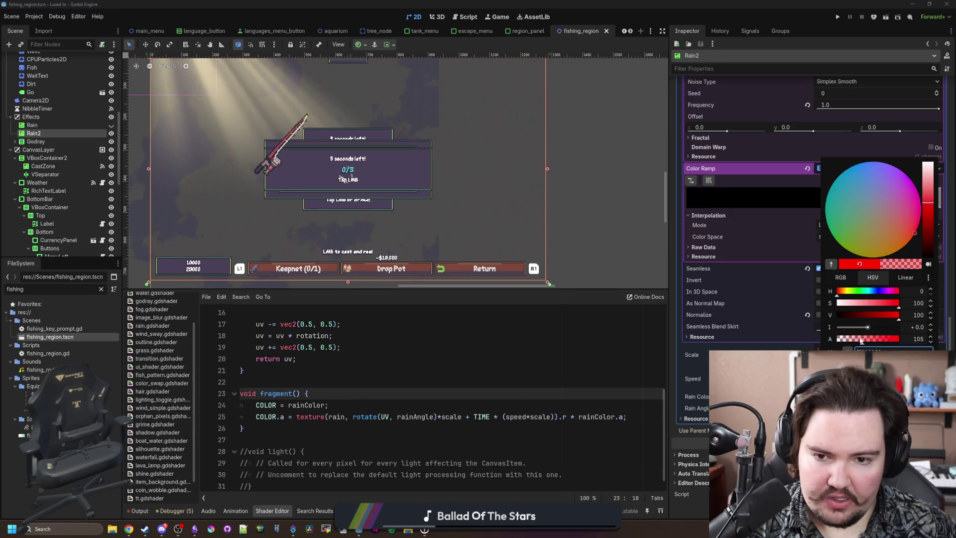
left_click(927, 195)
left_click_drag(846, 303, 832, 313)
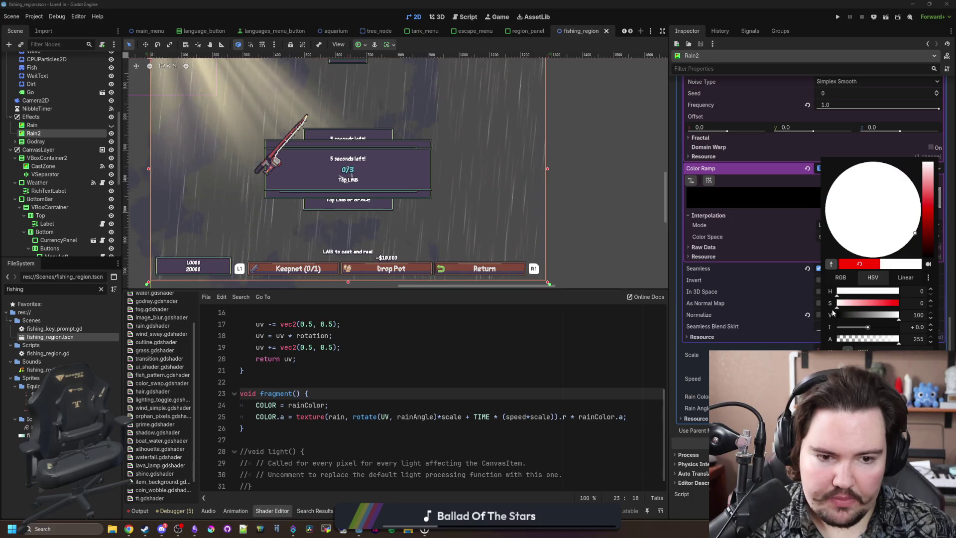
left_click(605, 418)
scroll(734, 281, "up", 10)
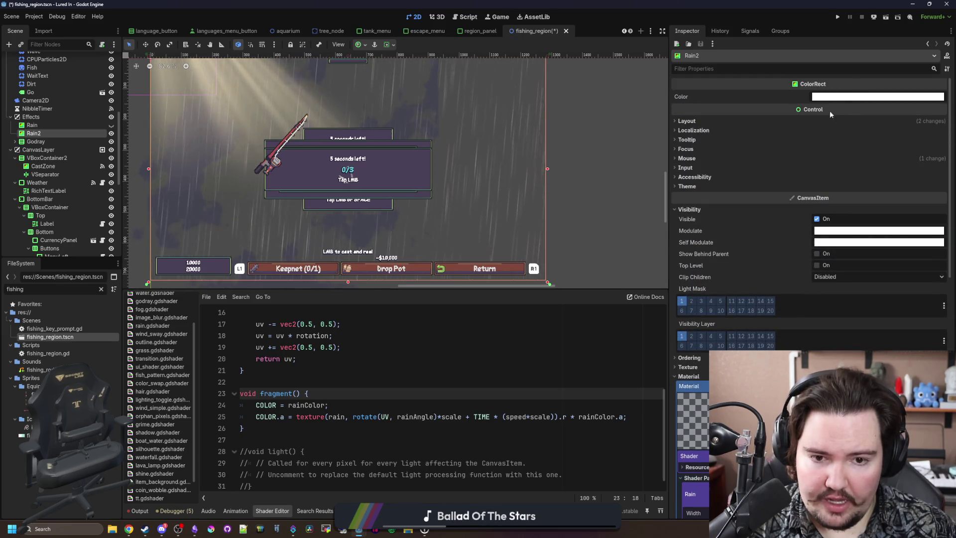
Declare a 'vec4 col;' varying and assign 'col = COLOR;' in the vertex function
scroll(682, 386, "down", 10)
scroll(308, 403, "up", 4)
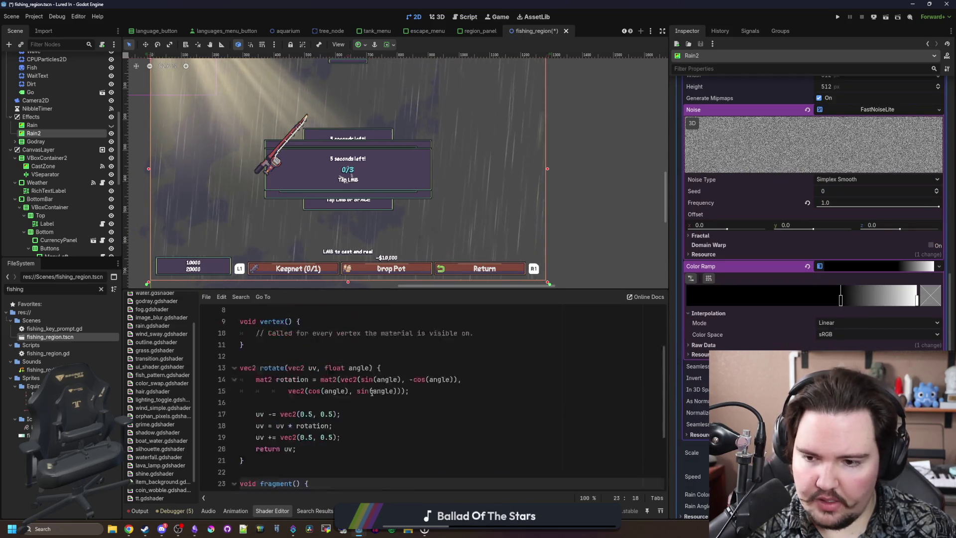
left_click(309, 357)
key("Return")
key("Return")
key("Up")
type("v")
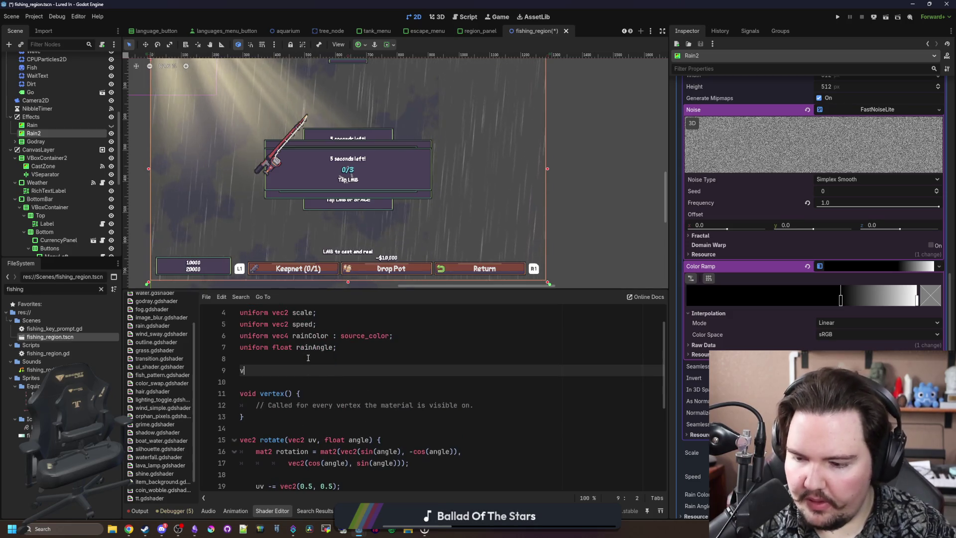
type("ar vec4")
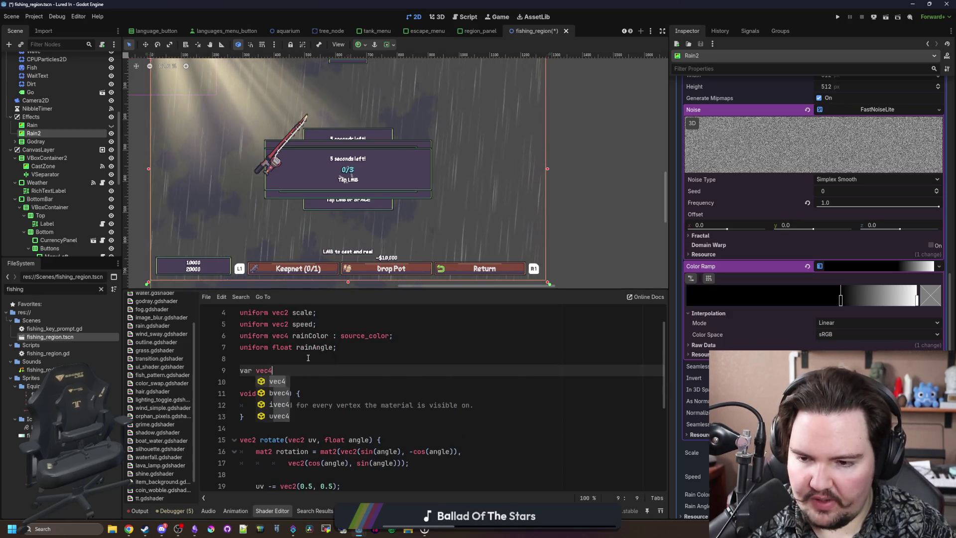
type(" col;p")
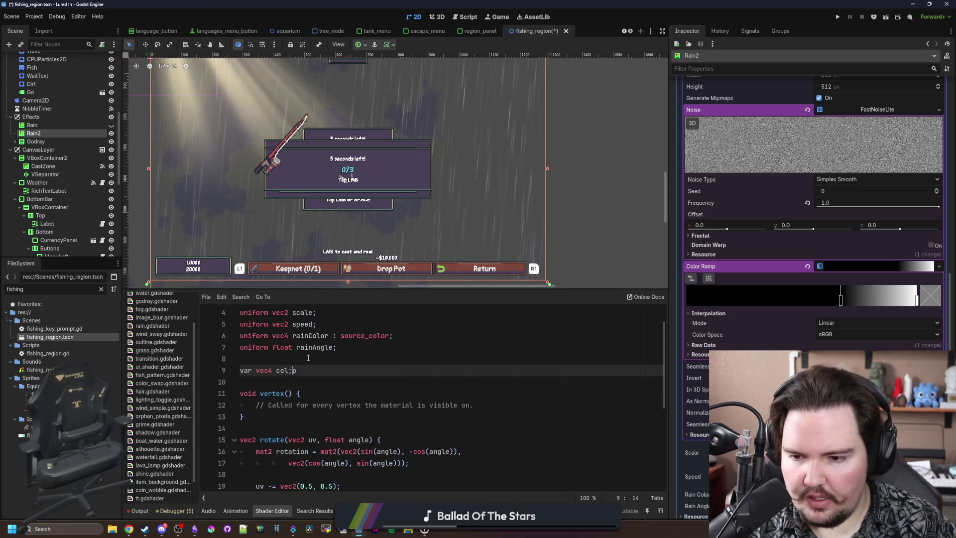
key("Right")
key("Right")
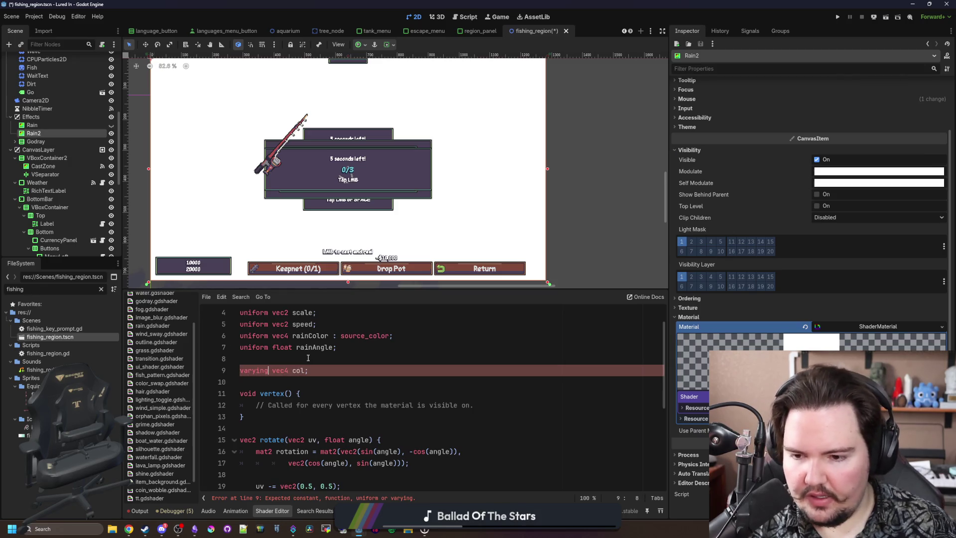
left_click_drag(474, 404, 256, 405)
type("c")
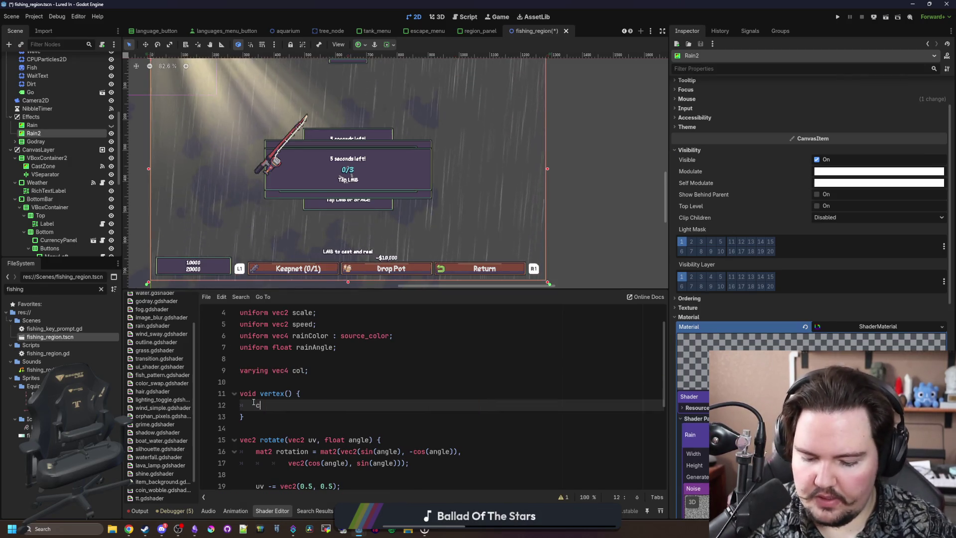
type("ol = COLOR;")
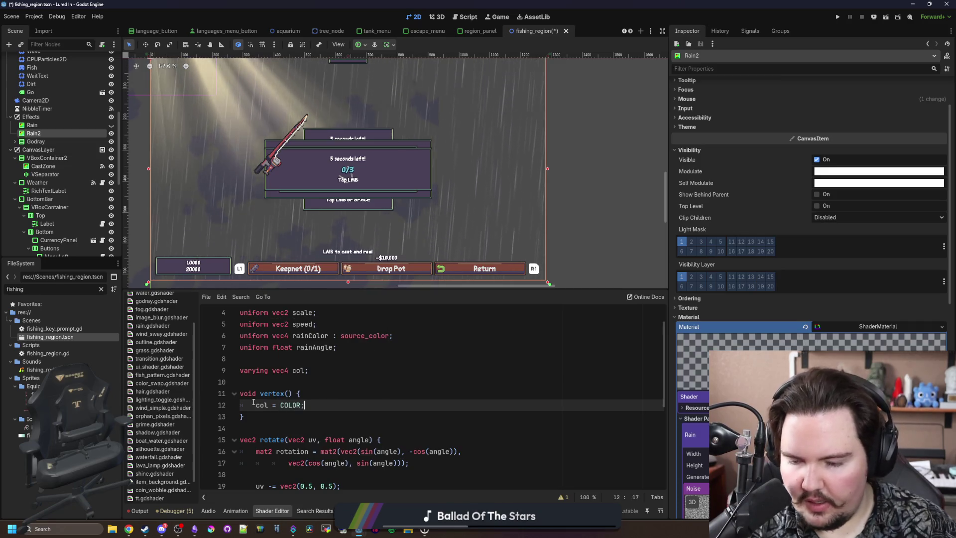
Use col.rgb in the fragment COLOR line and make COLOR.a a '*=' assignment without rainColor.a
scroll(266, 408, "down", 5)
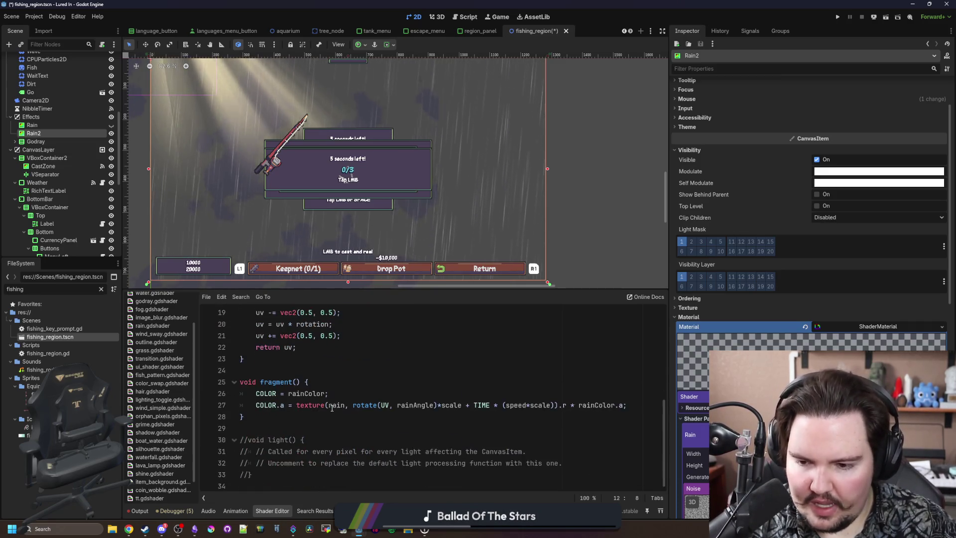
left_click(331, 400)
key("Up")
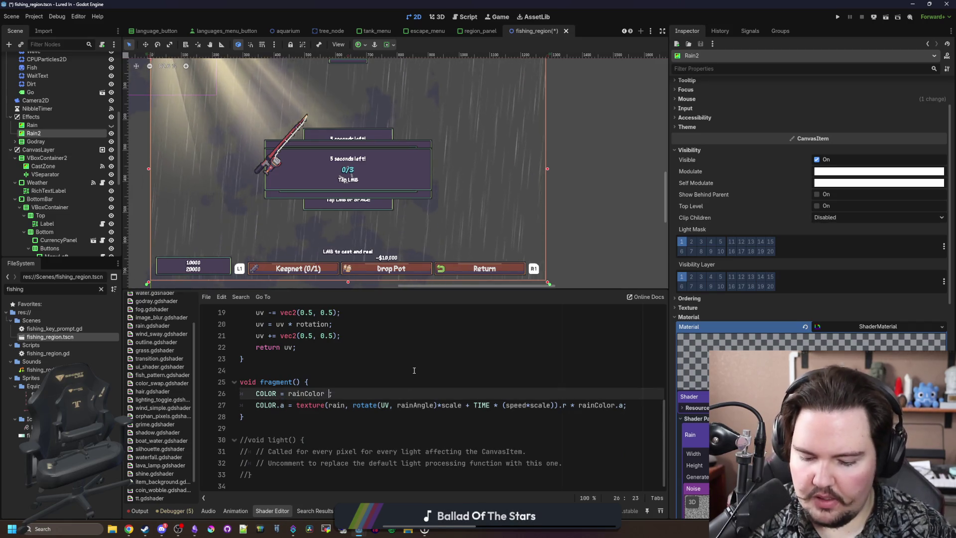
type("* col.rgb")
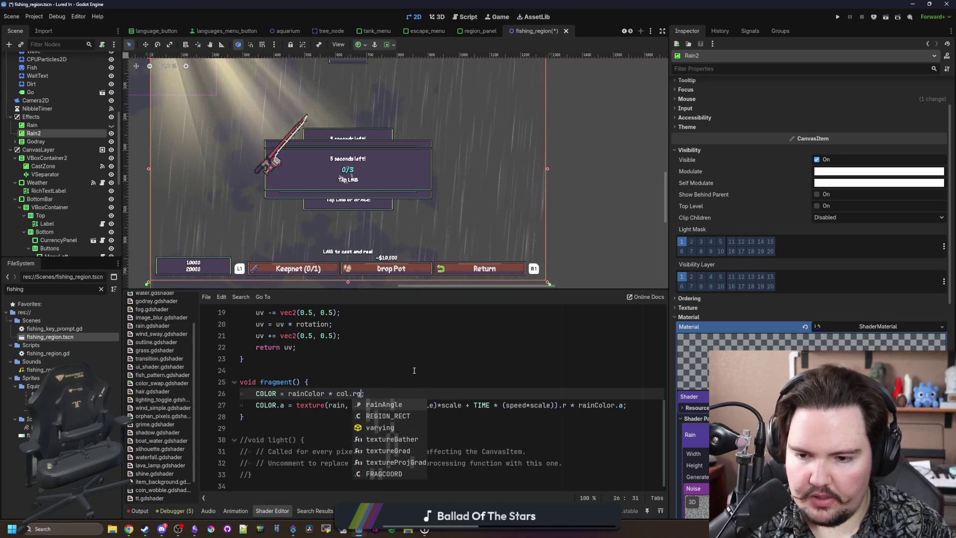
left_click(623, 406)
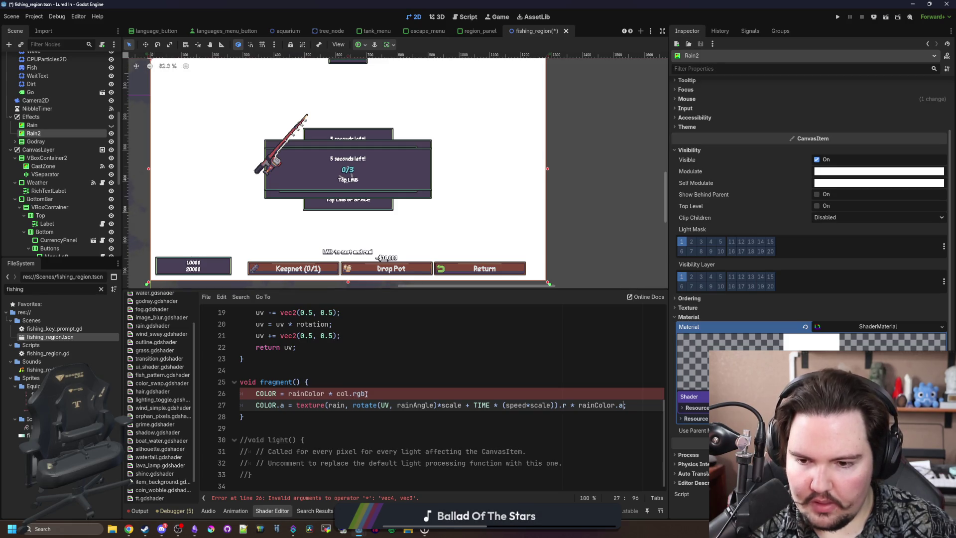
left_click(367, 394)
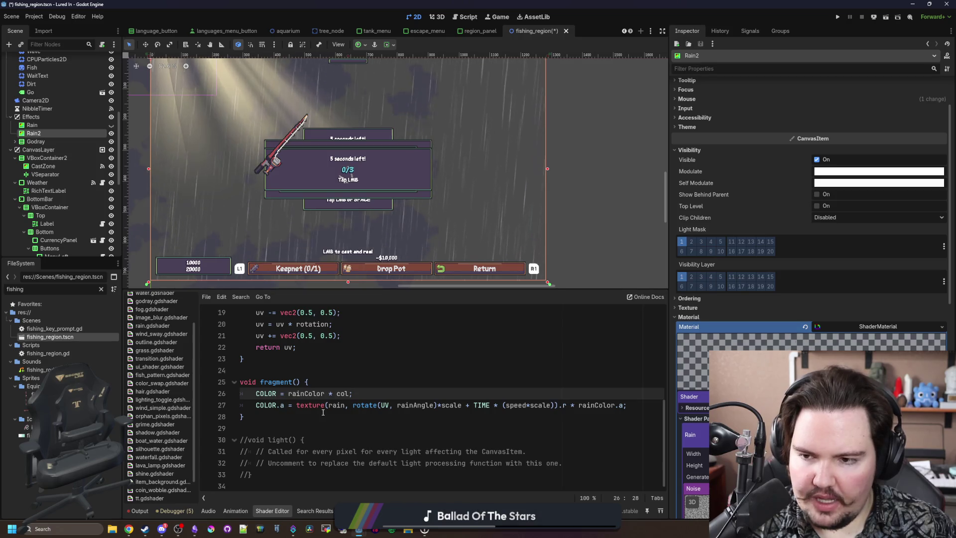
left_click(286, 405)
key("BackSpace")
type("*")
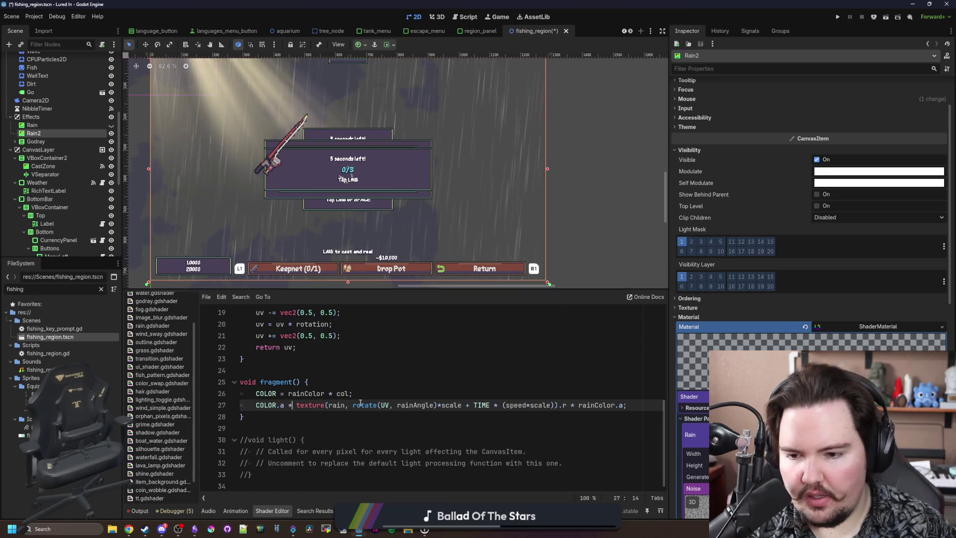
type("=")
left_click_drag(624, 405, 571, 405)
key("BackSpace")
Inspect the ColorRect's Modulate colour, then save the fishing_region scene
left_click(607, 378)
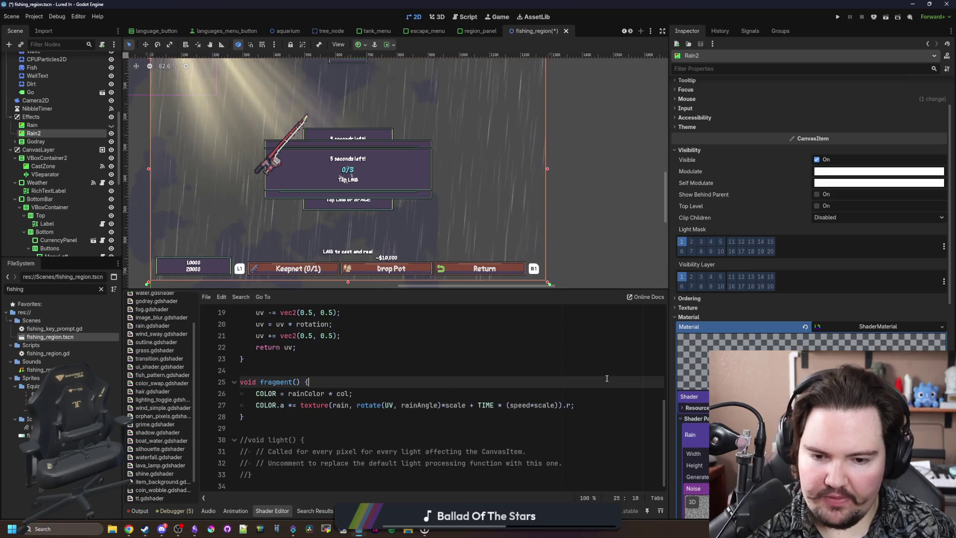
left_click(843, 174)
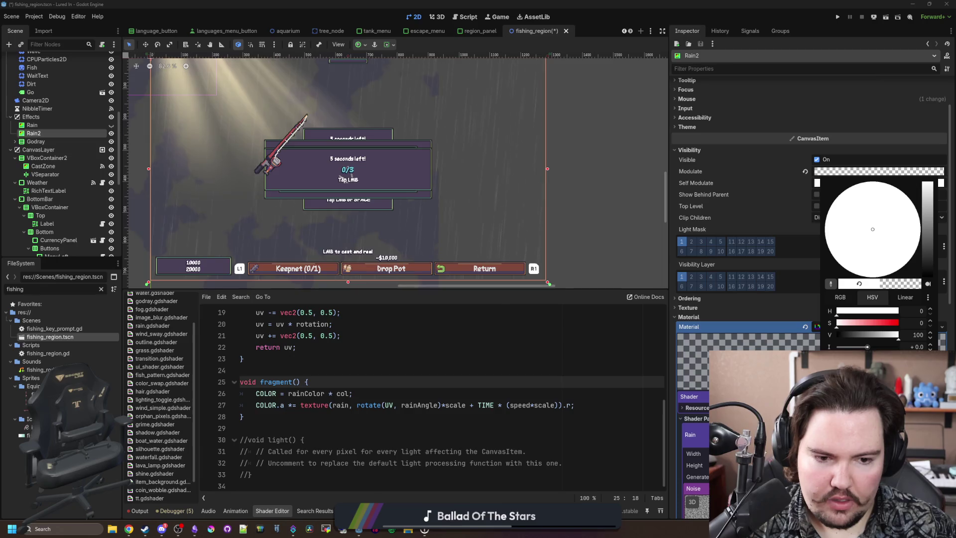
left_click(302, 351)
left_click(301, 348)
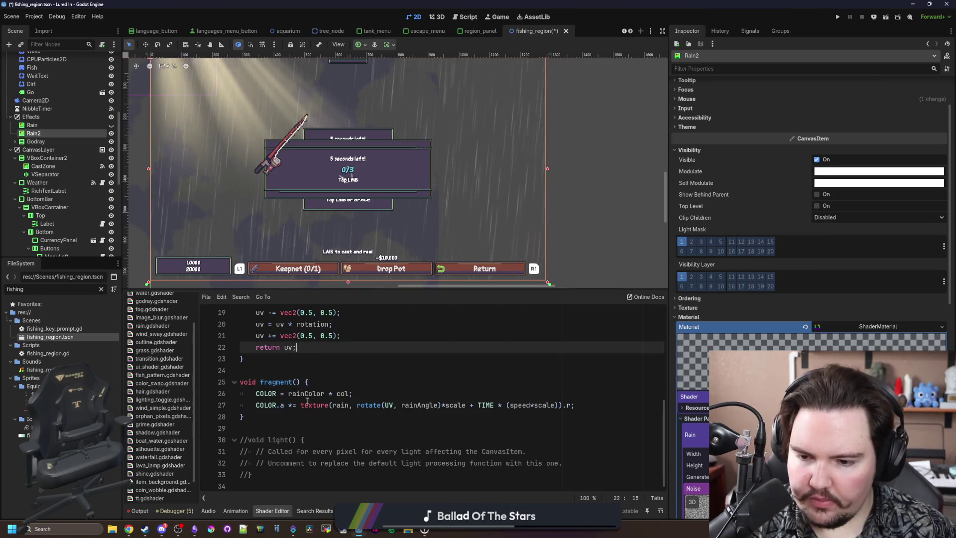
scroll(285, 478, "up", 5)
left_click(311, 415)
scroll(311, 415, "down", 3)
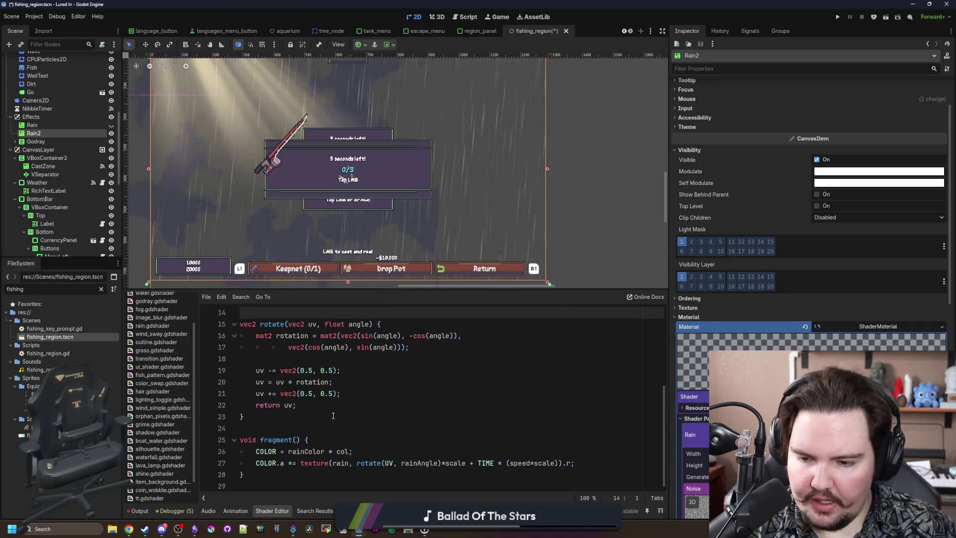
left_click(333, 415)
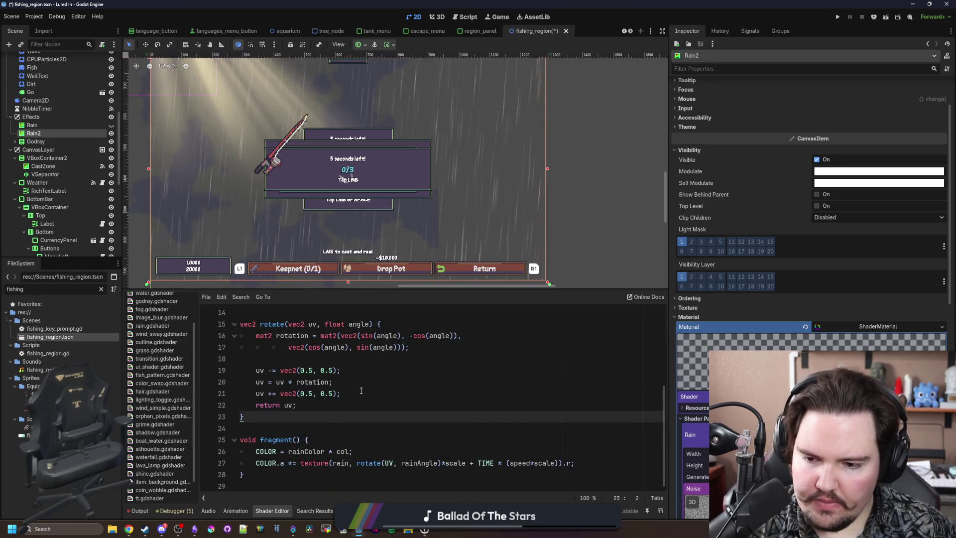
scroll(361, 390, "up", 3)
left_click(313, 389)
key("ctrl+s")
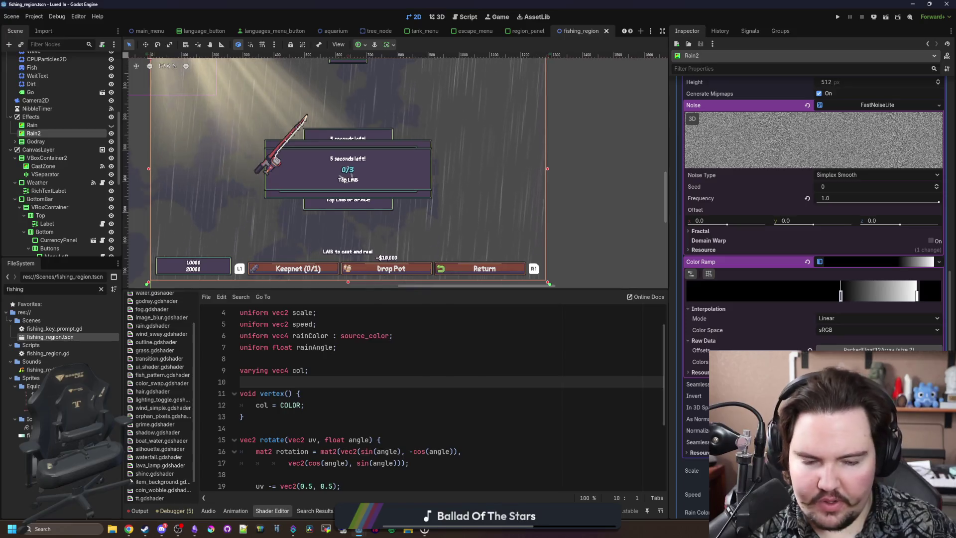
Rearrange the Color Ramp stops, adding then deleting a point, with the light stop at the right end
left_click(878, 349)
mouse_move(840, 296)
left_mouse_down()
mouse_move(885, 296)
mouse_move(796, 296)
mouse_move(918, 296)
mouse_move(816, 296)
mouse_move(902, 295)
left_mouse_up()
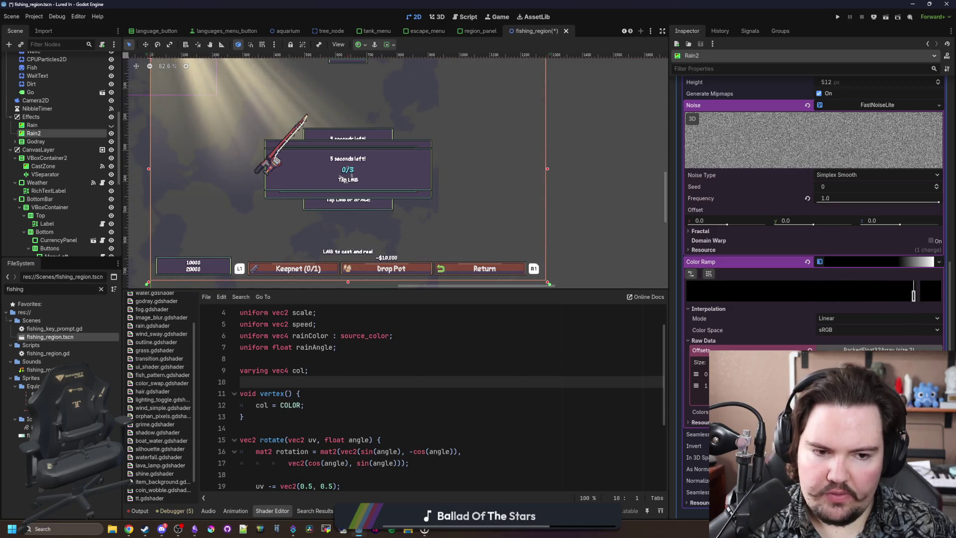
left_click_drag(917, 296, 810, 296)
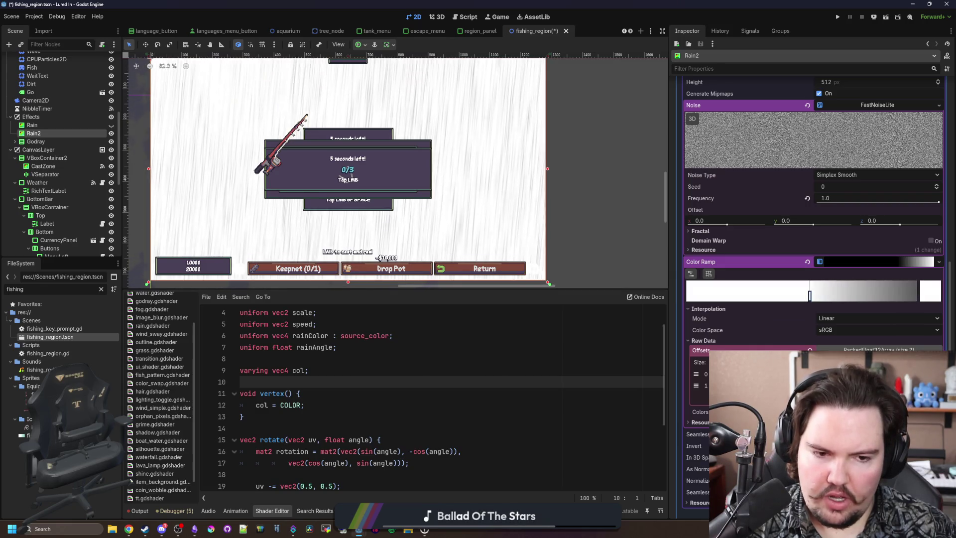
mouse_move(917, 296)
left_mouse_down()
mouse_move(836, 296)
mouse_move(916, 295)
left_mouse_up()
mouse_move(810, 296)
left_mouse_down()
mouse_move(717, 296)
mouse_move(912, 296)
mouse_move(621, 292)
left_mouse_up()
left_click(885, 299)
key("Delete")
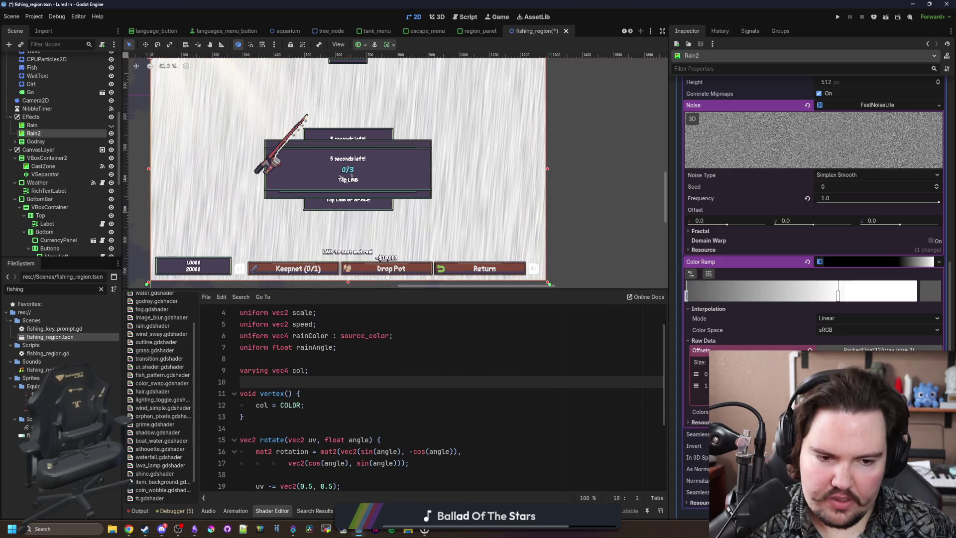
left_click_drag(838, 296, 917, 295)
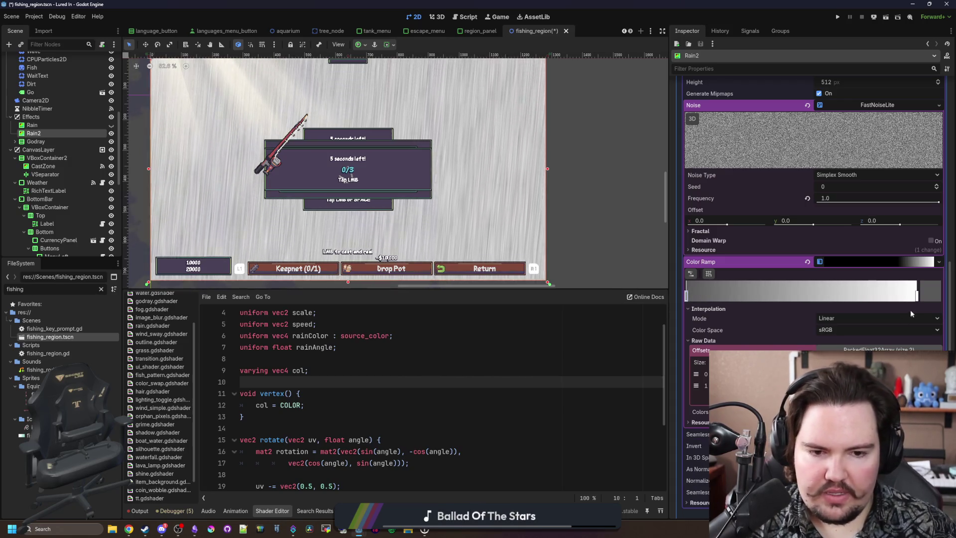
Darken the right ramp point to black in its colour picker, then save the scene
double_click(917, 296)
left_click(616, 300)
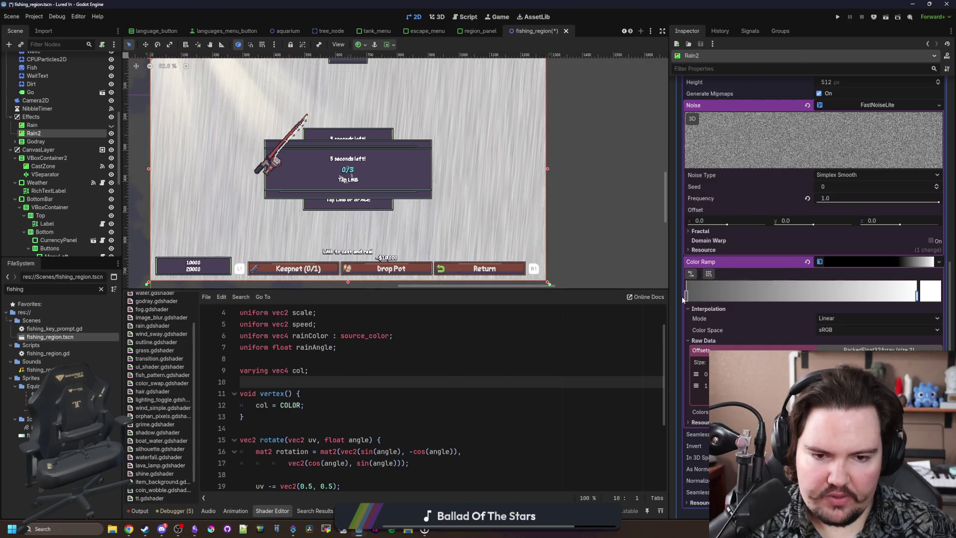
left_click(922, 295)
mouse_move(792, 111)
left_mouse_down()
mouse_move(706, 280)
mouse_move(752, 295)
mouse_move(872, 304)
mouse_move(849, 295)
left_mouse_up()
left_click(757, 340)
left_click(410, 373)
key("ctrl+s")
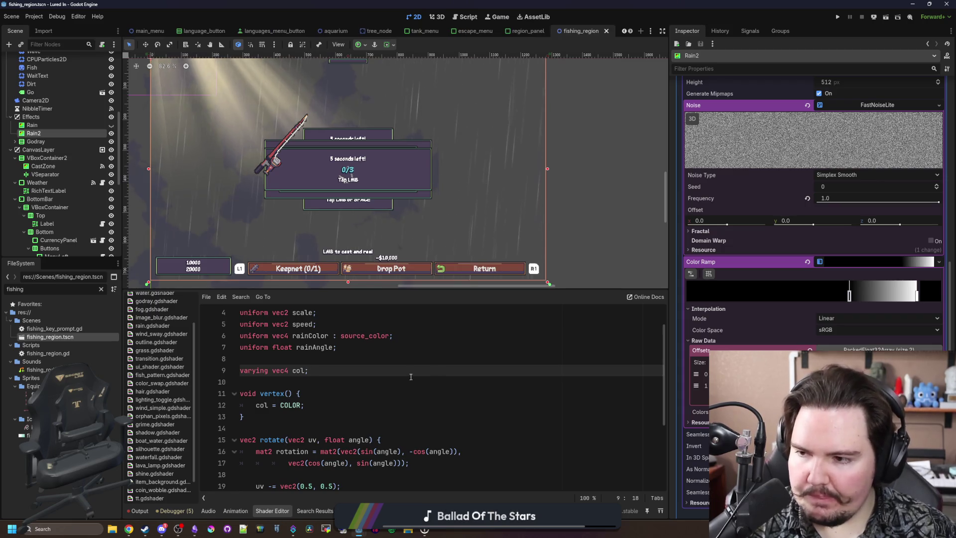
Save the scene from the shader editor
left_click(421, 383)
left_click(293, 353)
key("ctrl+s")
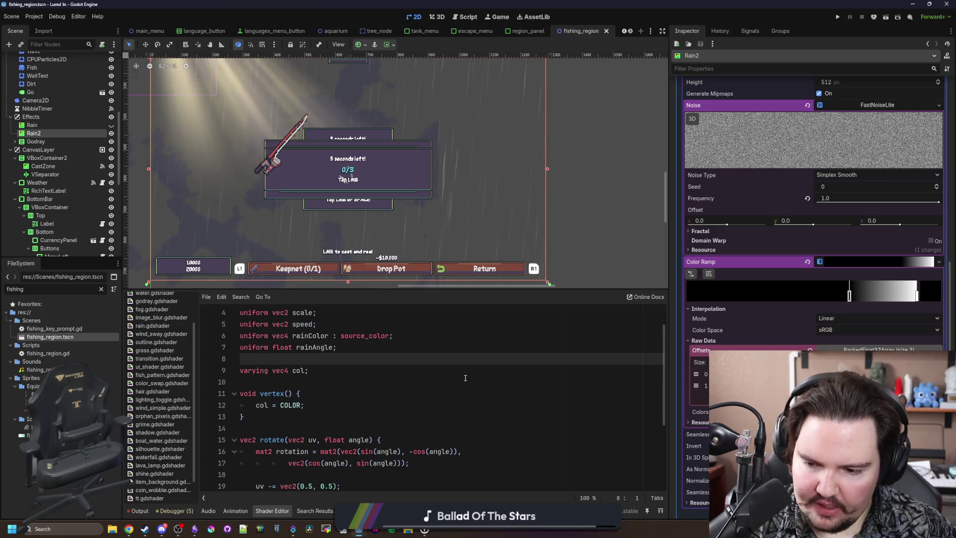
Lower the noise Frequency to 0.002 and drag the ramp's black stop left
left_click_drag(936, 202, 853, 206)
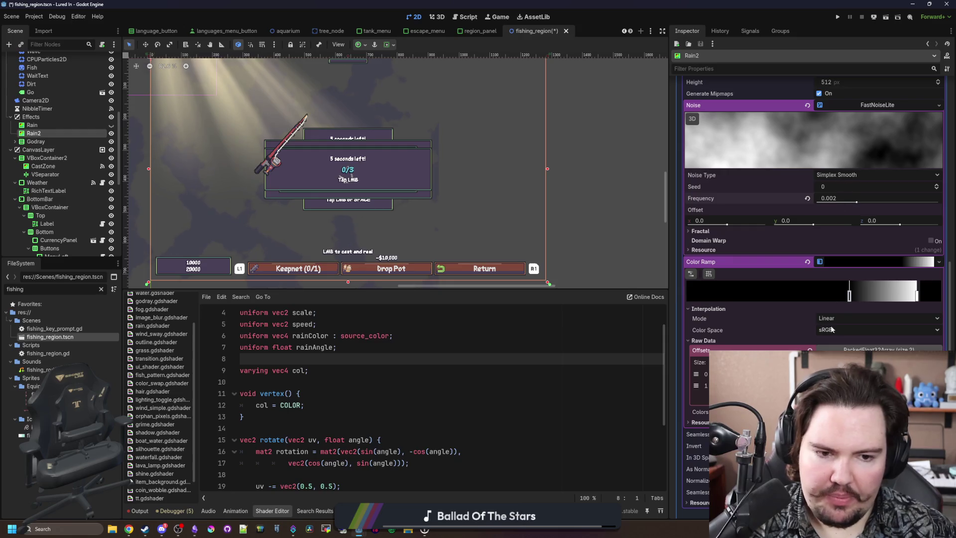
mouse_move(849, 296)
left_mouse_down()
mouse_move(735, 282)
mouse_move(866, 288)
mouse_move(824, 289)
left_mouse_up()
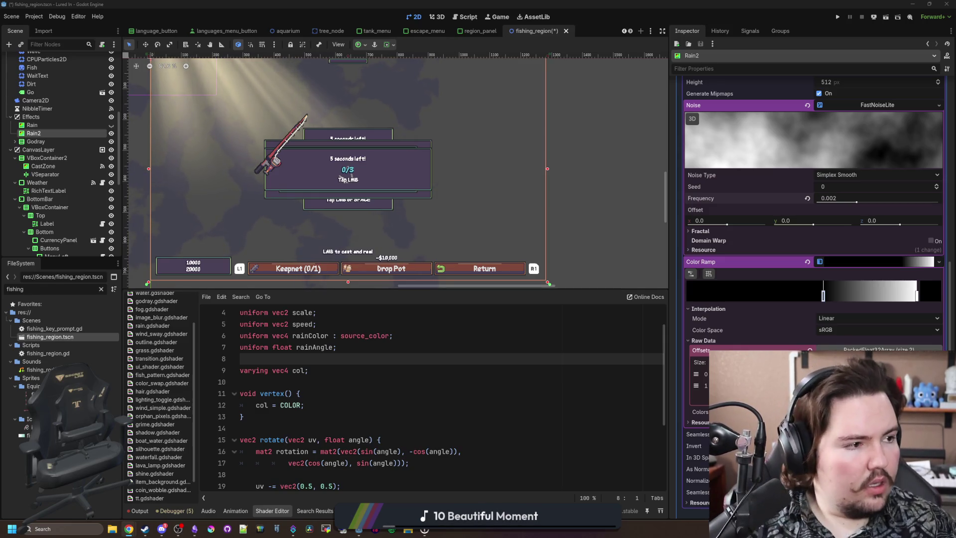
key("alt+Tab")
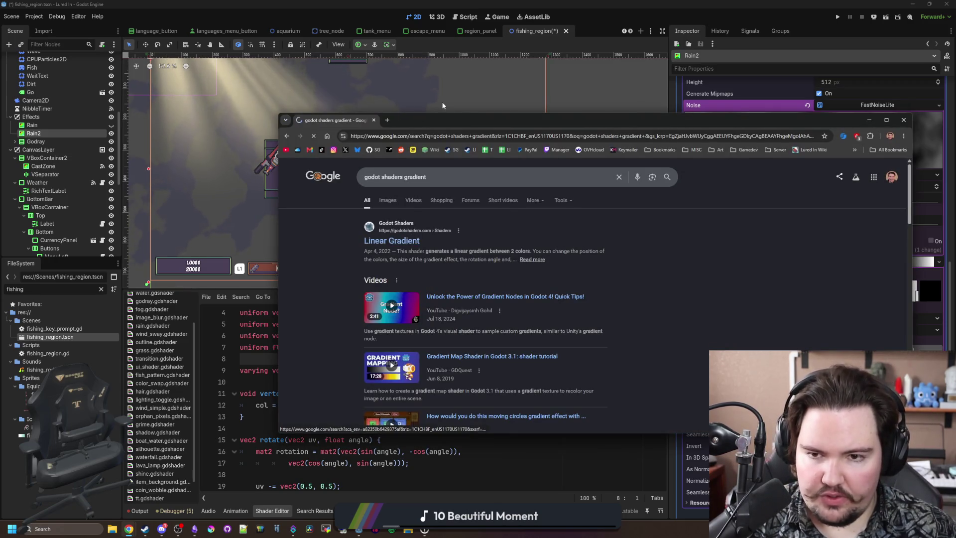
Open the Linear Gradient shader page, select its smoothstep code line, and return to Godot
left_click(393, 241)
double_click(467, 120)
scroll(458, 220, "down", 3)
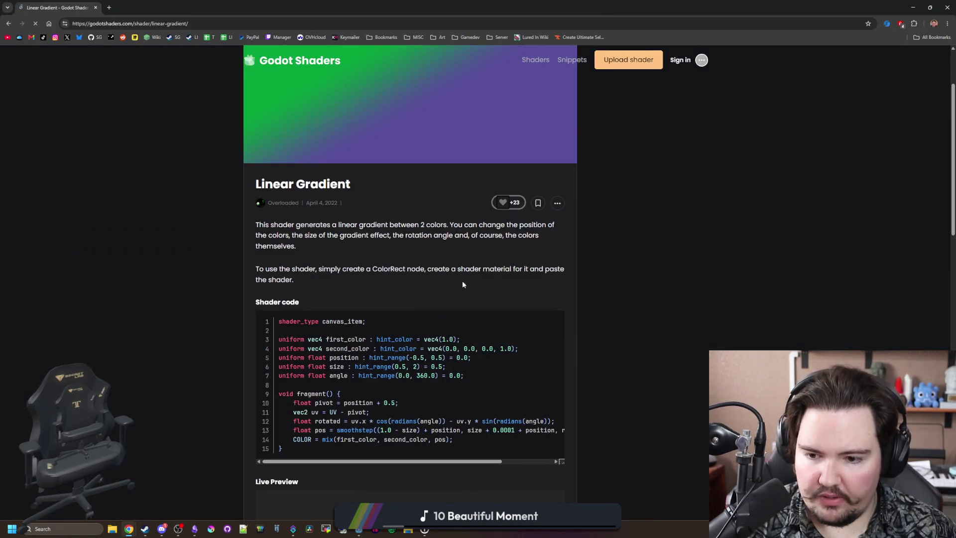
scroll(461, 357, "down", 2)
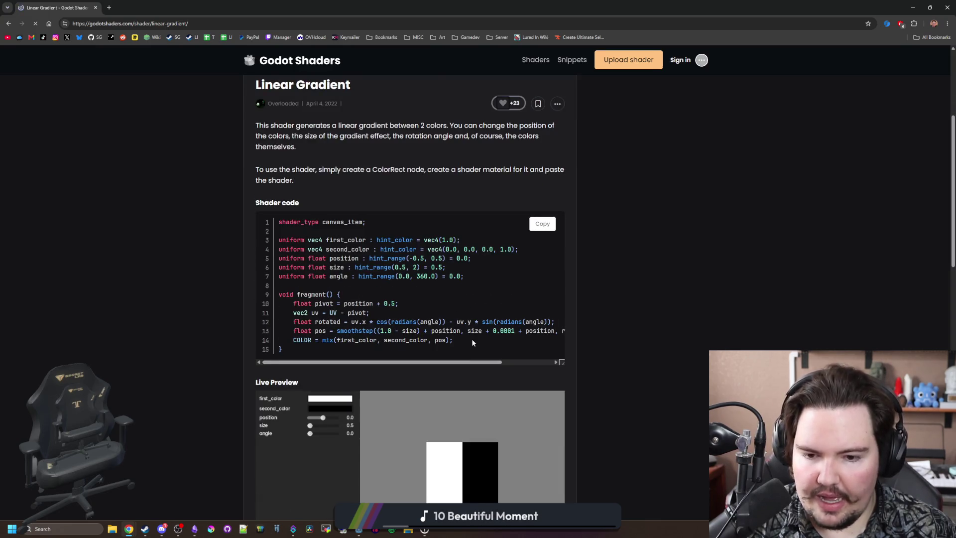
mouse_move(474, 313)
left_mouse_down()
mouse_move(566, 313)
mouse_move(429, 300)
left_mouse_up()
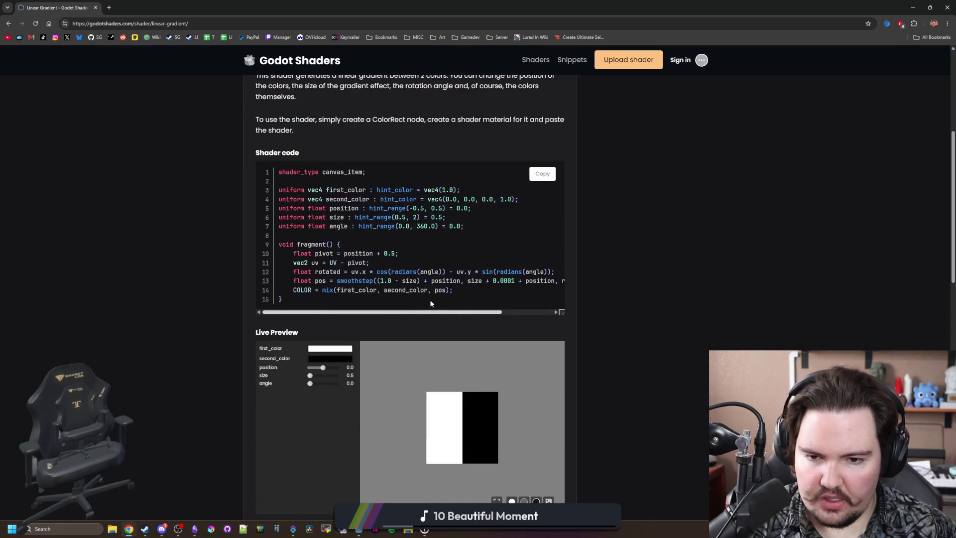
left_click_drag(288, 280, 567, 289)
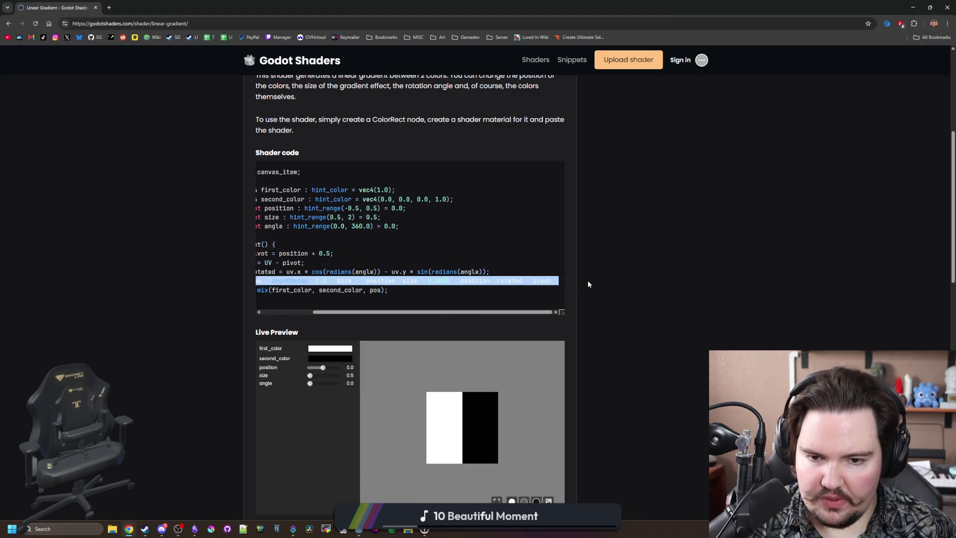
key("alt+Tab")
left_click(350, 374)
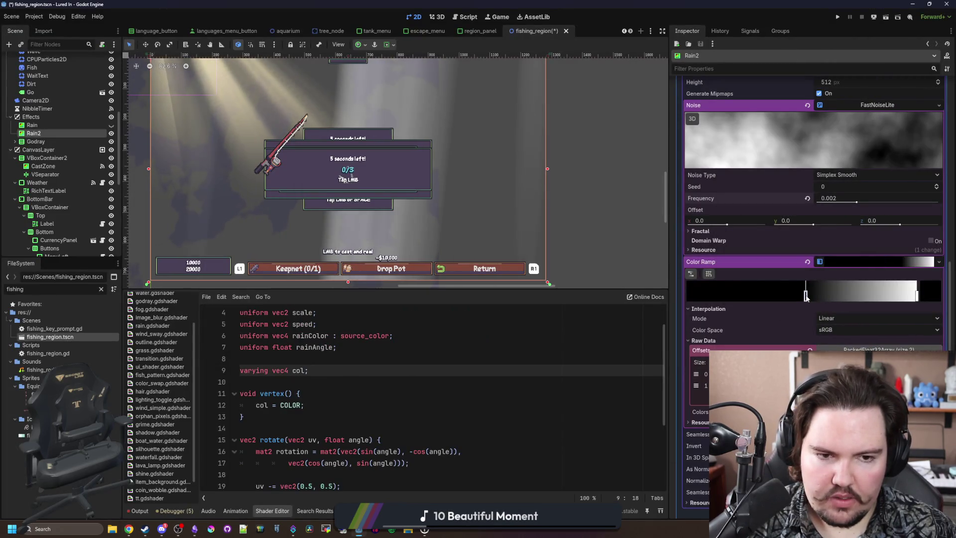
Reset the ramp's left stop and noise Frequency to 1.0, then paste the smoothstep line into fragment()
left_click_drag(823, 297, 686, 296)
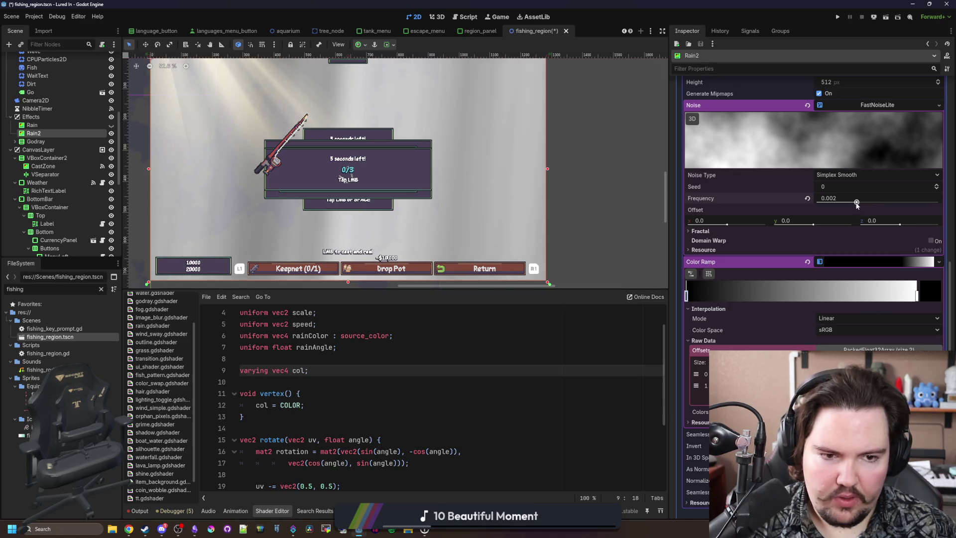
left_click_drag(856, 204, 939, 201)
scroll(321, 386, "down", 3)
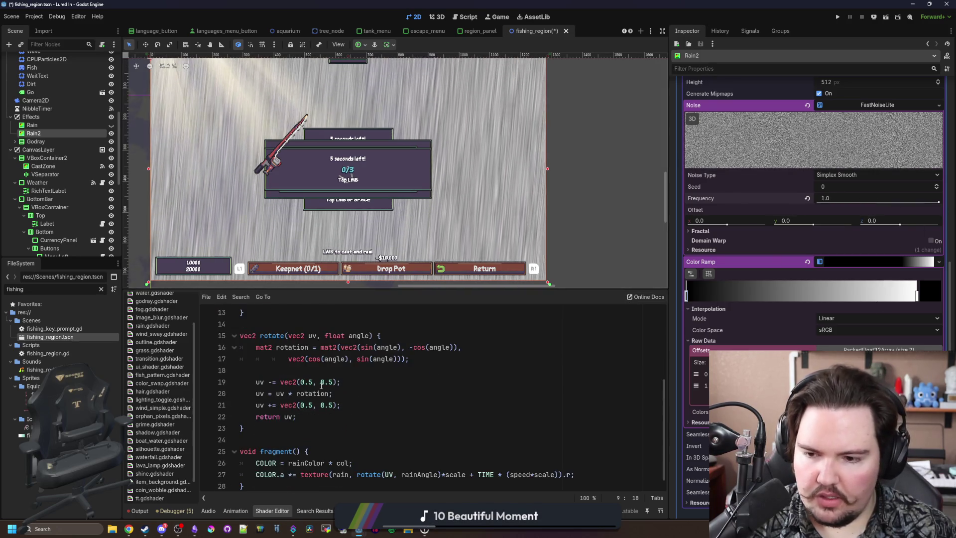
scroll(321, 386, "down", 1)
left_click(366, 447)
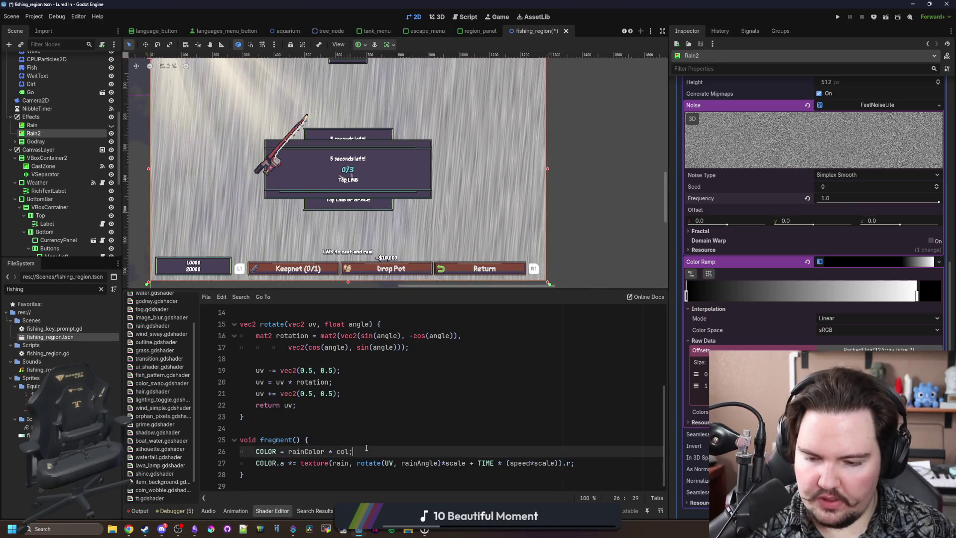
key("Return")
key("Return")
type("float pos = smoothstep((1.0 - size) + position, size + 0.0001 + position, rotated + pivot);")
Move the texture sample into a new line 'vec4 noise = texture(rain, rotate(UV, rainAngle)*scale + TIME * (speed*scale)).r;'
left_click(329, 427)
key("Return")
key("Return")
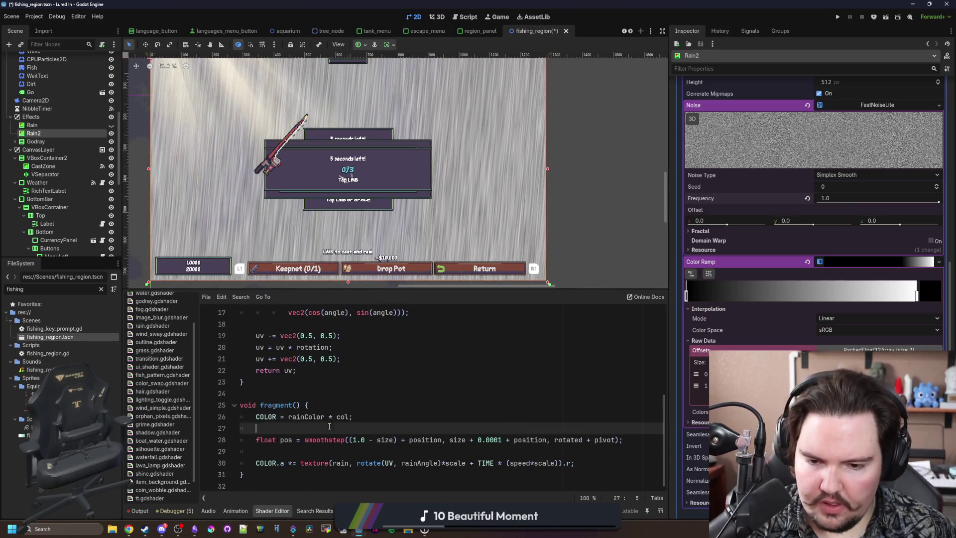
key("Up")
left_click_drag(575, 463, 299, 463)
key("ctrl+x")
left_click(281, 418)
type("var")
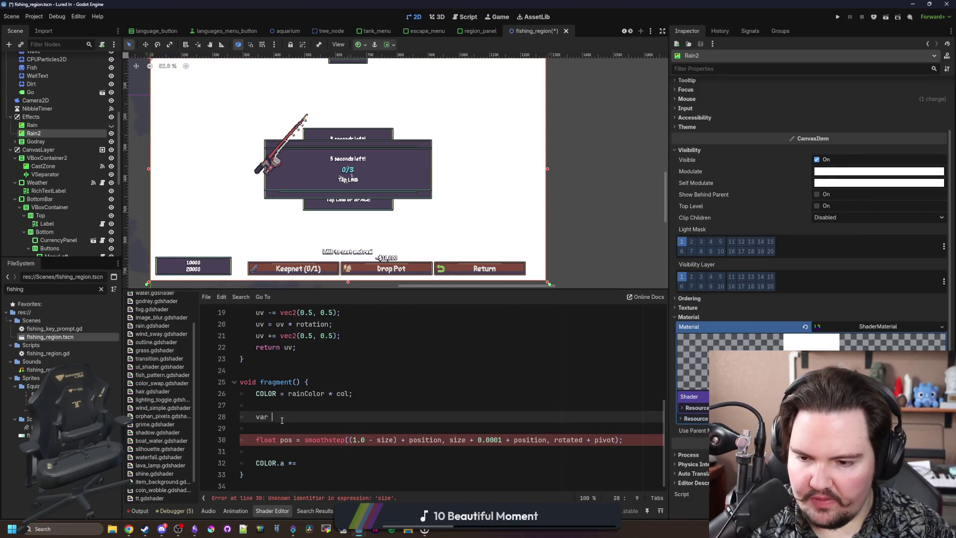
key("BackSpace")
key("BackSpace")
type("ec4 ")
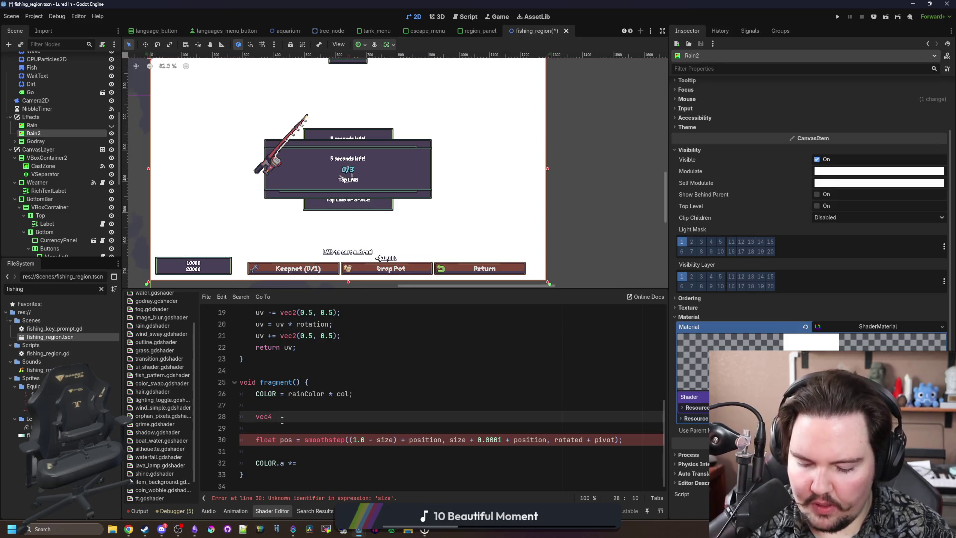
type("noise = texture(rain, rotate(UV, rainAngle)*scale + TIME * (speed*scale)).r;")
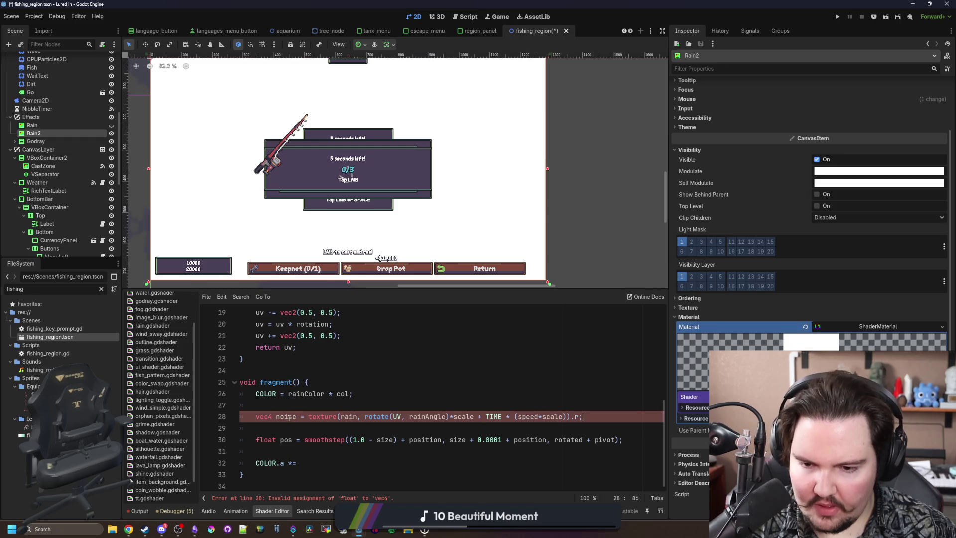
Change that declaration to 'float alpha'
double_click(288, 417)
type("alpha")
left_click(385, 406)
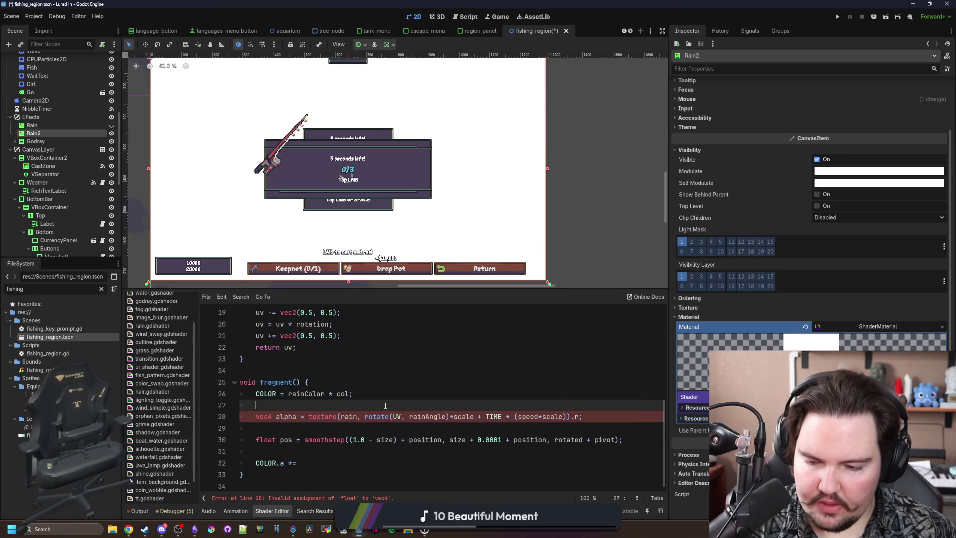
left_click(277, 418)
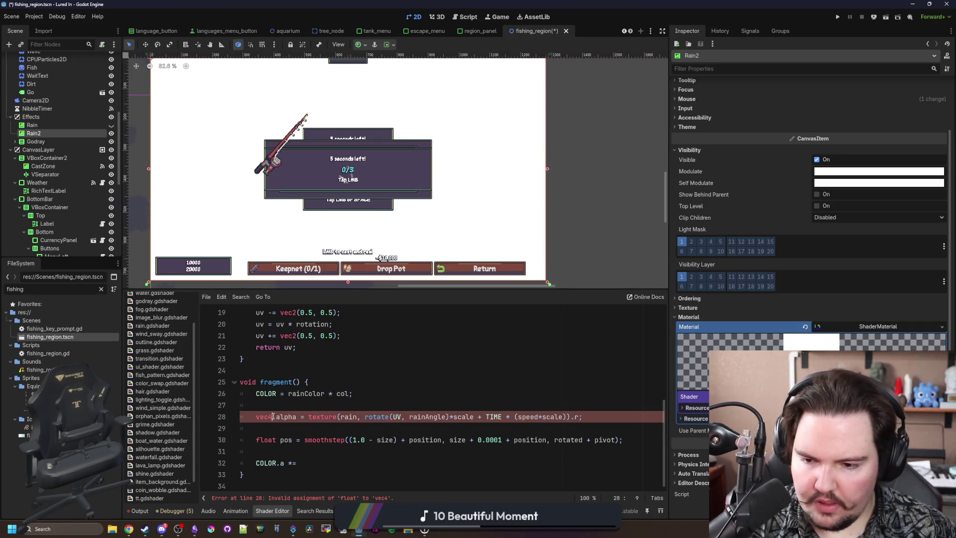
key("BackSpace")
key("BackSpace")
key("BackSpace")
type("float")
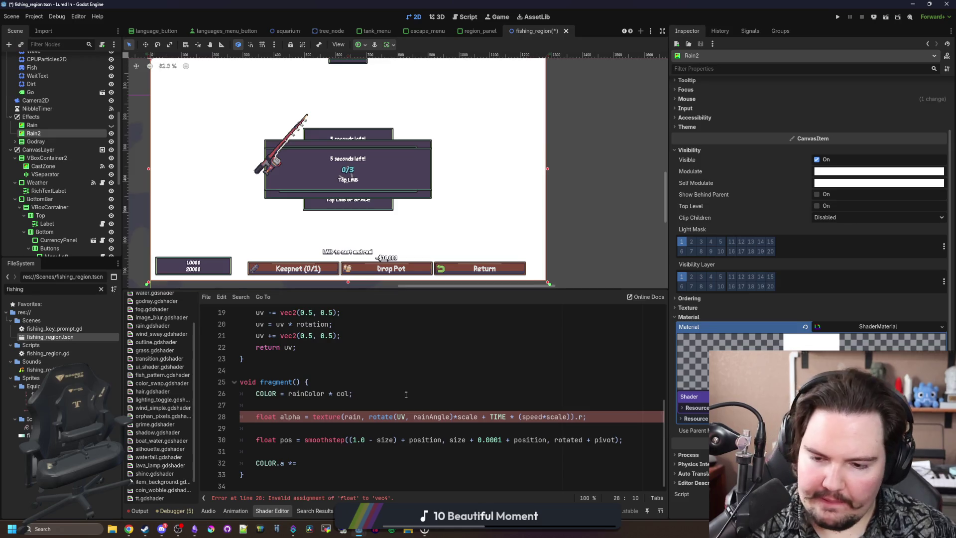
Replace 'size) + position' in the pasted smoothstep line with 'size)'
left_click(406, 394)
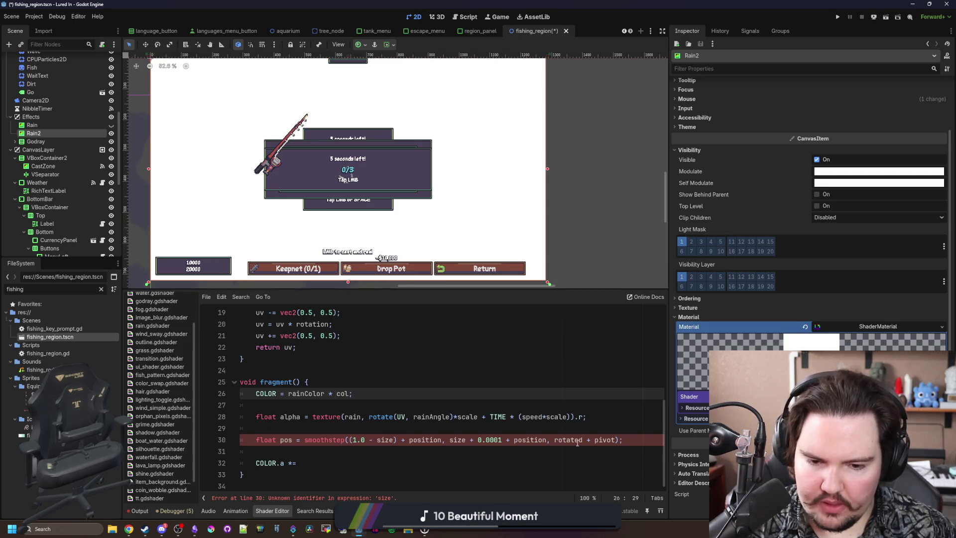
double_click(600, 439)
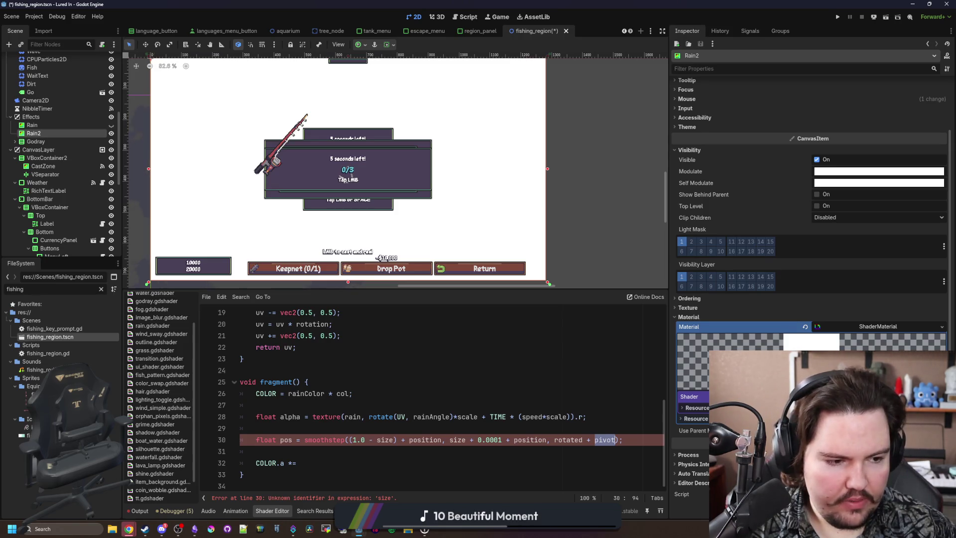
left_click(456, 452)
left_click_drag(441, 439, 376, 445)
type("size)")
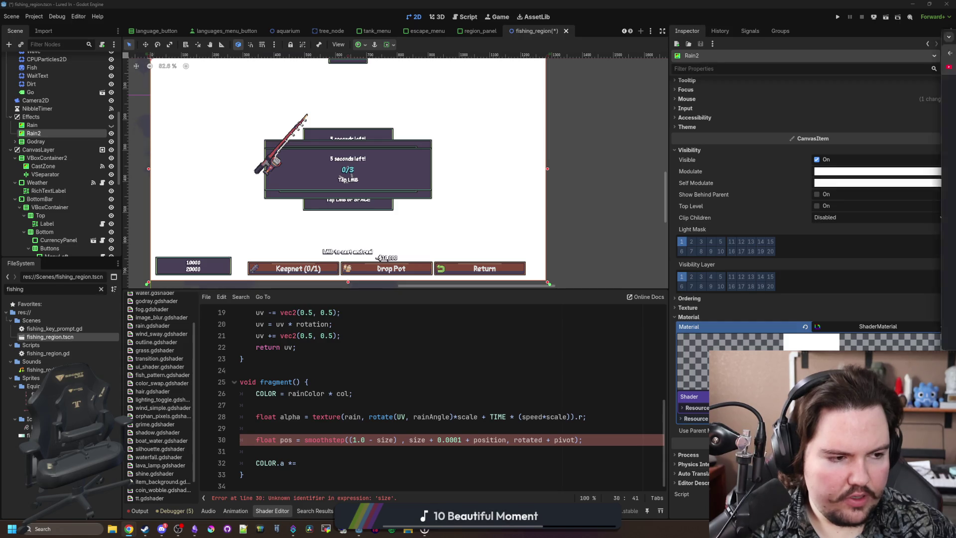
Look up smoothstep in the Godot shader built-in functions docs
key("alt+Tab")
key("ctrl+f")
type("smoothstep")
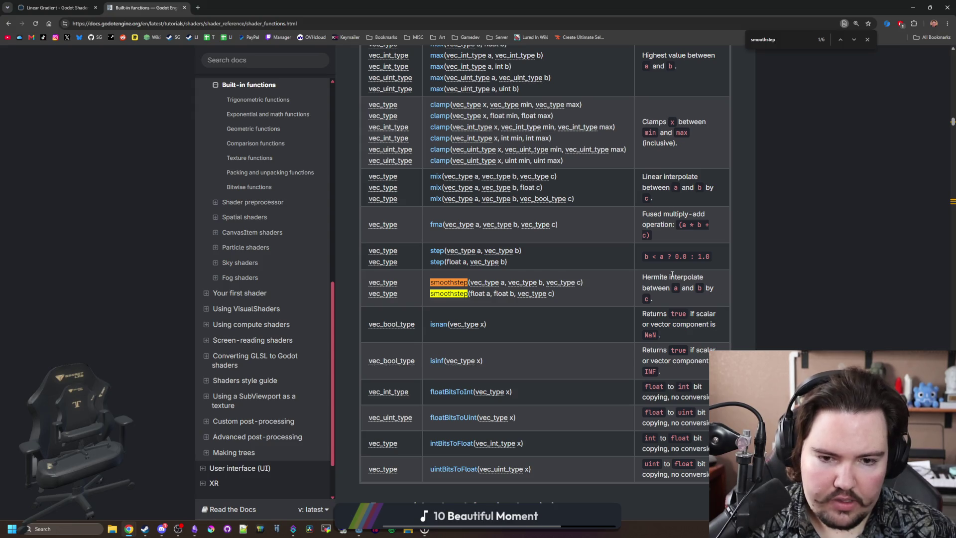
key("alt+Tab")
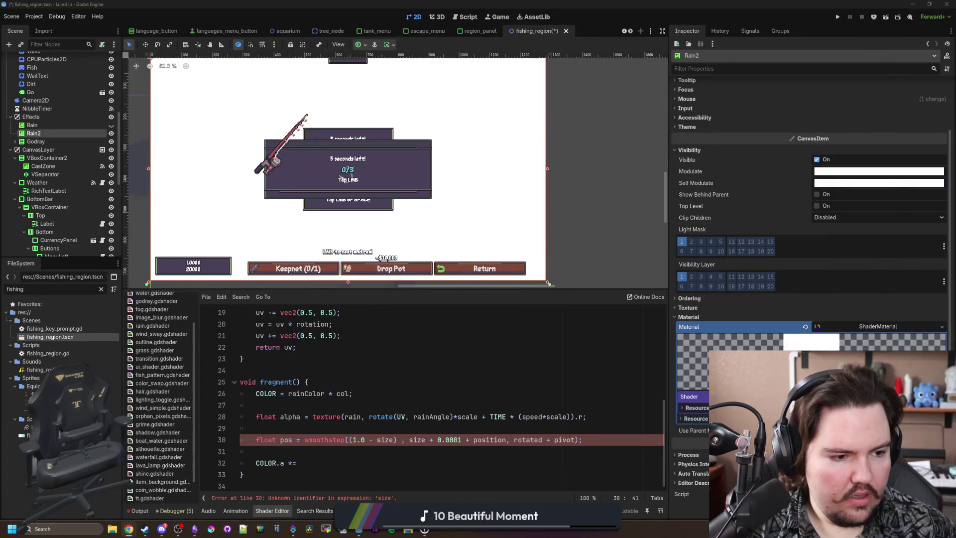
Replace the smoothstep arguments on line 30 with 1.0, 0.0, 0.0
left_click(426, 372)
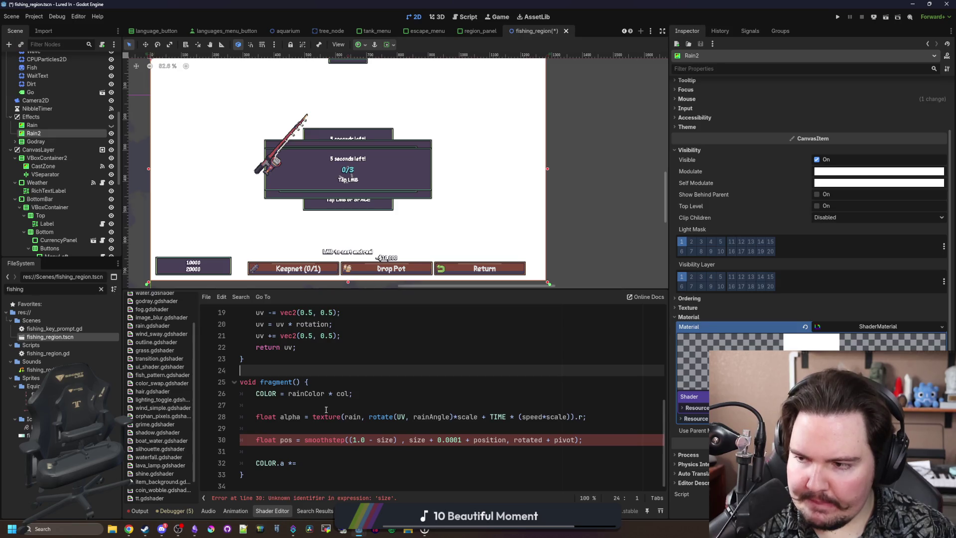
left_click(366, 426)
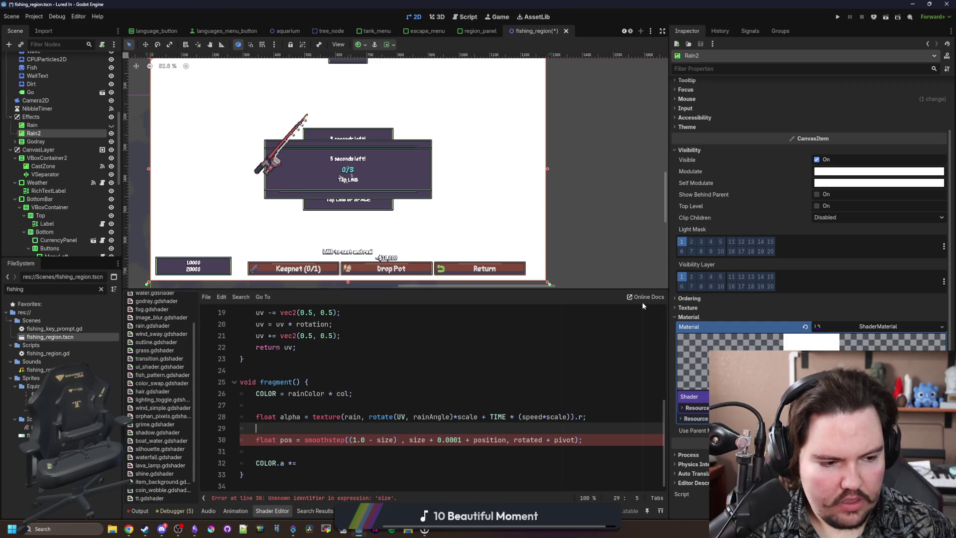
left_click(398, 440)
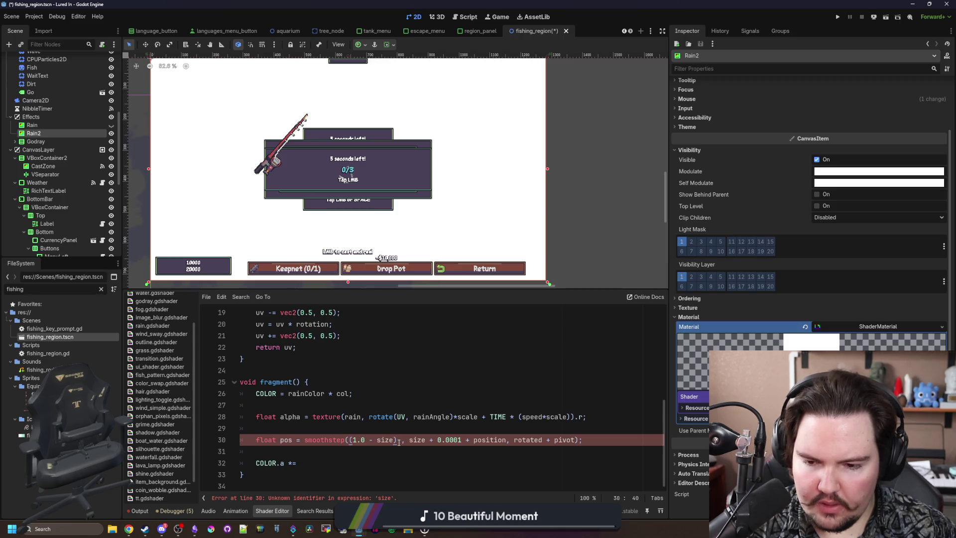
left_click(571, 440)
left_click_drag(574, 439, 352, 439)
key("BackSpace")
key("BackSpace")
key("BackSpace")
key("Left")
type("1.0, 0.0")
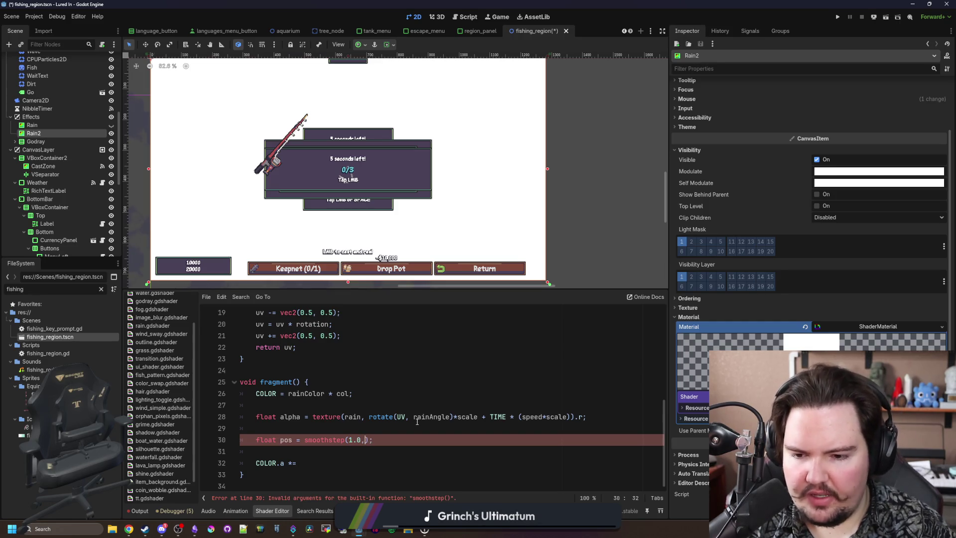
type(", 0.0")
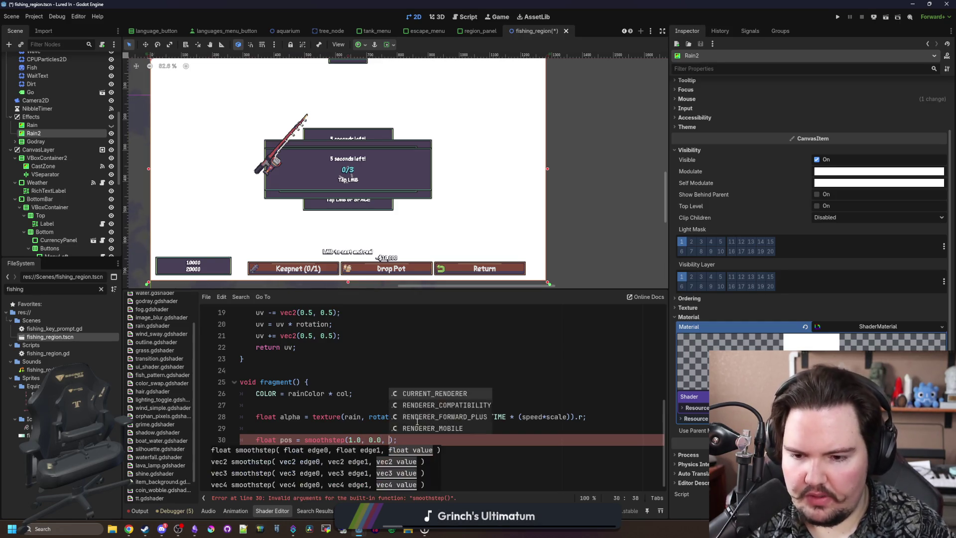
left_click(397, 430)
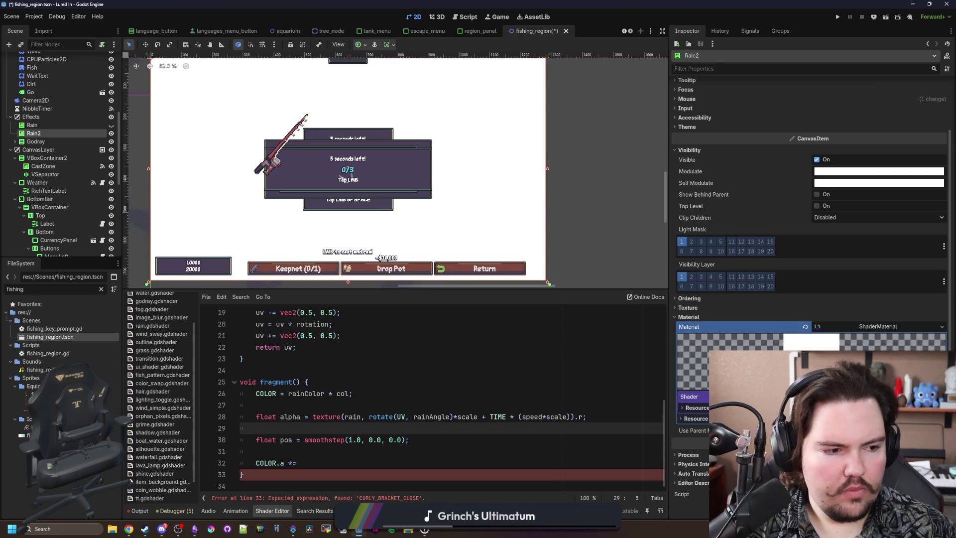
key("alt+Tab")
Search Google in a new tab for 'godot shaders modify sampler gradient in shader'
left_click_drag(749, 243, 527, 182)
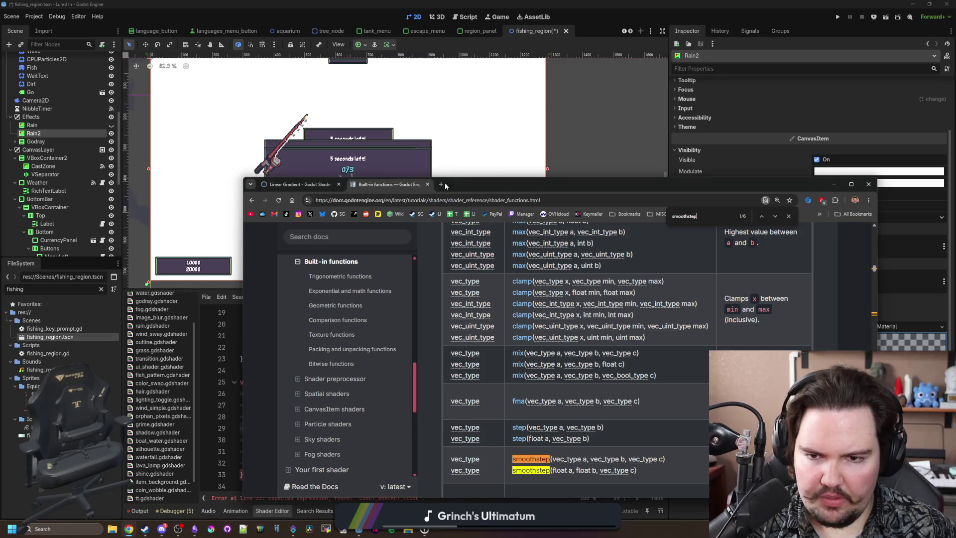
left_click(440, 184)
type("godot shaders")
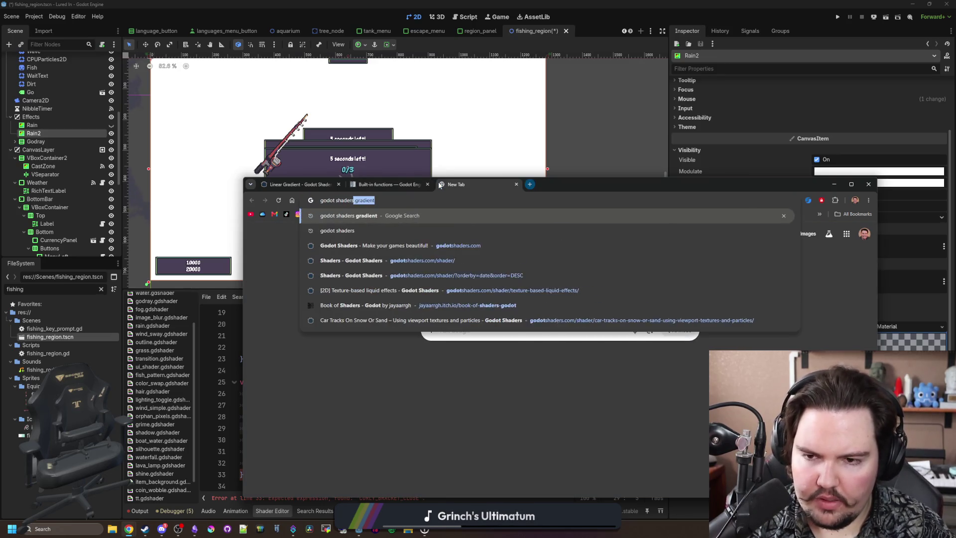
type(" modify samp")
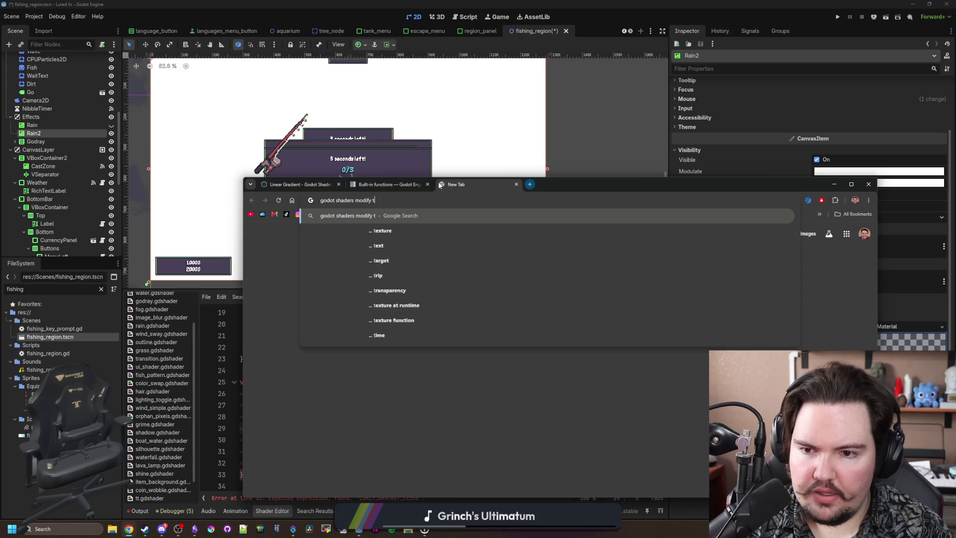
type("ler gradient in ")
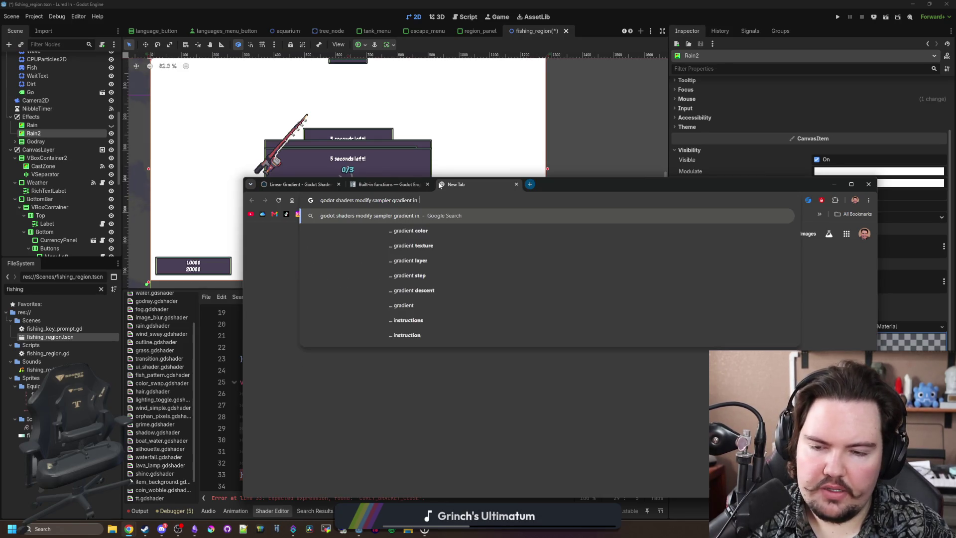
type("shader")
key("Return")
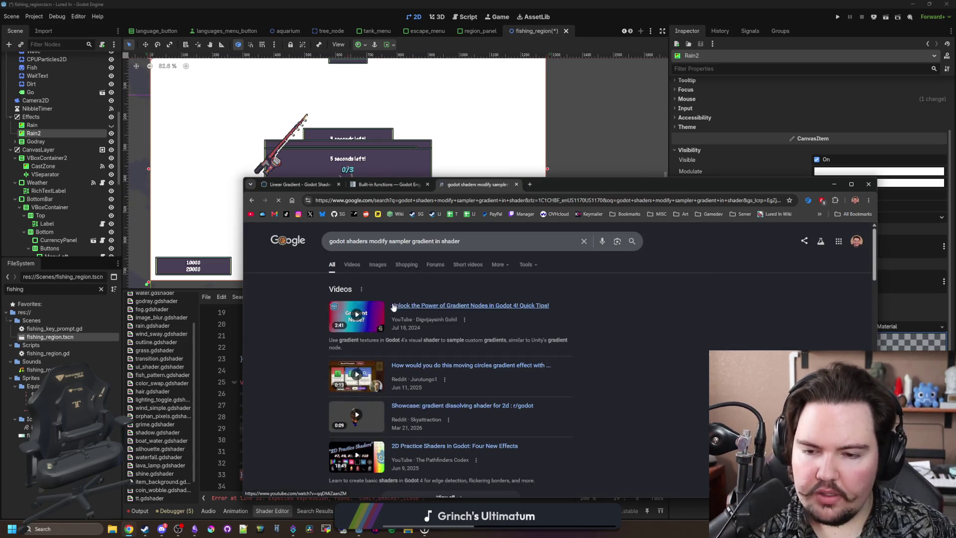
Open the gradient nodes video, sampler2D gradient thread and Dither Gradient Shader results, viewing the Dither page
middle_click(433, 305)
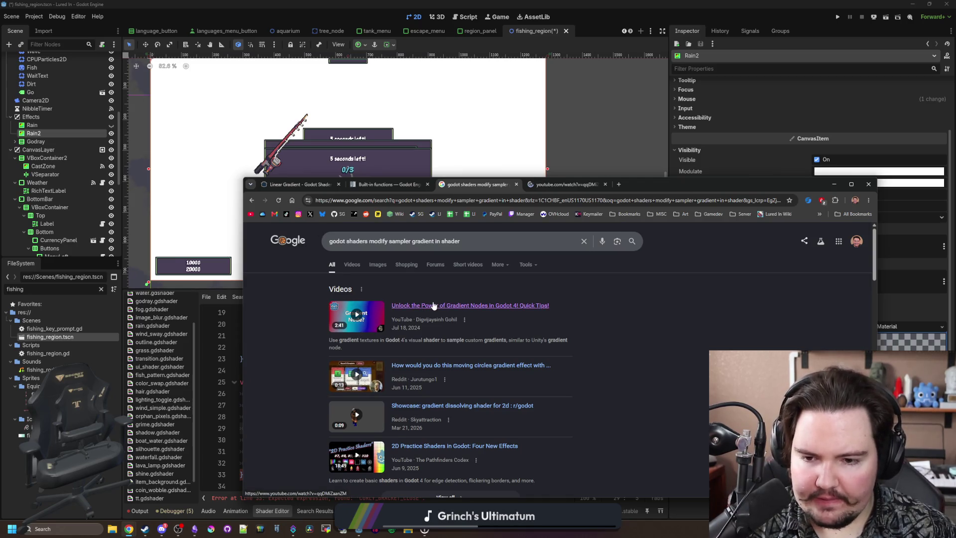
scroll(433, 305, "down", 4)
scroll(433, 305, "down", 3)
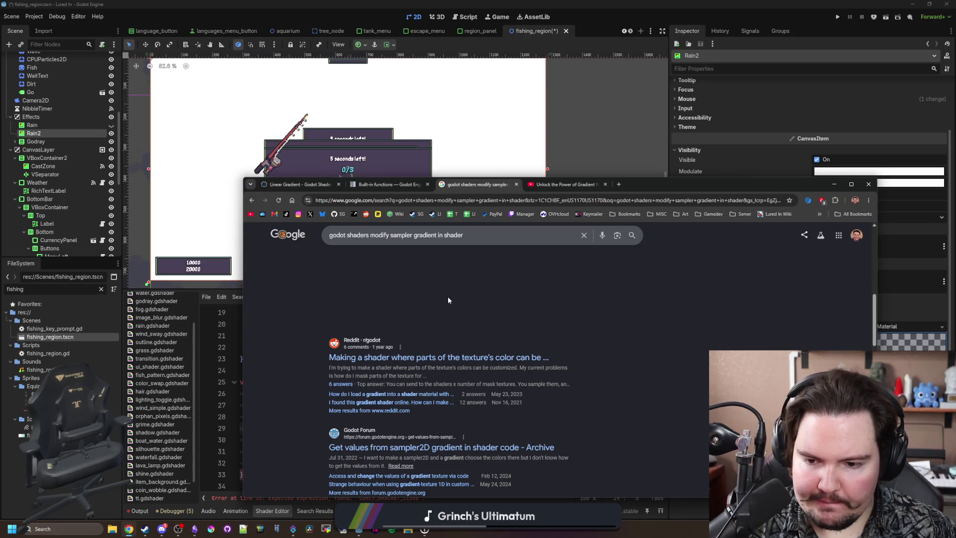
scroll(447, 297, "down", 3)
middle_click(488, 302)
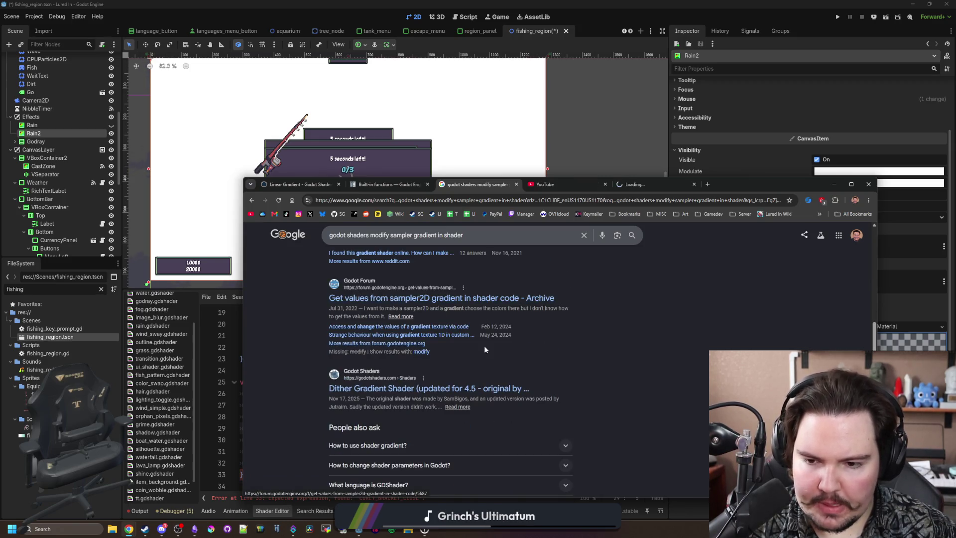
middle_click(446, 389)
scroll(448, 388, "down", 5)
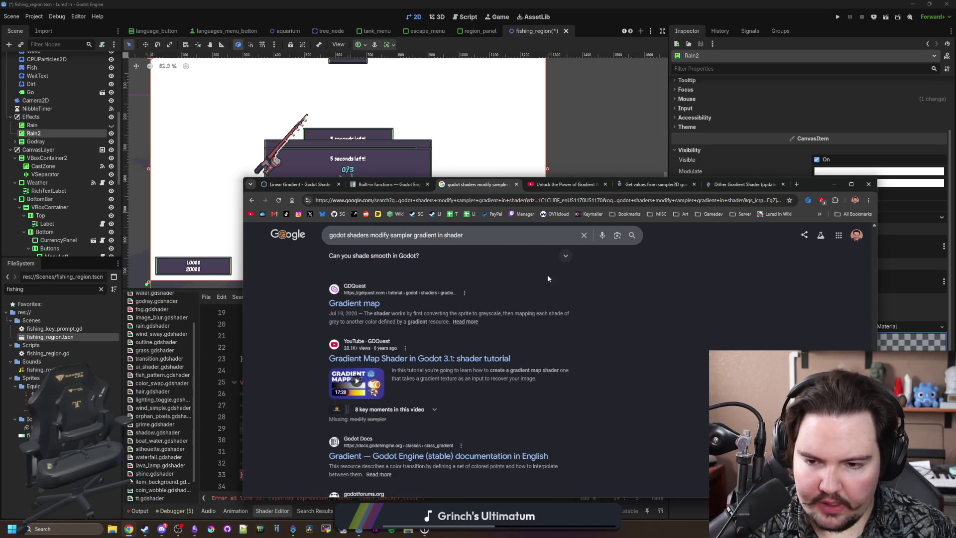
left_click(719, 185)
double_click(812, 185)
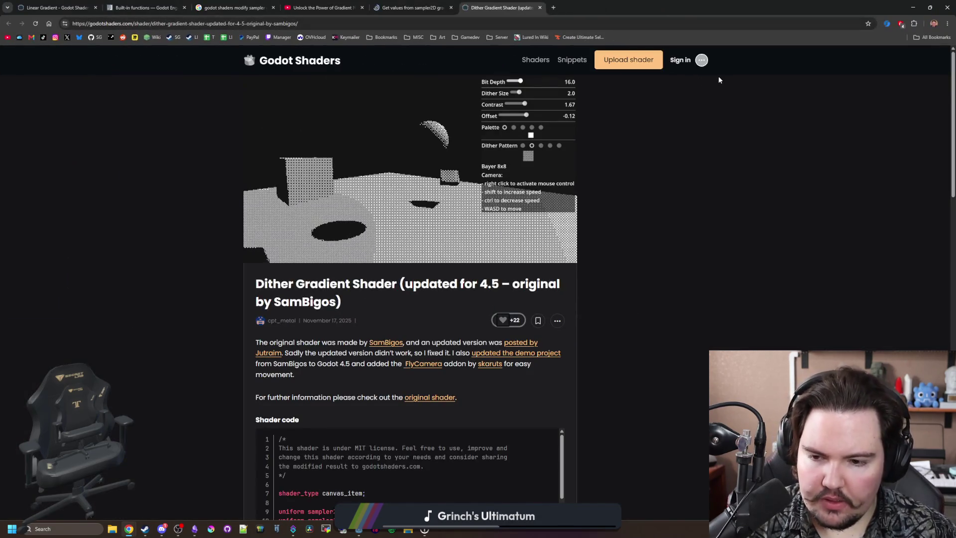
Open Godot's Gradient documentation and the GDQuest Gradient map tutorial from the Google results
scroll(719, 77, "down", 3)
left_click(319, 8)
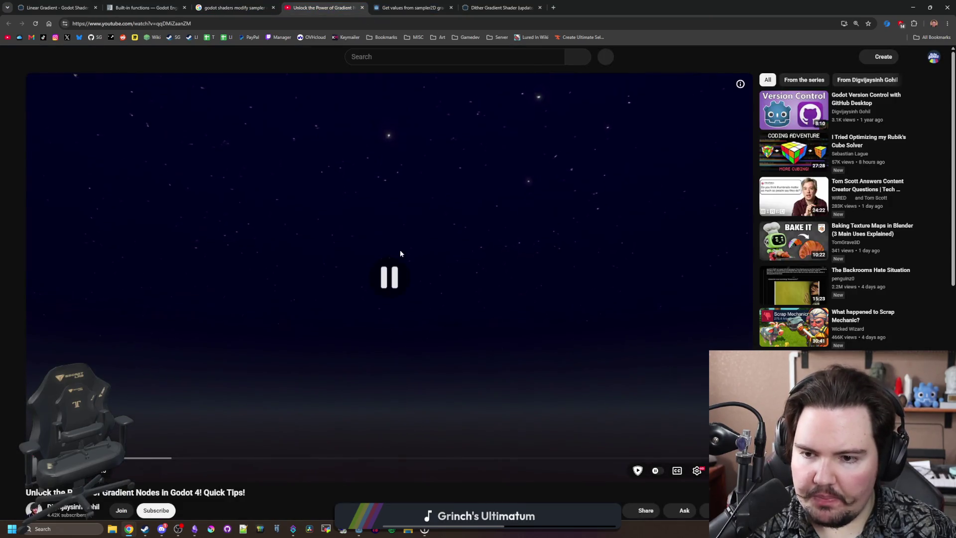
left_click(258, 4)
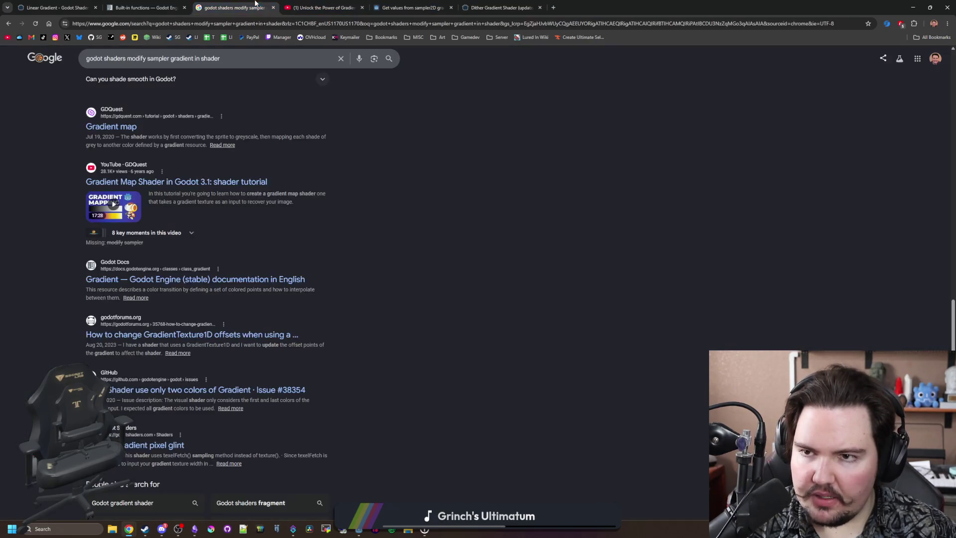
middle_click(158, 282)
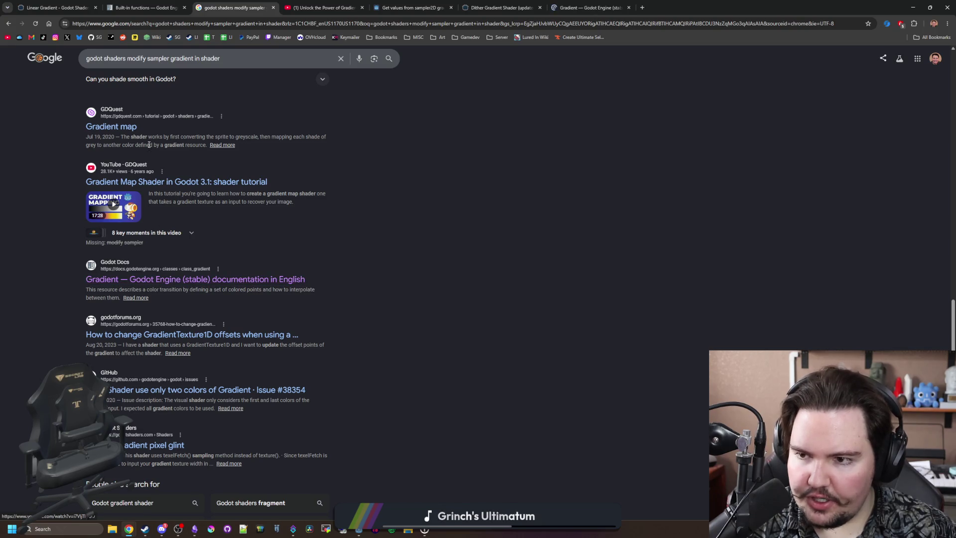
middle_click(124, 130)
key("ctrl+9")
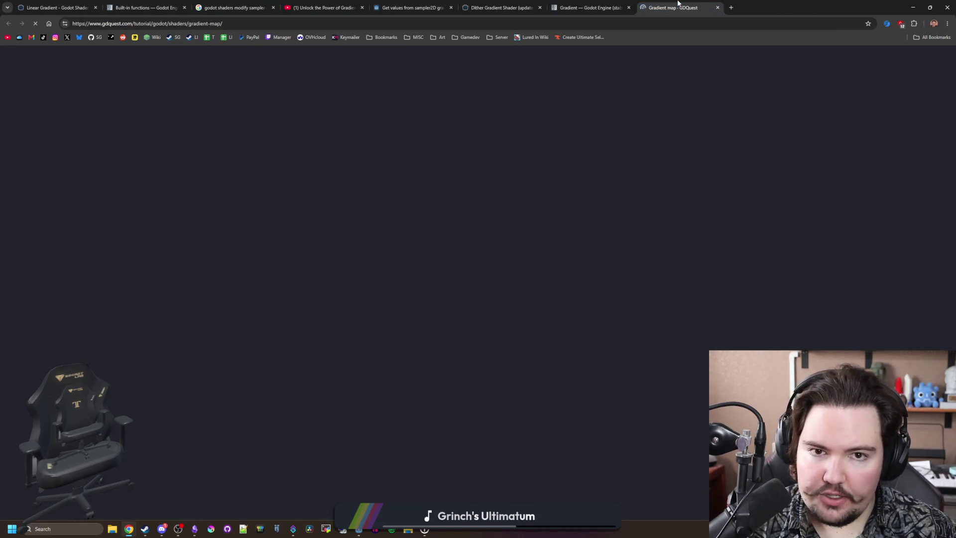
Read the GDQuest Gradient map tutorial down to its final shader code
scroll(503, 313, "down", 3)
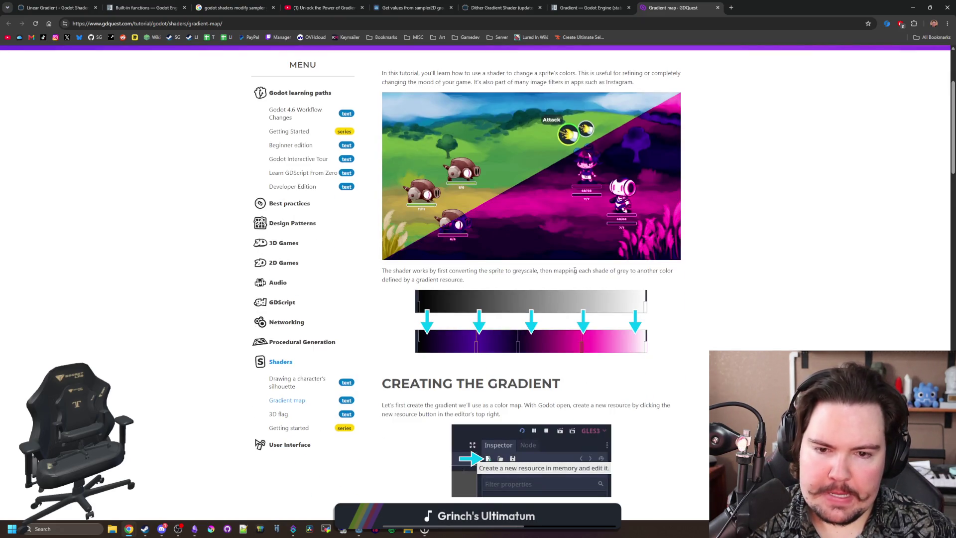
scroll(445, 314, "down", 4)
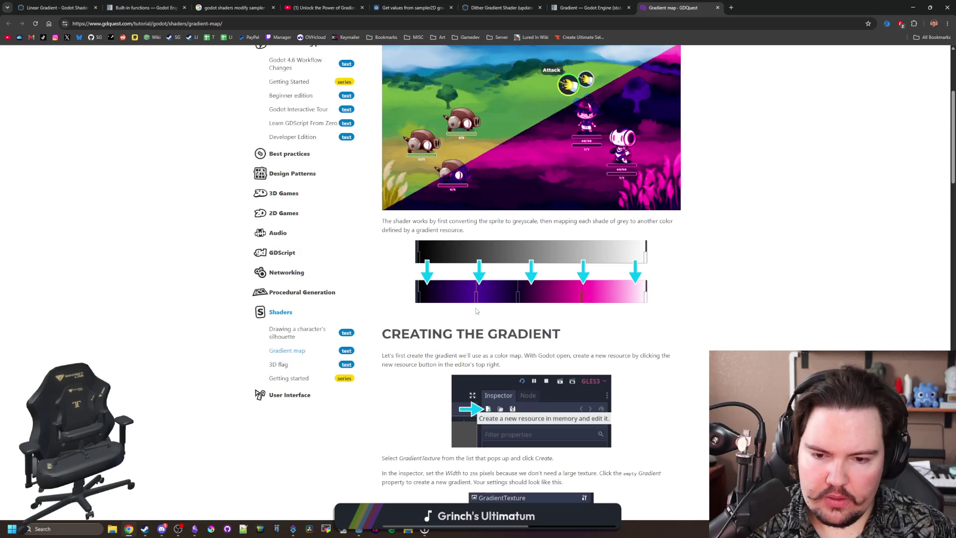
scroll(483, 309, "down", 9)
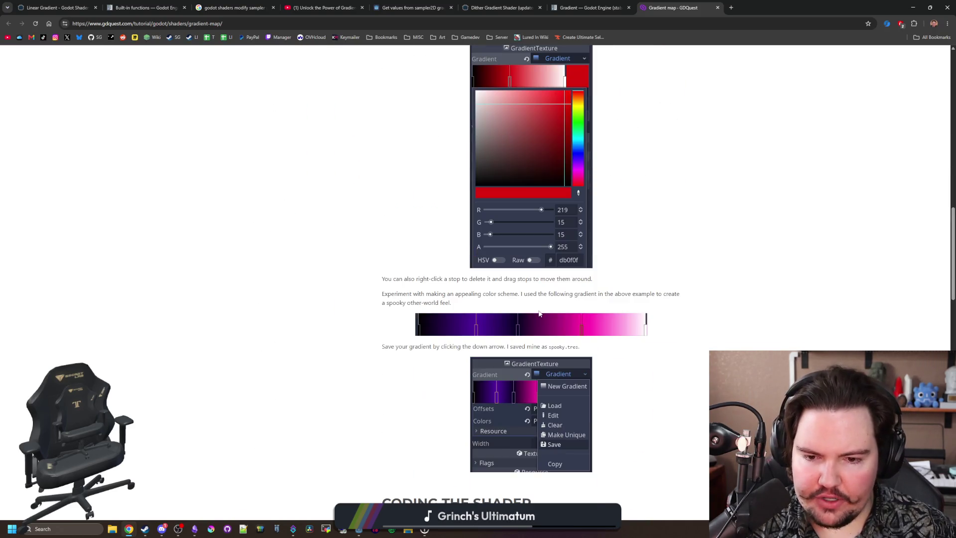
scroll(538, 313, "down", 3)
scroll(538, 310, "down", 6)
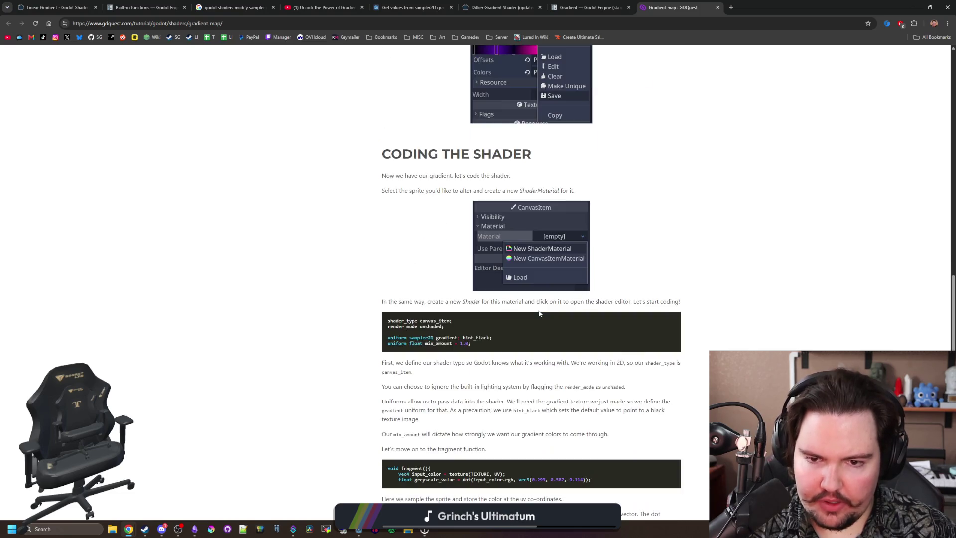
scroll(539, 311, "down", 1)
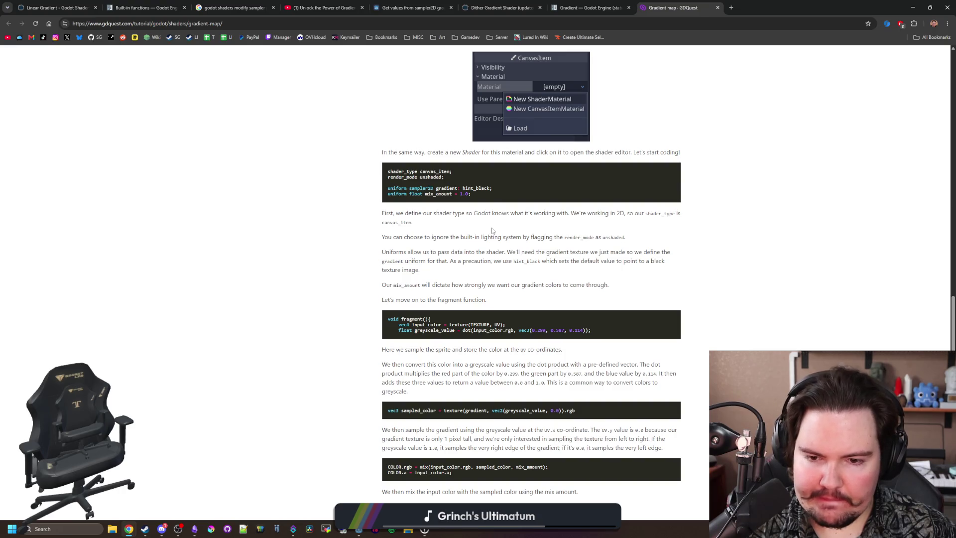
scroll(491, 230, "down", 6)
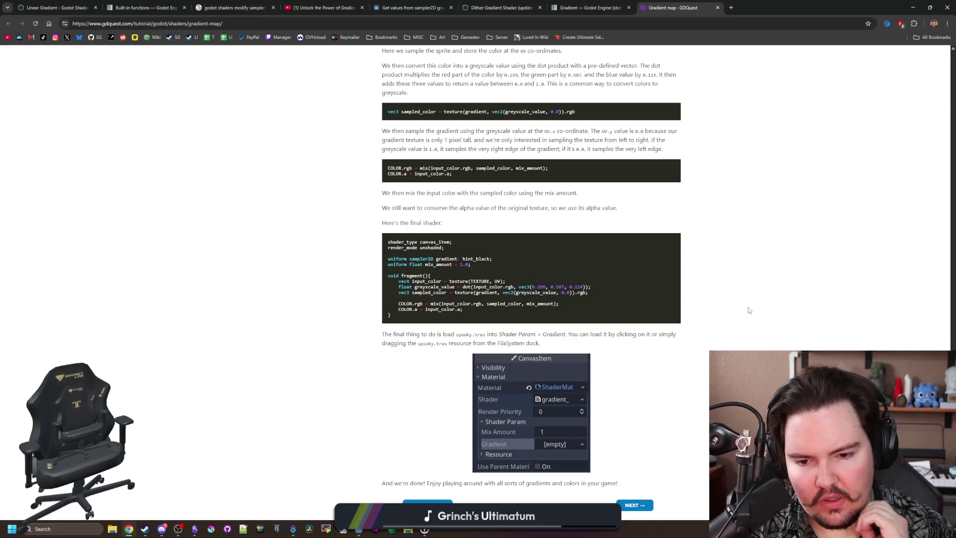
key("Home")
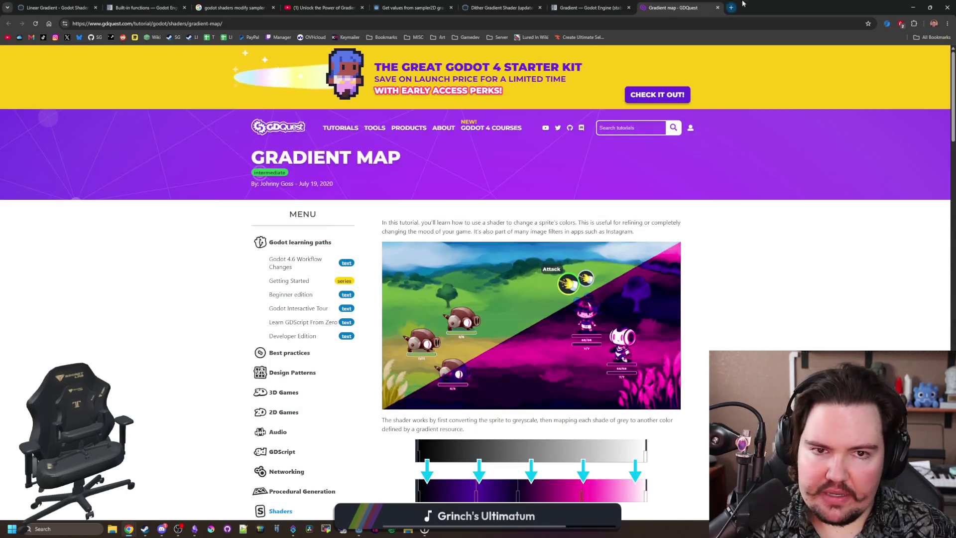
key("alt+Tab")
key("alt+Tab")
left_click(536, 138)
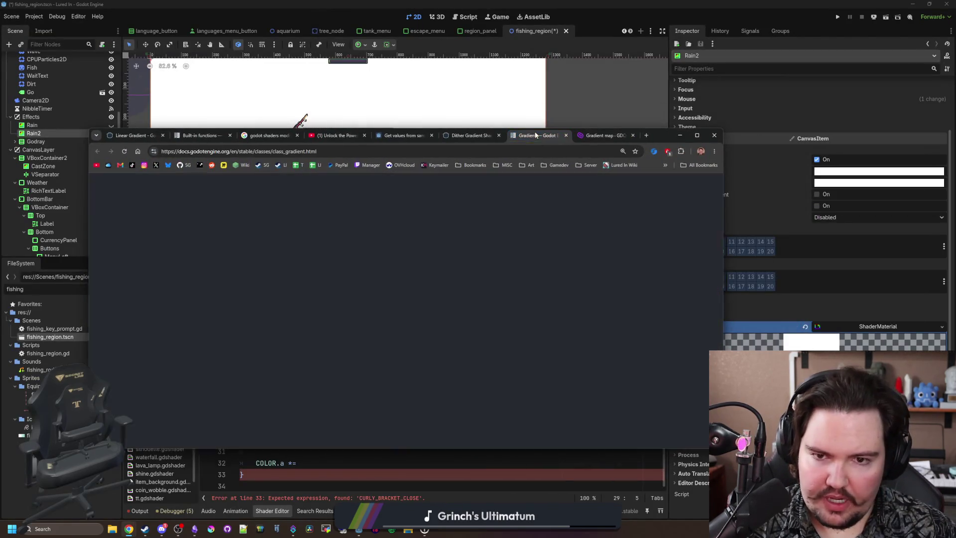
Read the replies in the sampler2D gradient forum thread, then bring up the Gradient Nodes video
left_click(463, 136)
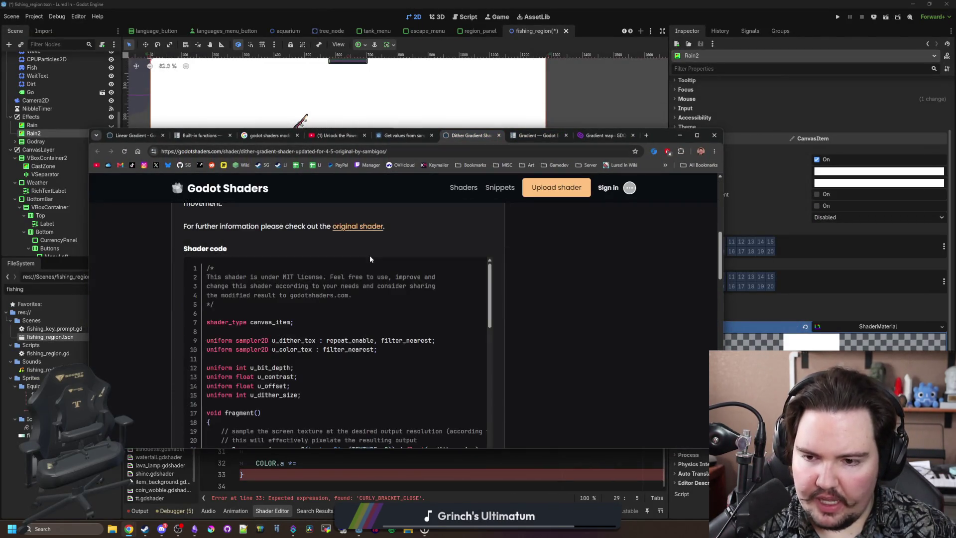
left_click(396, 136)
scroll(421, 264, "down", 10)
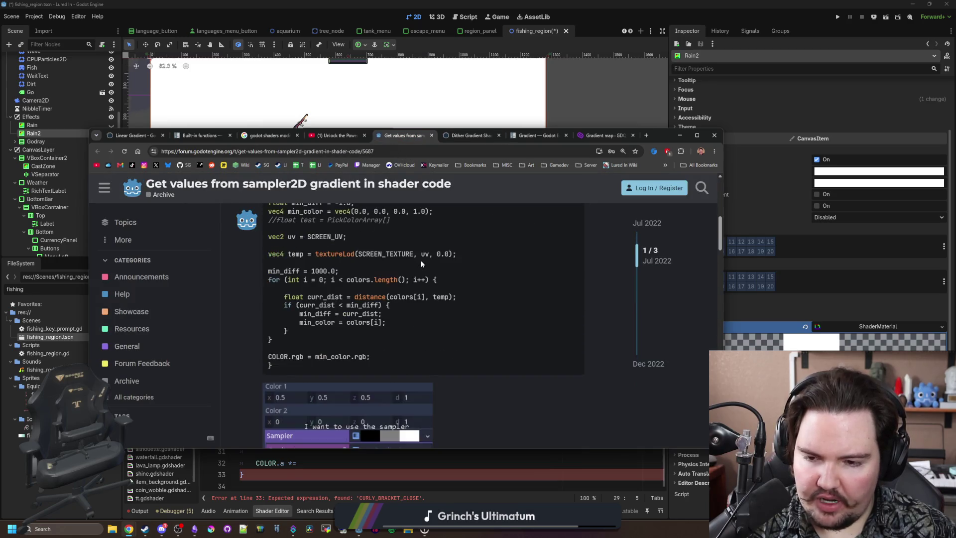
scroll(421, 264, "down", 2)
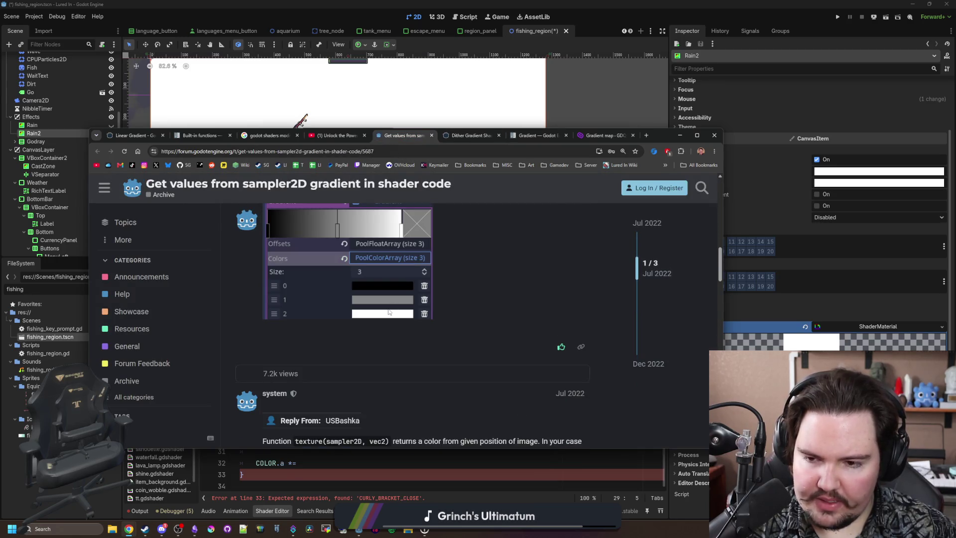
scroll(397, 298, "down", 2)
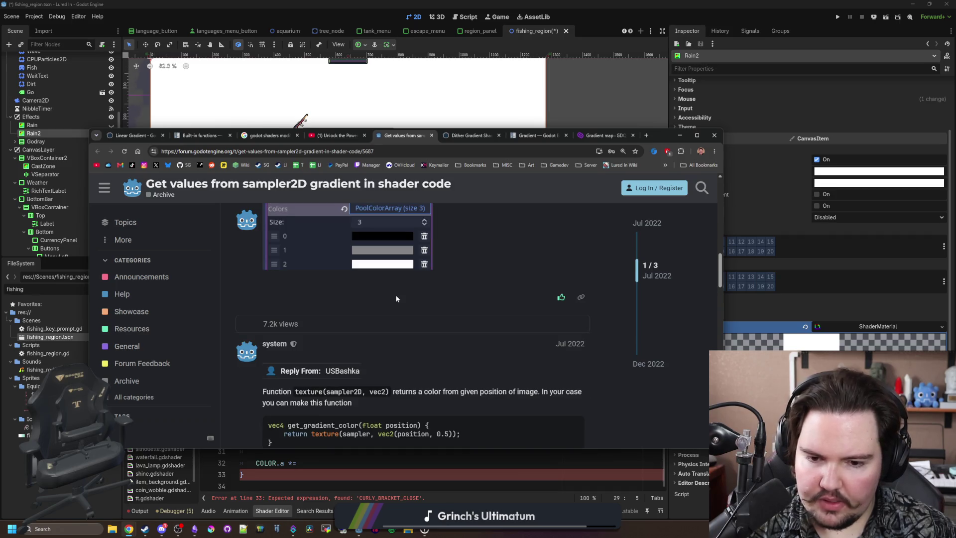
scroll(397, 298, "down", 1)
scroll(397, 299, "down", 1)
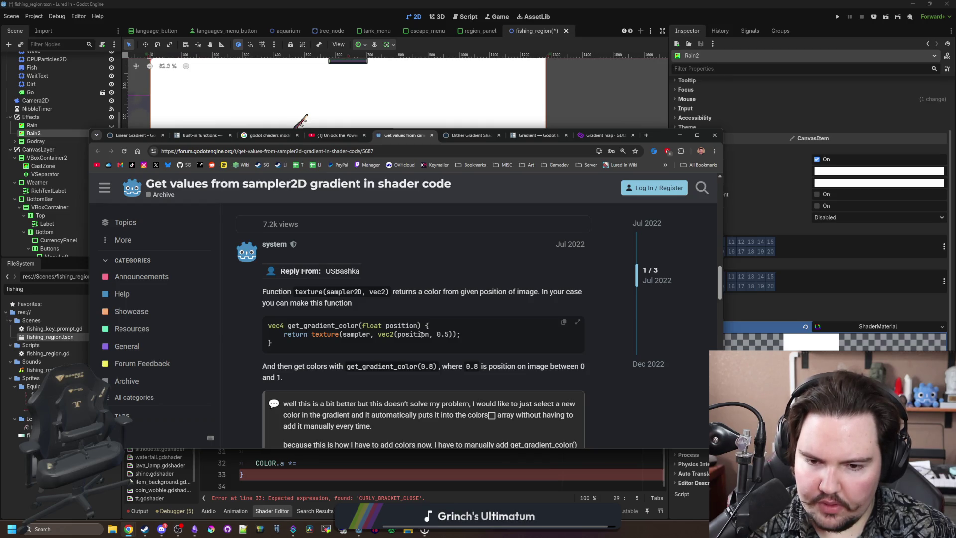
scroll(422, 334, "down", 3)
scroll(422, 335, "down", 10)
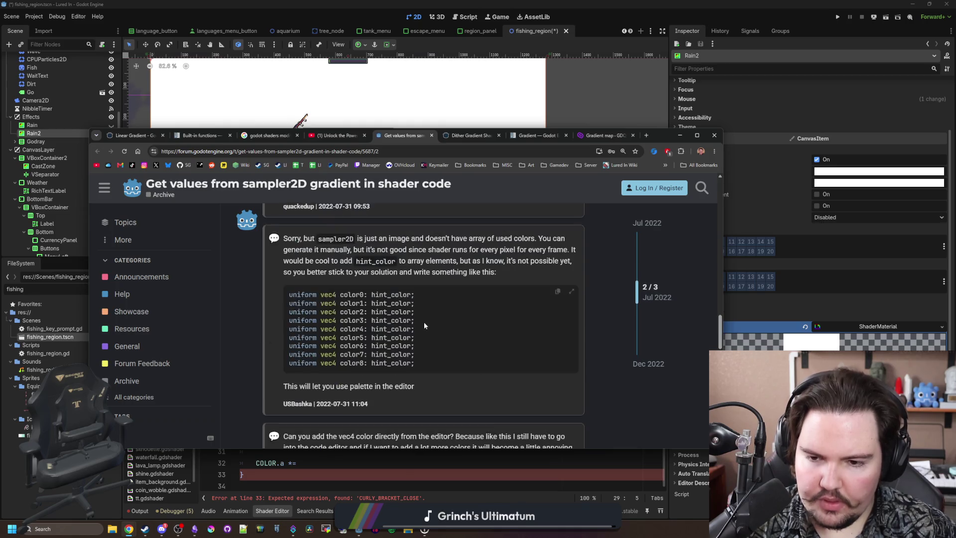
scroll(434, 309, "up", 6)
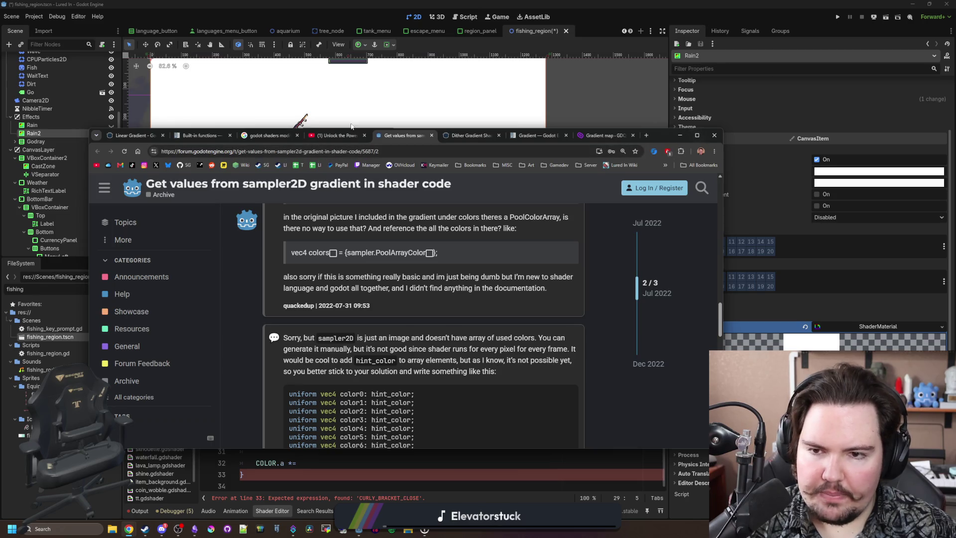
left_click(339, 137)
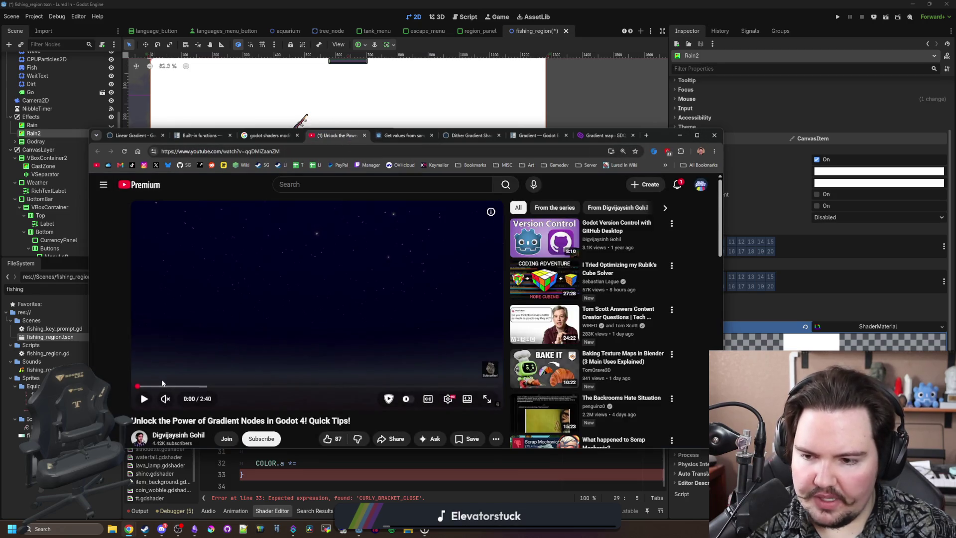
Skip the gradient-nodes video ahead to about 2:07, pause it, and minimize the browser
left_click_drag(152, 386, 329, 387)
left_click(292, 386)
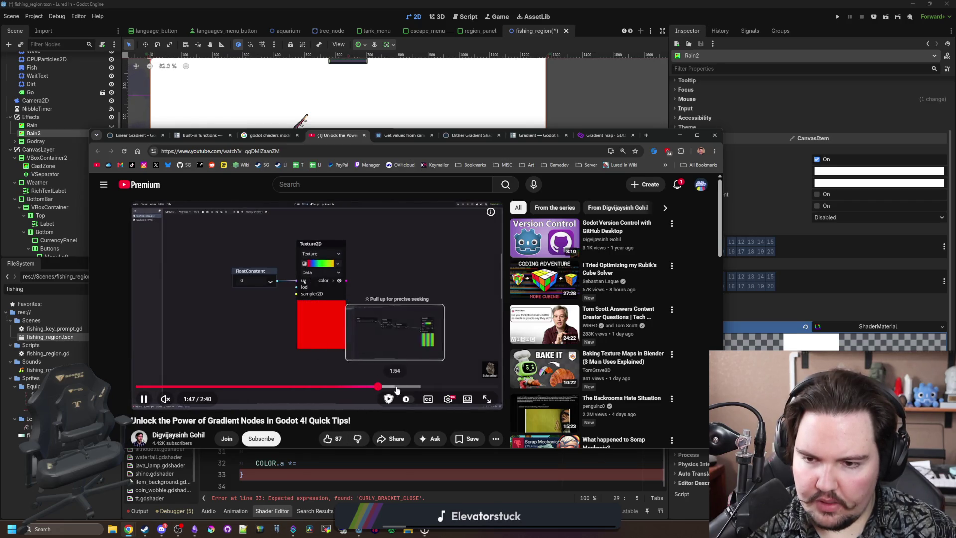
left_click(403, 386)
left_click_drag(404, 386, 426, 387)
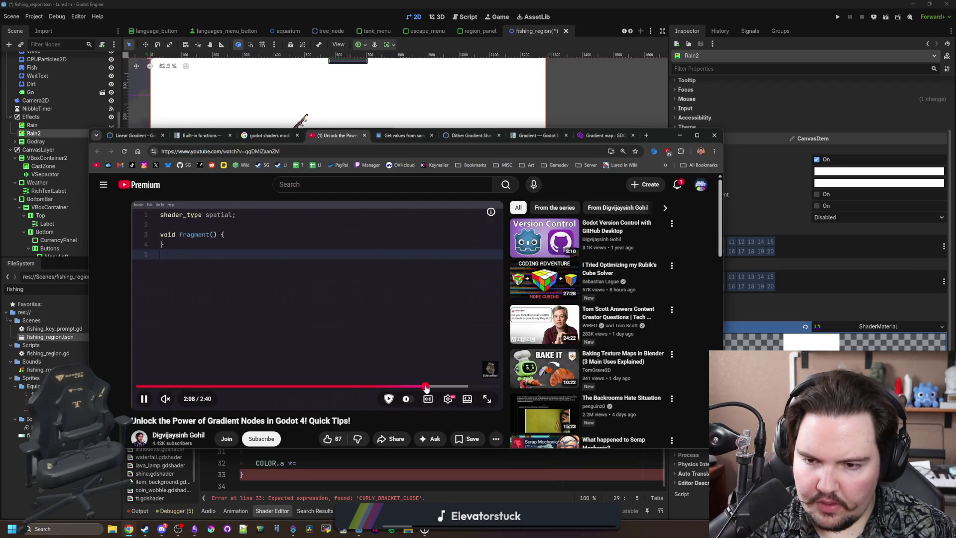
left_click(371, 275)
left_click(128, 529)
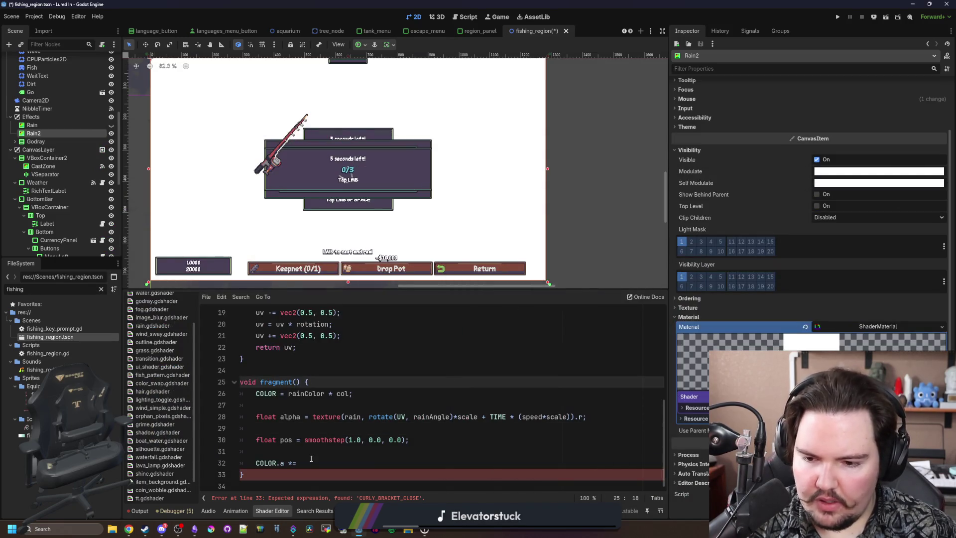
Delete the unused smoothstep line, finish the statement as 'COLOR.a *= alpha;', and save
mouse_move(444, 437)
left_mouse_down()
mouse_move(244, 439)
mouse_move(226, 430)
left_mouse_up()
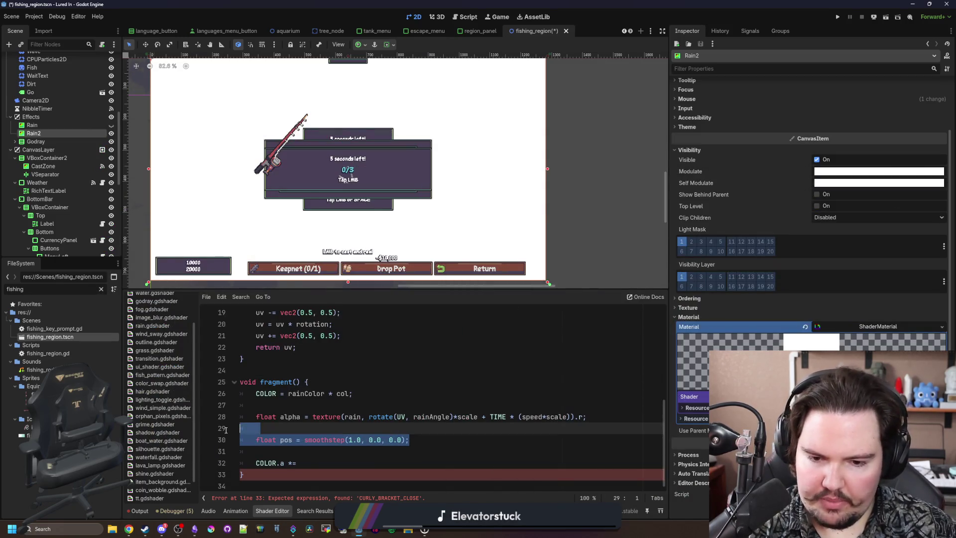
key("BackSpace")
key("BackSpace")
left_click(311, 436)
type("lpha;")
left_click(276, 425)
key("BackSpace")
key("BackSpace")
left_click(277, 403)
key("BackSpace")
key("BackSpace")
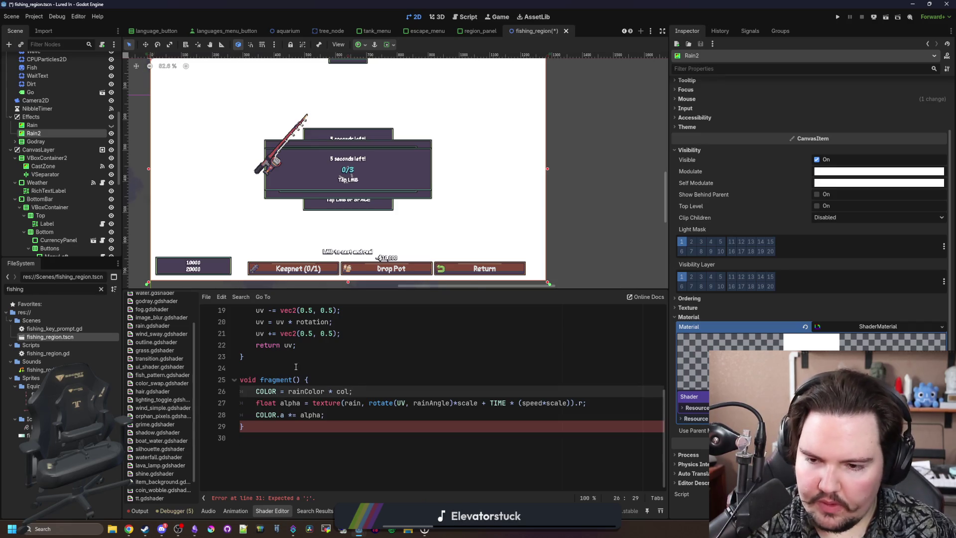
left_click(295, 366)
key("ctrl+s")
Drag the rain Color Ramp stop to darken the ramp, then open the fishing_region script
scroll(729, 312, "down", 5)
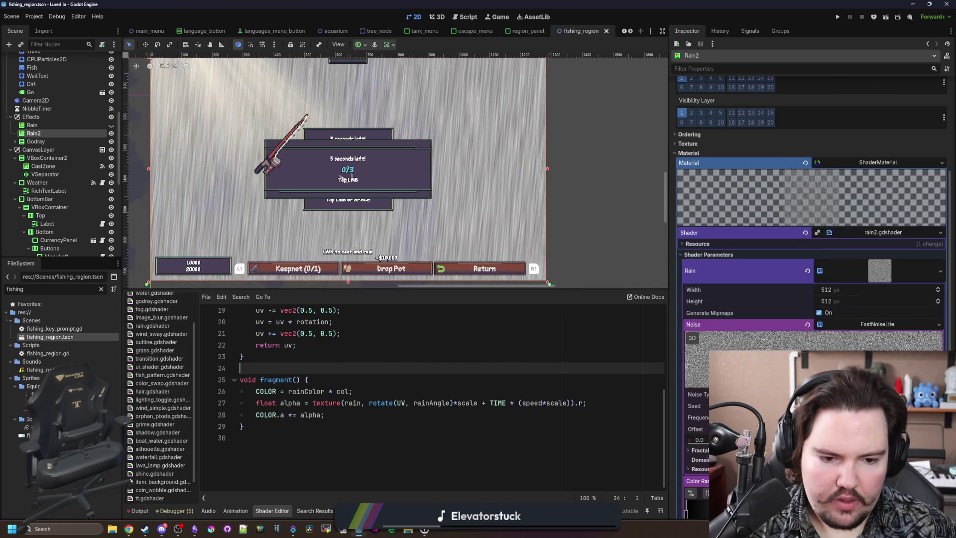
scroll(816, 248, "down", 4)
mouse_move(691, 345)
left_mouse_down()
mouse_move(851, 346)
mouse_move(824, 346)
left_mouse_up()
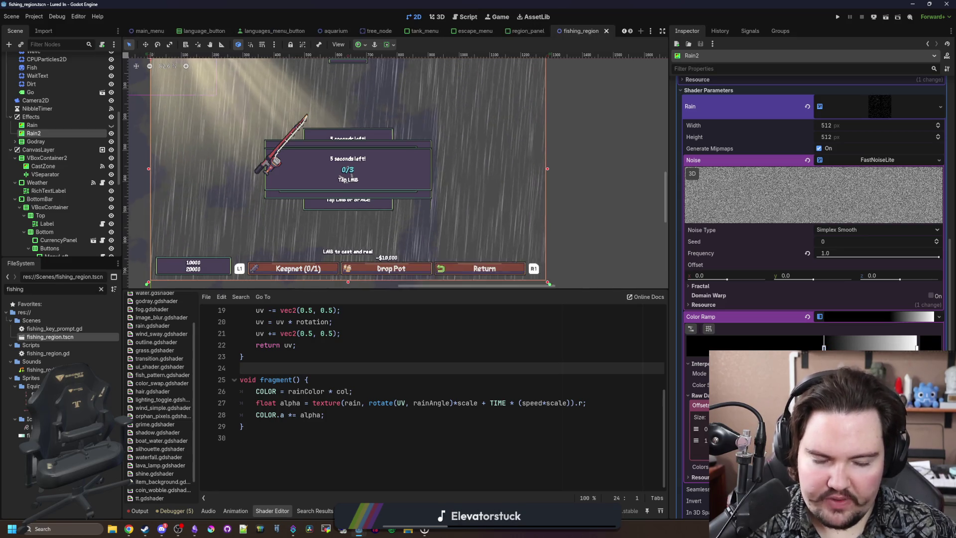
scroll(824, 347, "down", 2)
scroll(79, 75, "up", 5)
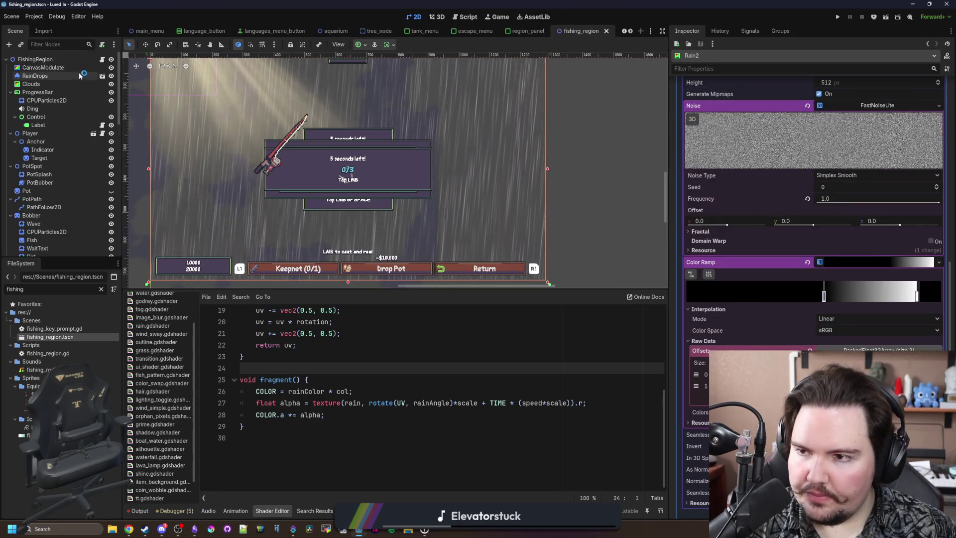
key("ctrl+F3")
scroll(55, 149, "down", 5)
left_click(49, 198)
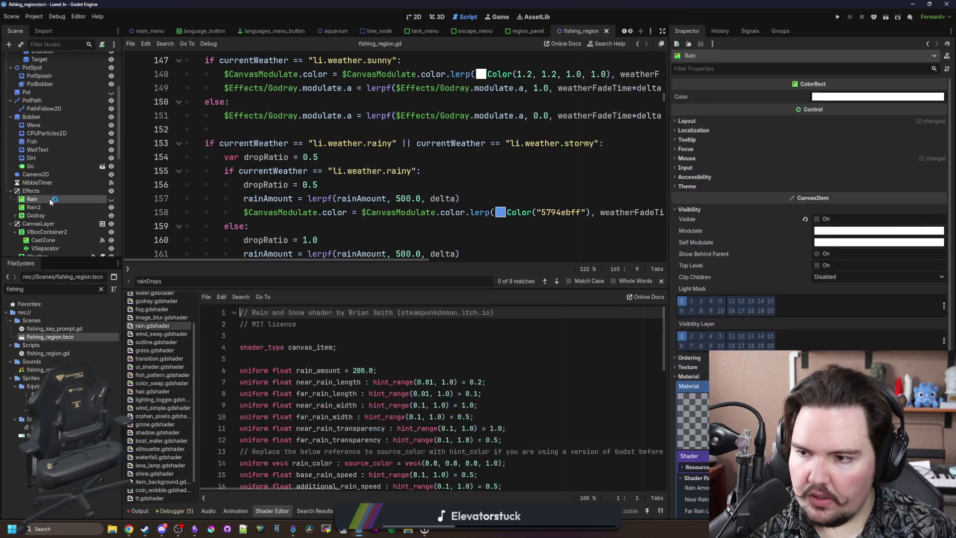
Rename the old Rain node to RainOLD and Rain2 to Rain, then save
double_click(65, 201)
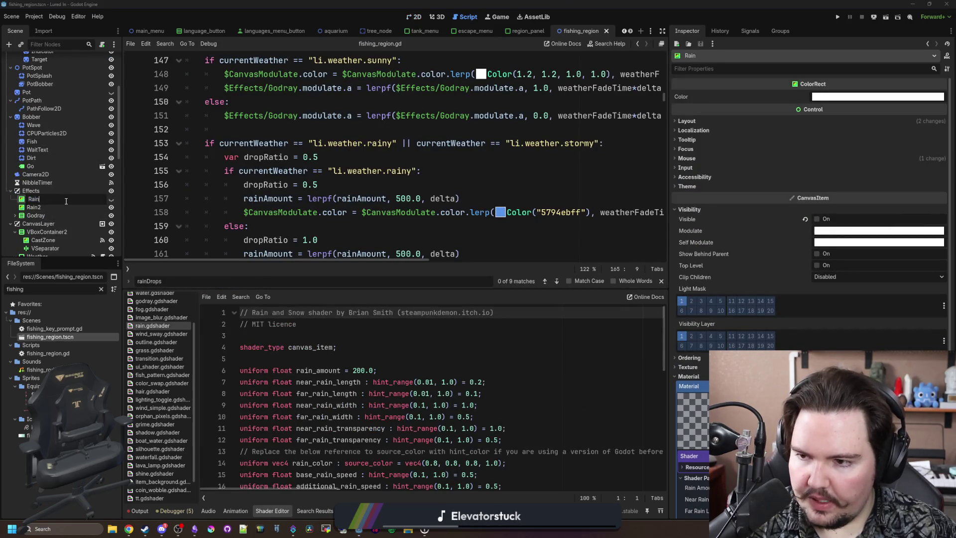
type("OLD")
key("Return")
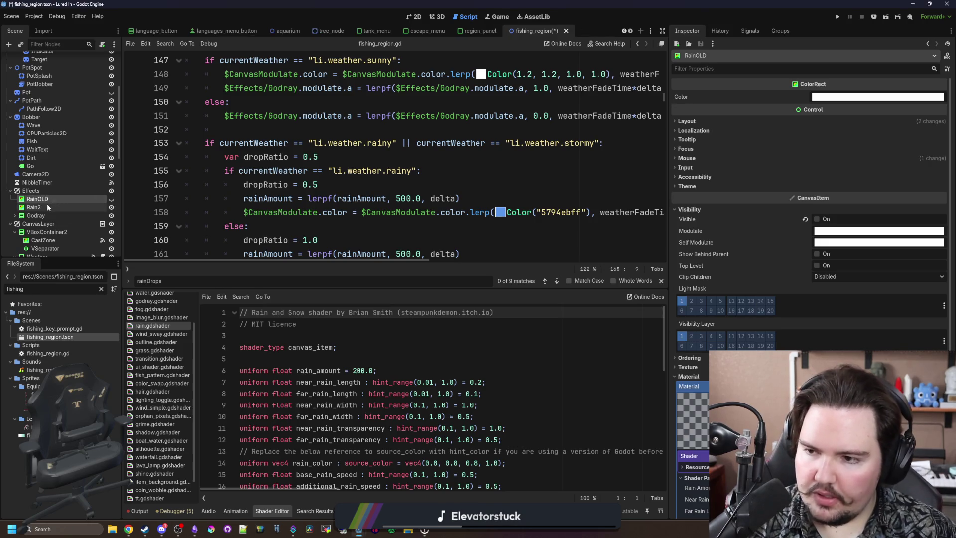
left_click(53, 207)
double_click(54, 207)
key("BackSpace")
key("Return")
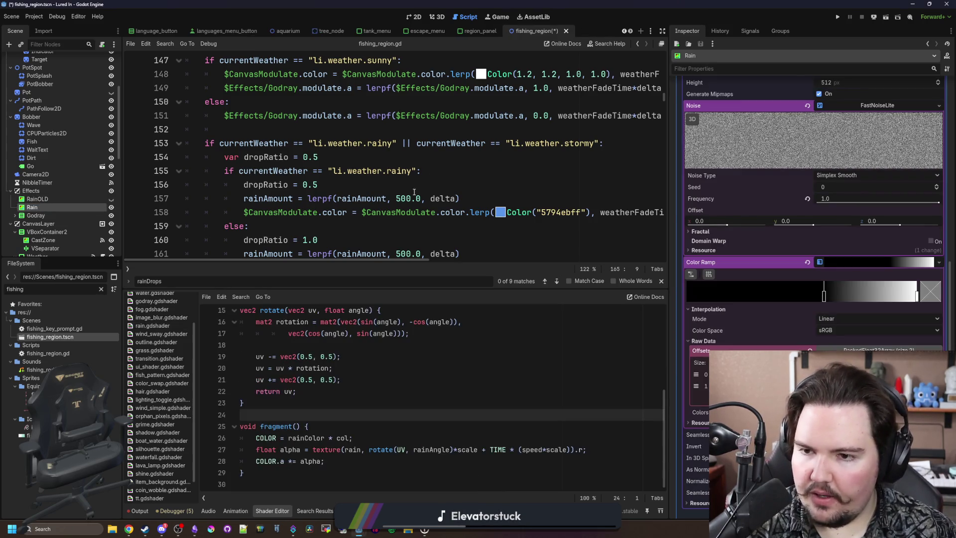
left_click(433, 182)
key("ctrl+s")
Replace the old set_shader_parameter call on line 164 with a bracketed material["offsets key
scroll(405, 184, "down", 3)
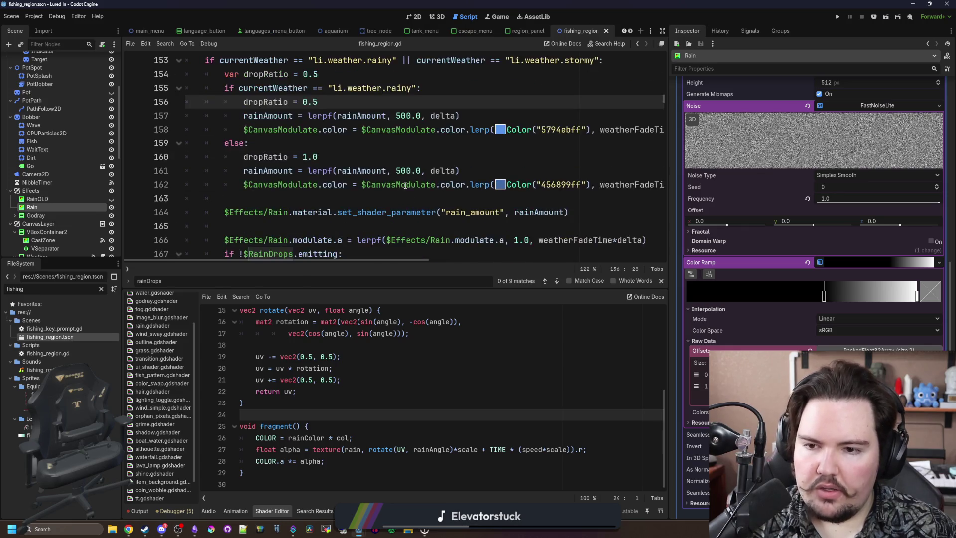
left_click(429, 159)
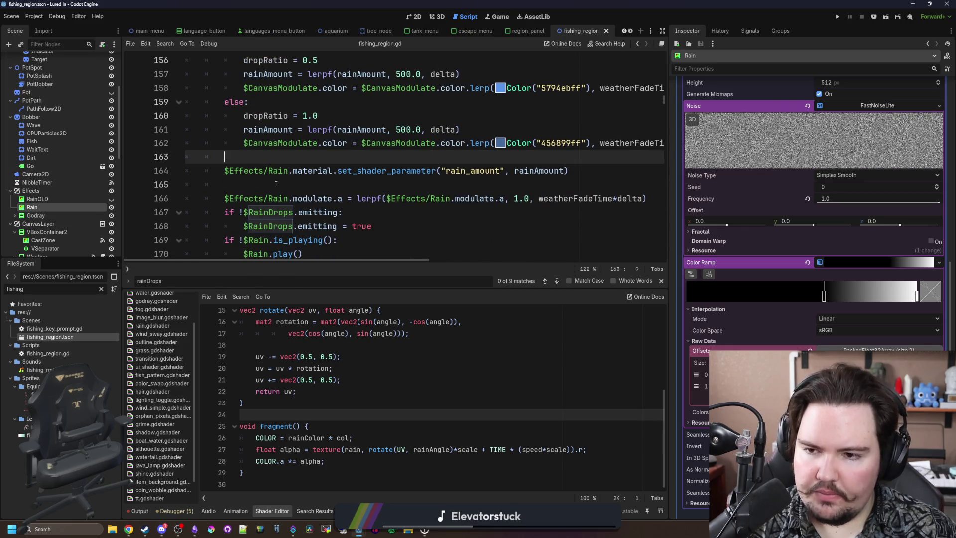
double_click(471, 170)
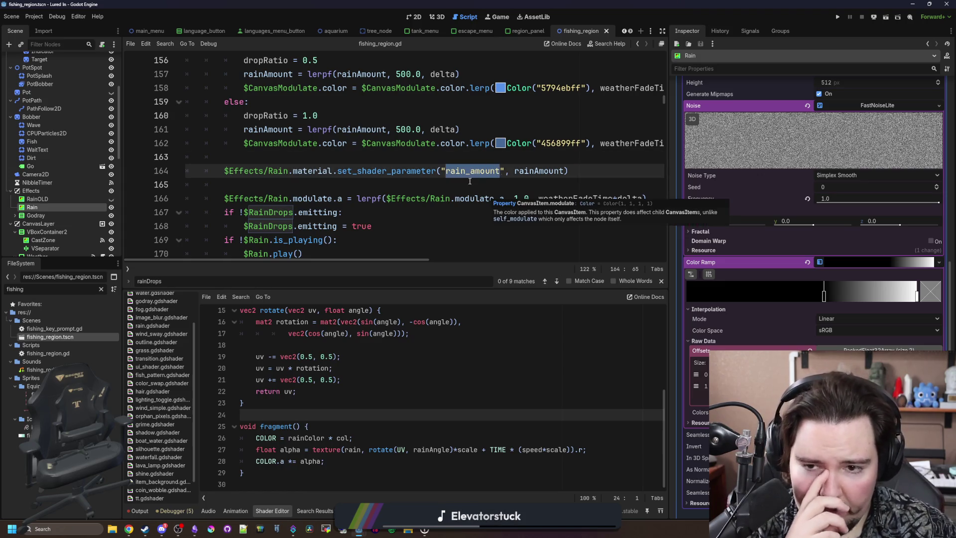
key("End")
key("ctrl+shift+Left")
key("ctrl+shift+Left")
key("ctrl+shift+Left")
key("BackSpace")
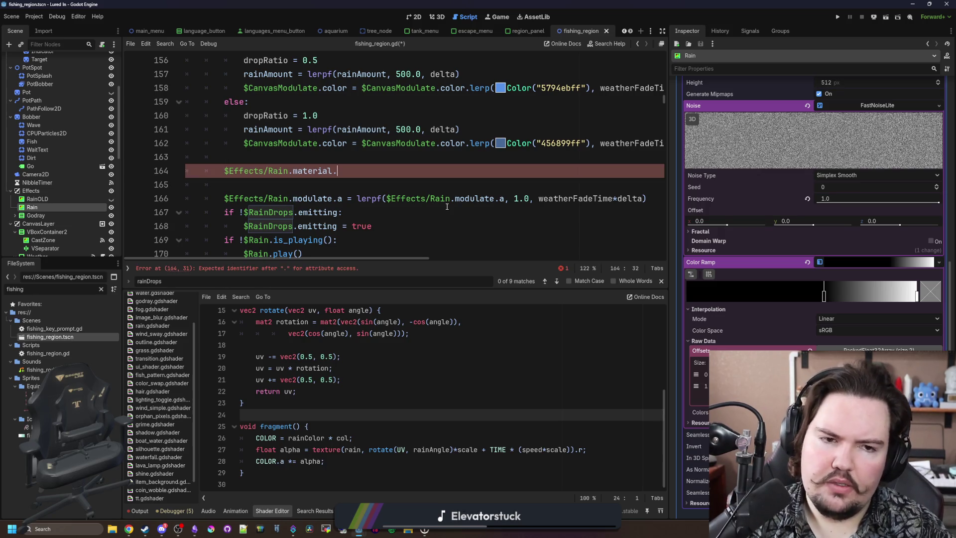
scroll(858, 238, "up", 1)
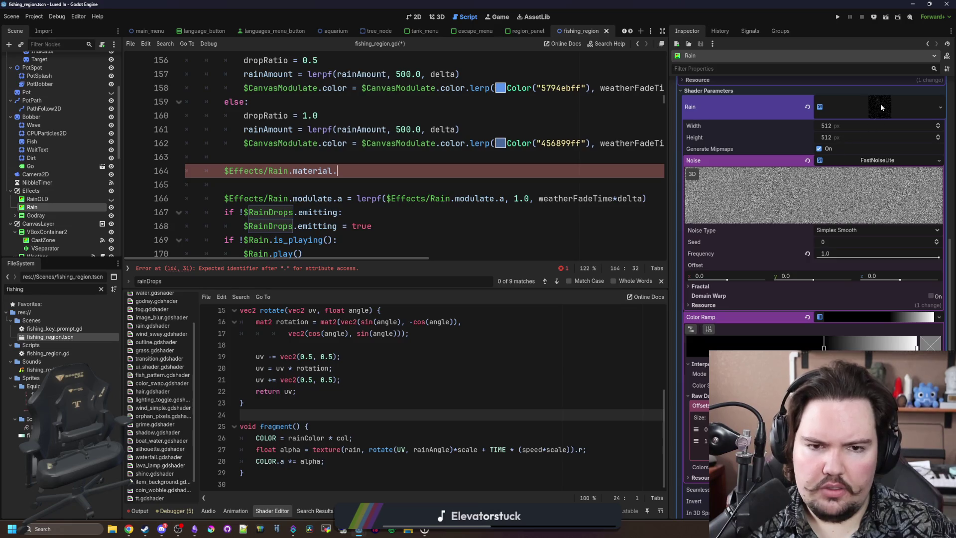
scroll(835, 153, "up", 1)
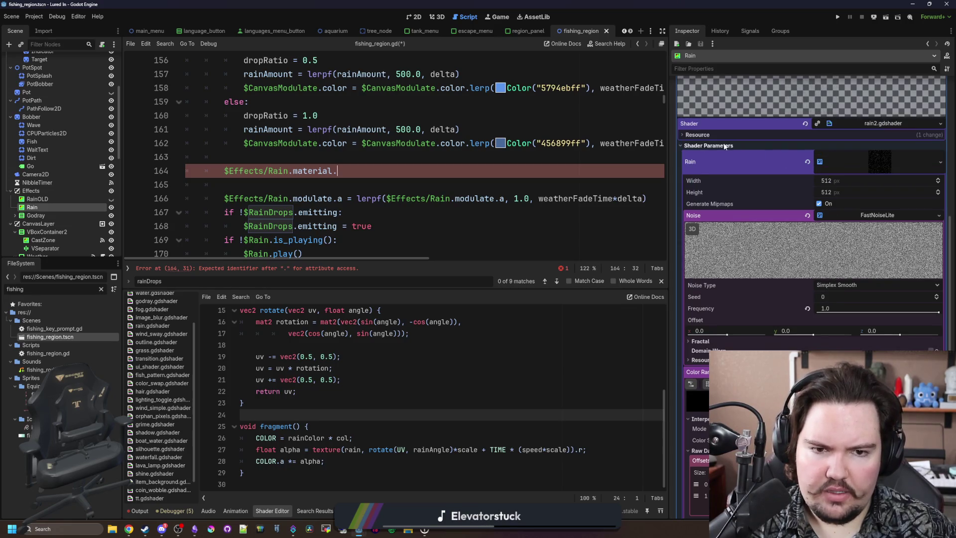
key("BackSpace")
type("[")
scroll(805, 314, "down", 1)
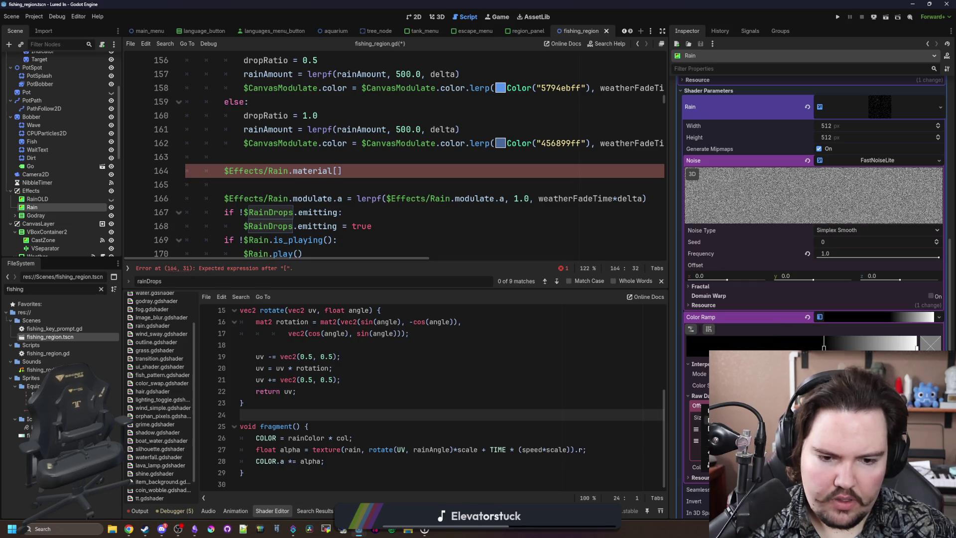
type("\"offsets")
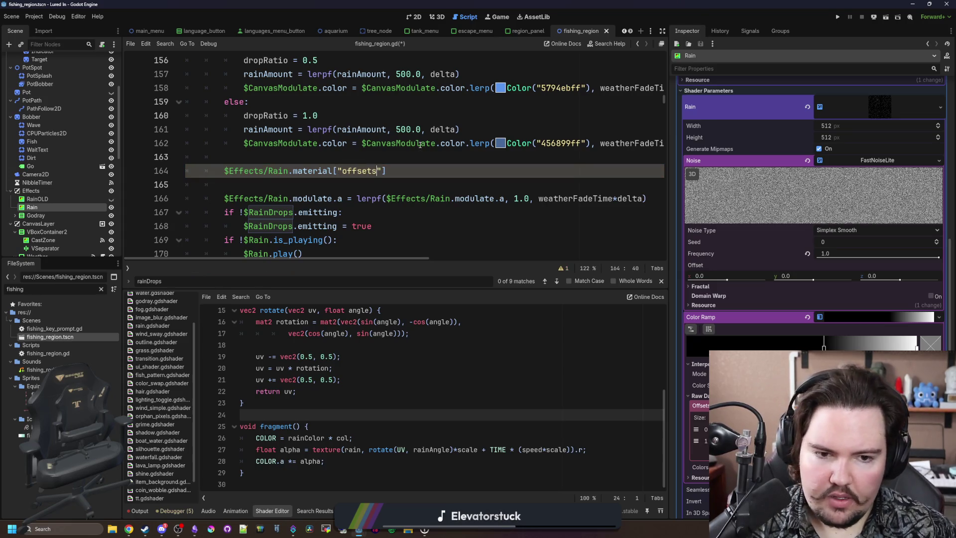
Copy the Color Ramp property path from the Inspector, then undo the misplaced paste
right_click(717, 318)
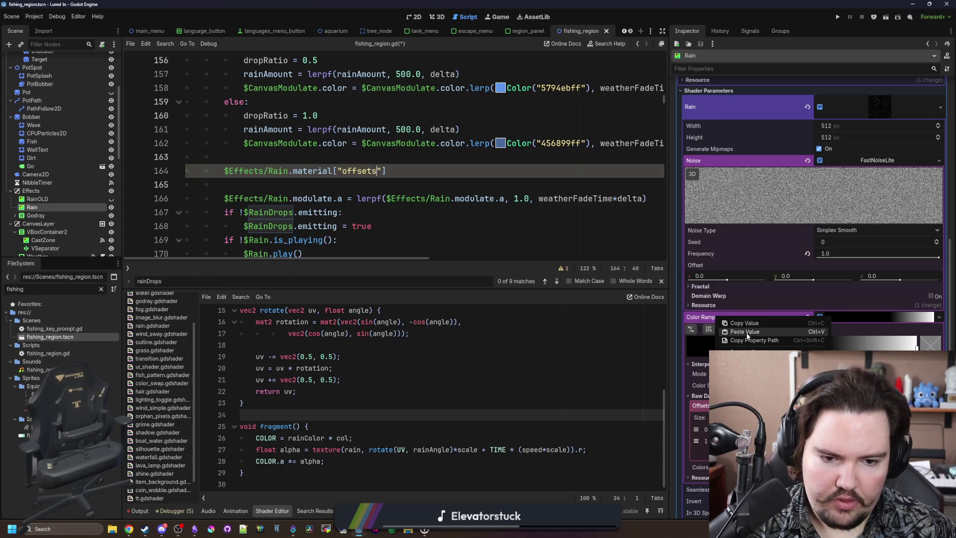
left_click(754, 340)
left_click(343, 212)
type("color_ramp")
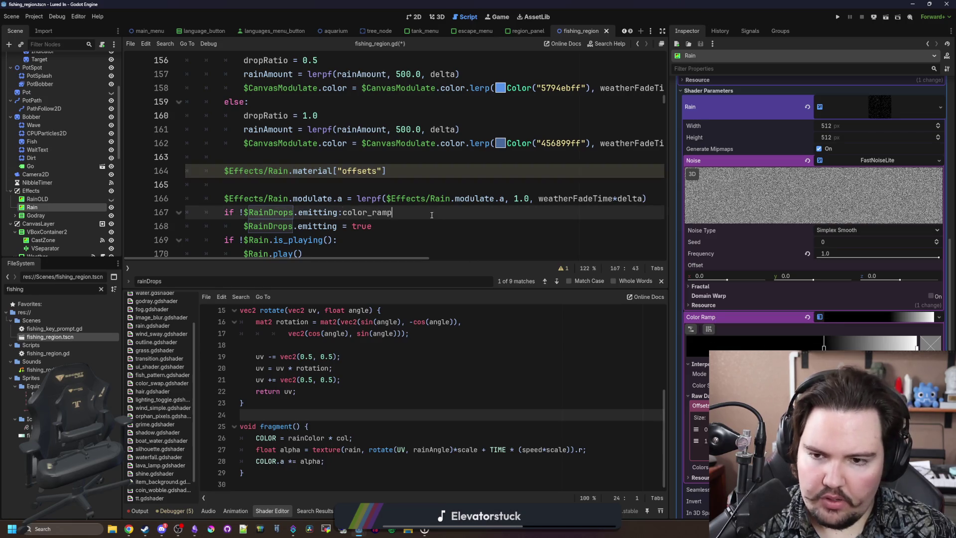
key("ctrl+z")
left_click(347, 171)
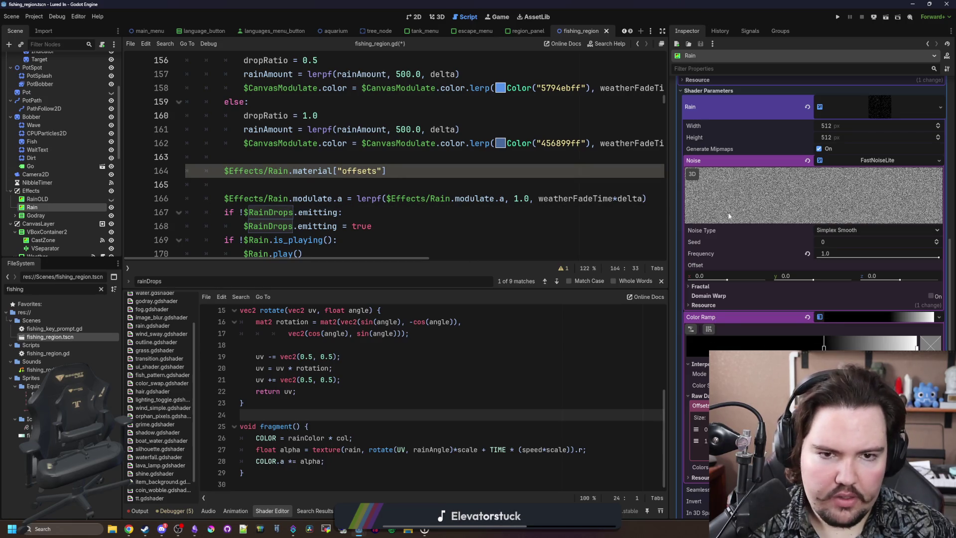
scroll(733, 213, "up", 3)
scroll(734, 216, "down", 2)
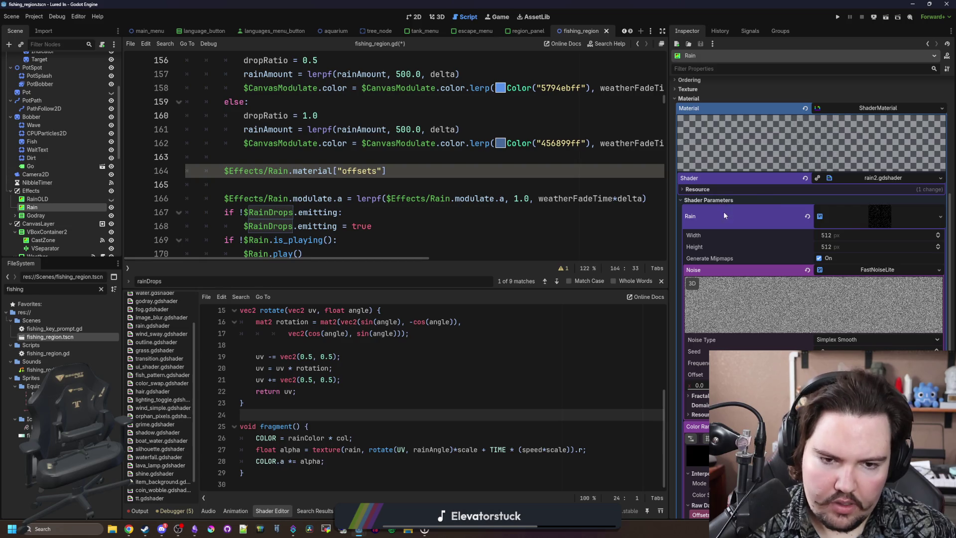
Copy the Rain shader parameter's property path from the Inspector, removing a misplaced paste
right_click(849, 210)
left_click(746, 215)
right_click(715, 210)
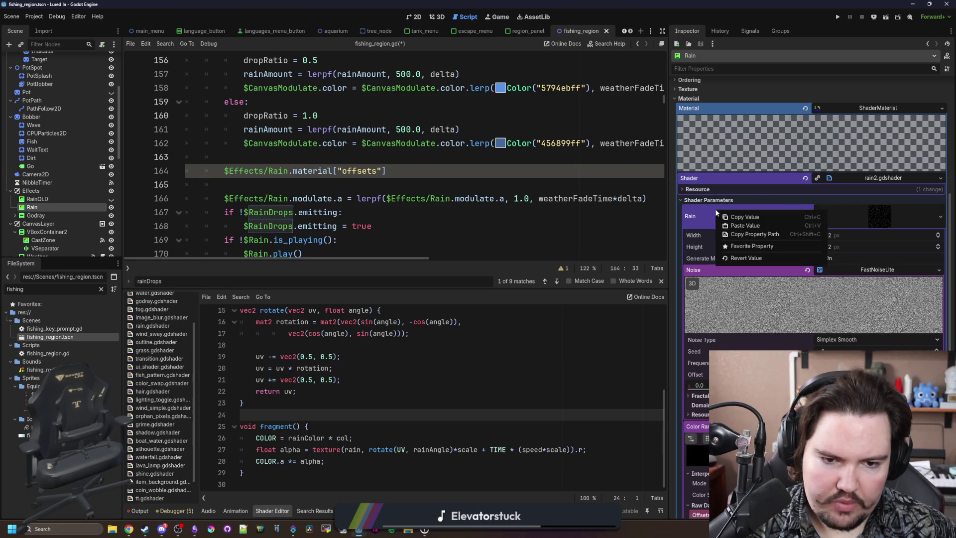
left_click(752, 234)
type("shader_parameter/rain")
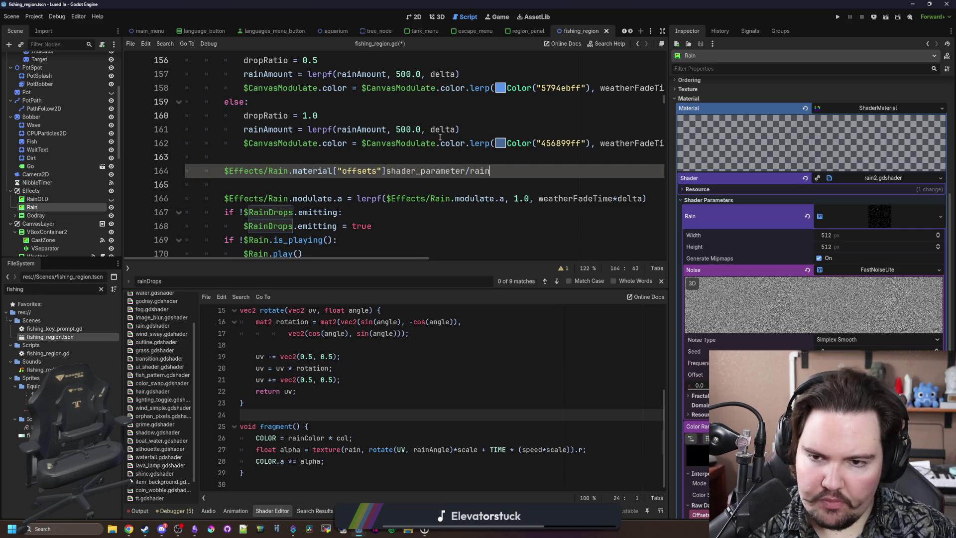
left_click(385, 171, "shift")
key("BackSpace")
Complete line 164 as material["shader_parameter/rain/color_ramp/offsets"][0] = dropRatio
left_click(344, 170)
type("shader_parameter/rain")
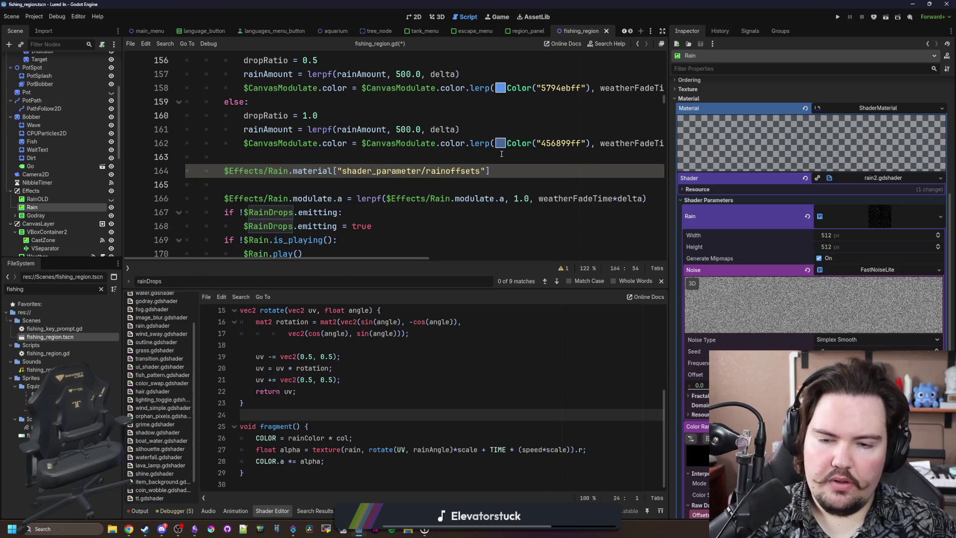
type("/")
scroll(741, 274, "down", 5)
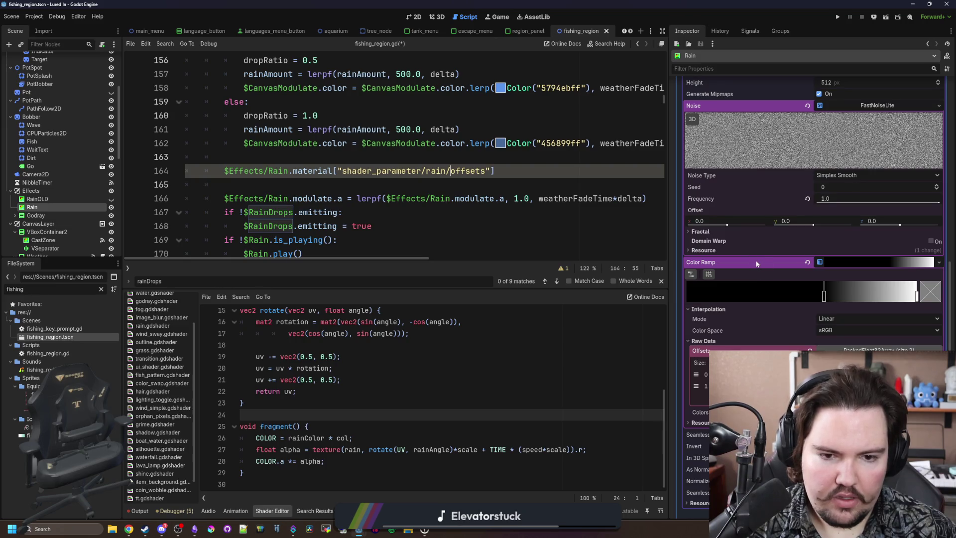
type("co")
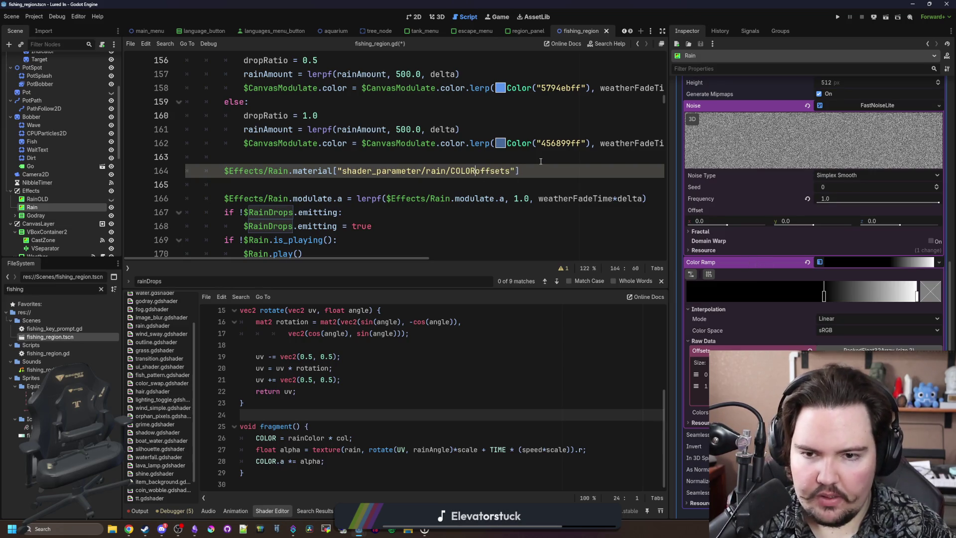
type("lor_ramp/offsets\"][")
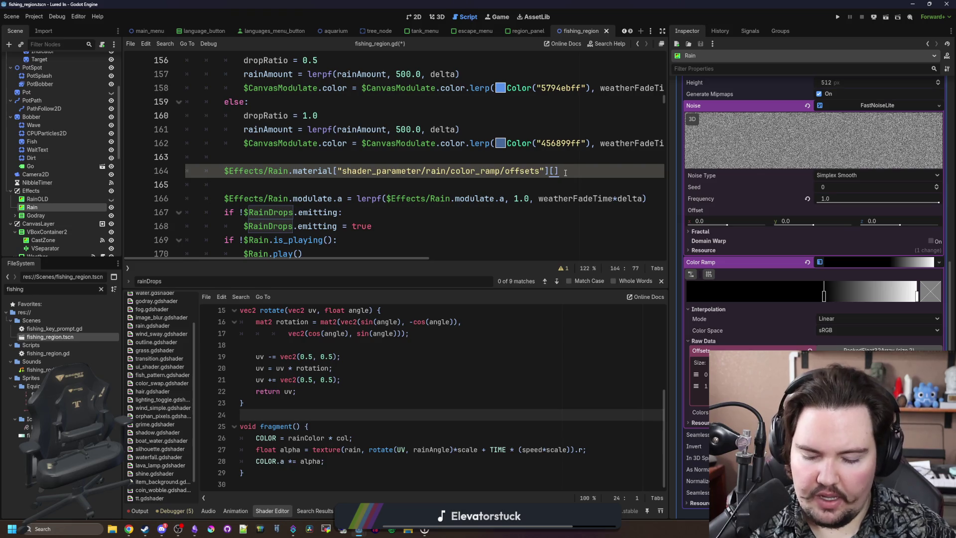
type("0")
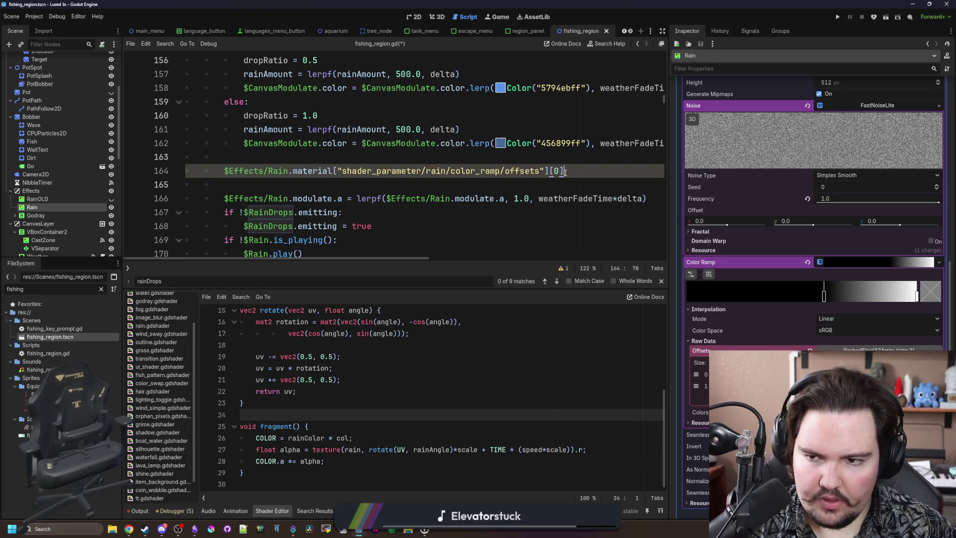
scroll(565, 172, "up", 1)
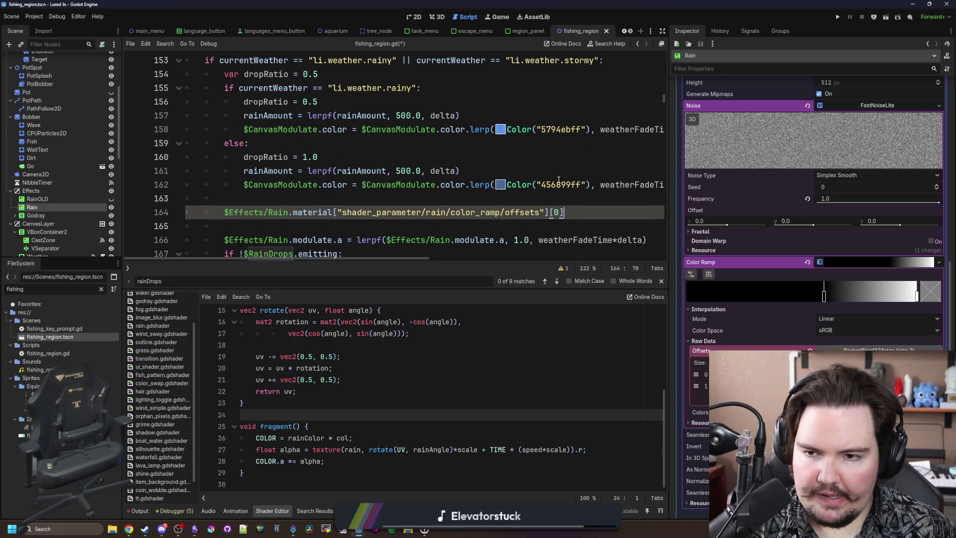
type("= drop")
key("Return")
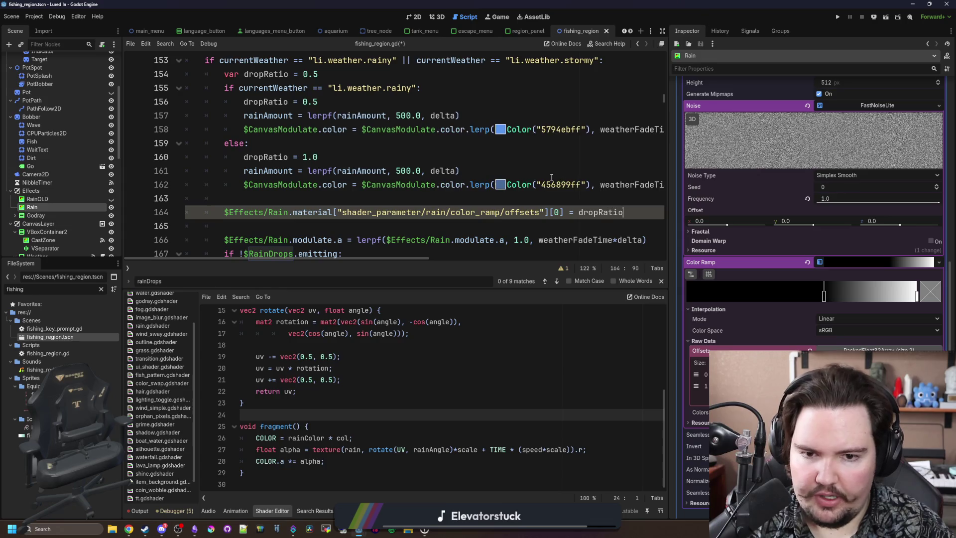
Change the stormy dropRatio value to 0.99 and save the script
left_click(516, 176)
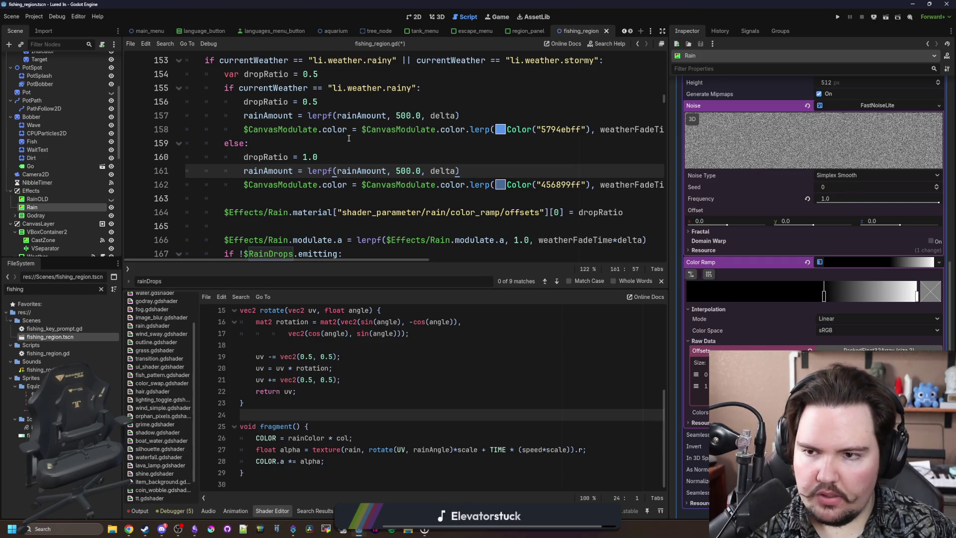
scroll(348, 138, "up", 1)
scroll(348, 138, "down", 1)
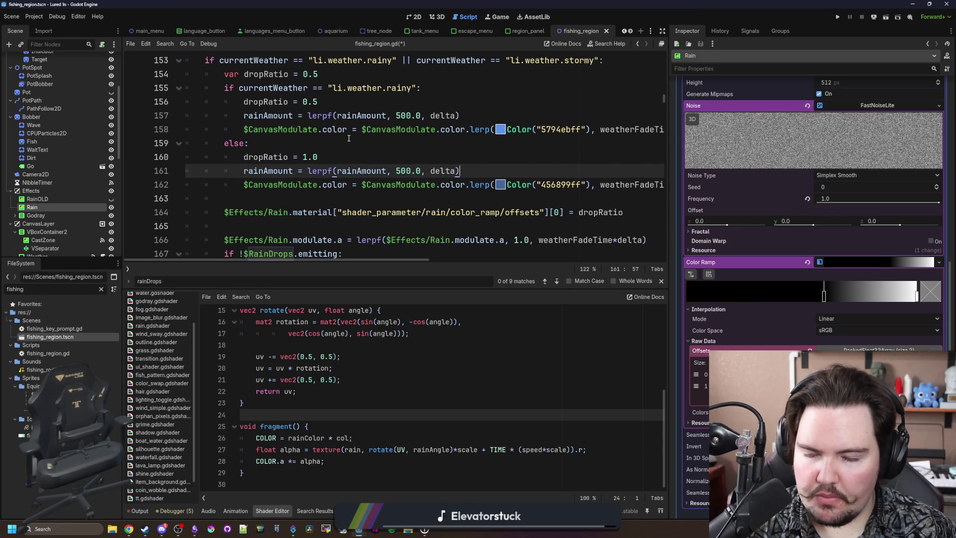
left_click(361, 105)
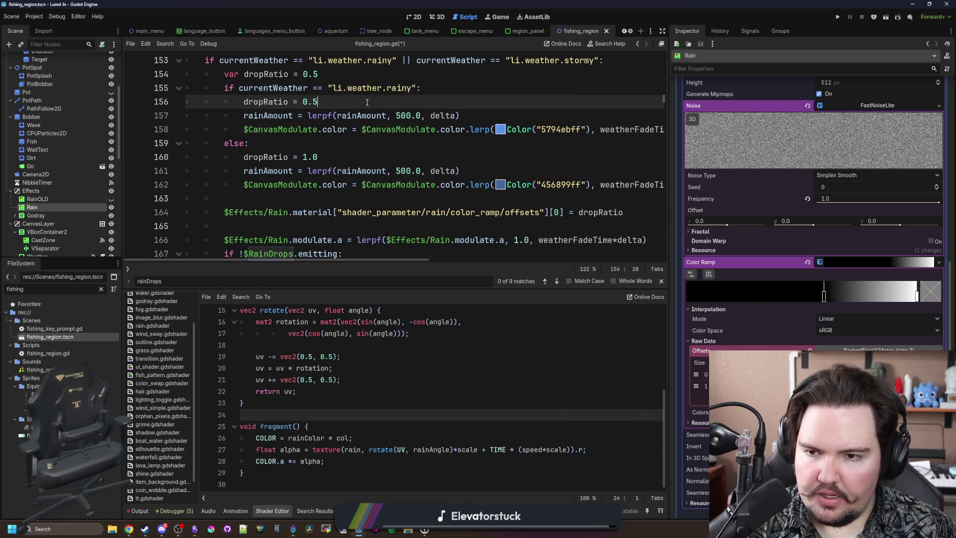
left_click(337, 156)
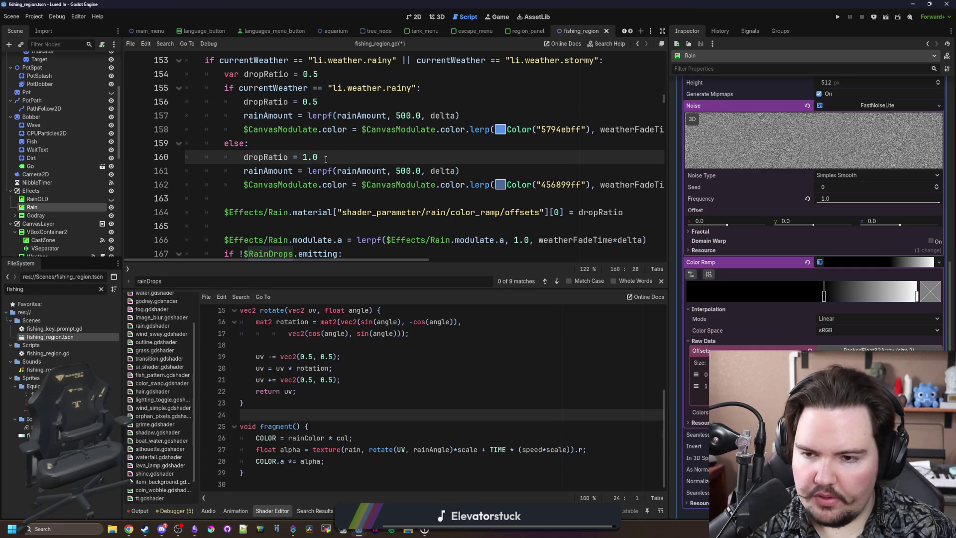
type("99")
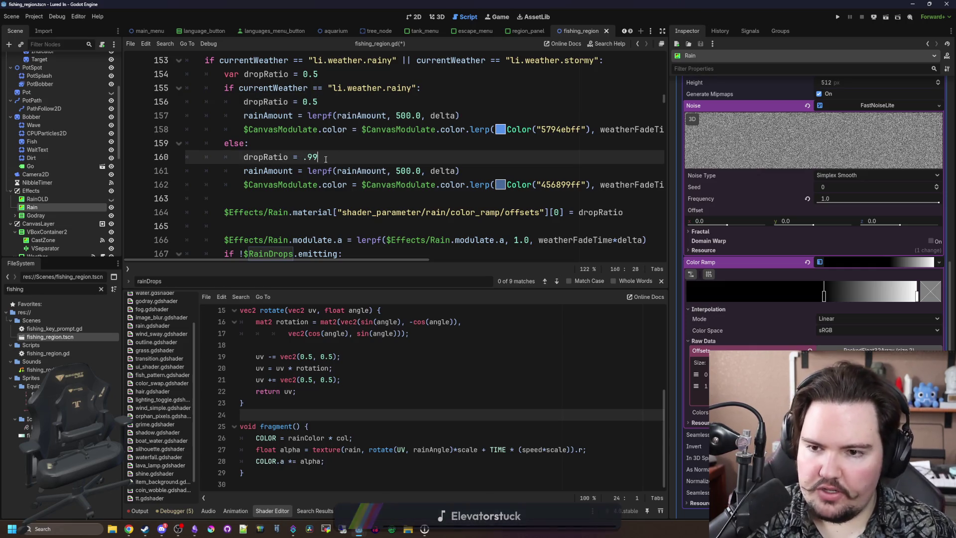
left_click(303, 158)
type("0")
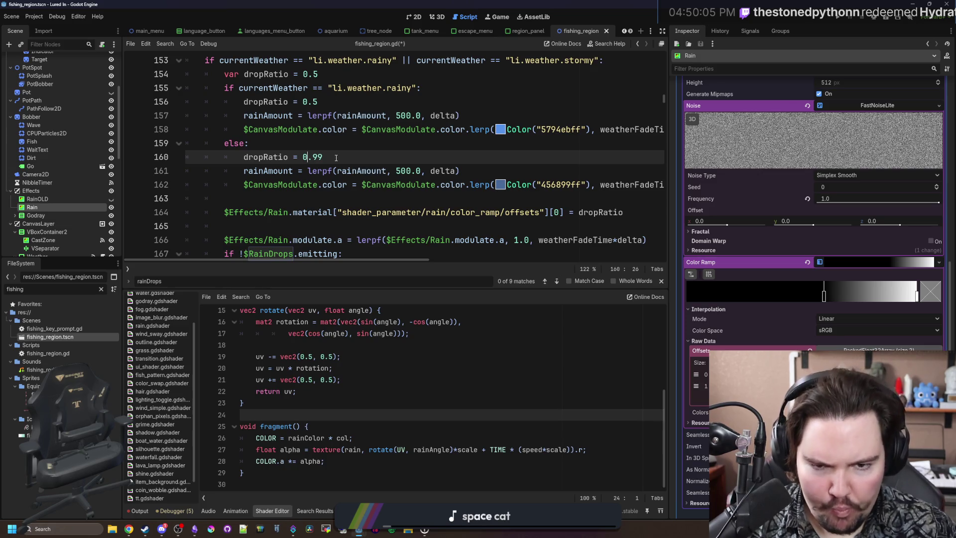
left_click(440, 198)
key("ctrl+s")
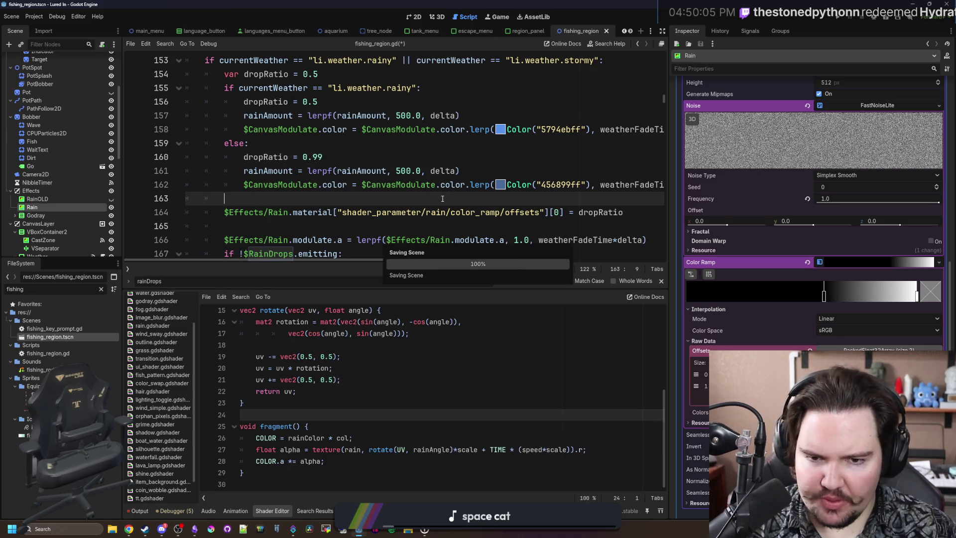
scroll(342, 197, "down", 1)
left_click(343, 184)
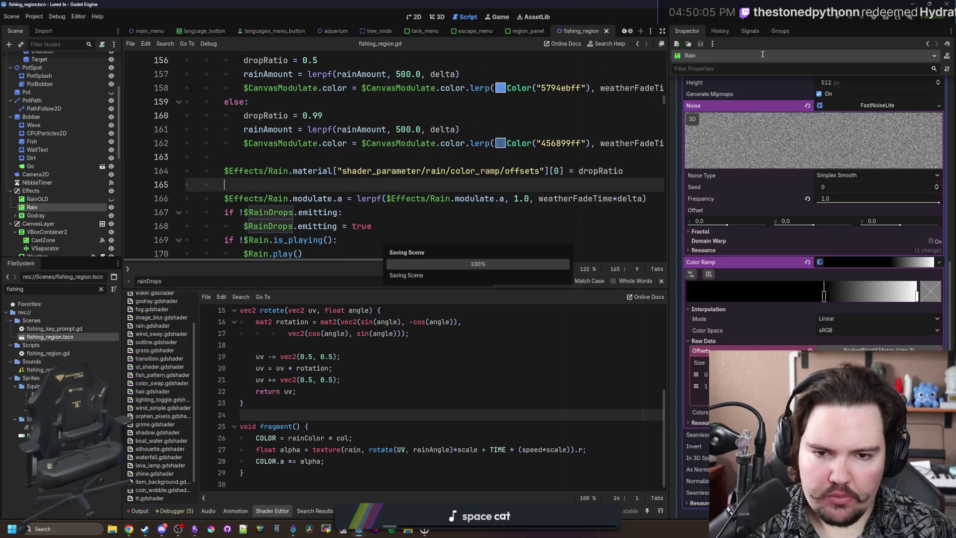
Run Lured In to check the rain, then switch back to the Godot editor
left_click(837, 20)
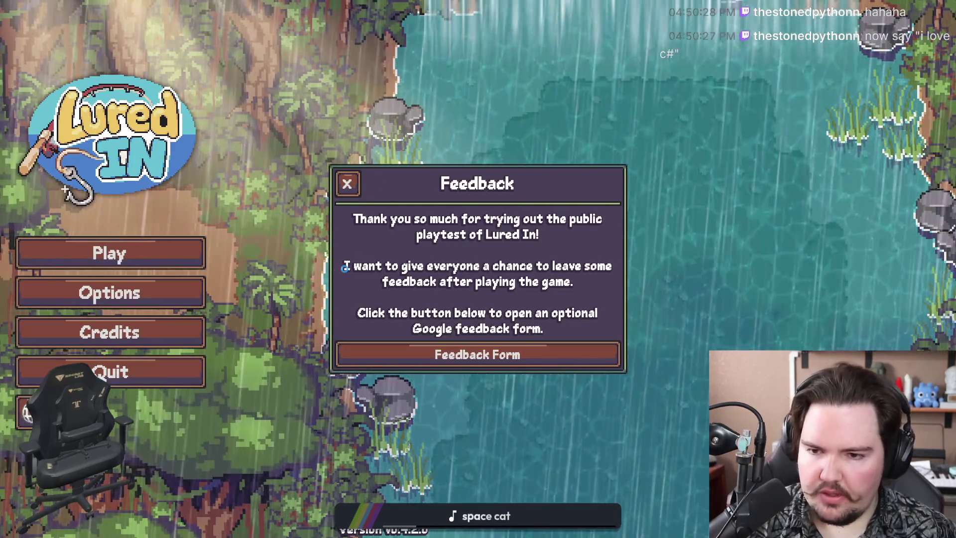
key("super")
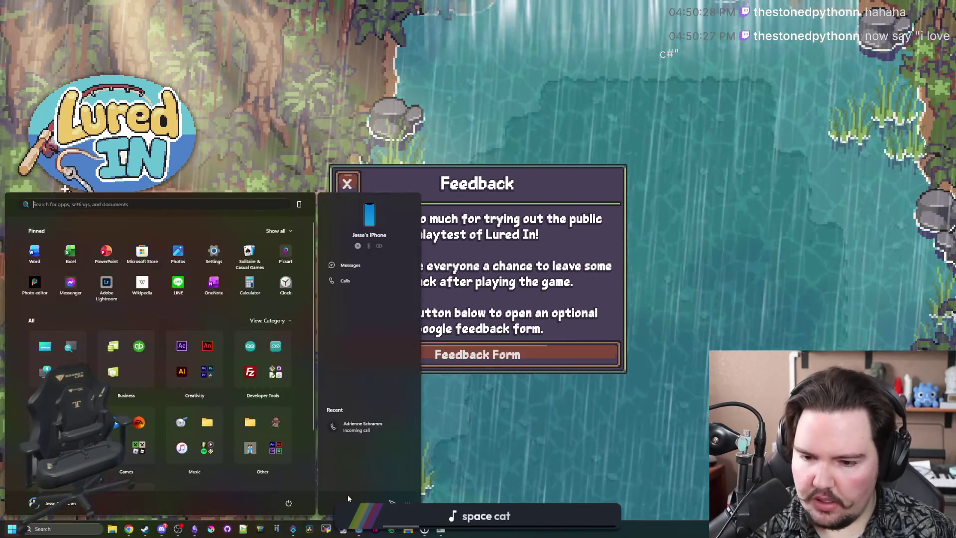
left_click(343, 530)
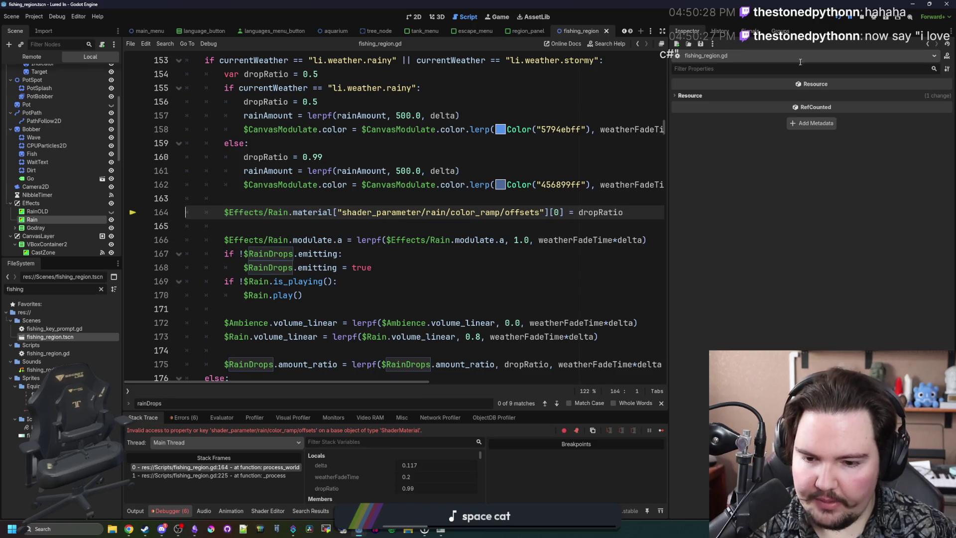
Stop the debug session and replace line 164's bracketed path with .get_shader_parameter()
left_click(378, 226)
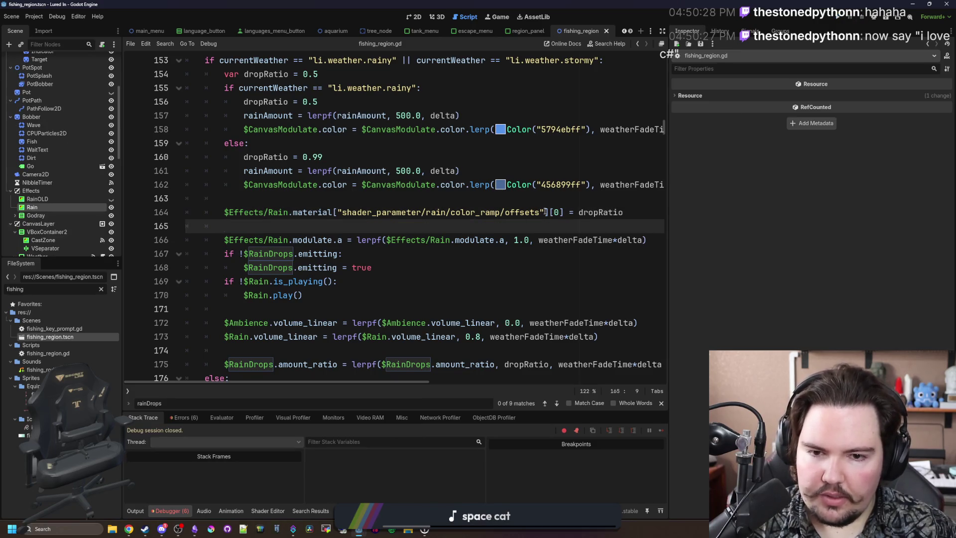
left_click(337, 213)
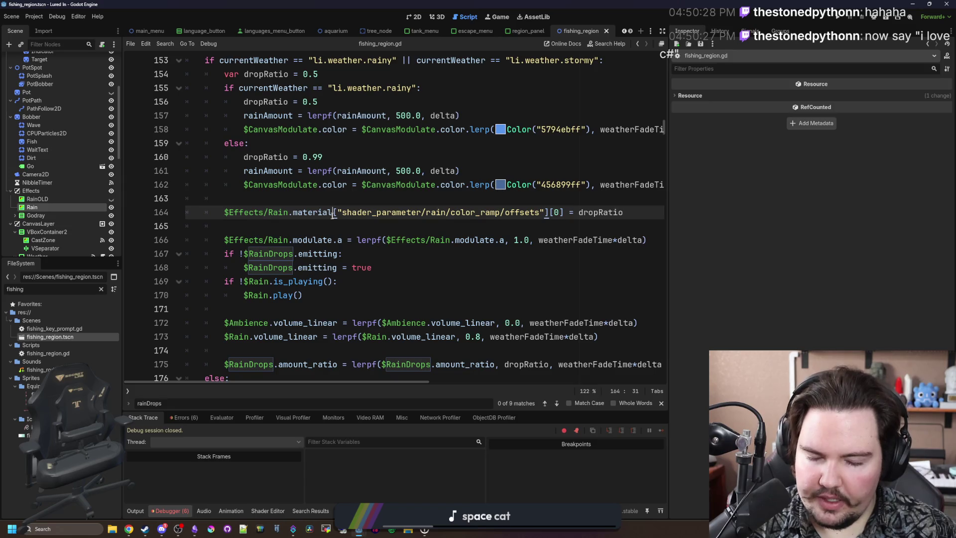
mouse_move(550, 213)
left_mouse_down()
mouse_move(383, 213)
mouse_move(629, 213)
mouse_move(334, 217)
left_mouse_up()
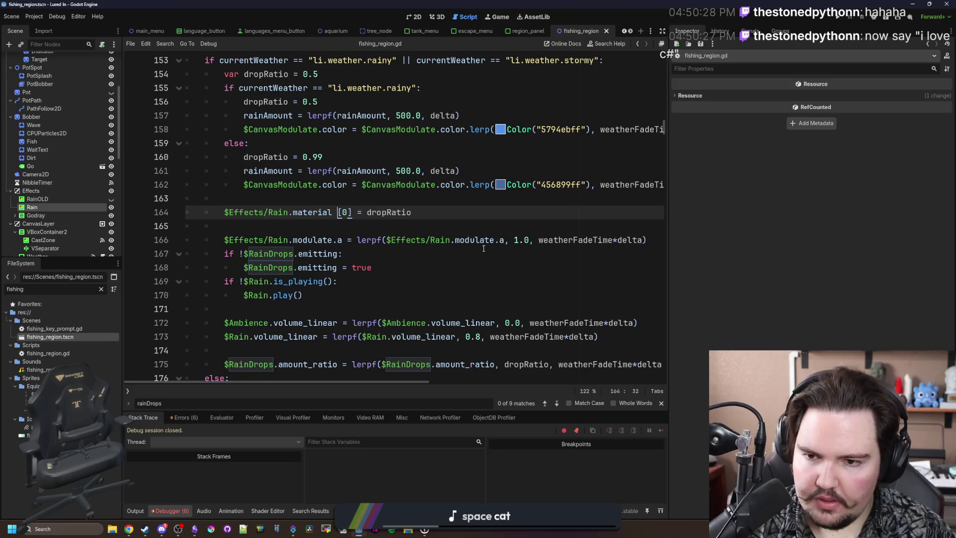
type(".get_shader_p")
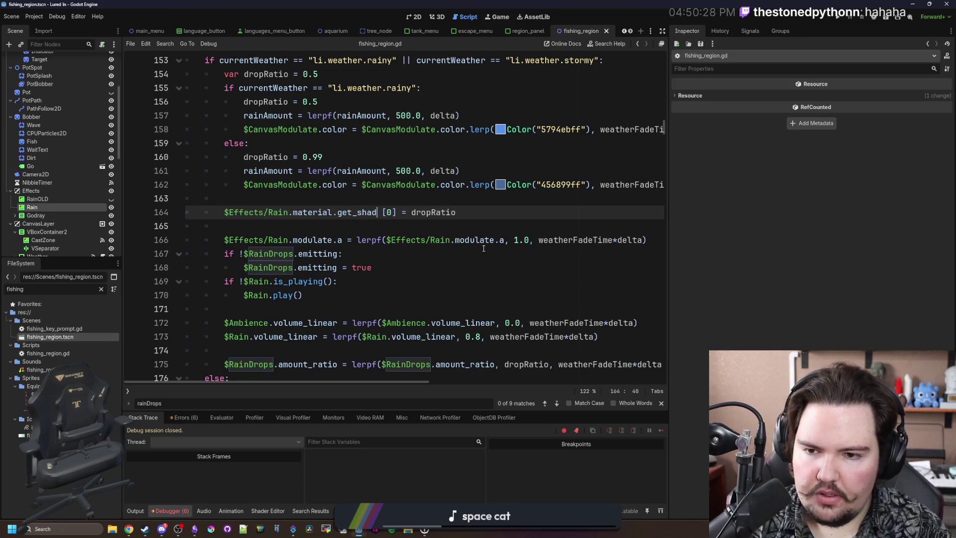
type("arameter()")
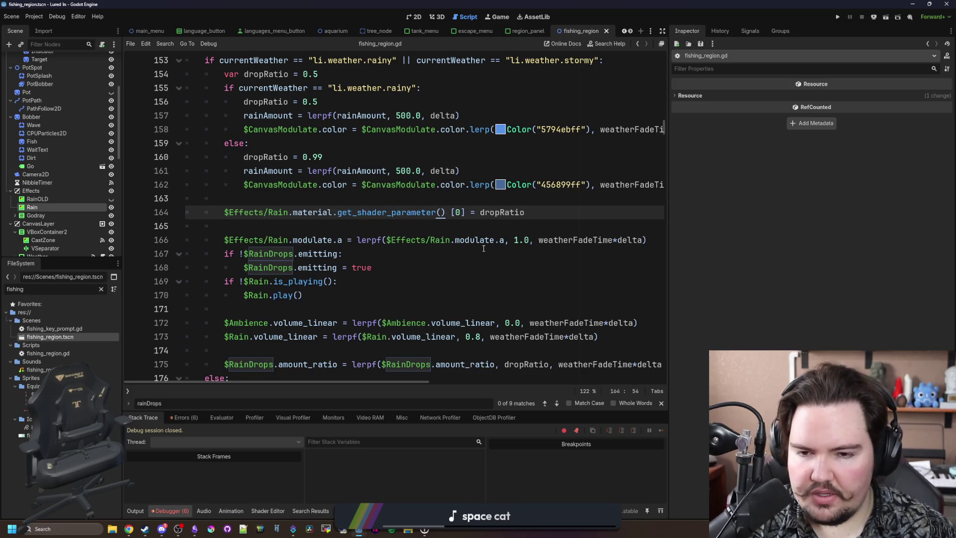
left_click(32, 207)
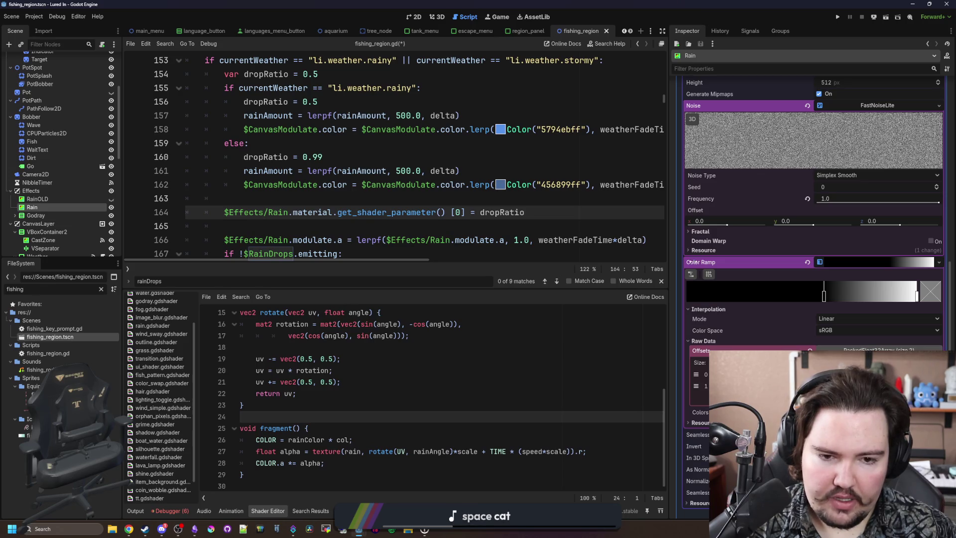
scroll(692, 262, "up", 2)
Fill in ("rain")["color_ramp/offsets"] before [0] on line 164 and save
type("\"rain")
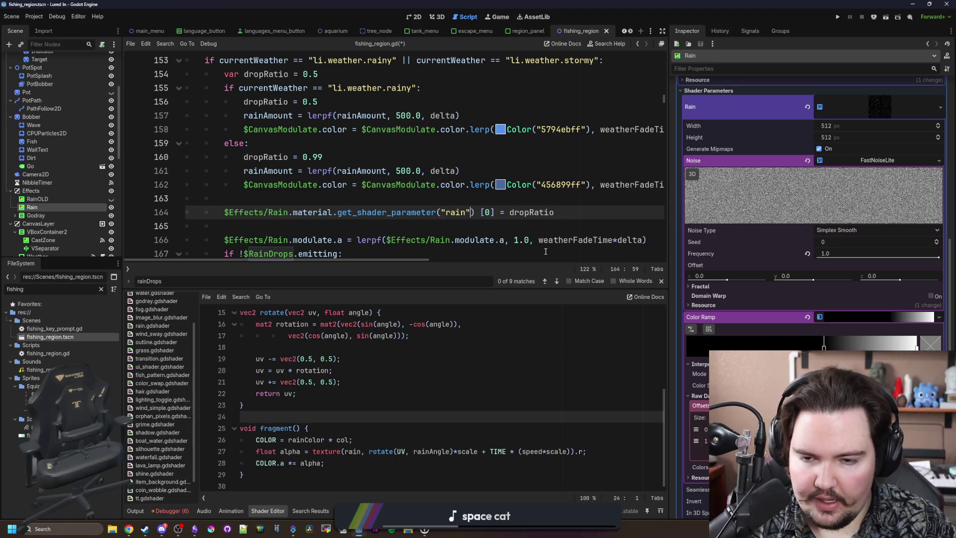
key("Right")
key("Right")
key("Right")
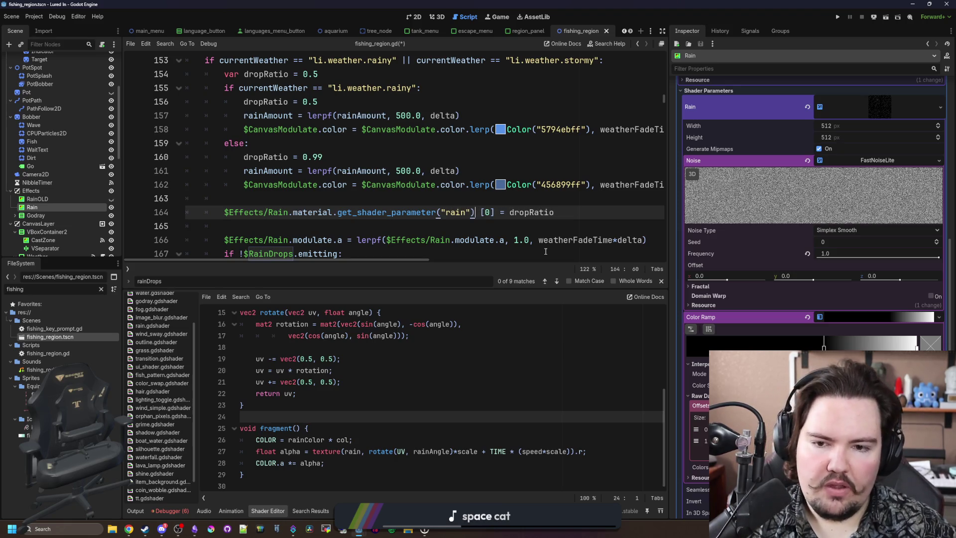
type("[")
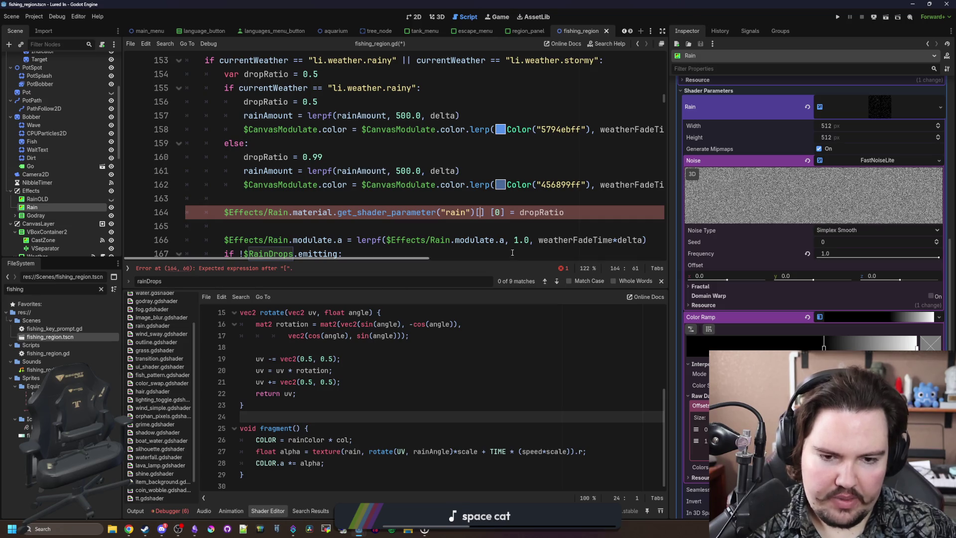
key("Down")
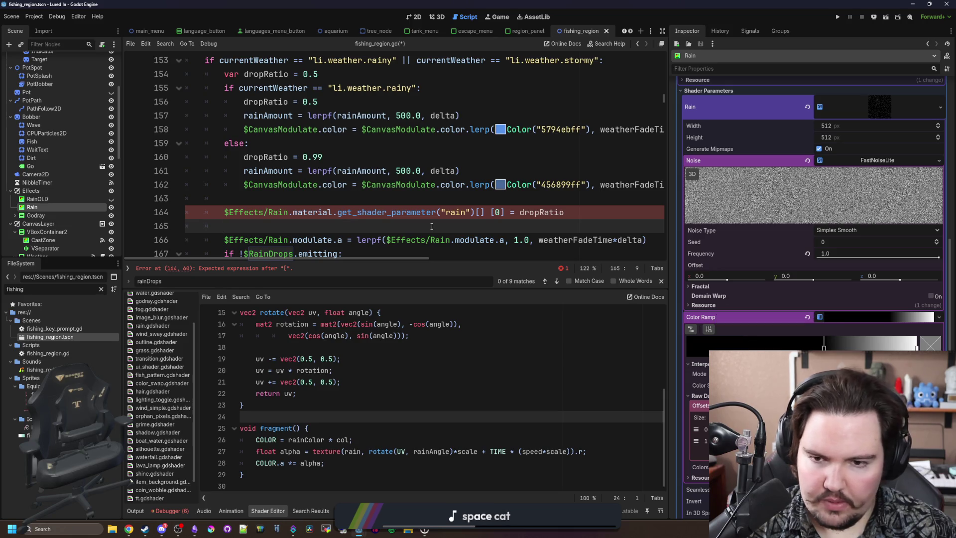
key("Up")
type("\"color_ramp/offsets")
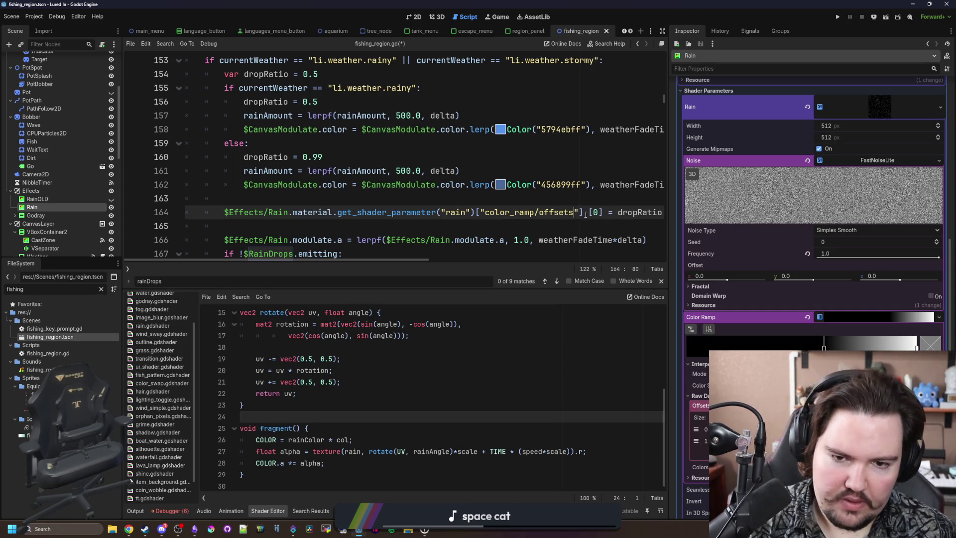
left_click(583, 203)
key("ctrl+s")
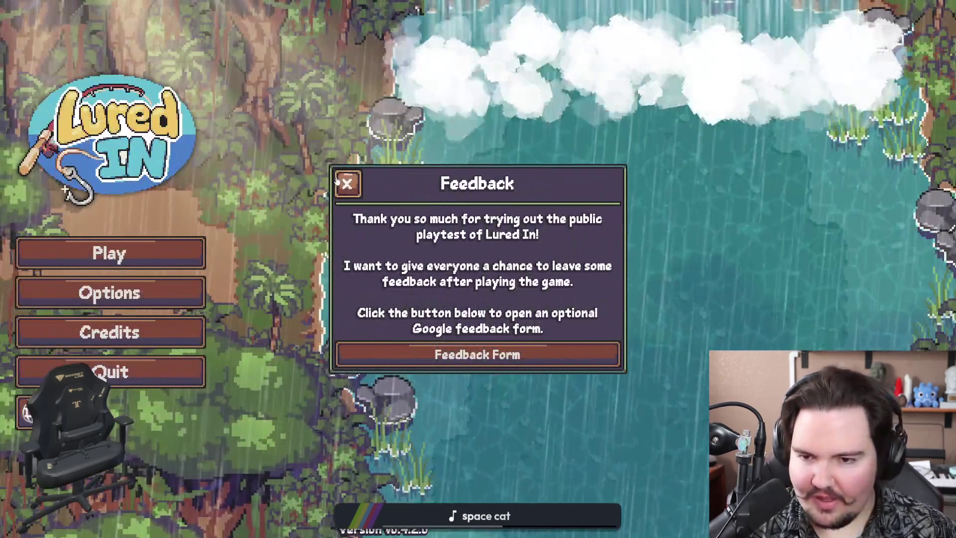
Close the game's feedback dialog and bring the Godot editor back to the front
left_click(346, 183)
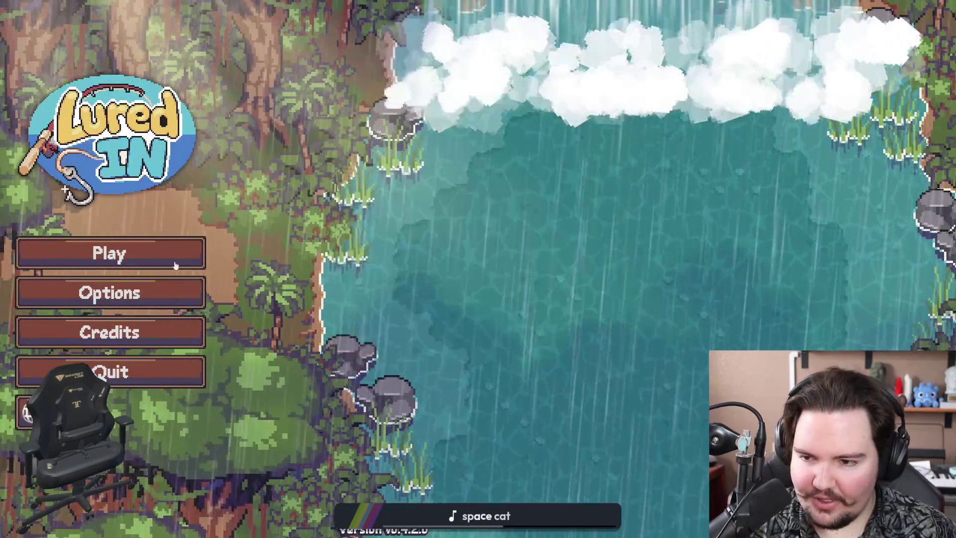
key("super")
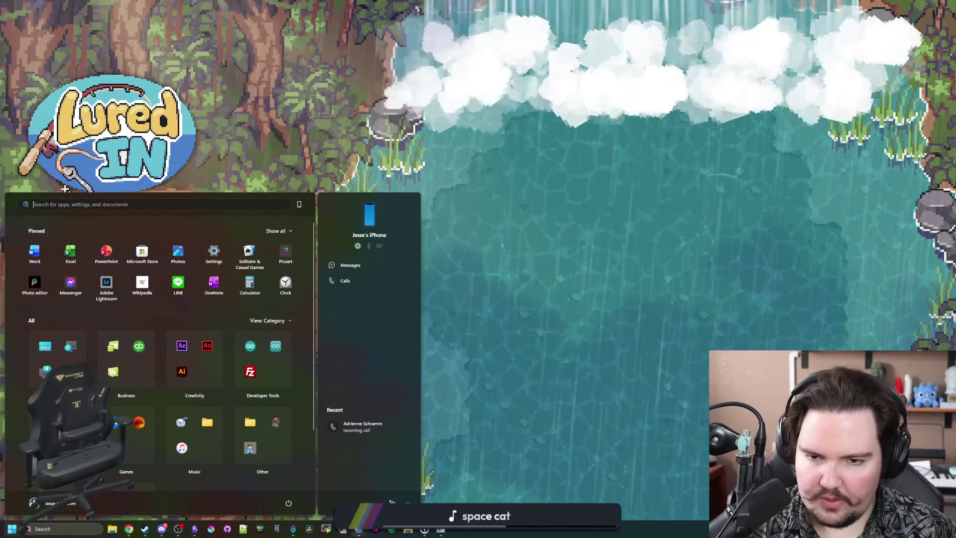
mouse_move(358, 529)
left_click(400, 472)
left_click(411, 303)
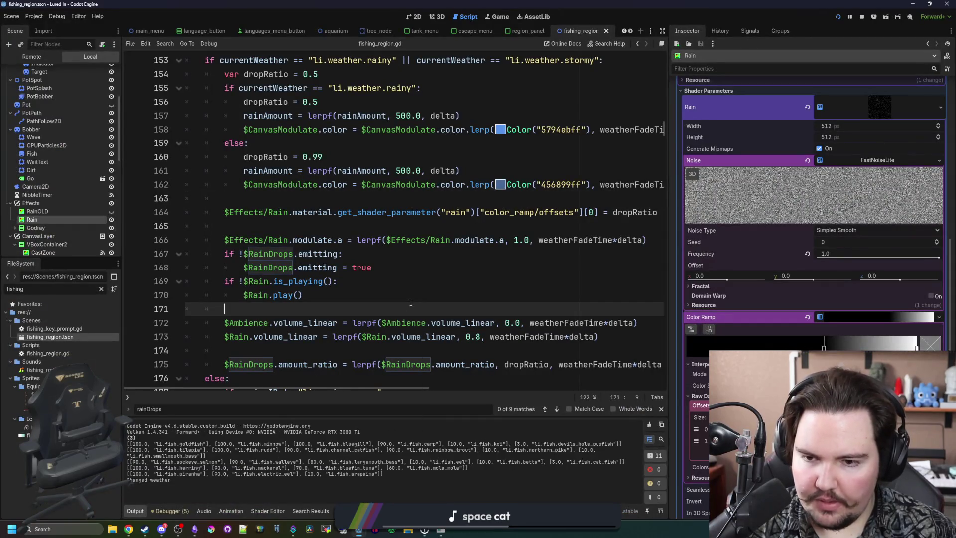
left_click(388, 226)
Select the Rain node, fold its shader parameters, expand its Mouse settings, and show the Game view
left_click(48, 211)
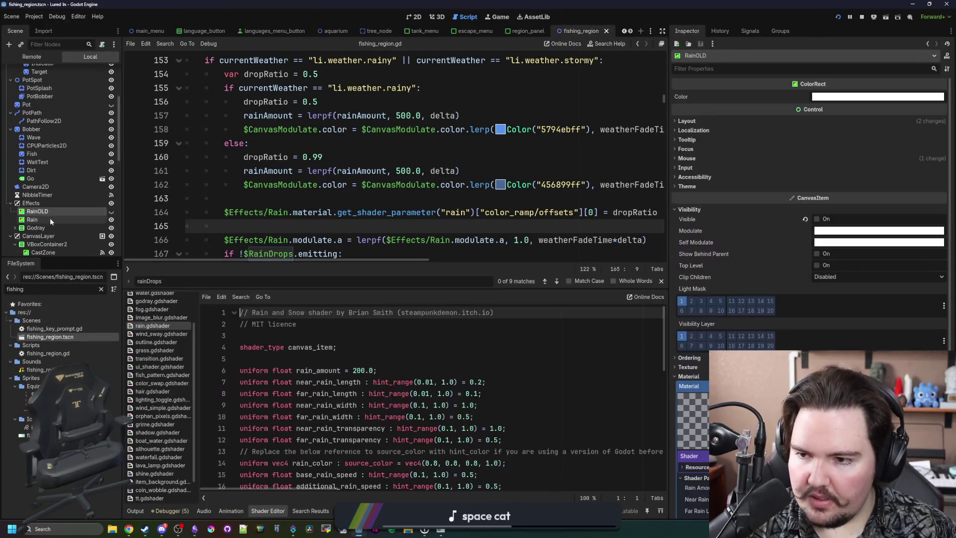
left_click(32, 220)
scroll(848, 218, "up", 5)
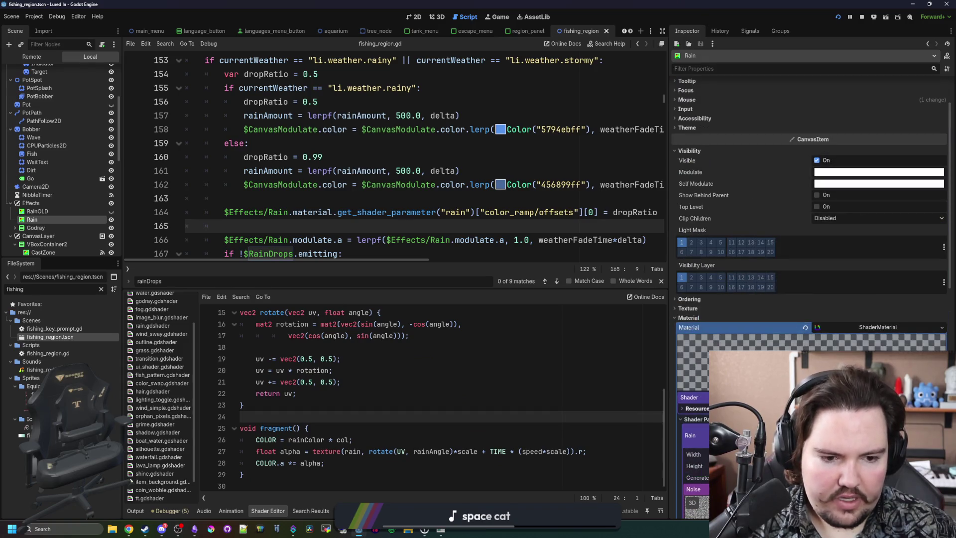
left_click(693, 419)
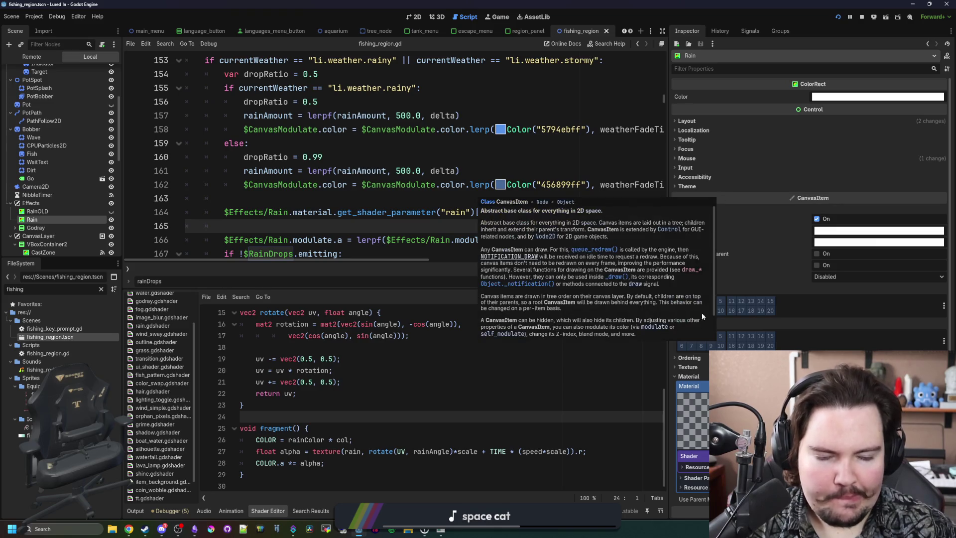
left_click(685, 159)
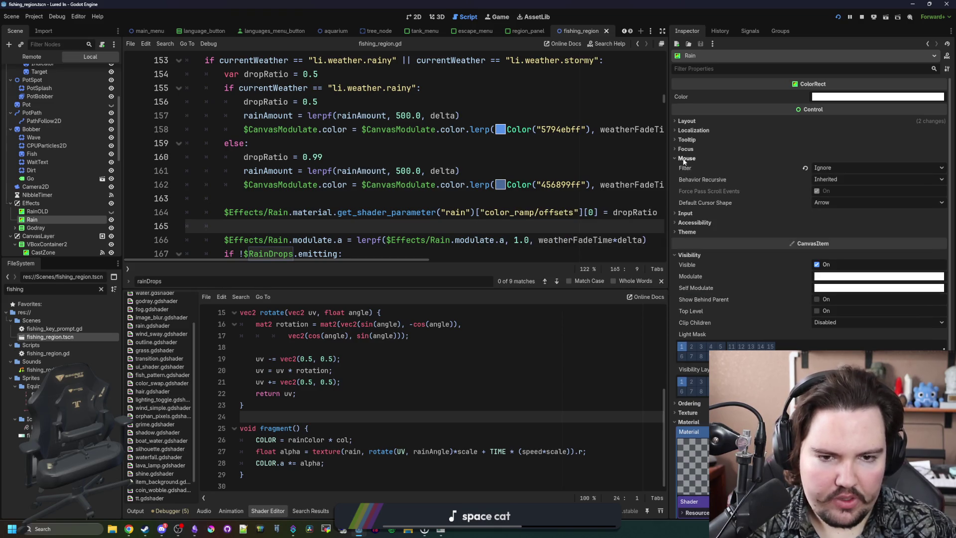
left_click(363, 170)
left_click(493, 19)
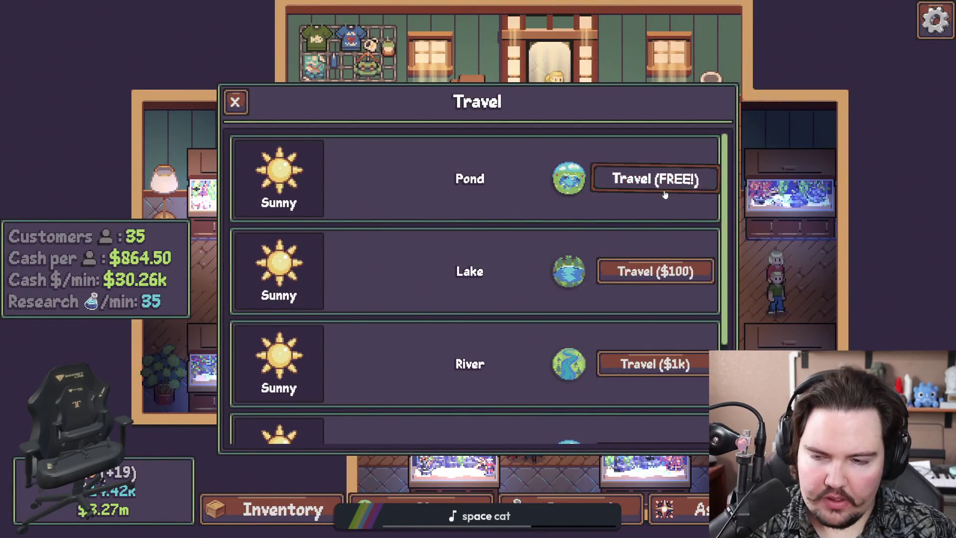
Travel to the Pond for free in Lured In, then end the running game
left_click(661, 188)
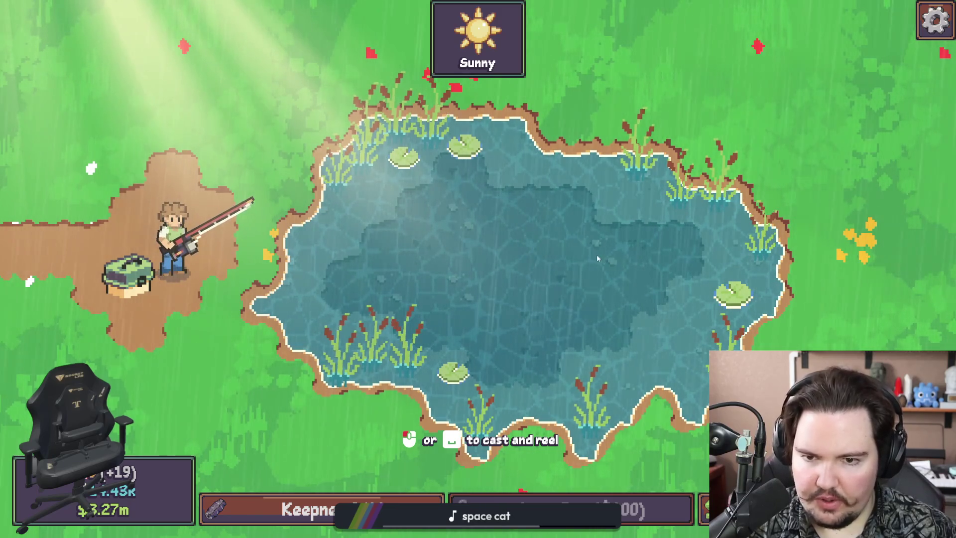
key("grave")
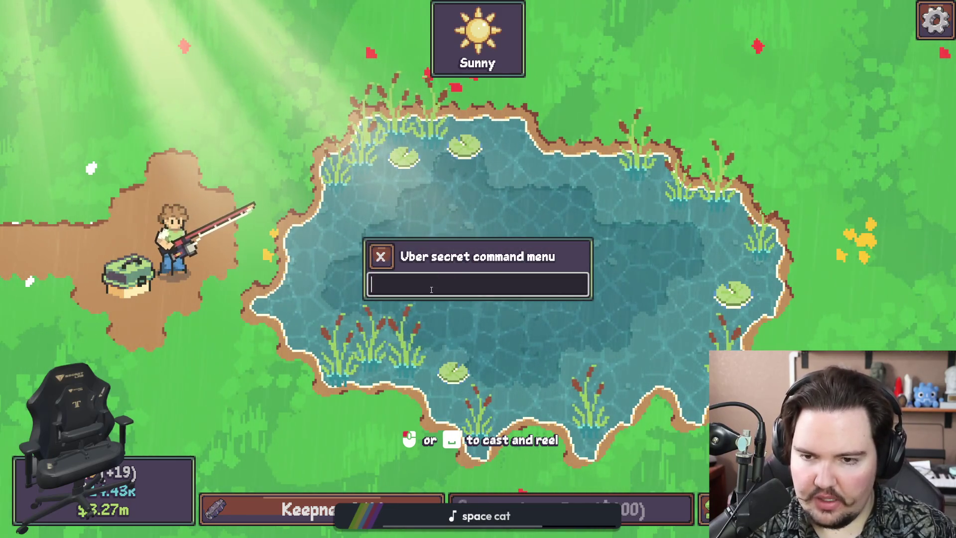
key("Escape")
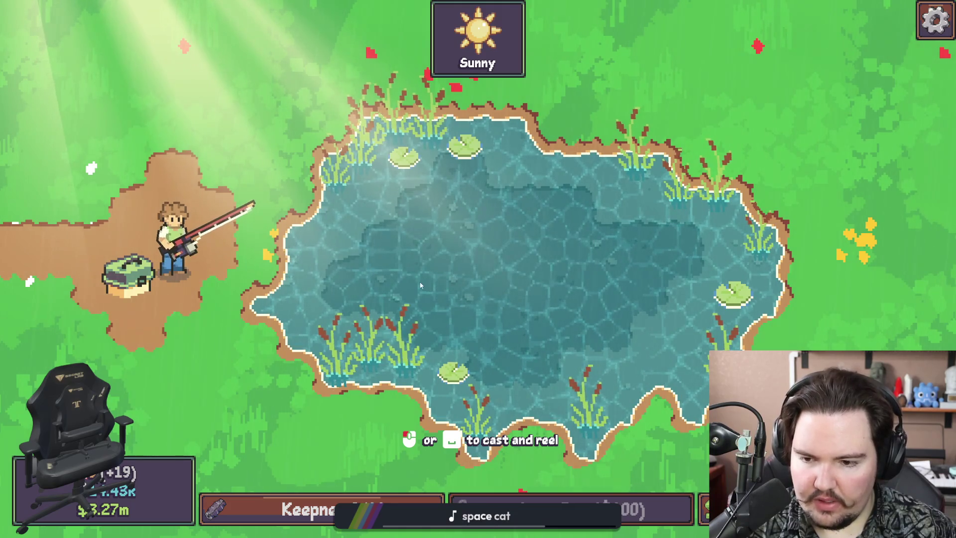
key("super")
right_click(440, 528)
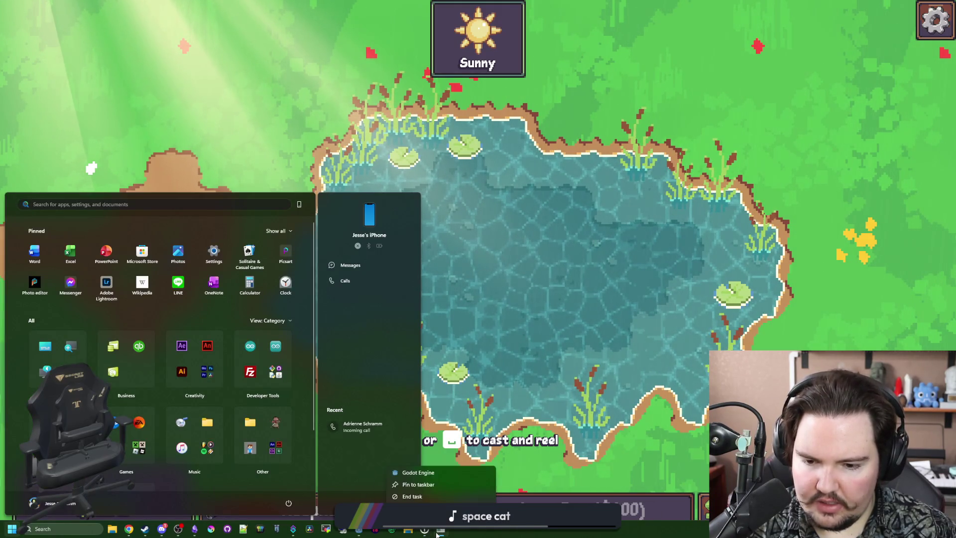
left_click(412, 496)
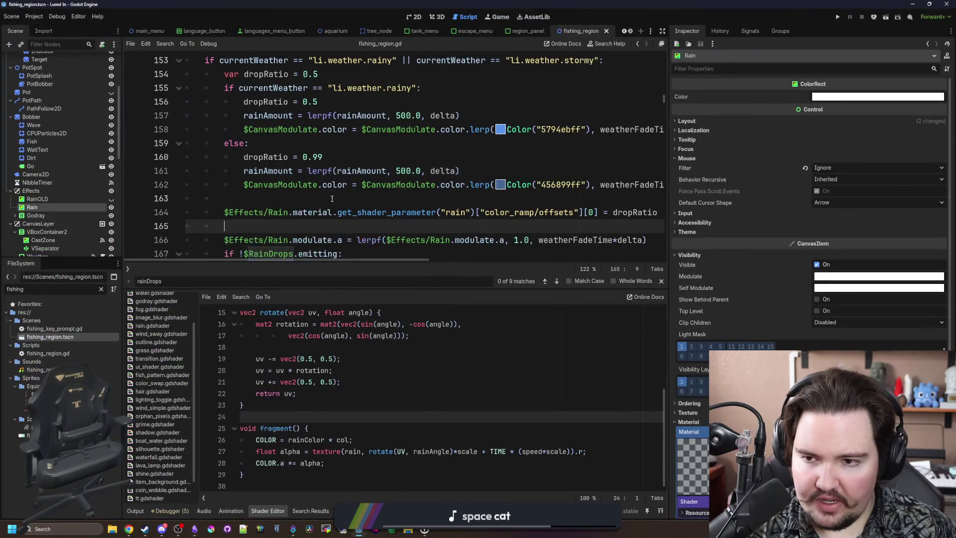
Set the Rain ColorRect's colour alpha to 0 and save the scene
scroll(343, 208, "down", 2)
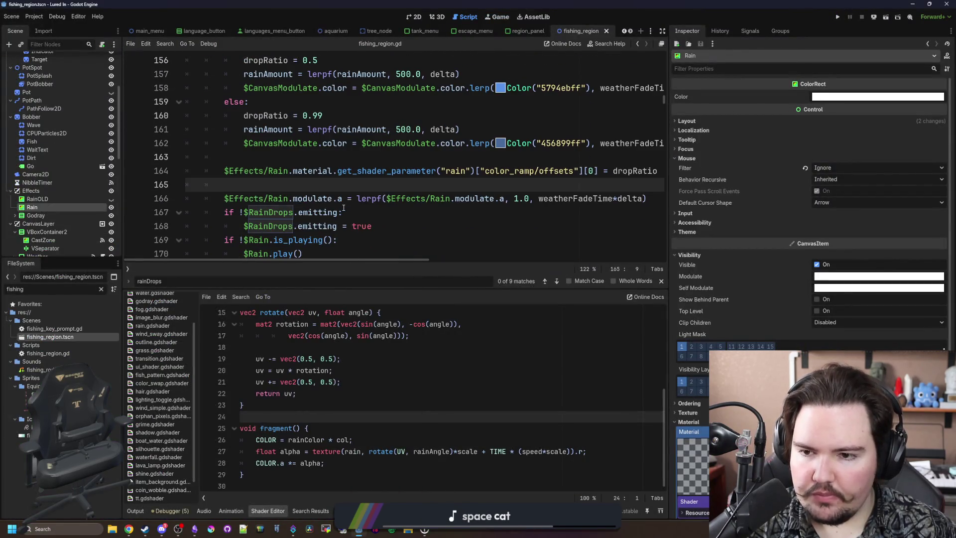
left_click(376, 162)
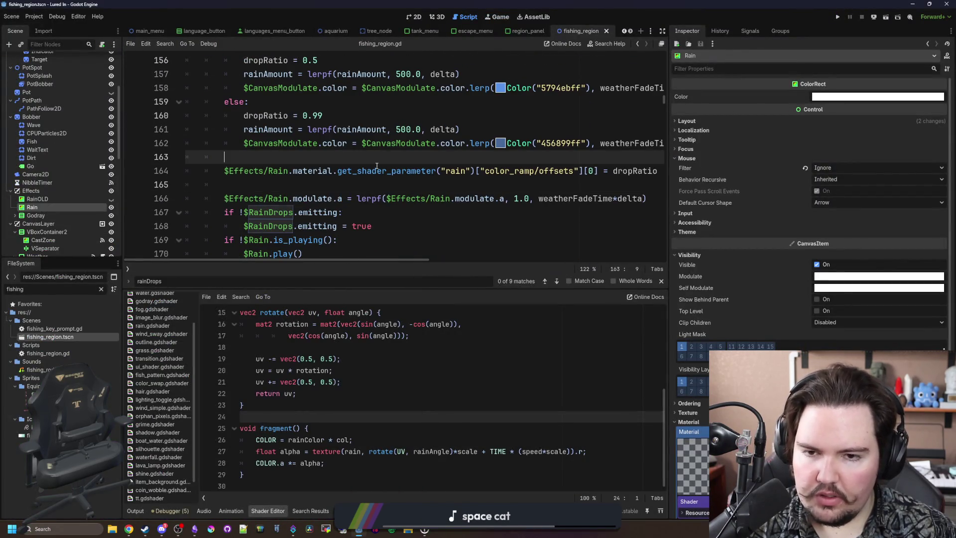
left_click(851, 98)
left_click_drag(866, 283, 836, 282)
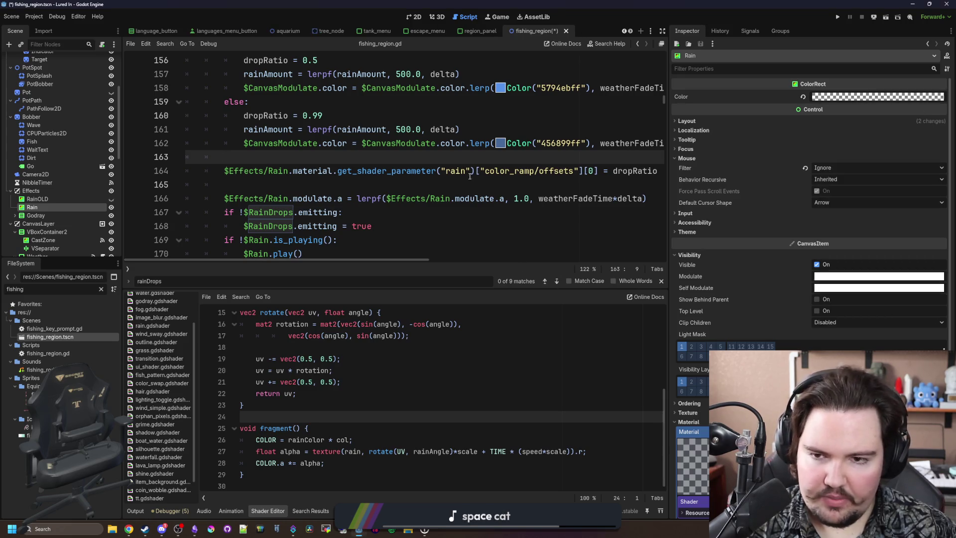
key("ctrl+s")
Check the CanvasItem class reference, return to fishing_region.gd, save, and rerun the game
left_click(313, 171, "ctrl")
scroll(100, 136, "up", 5)
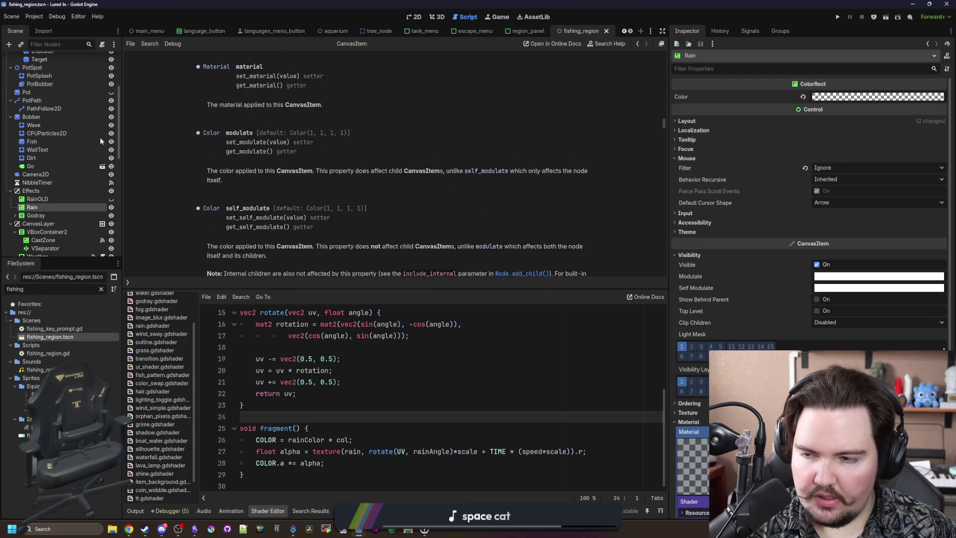
left_click(102, 59)
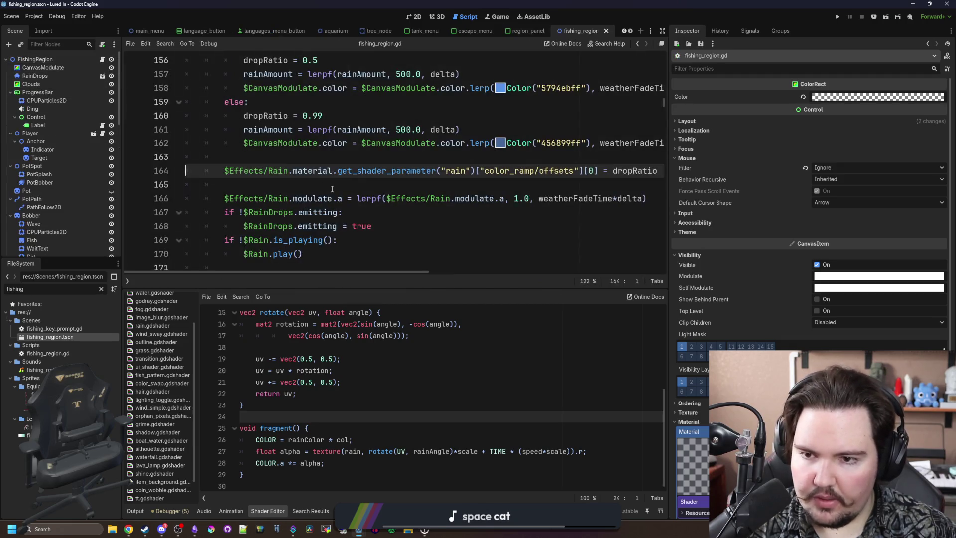
left_click(389, 187)
scroll(390, 187, "up", 3)
scroll(389, 187, "down", 6)
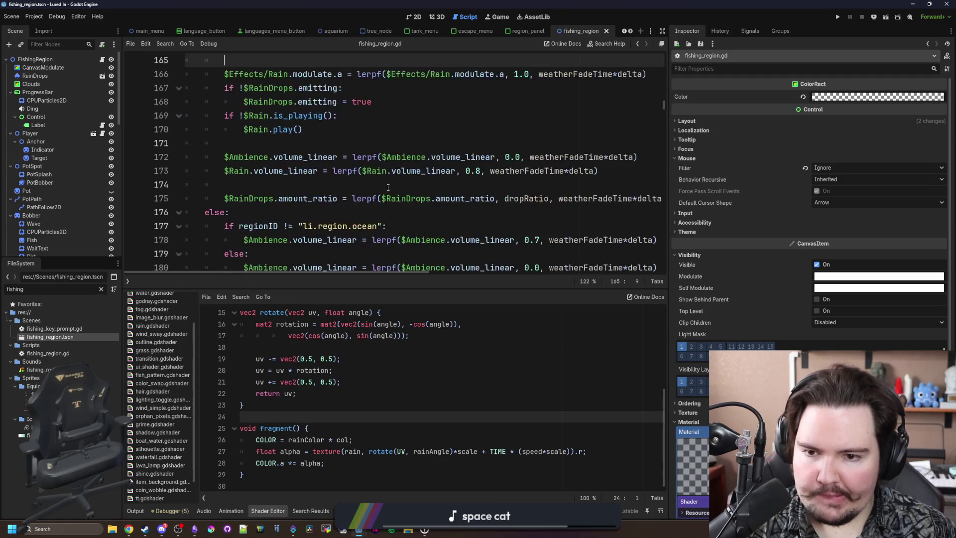
scroll(389, 187, "up", 3)
key("ctrl+s")
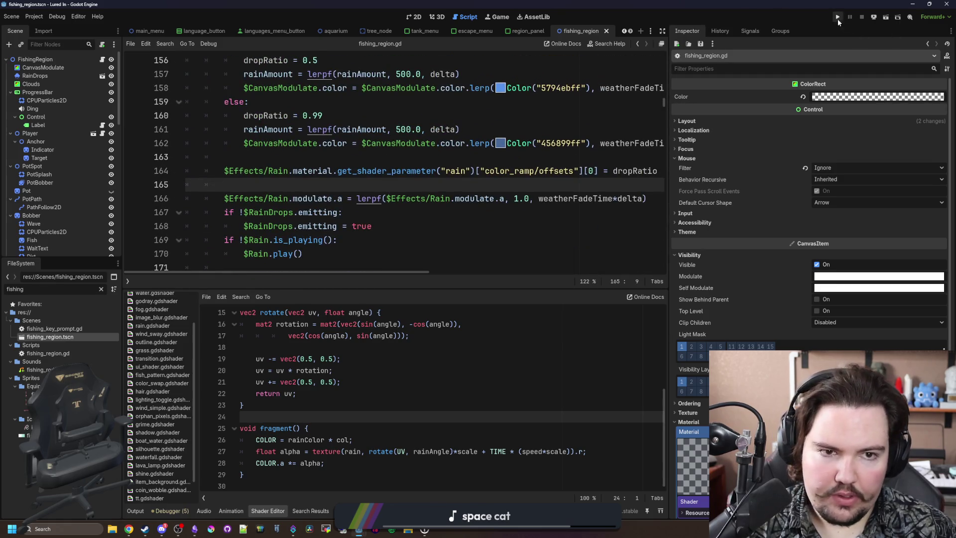
left_click(837, 18)
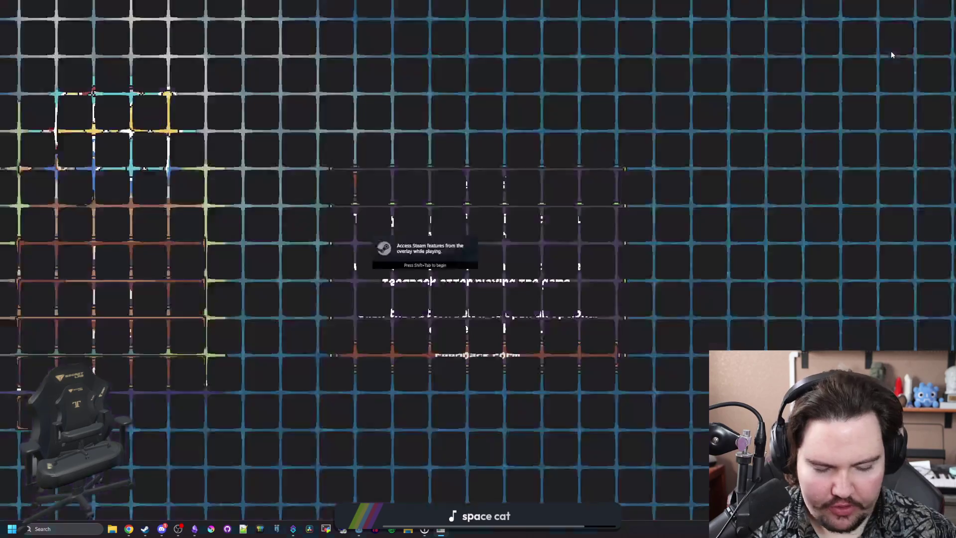
Leave the running game and bring the Godot editor back to the front
key("Escape")
key("super")
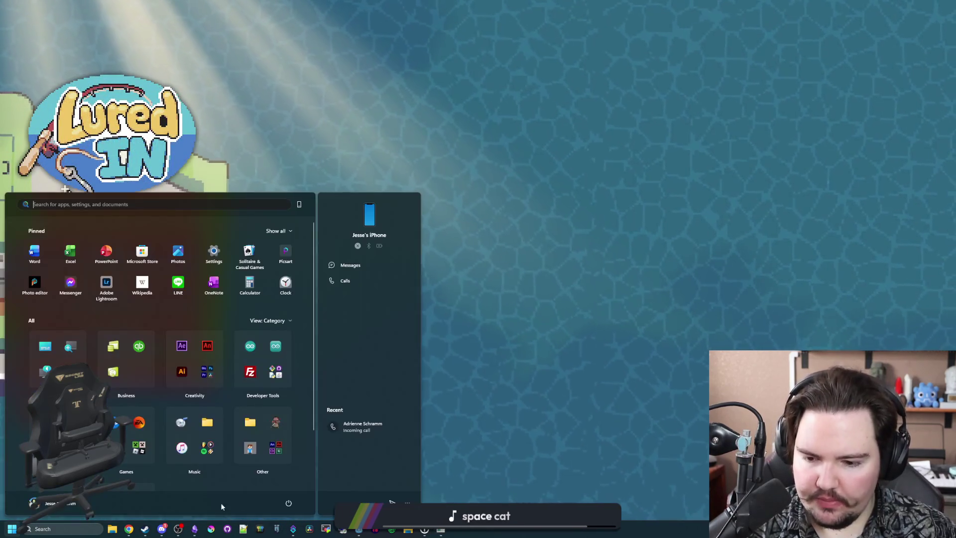
mouse_move(359, 529)
left_click(393, 494)
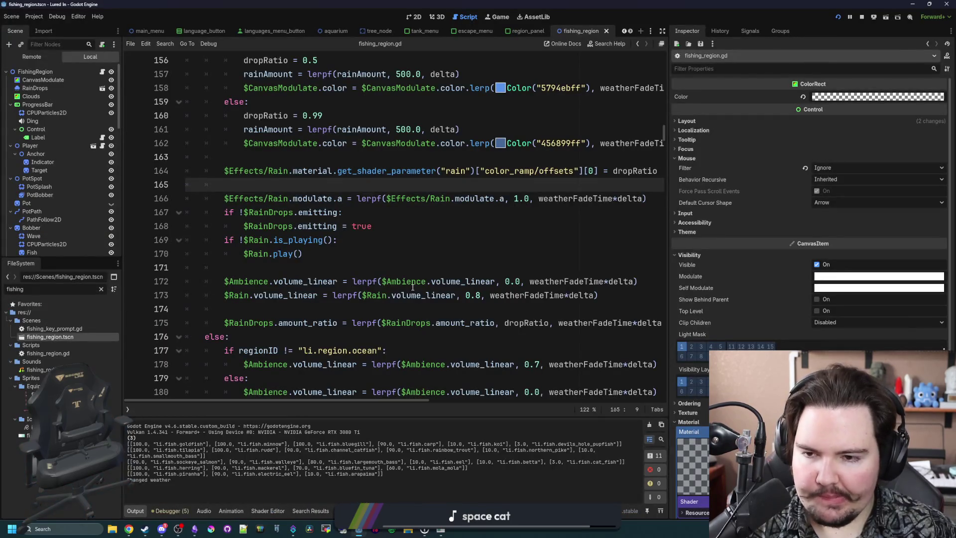
Restore the Rain colour to white, set its Modulate alpha to 0, save, and travel in-game
left_click(415, 254)
scroll(466, 219, "up", 1)
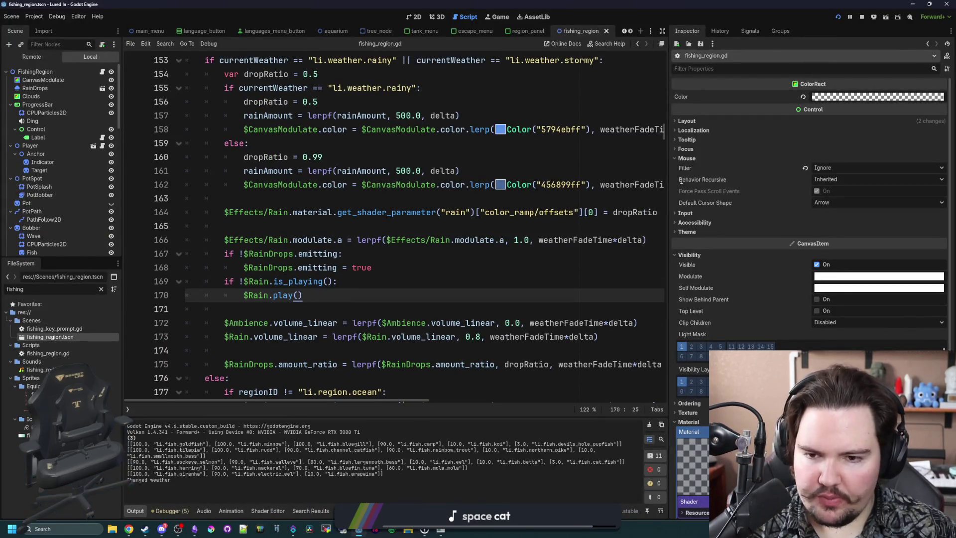
left_click(803, 97)
left_click(855, 277)
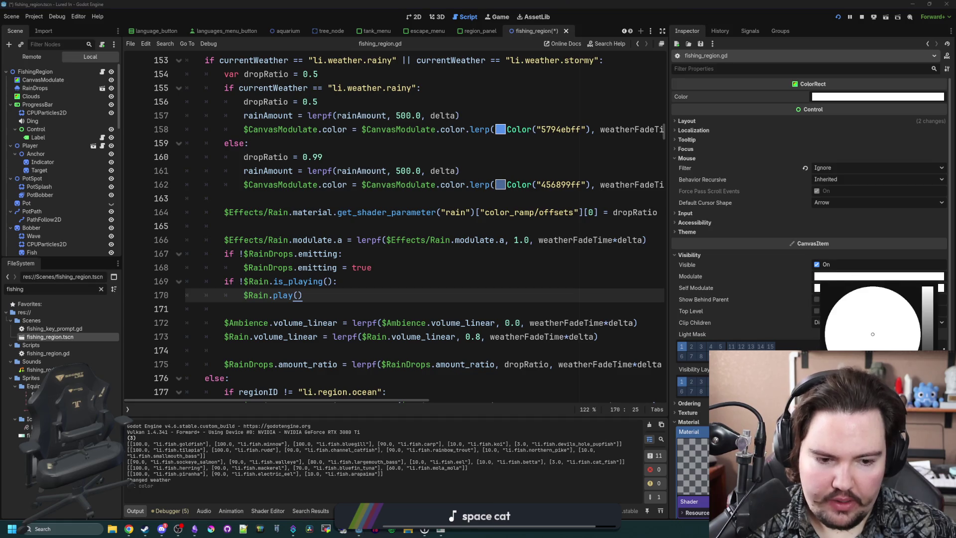
left_click(348, 253)
key("ctrl+s")
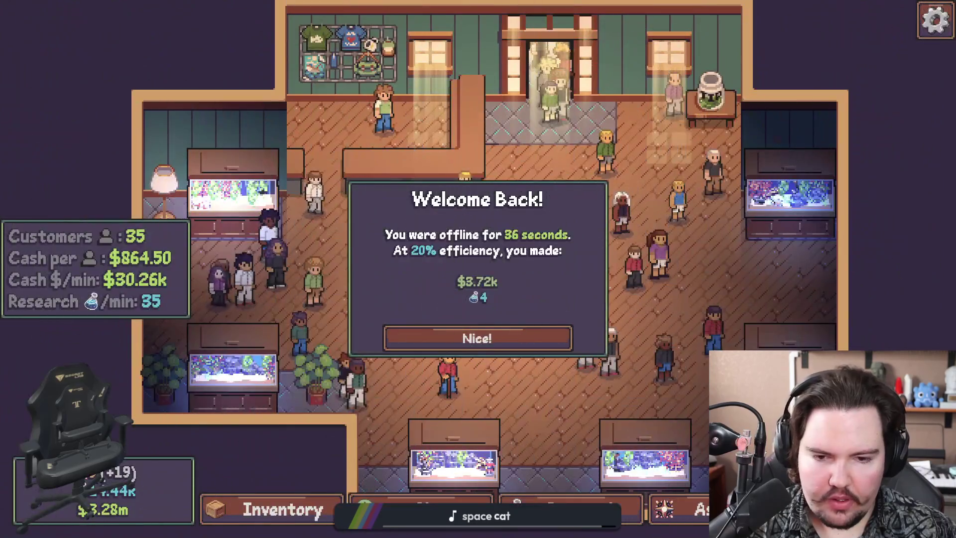
left_click(477, 338)
left_click(614, 182)
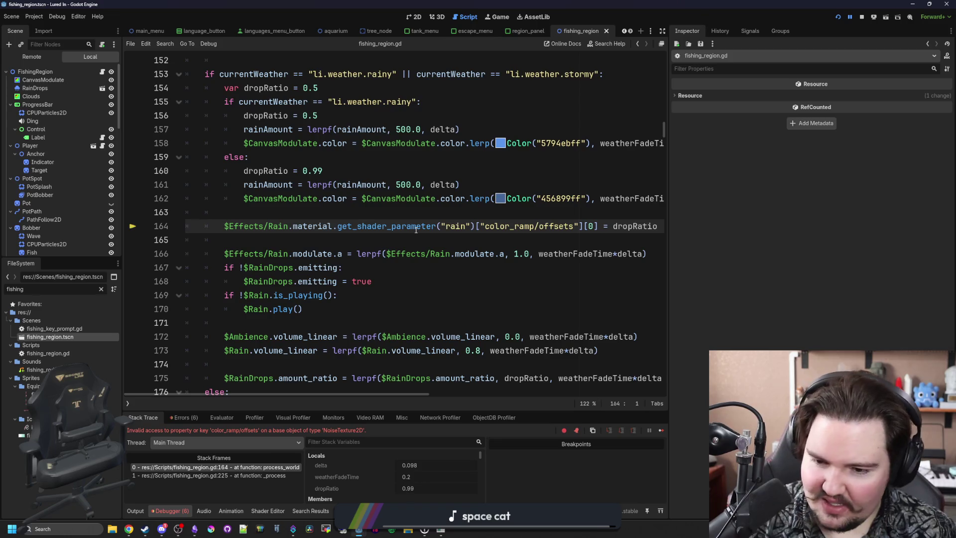
Add a NoiseTexture2D line below line 164 and check the NoiseTexture2D documentation
left_click(369, 239)
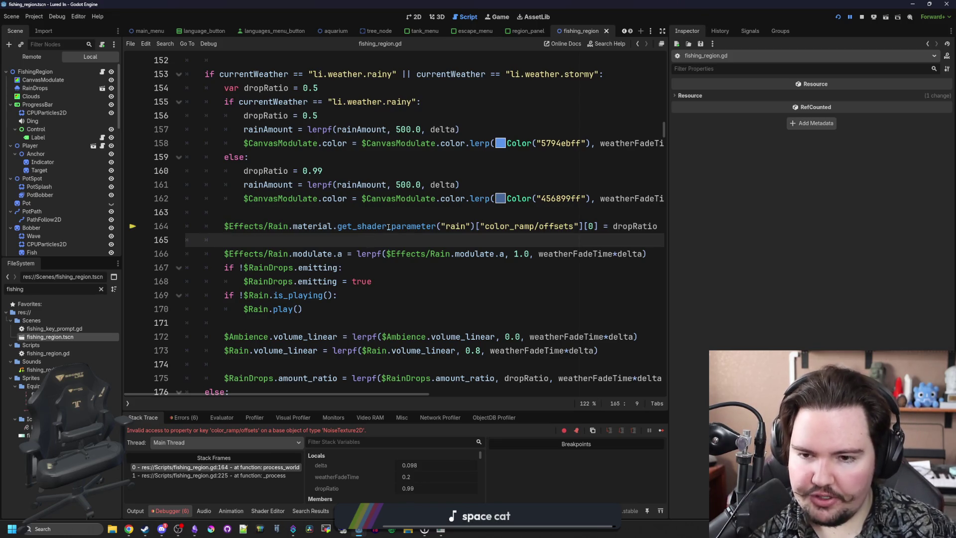
key("Return")
key("Return")
key("Up")
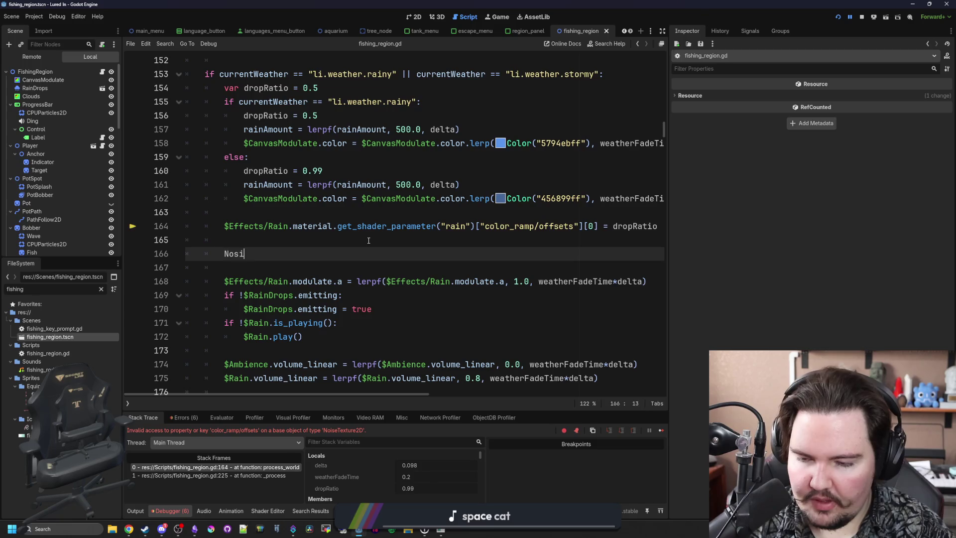
key("BackSpace")
key("BackSpace")
type("ise")
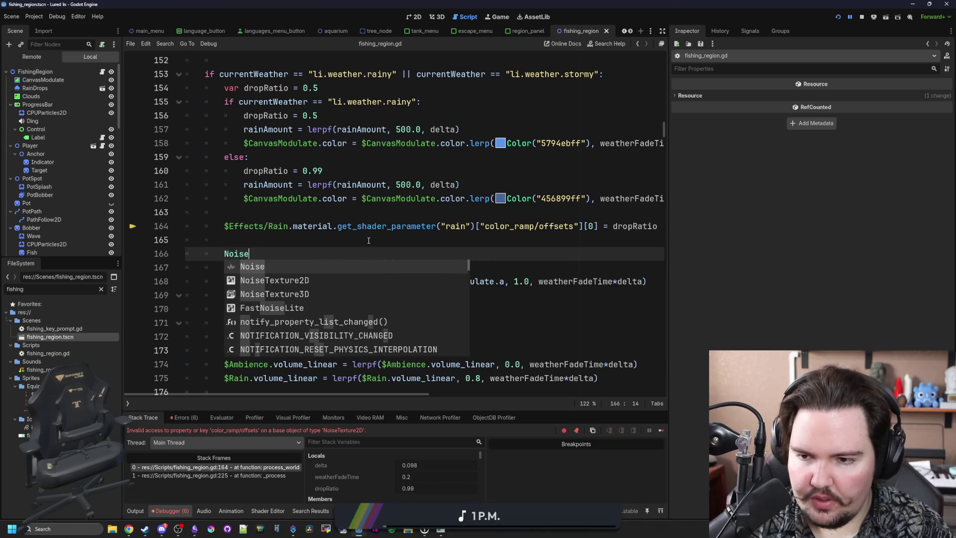
type("Te")
key("Return")
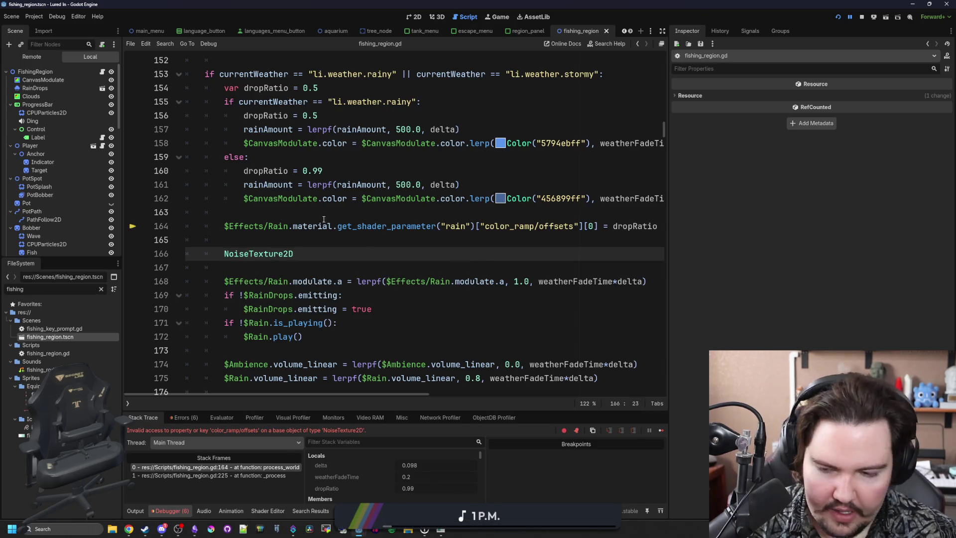
left_click(259, 254, "ctrl")
scroll(259, 259, "down", 2)
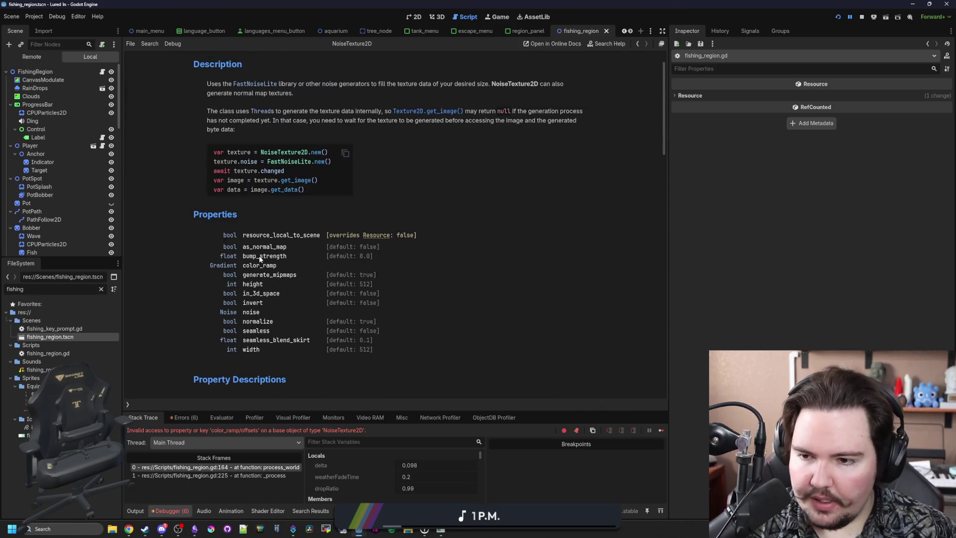
key("alt+Left")
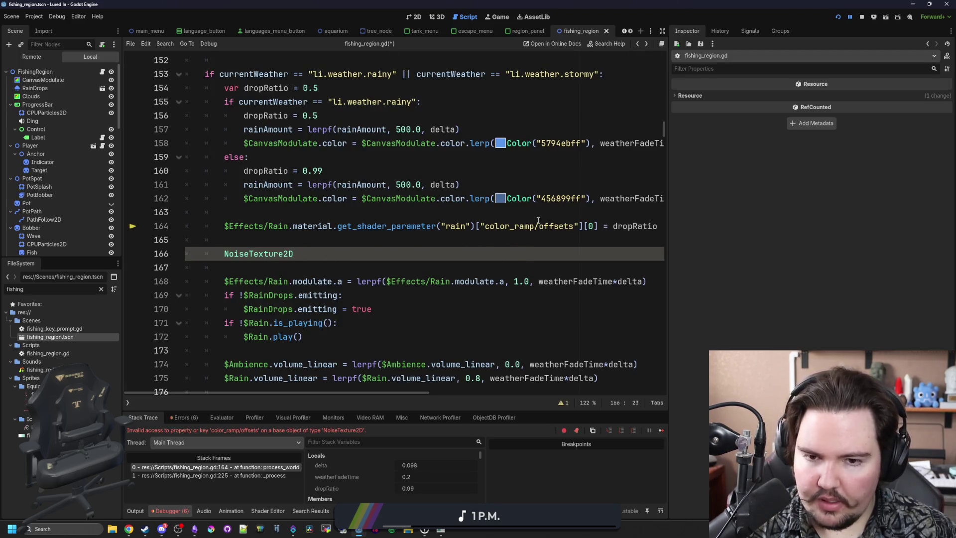
Replace the color_ramp/offsets key on line 164 with .color_ramp. after checking the Gradient docs
left_click_drag(585, 223, 483, 221)
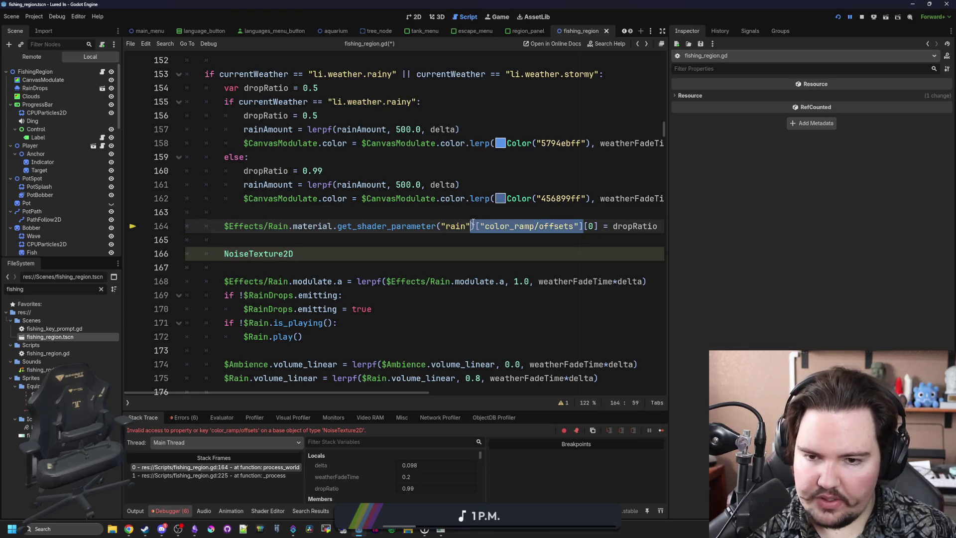
left_click(473, 224)
key("Delete")
key("Delete")
key("Delete")
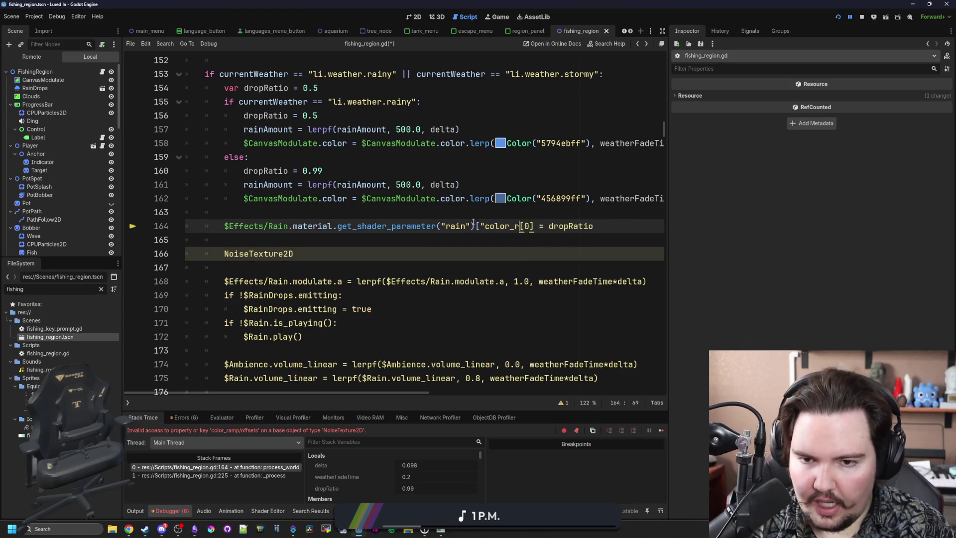
type(".color_ramp.")
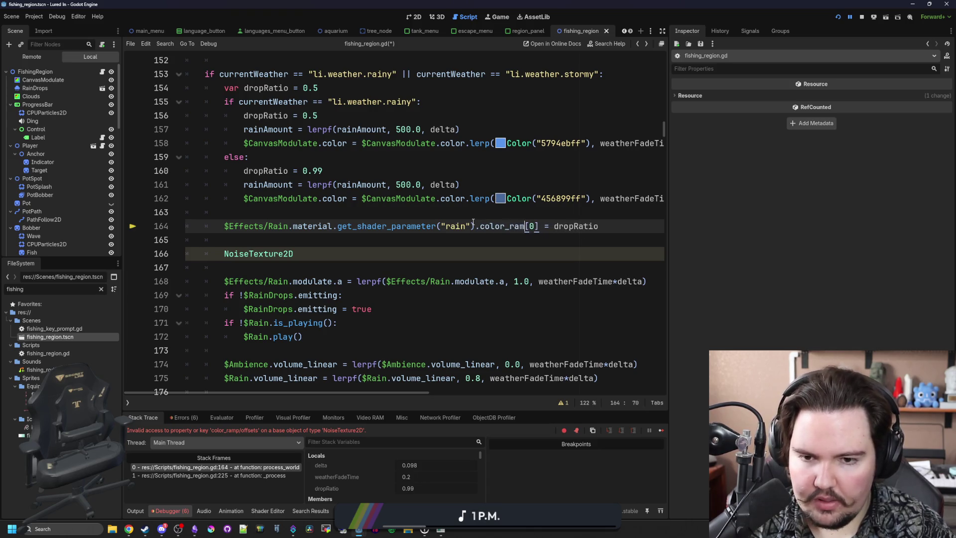
left_click(259, 252, "ctrl")
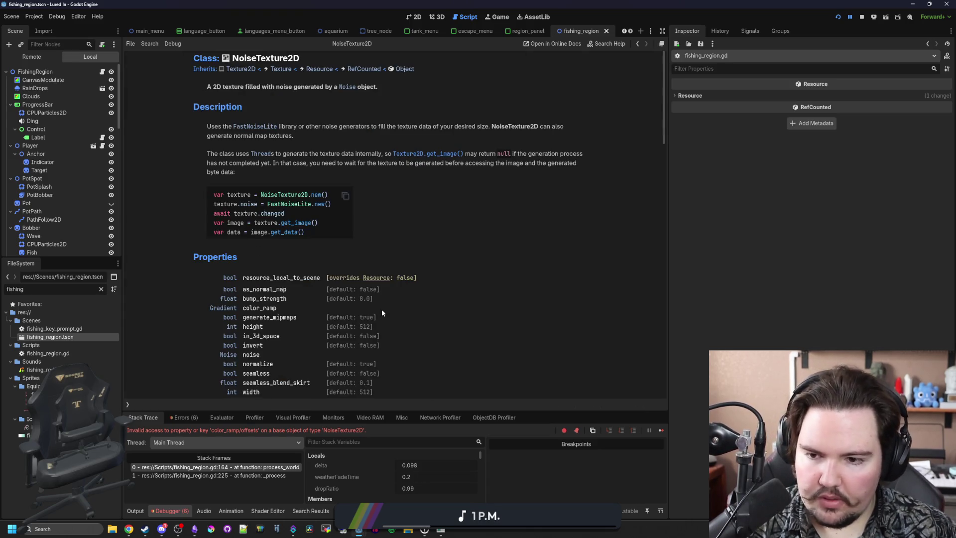
scroll(371, 299, "down", 3)
left_click(224, 181)
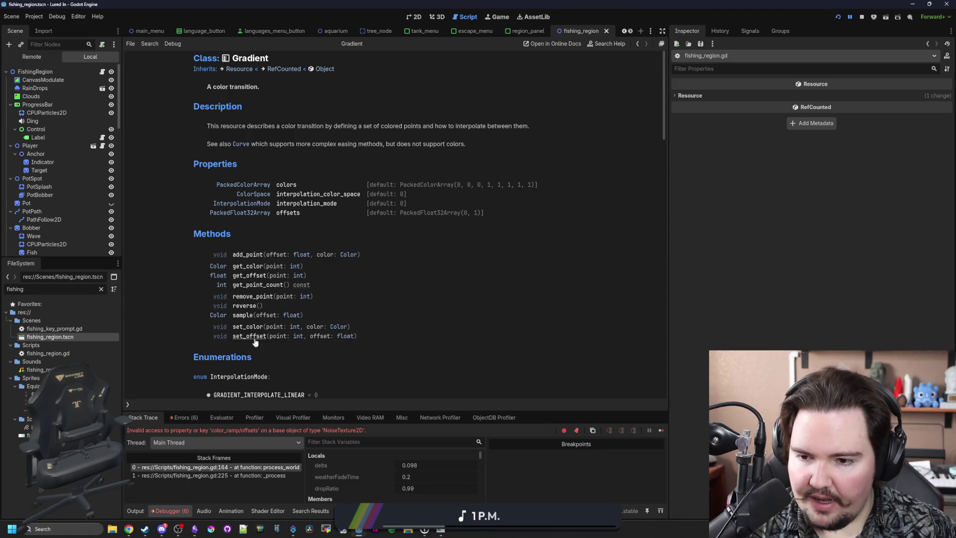
key("alt+Left")
key("alt+Left")
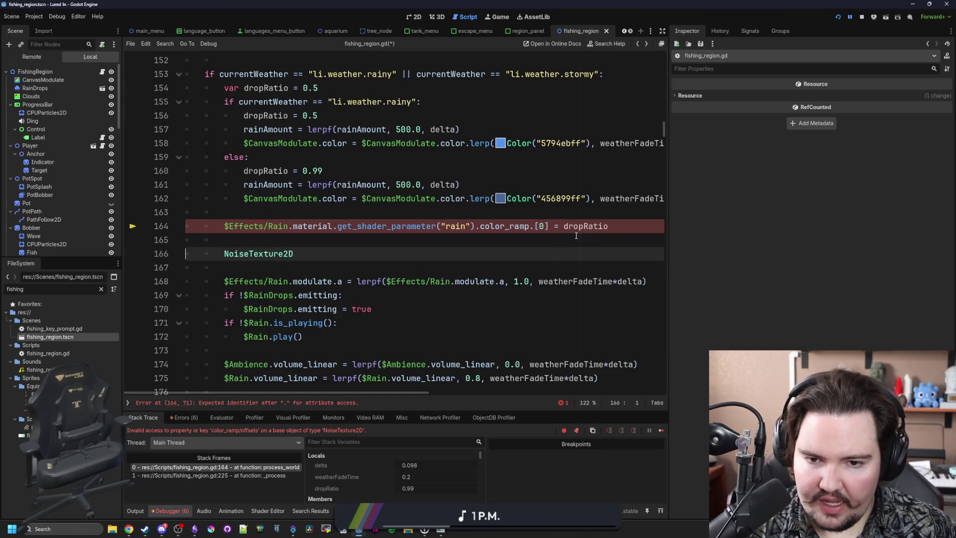
Make line 164 call color_ramp.set_offset(0, dropRatio), delete the stray NoiseTexture2D line, and save
left_click_drag(611, 226, 532, 227)
type("set_offset(")
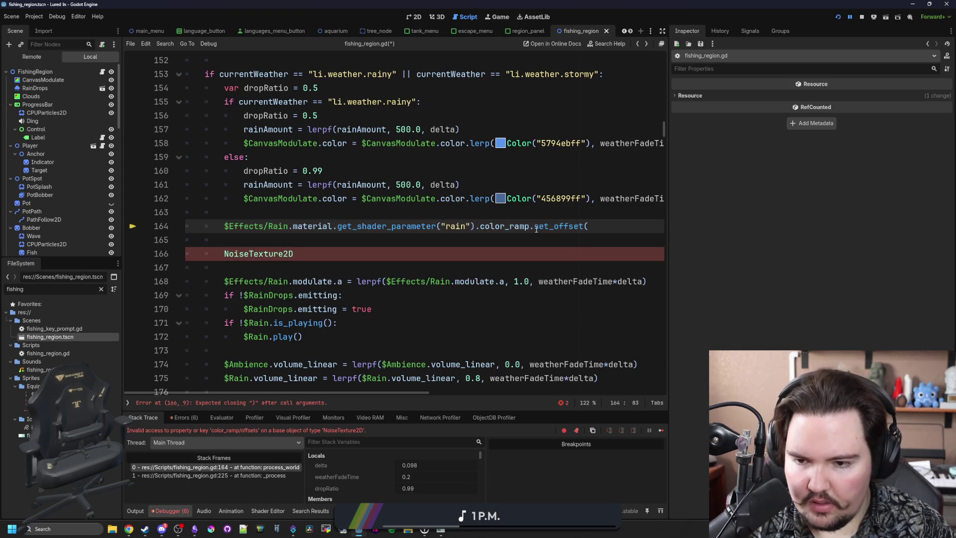
type(")")
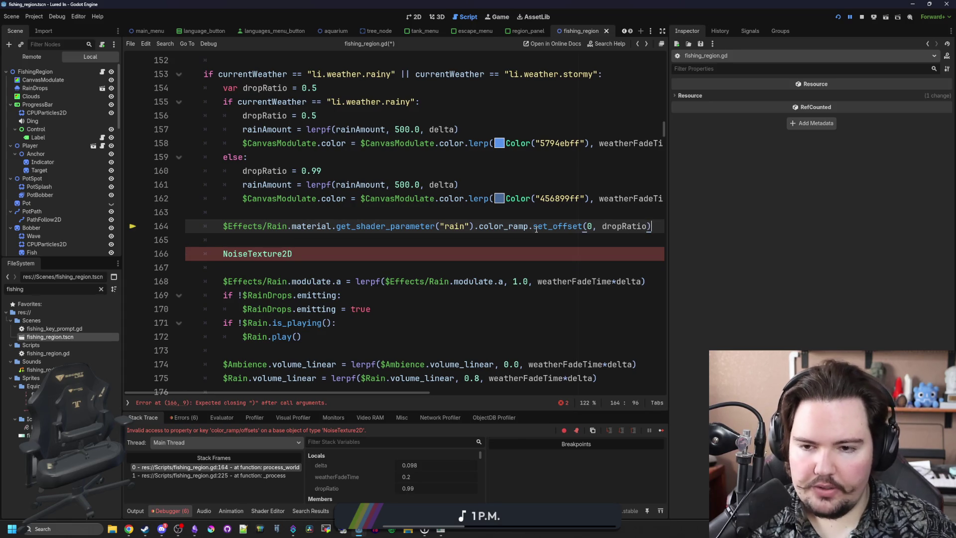
key("Down")
key("shift+Down")
key("shift+End")
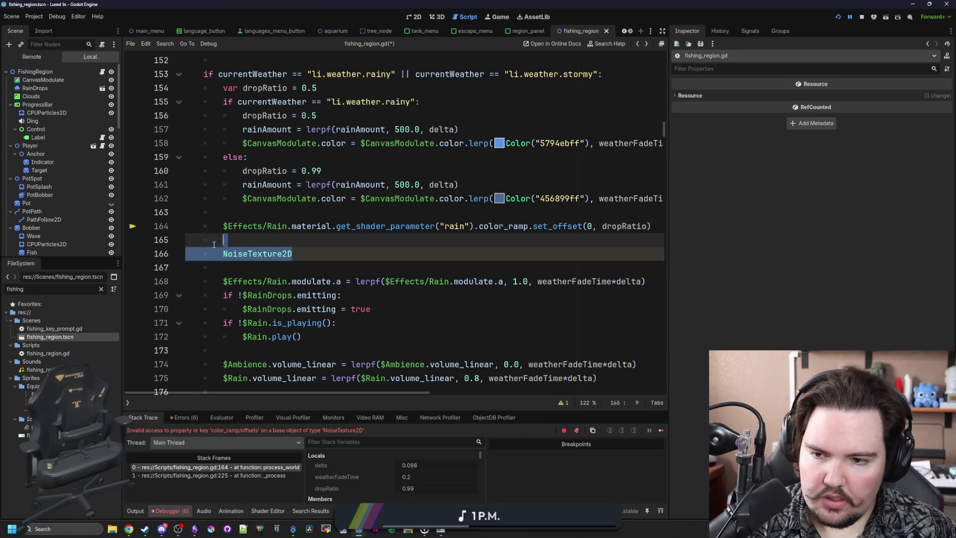
key("Delete")
key("Delete")
key("ctrl+s")
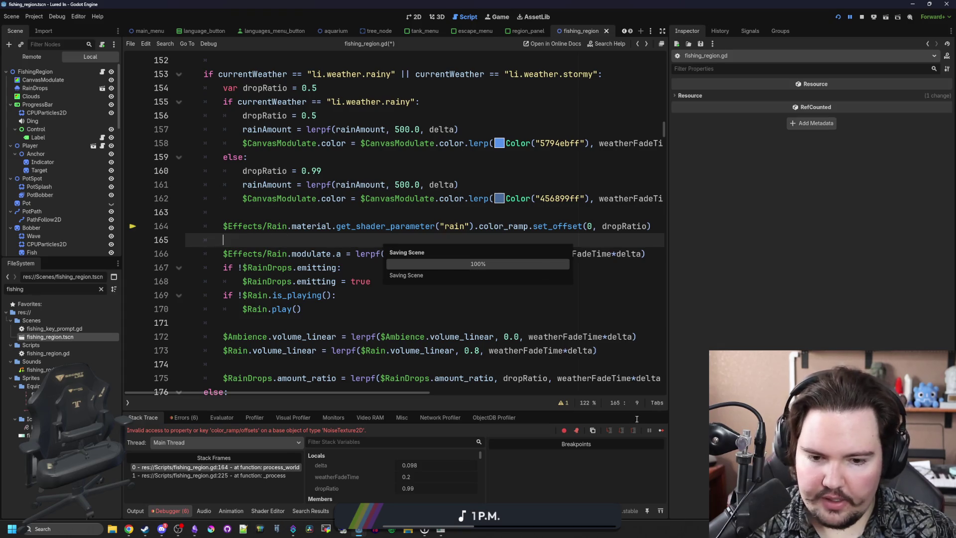
left_click(661, 428)
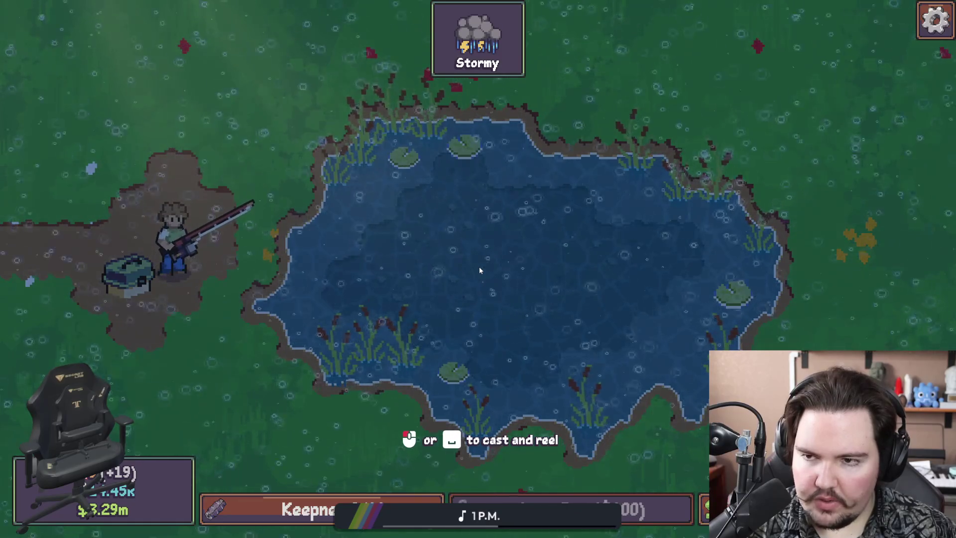
Quit the paused game, save the scene, and run the project again
key("Escape")
key("alt+F4")
left_click(463, 282)
key("ctrl+s")
left_click(520, 240)
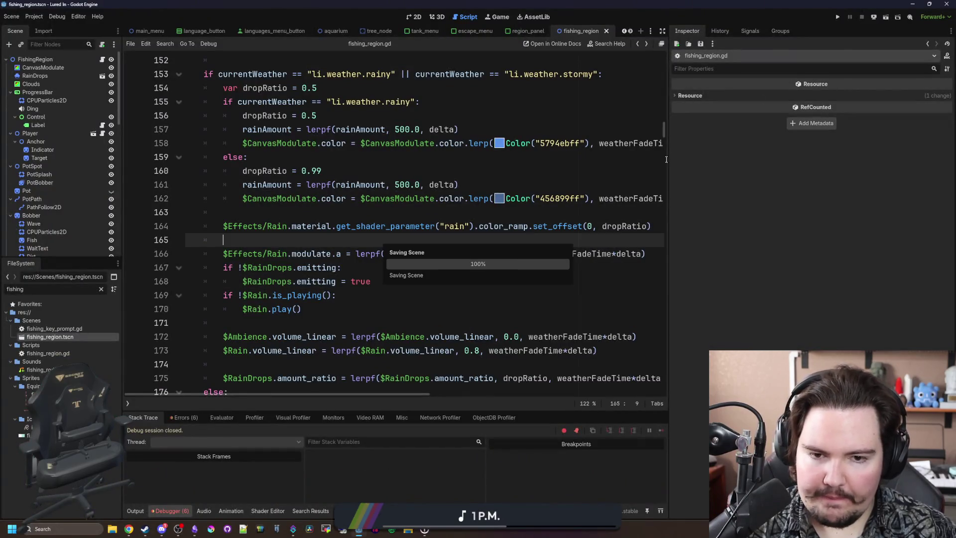
left_click(837, 18)
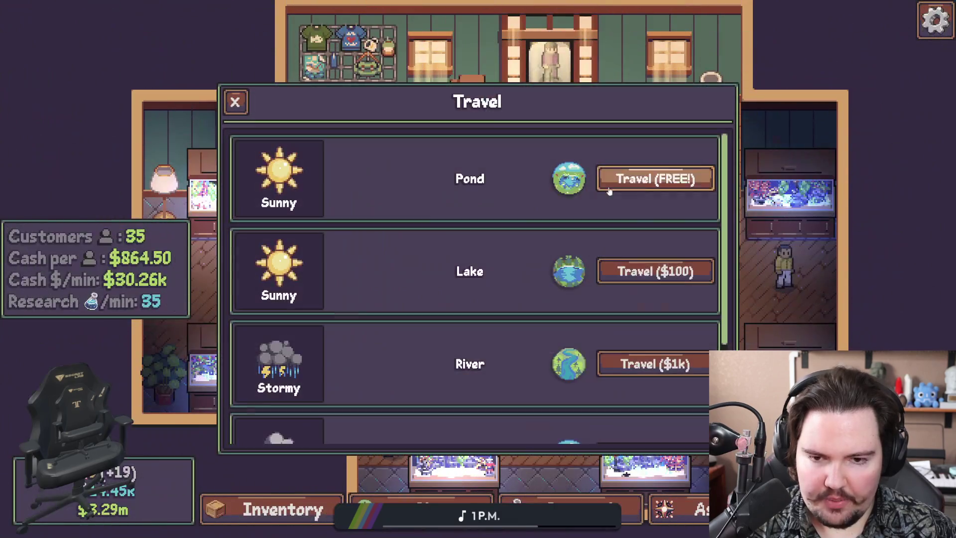
Run the 'weather li.weather.storm' command in-game to check the rain, then quit to desktop
left_click(611, 191)
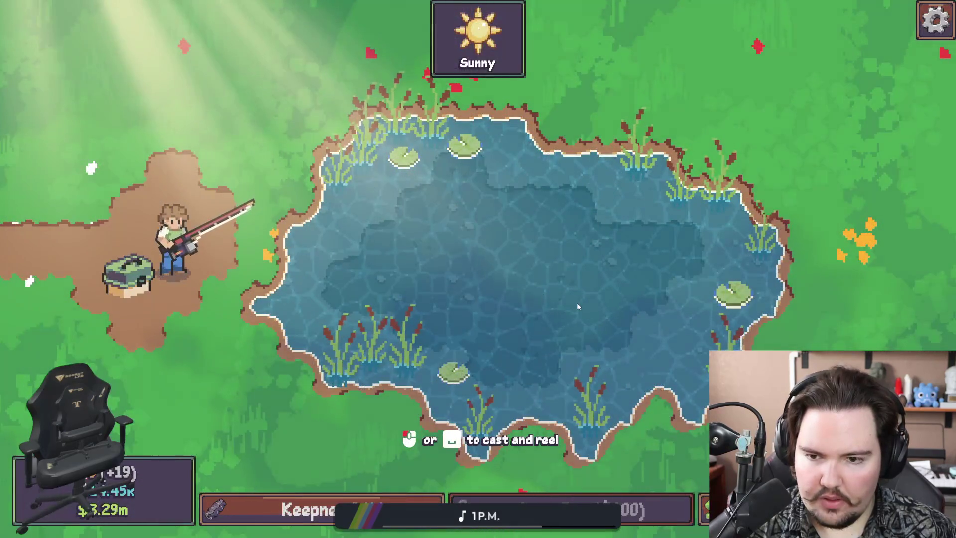
key("grave")
type("weather li.weat")
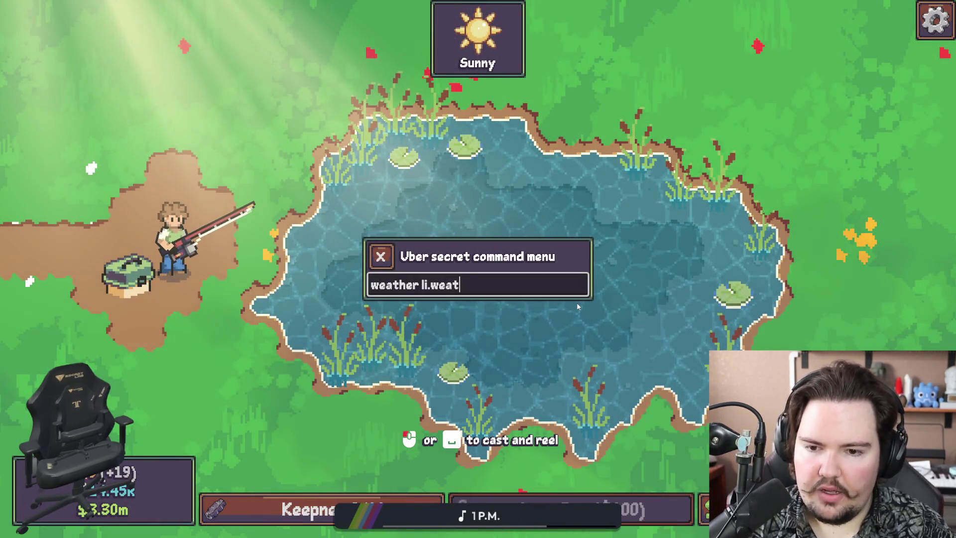
type("her.storm")
key("Return")
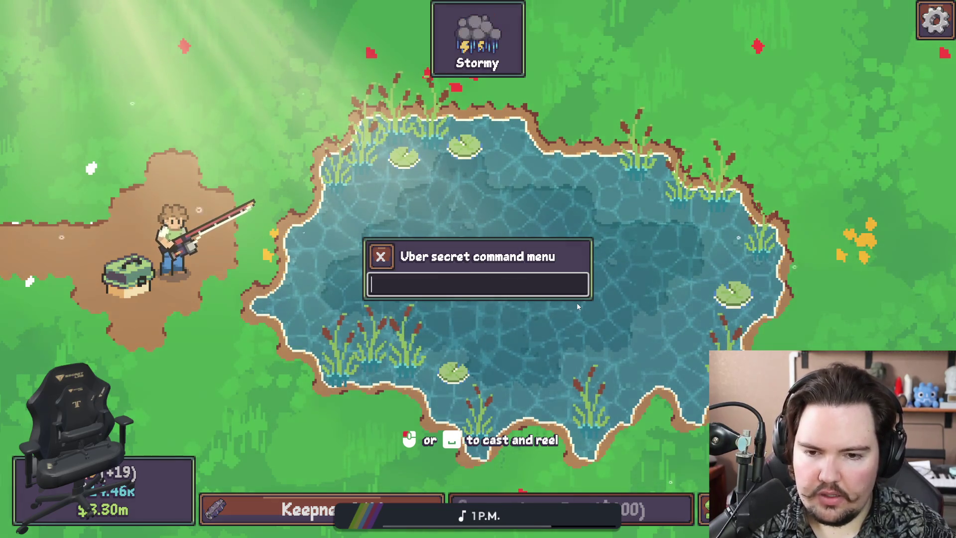
key("grave")
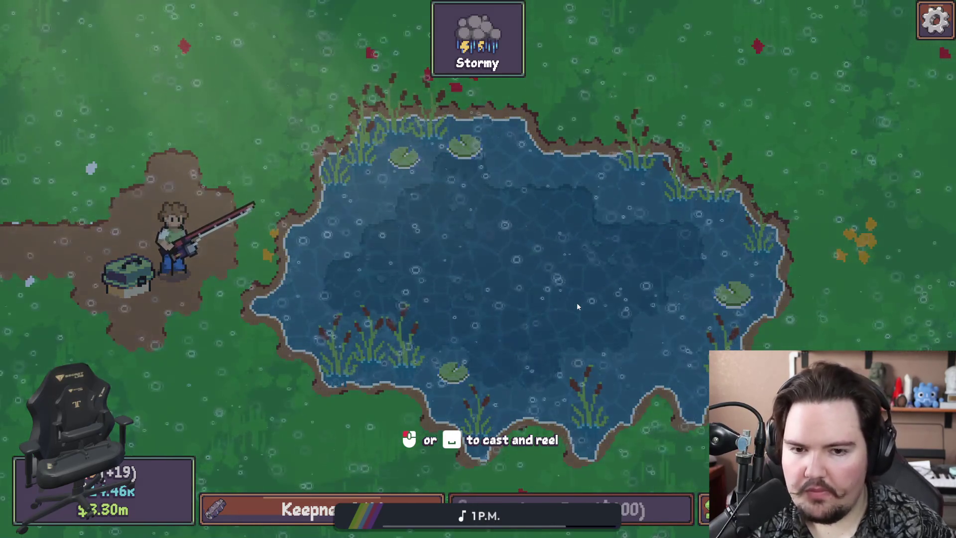
key("Escape")
left_click(511, 346)
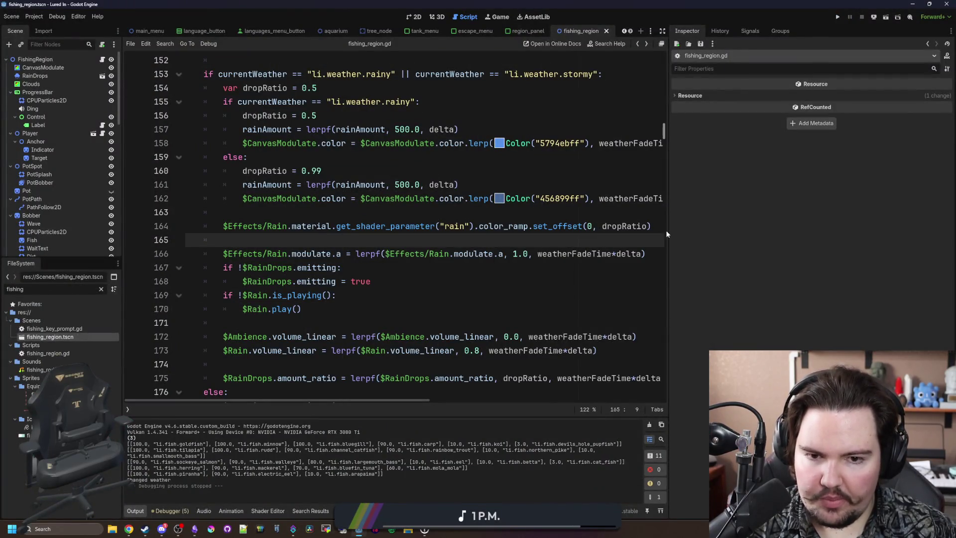
Widen the code area and select the Effects/Rain node to inspect its properties
left_click_drag(669, 231, 805, 235)
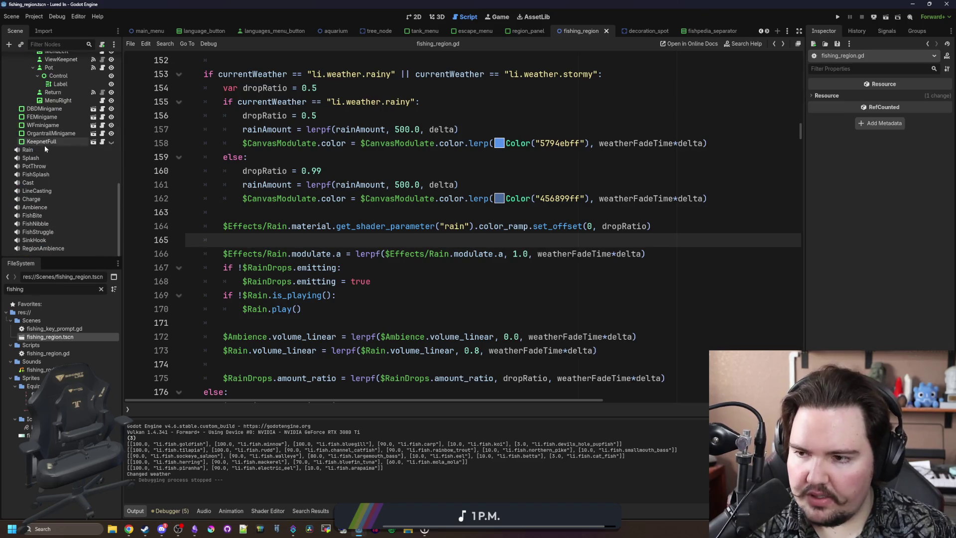
scroll(43, 144, "down", 5)
scroll(75, 159, "up", 5)
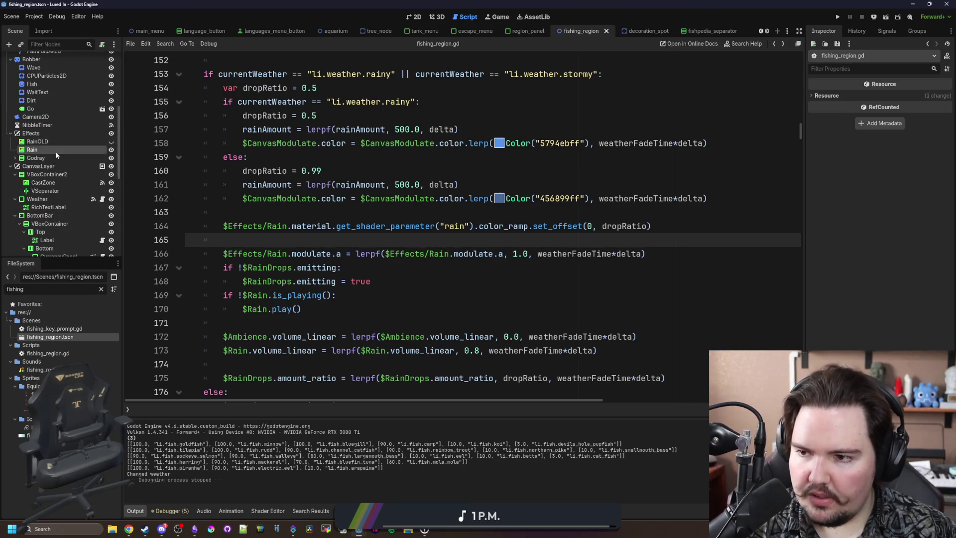
left_click(56, 151)
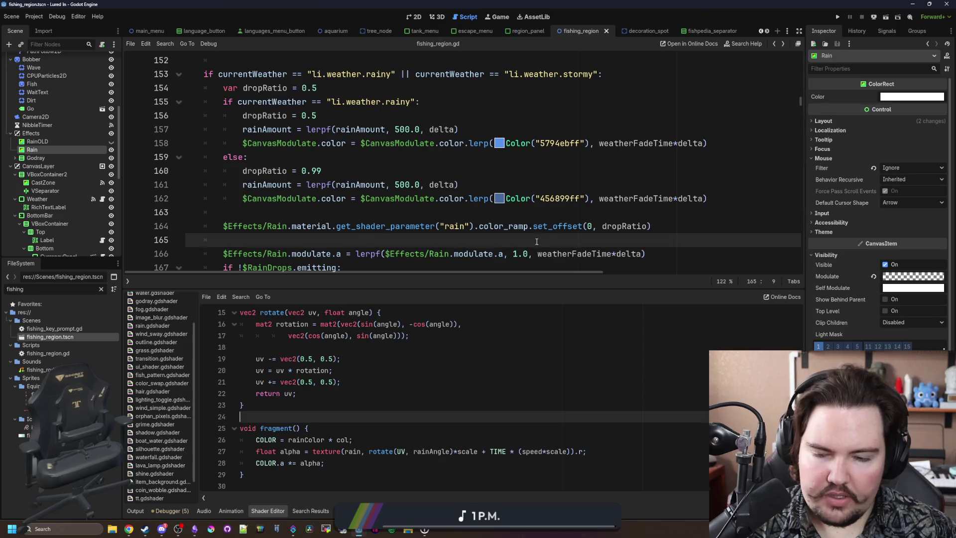
scroll(410, 228, "down", 1)
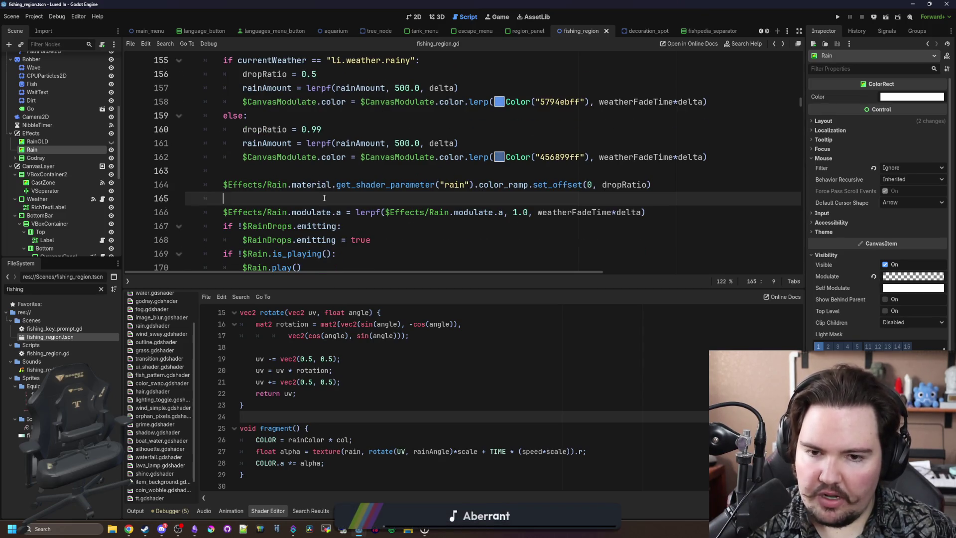
left_click_drag(379, 212, 528, 212)
left_click(516, 199)
scroll(516, 203, "down", 1)
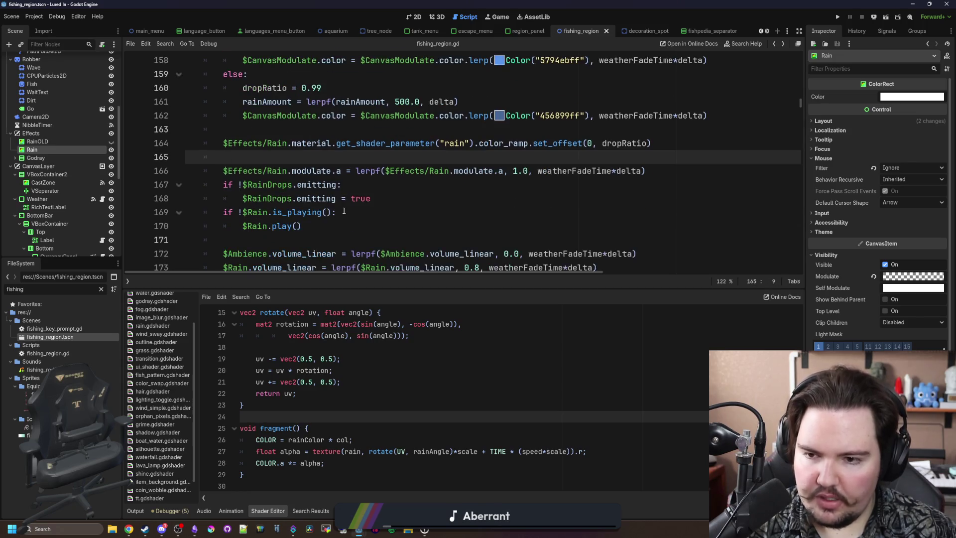
scroll(344, 210, "up", 2)
left_click(375, 212)
scroll(376, 213, "down", 1)
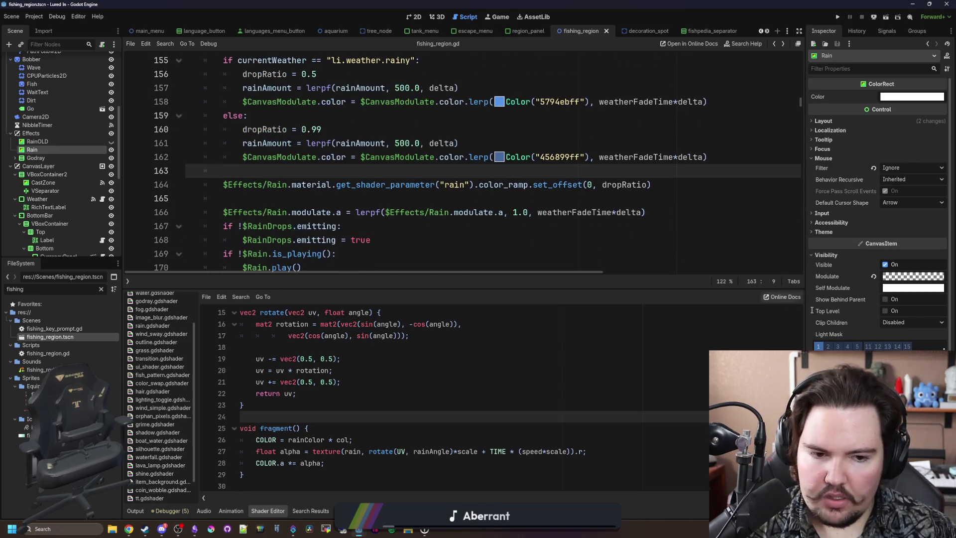
scroll(872, 342, "down", 3)
scroll(879, 214, "down", 3)
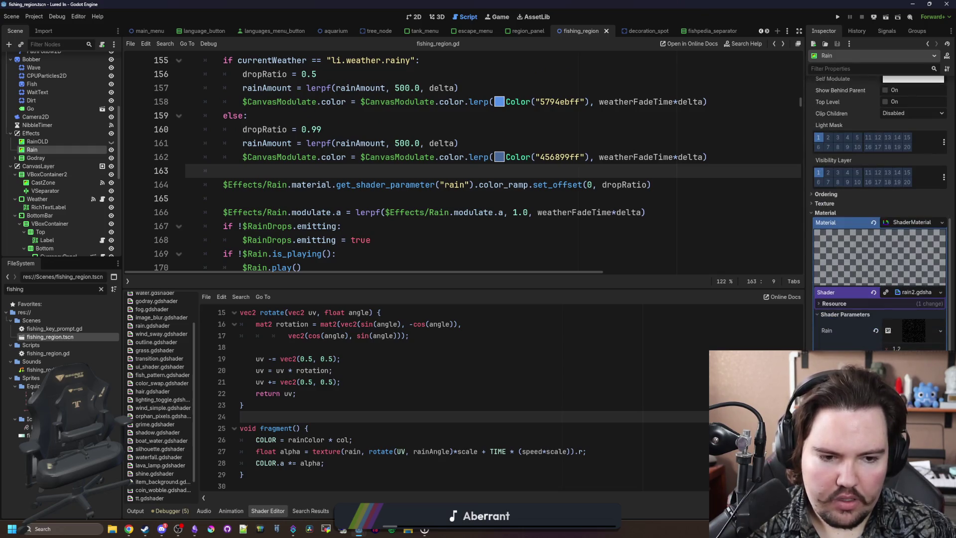
Expand the Rain shader's texture parameter and lower its noise frequency to 0.0161
left_click_drag(804, 214, 688, 214)
left_click(882, 335)
scroll(875, 326, "down", 5)
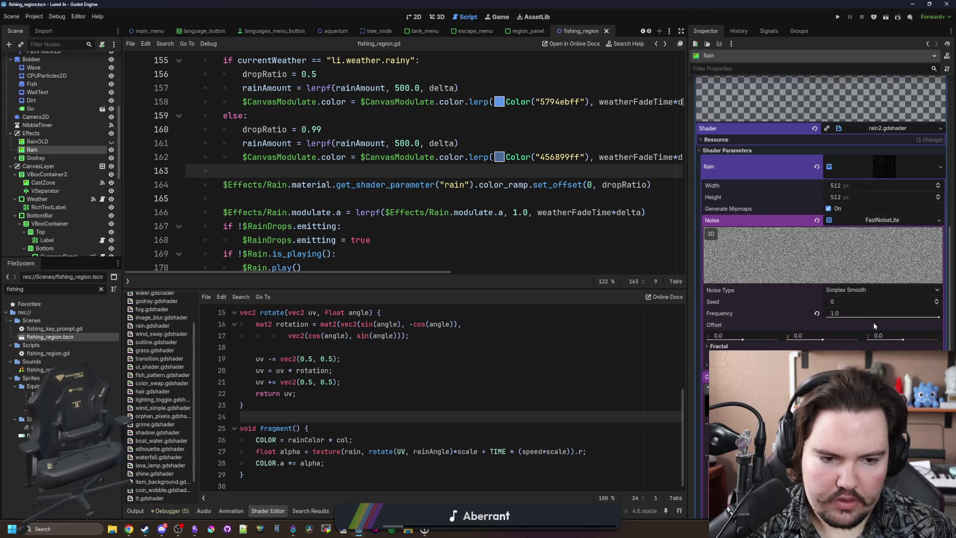
left_click_drag(936, 317, 888, 317)
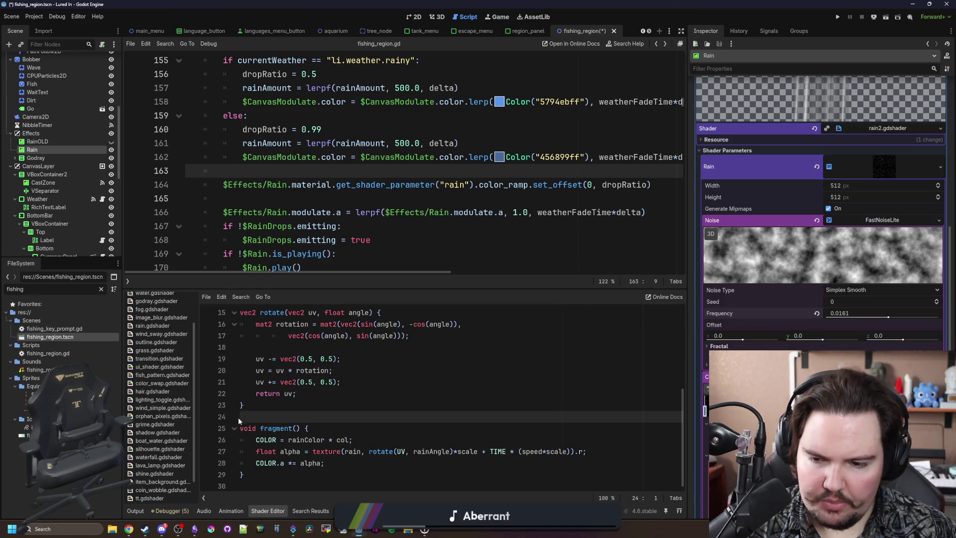
left_click(281, 408)
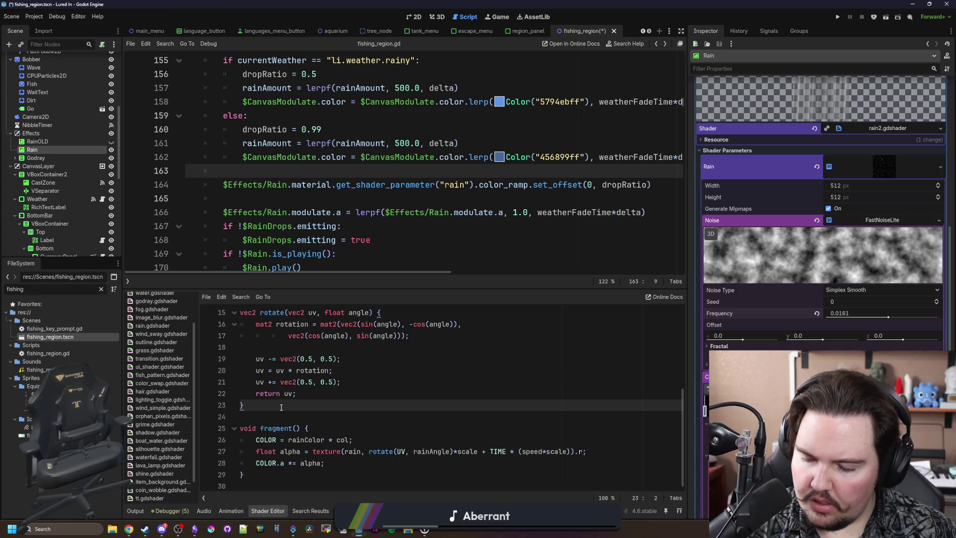
left_click(293, 415)
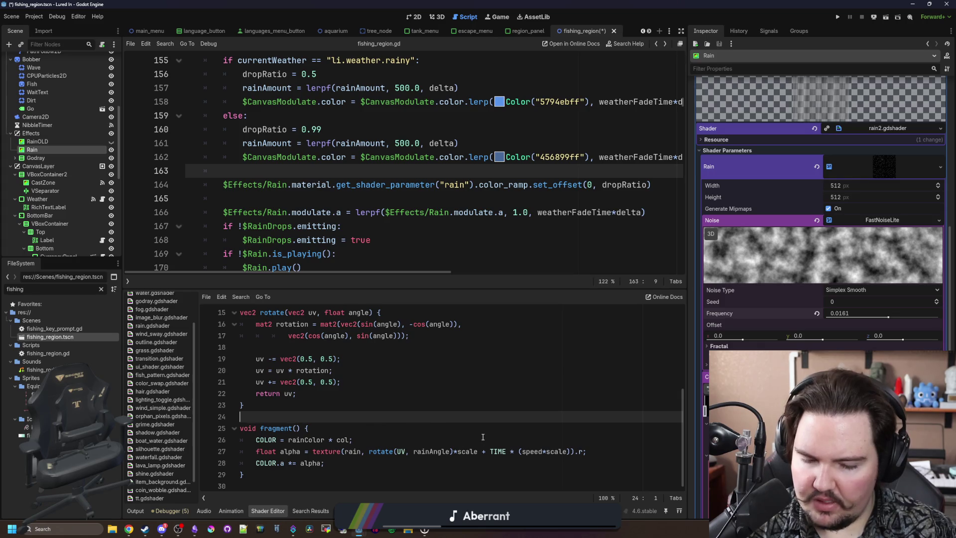
left_click(414, 19)
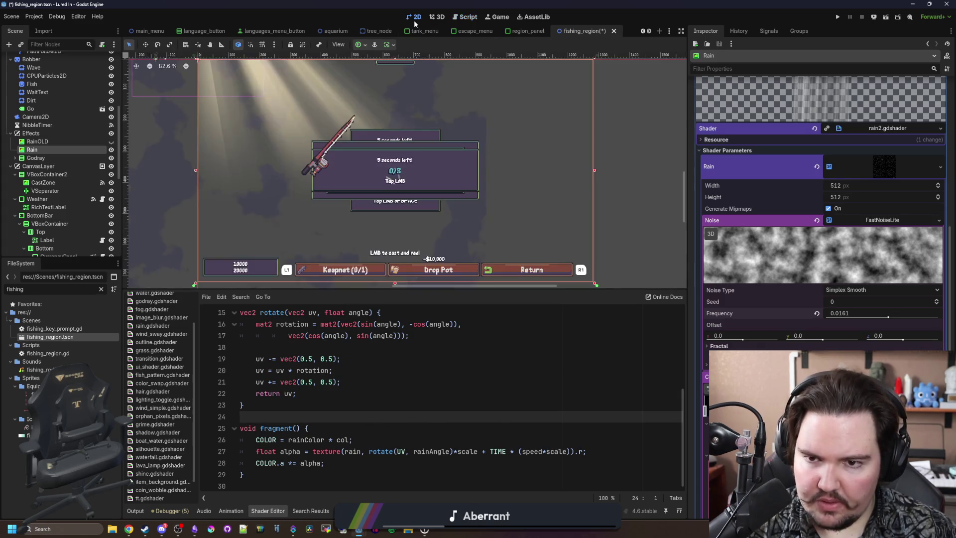
Reset the Rain modulate to white and append *amount after .r on shader line 27
scroll(821, 248, "down", 5)
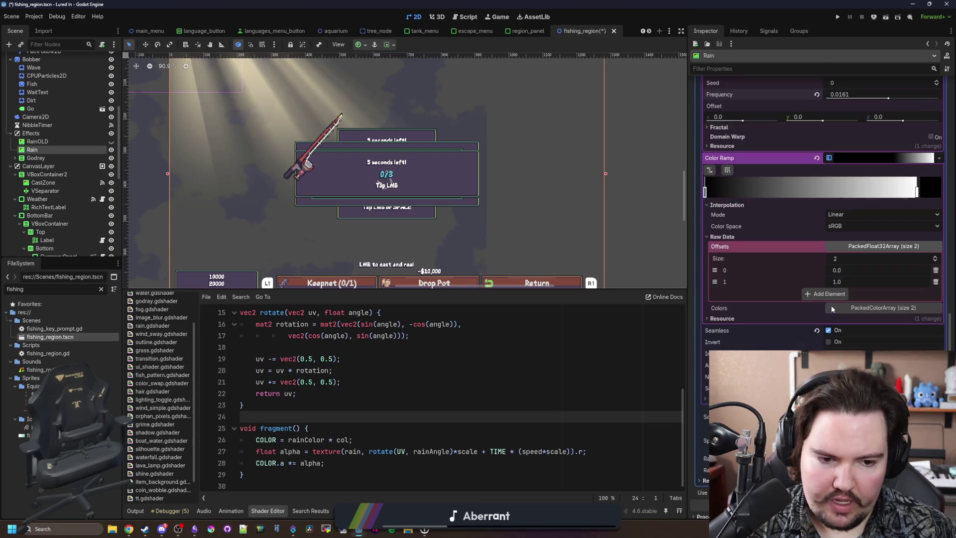
scroll(880, 281, "up", 15)
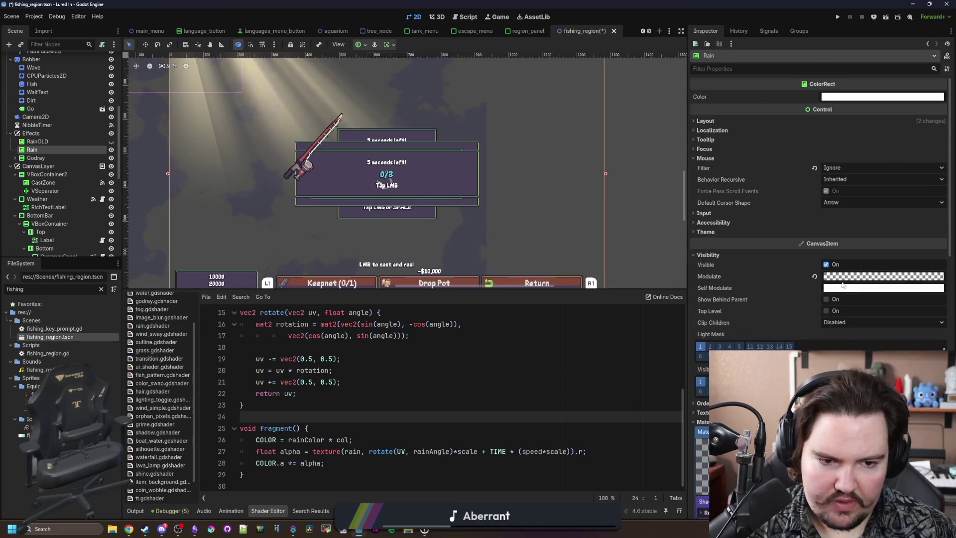
left_click(880, 281)
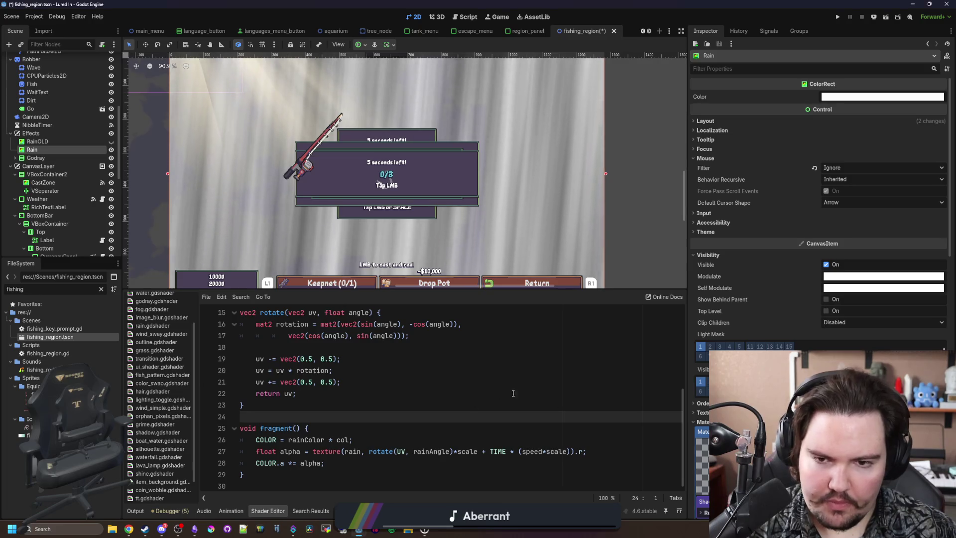
scroll(794, 344, "down", 5)
scroll(794, 344, "down", 5)
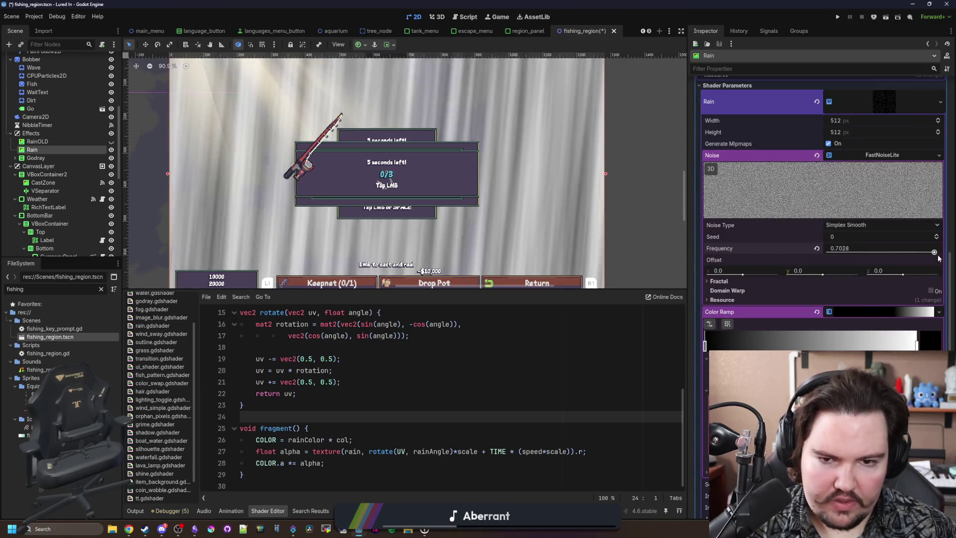
left_click(572, 404)
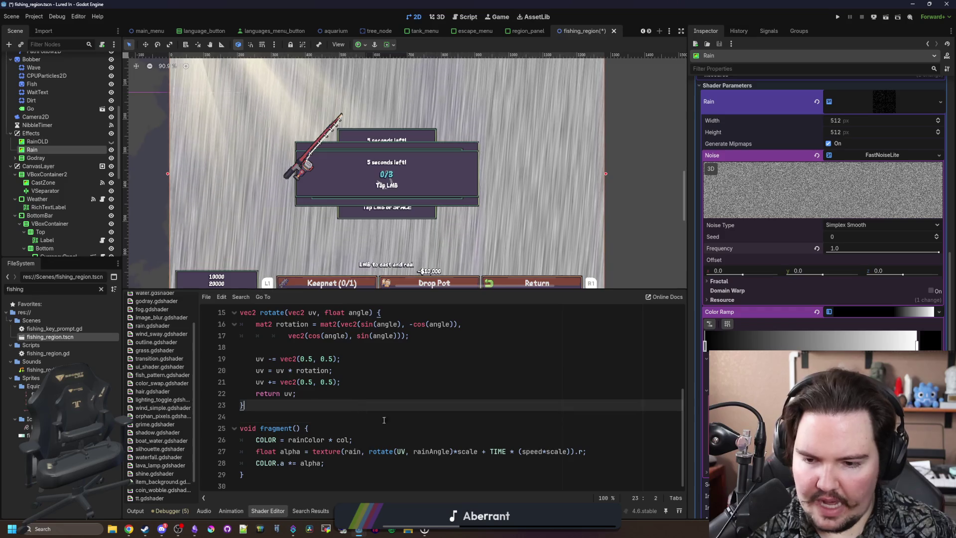
left_click(583, 451)
type("*")
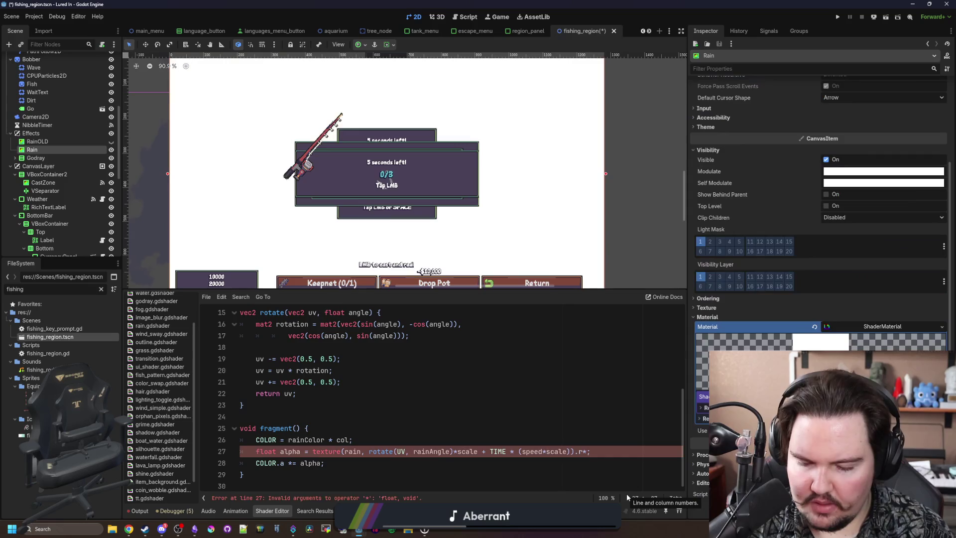
type("amount")
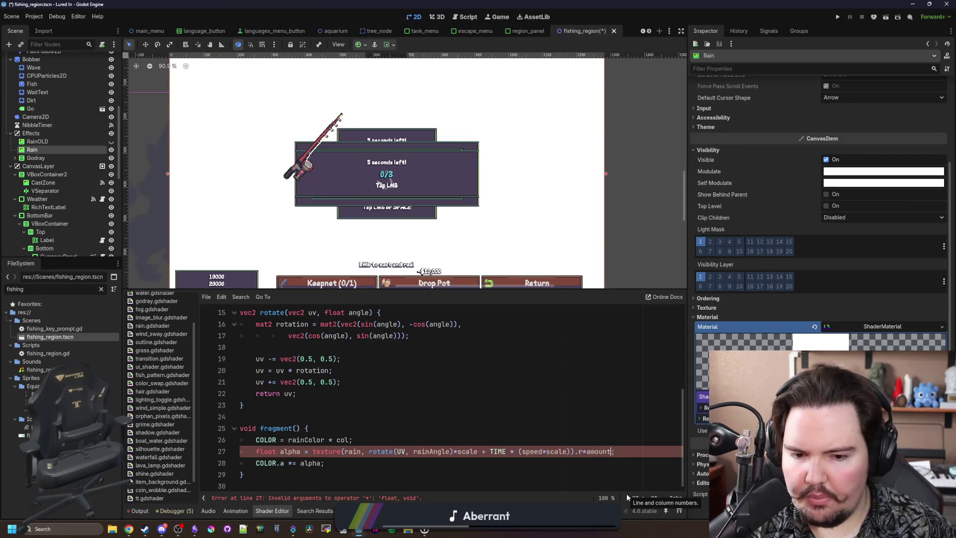
Declare 'uniform float amount' on a new line below the existing shader uniforms
scroll(379, 405, "up", 3)
scroll(380, 404, "up", 2)
left_click(378, 391)
key("Return")
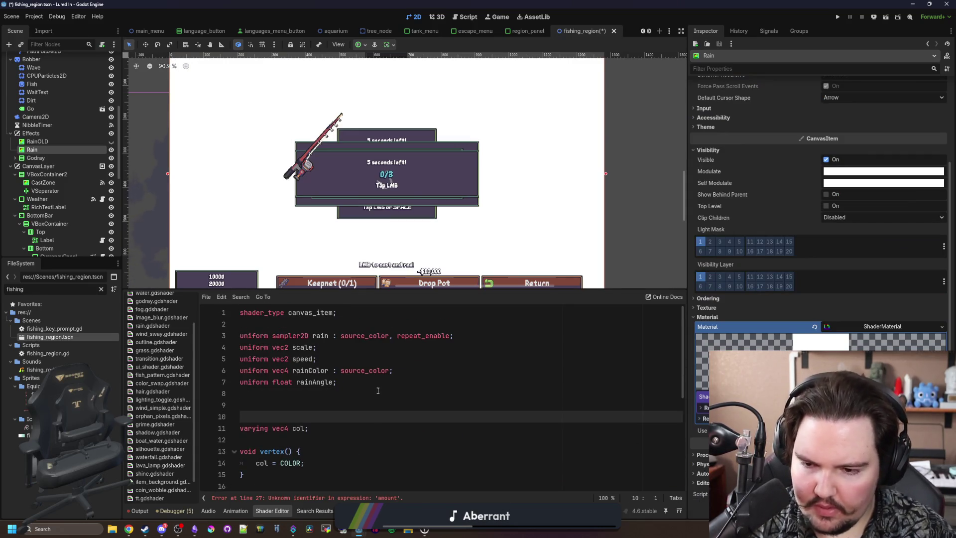
type("uniform float amount;")
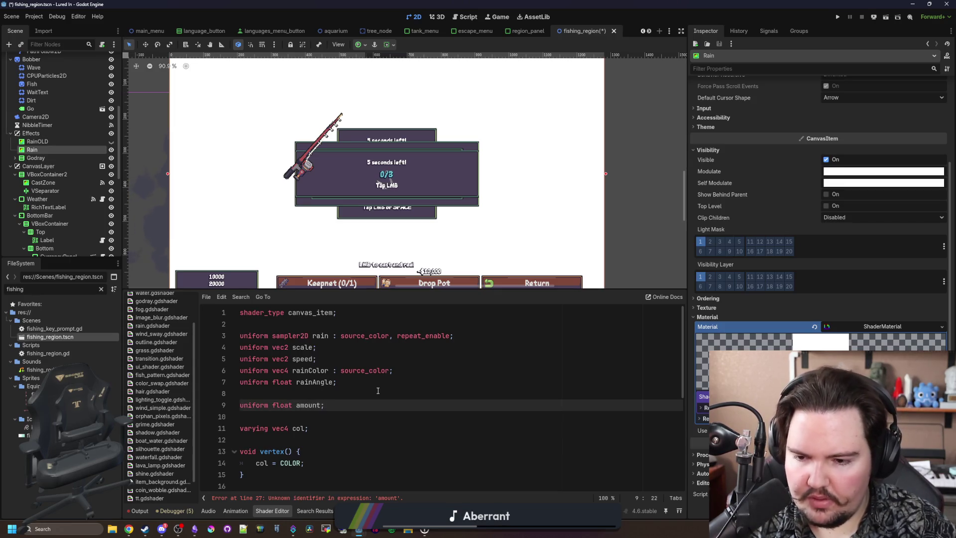
scroll(378, 391, "down", 5)
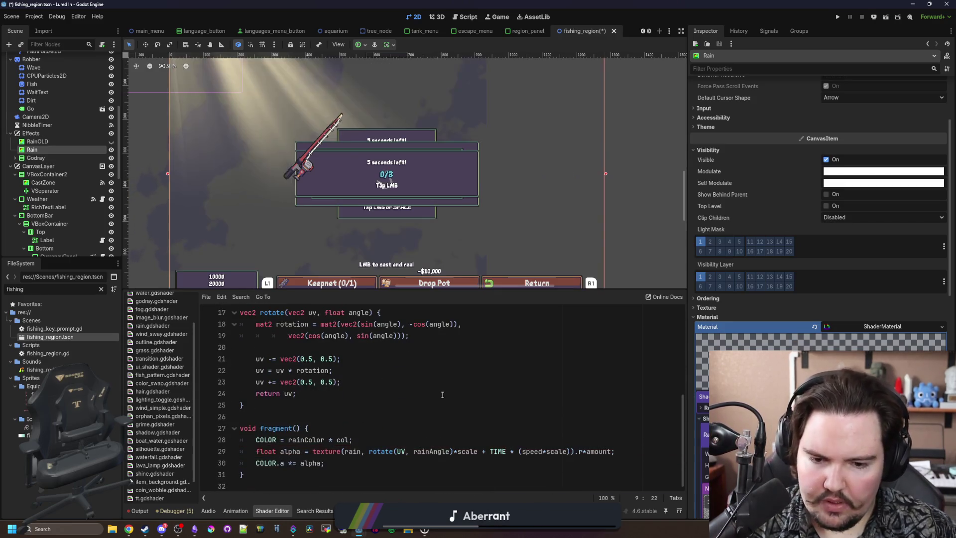
scroll(821, 224, "down", 10)
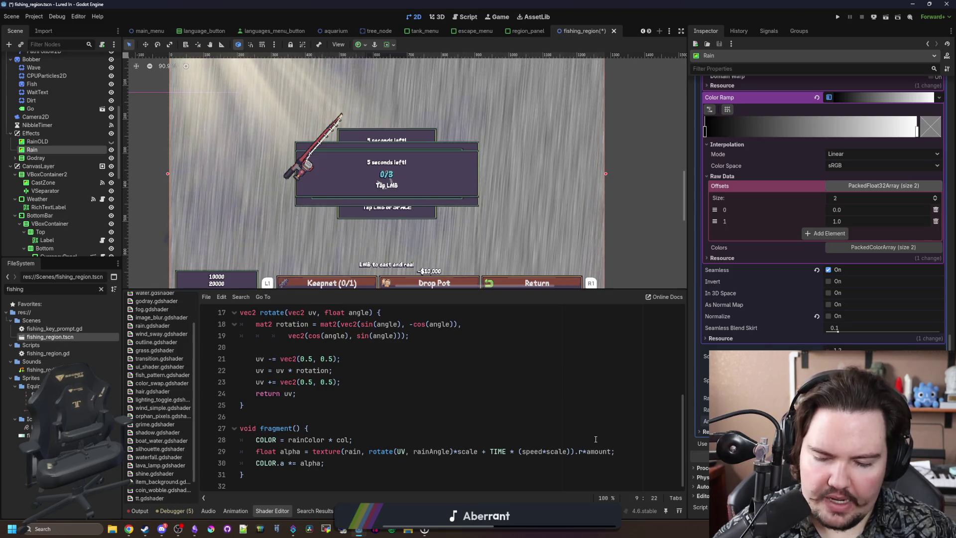
Select the *amount multiplier at the end of line 29's alpha calculation
left_click(609, 415)
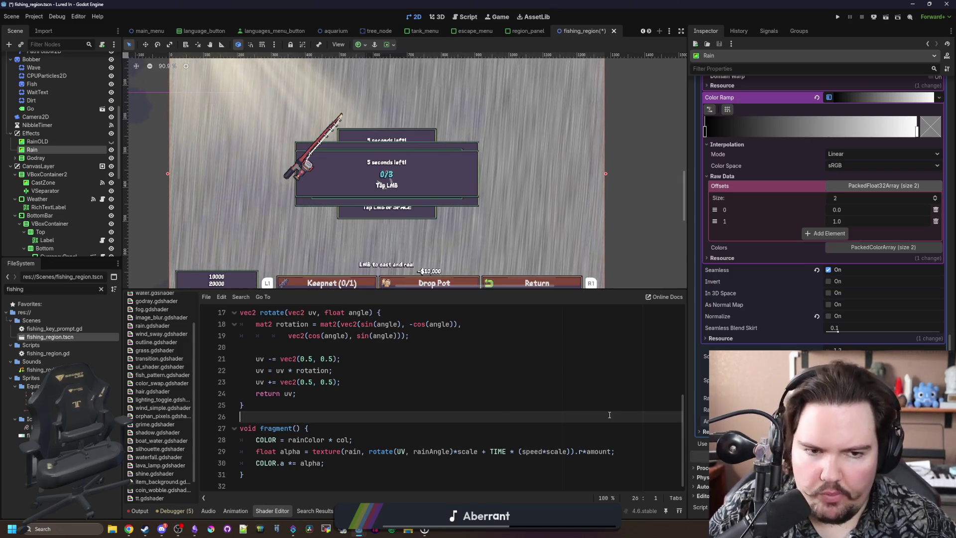
scroll(822, 200, "up", 5)
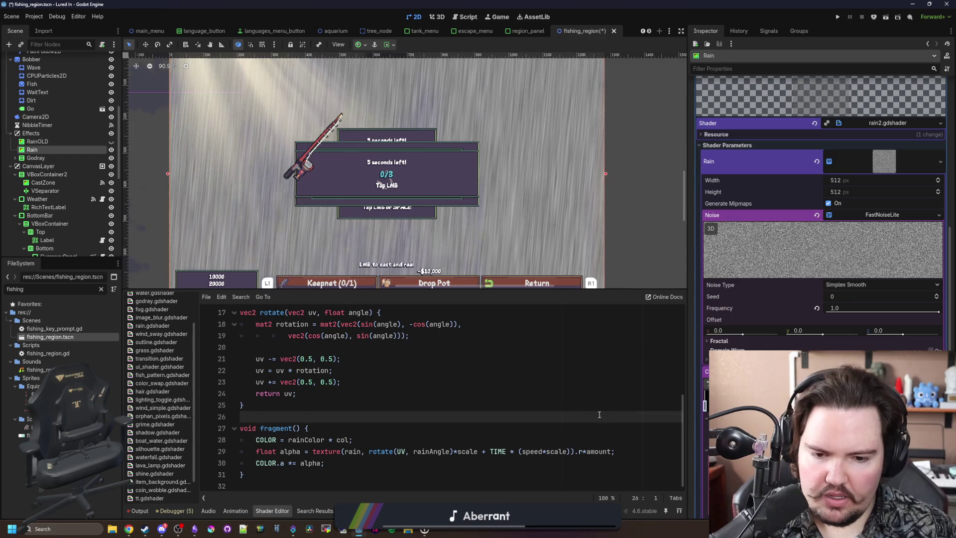
left_click(612, 451)
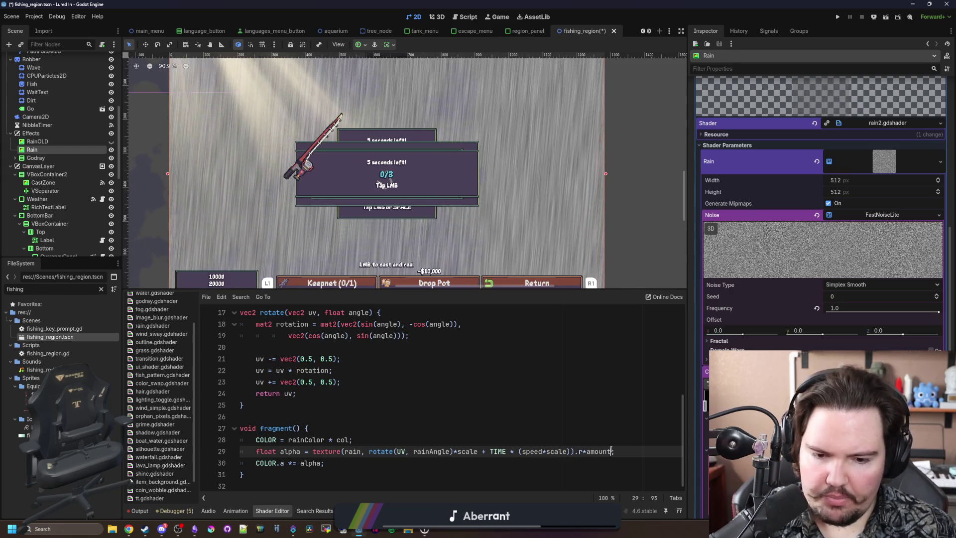
key("ctrl+shift+Left")
key("ctrl+shift+Left")
Remove *amount from the alpha line and change line 30 to COLOR.a *= (alpha) * (1.0-alpha)
key("BackSpace")
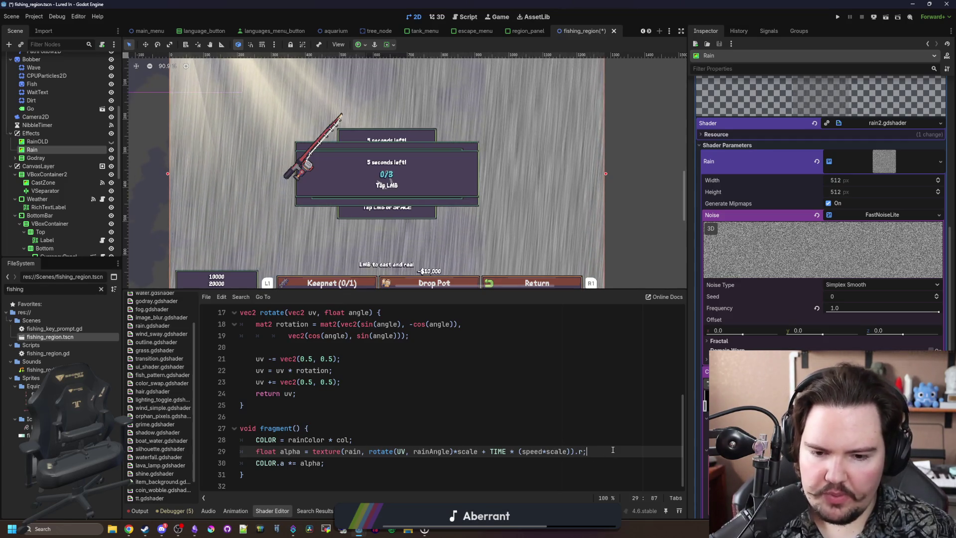
left_click(302, 463)
type("(")
key("Right")
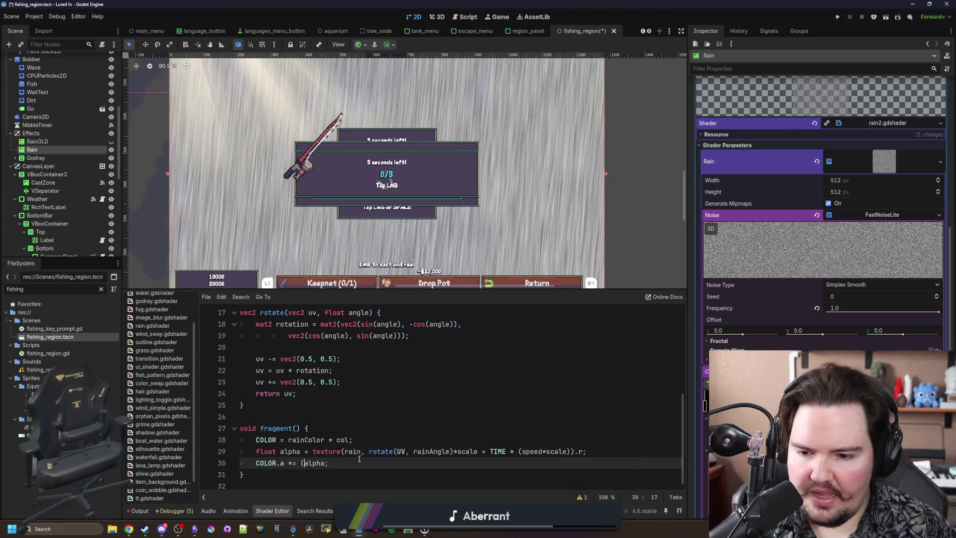
key("Right")
key("Right")
type(")")
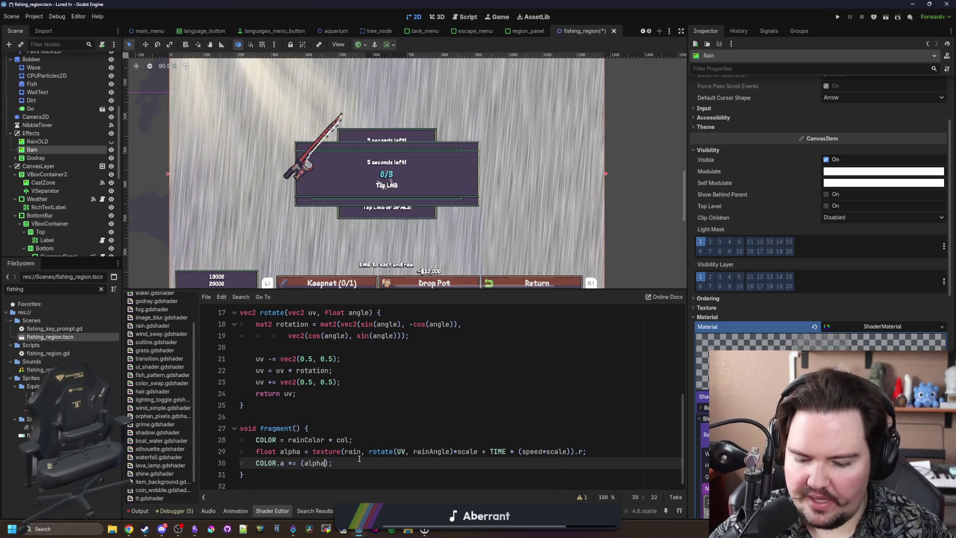
type("* (")
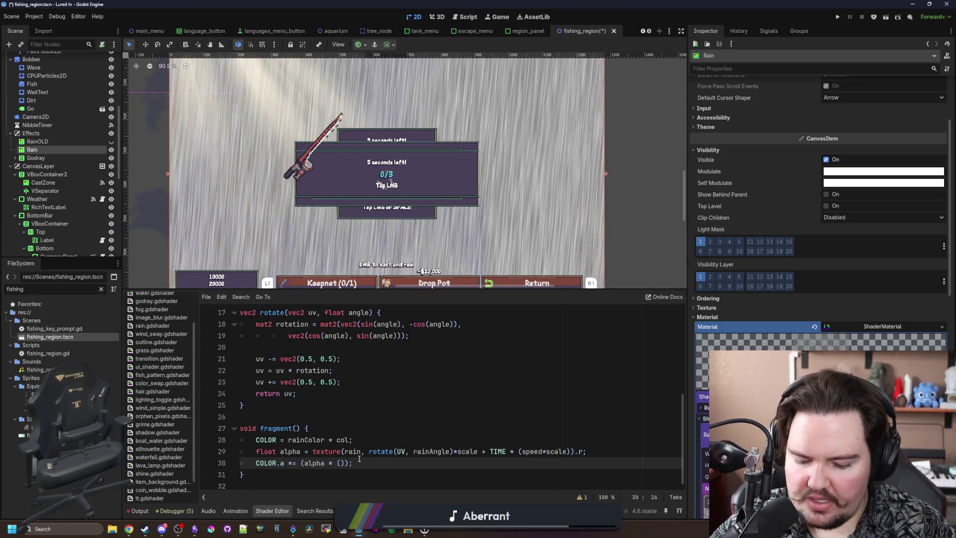
type("1.0")
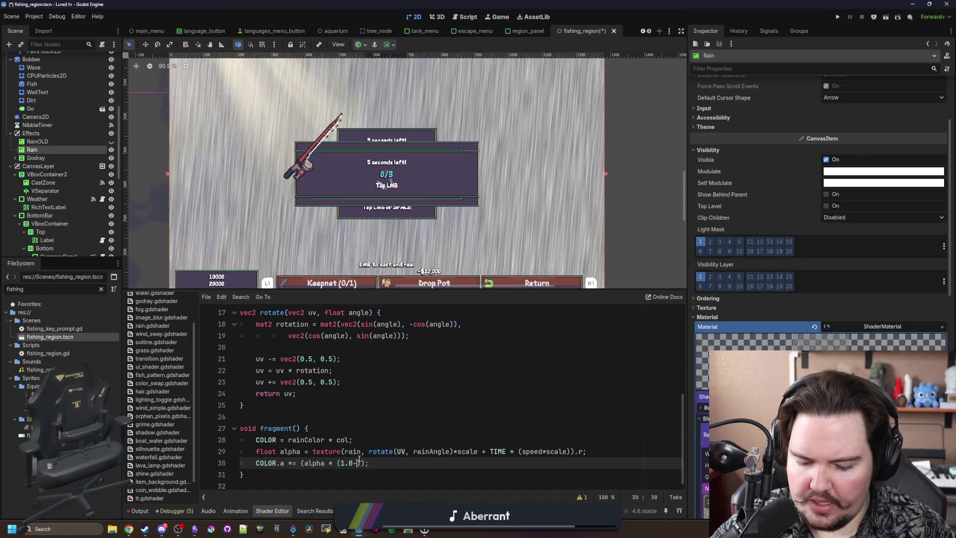
type("-alpha")
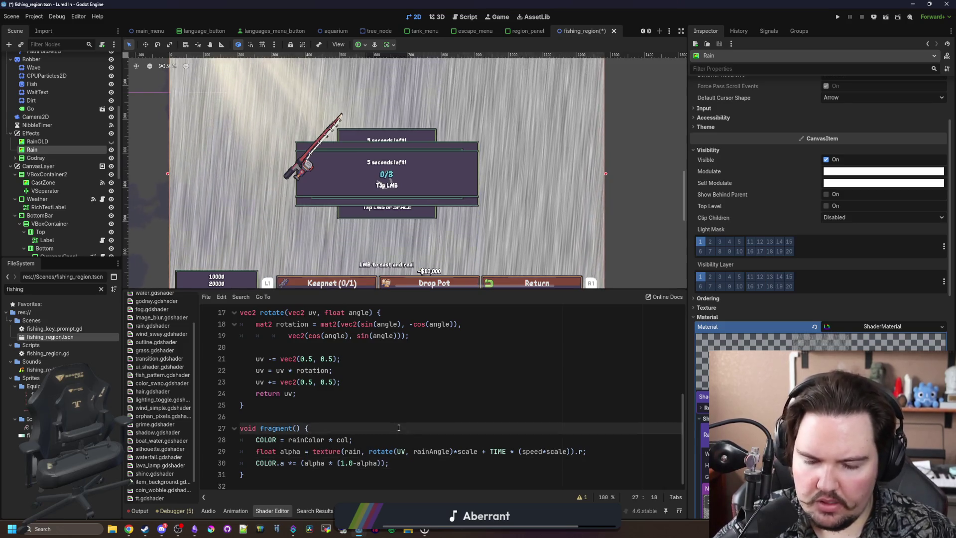
left_click(419, 431)
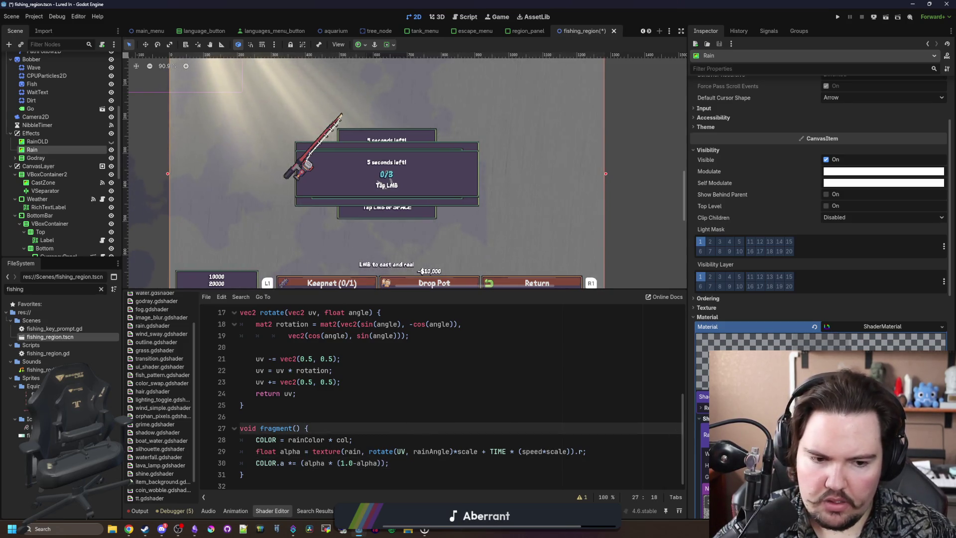
scroll(821, 224, "down", 10)
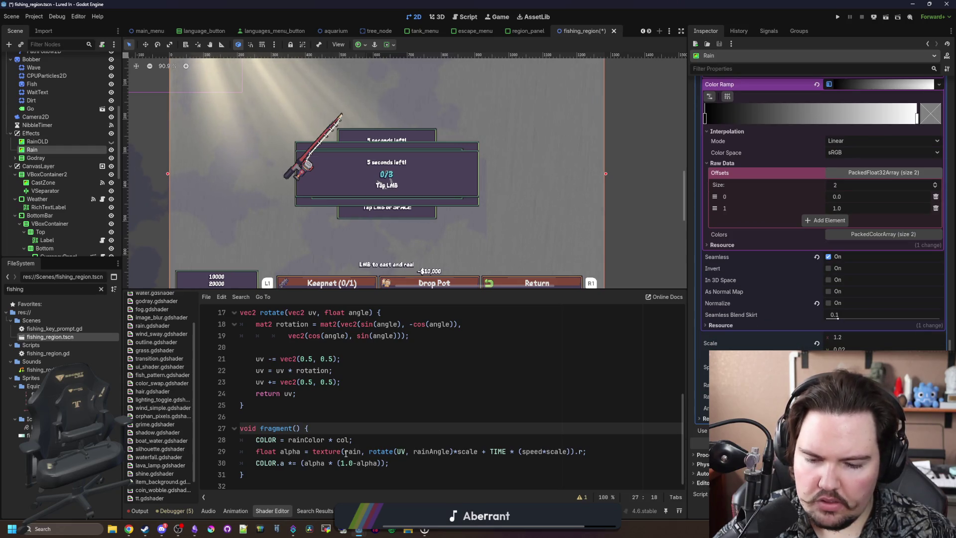
Wrap (1.0-alpha) in mix((1.0-alpha), 1.0, amount) so the shader recompiles
left_click_drag(353, 463, 344, 464)
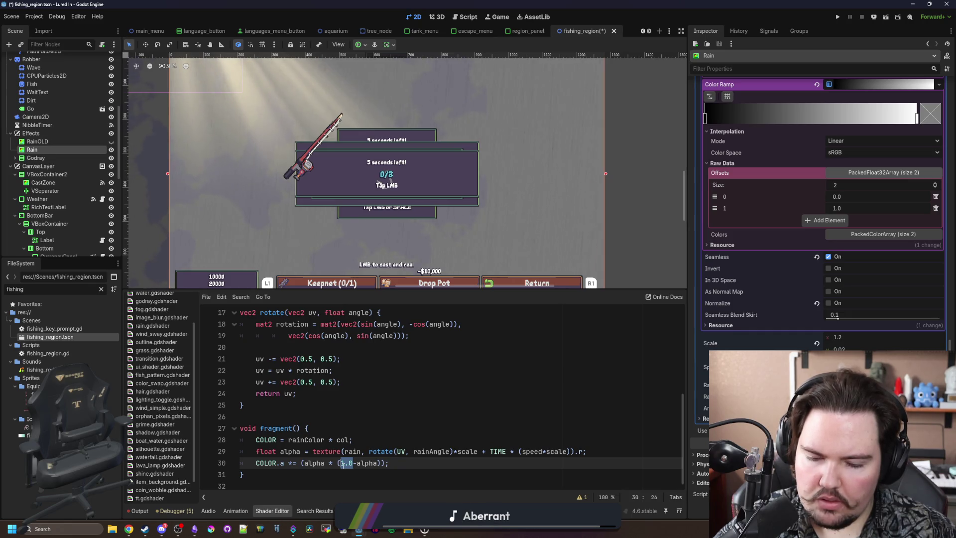
left_click(337, 463)
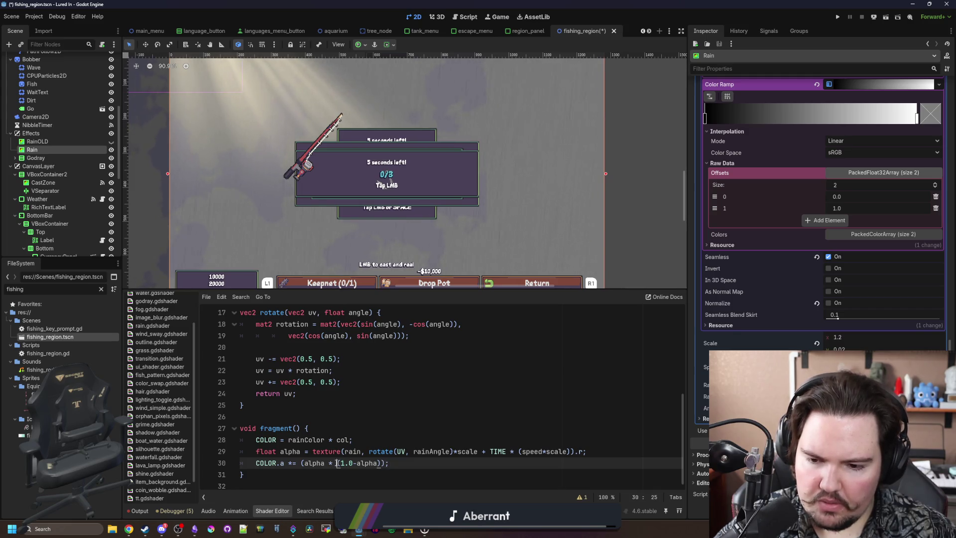
type("mix((1.0-alpha)")
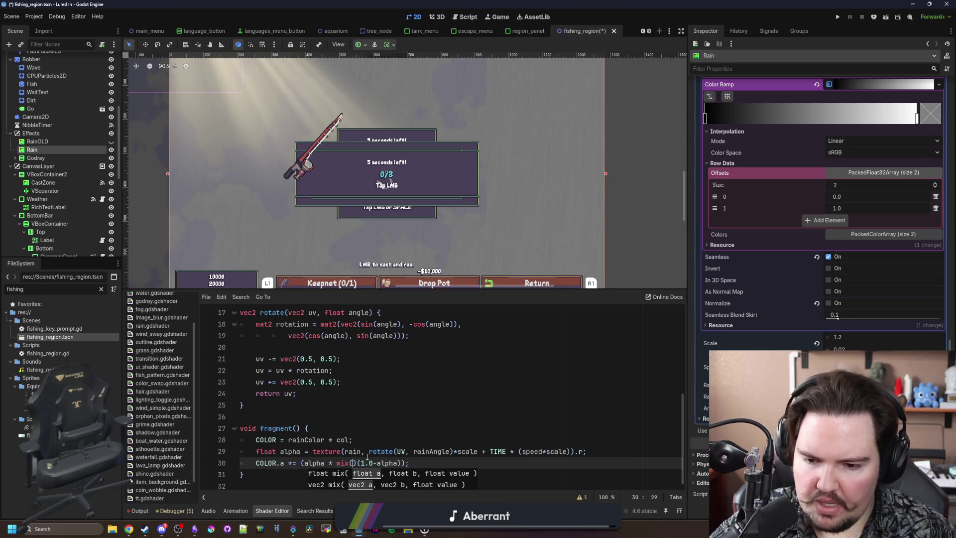
type(", 1.0,")
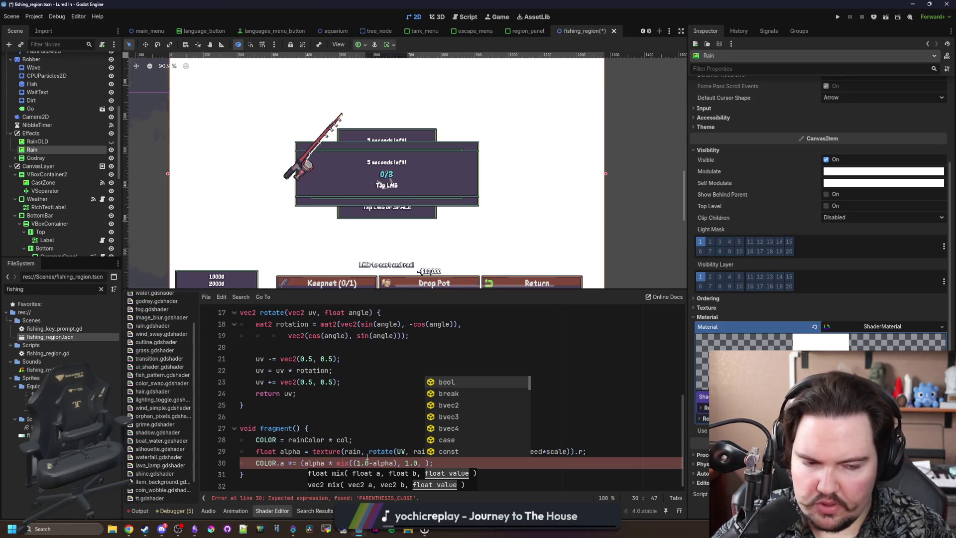
type("amount))")
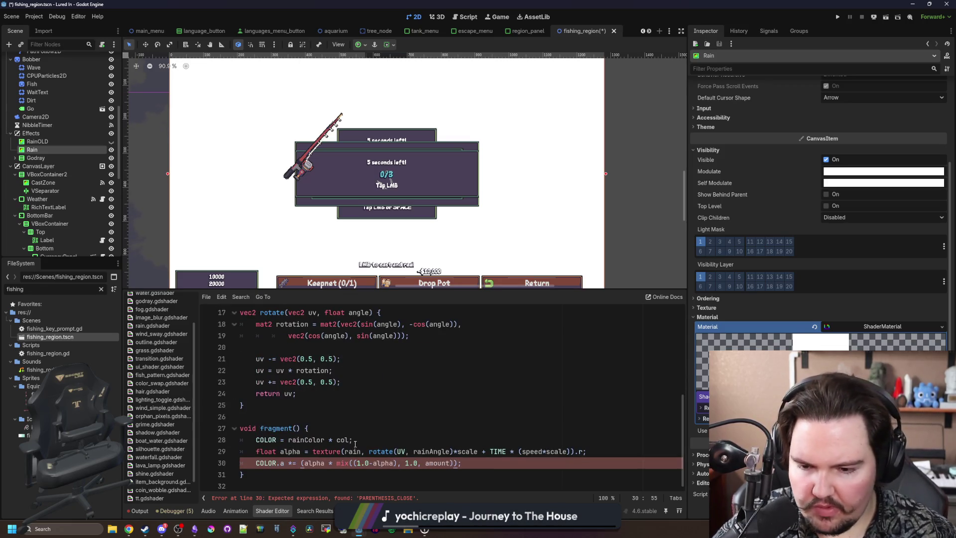
left_click(348, 336)
left_click(348, 382)
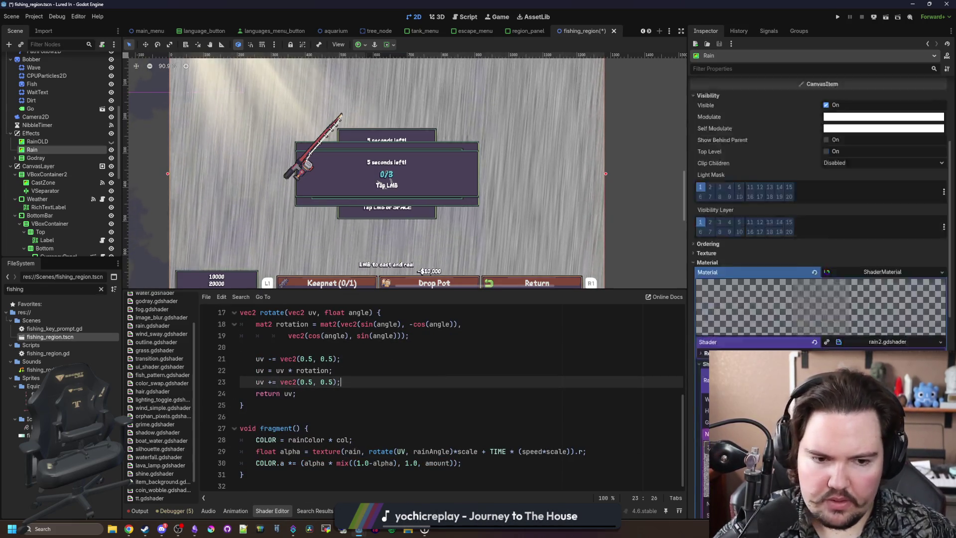
scroll(822, 209, "down", 10)
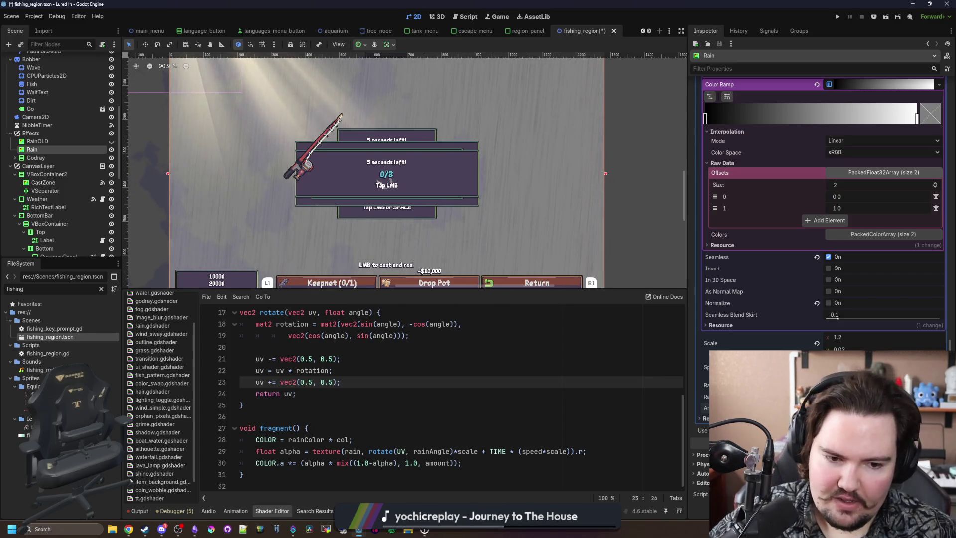
scroll(504, 199, "up", 2)
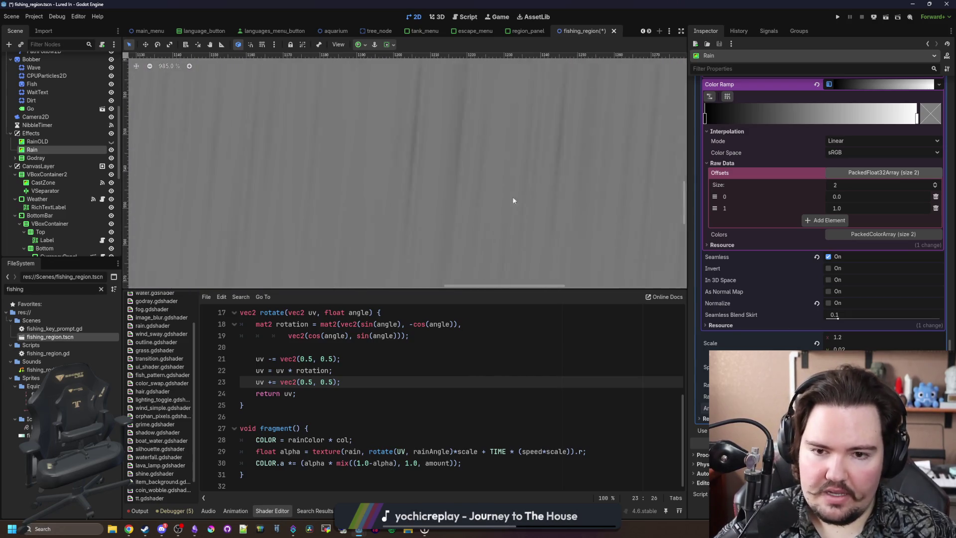
scroll(576, 211, "down", 1)
scroll(381, 221, "up", 1)
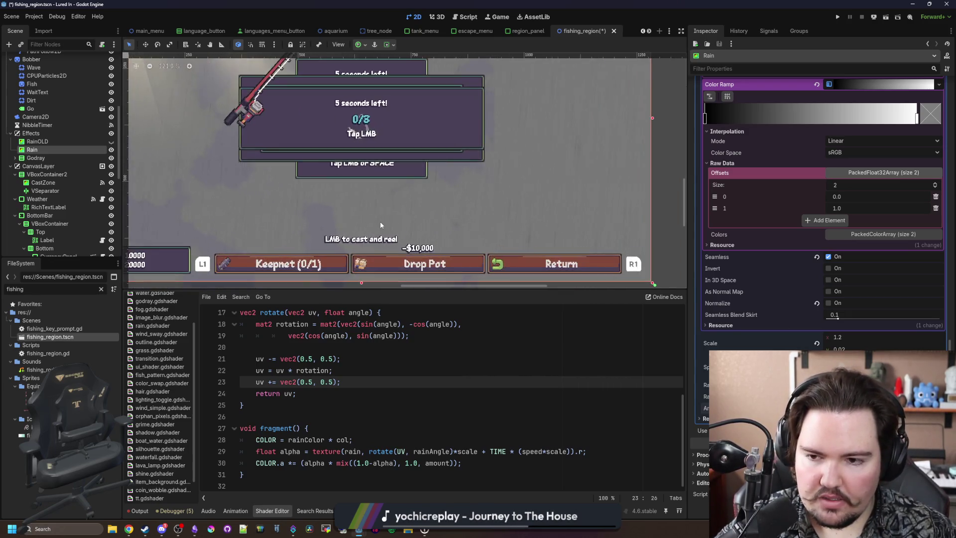
scroll(380, 221, "down", 2)
scroll(437, 232, "up", 1)
scroll(437, 232, "down", 2)
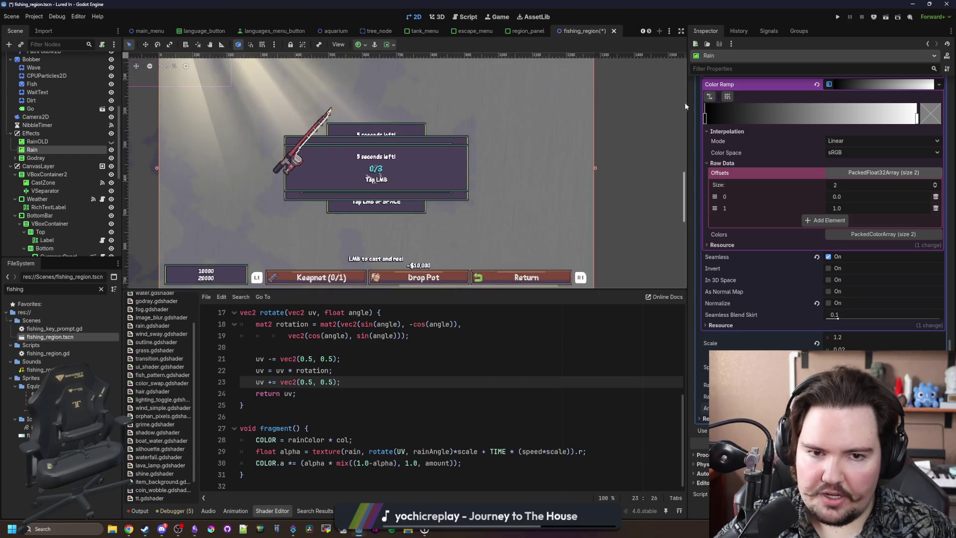
mouse_move(705, 118)
left_mouse_down()
mouse_move(908, 119)
mouse_move(702, 118)
left_mouse_up()
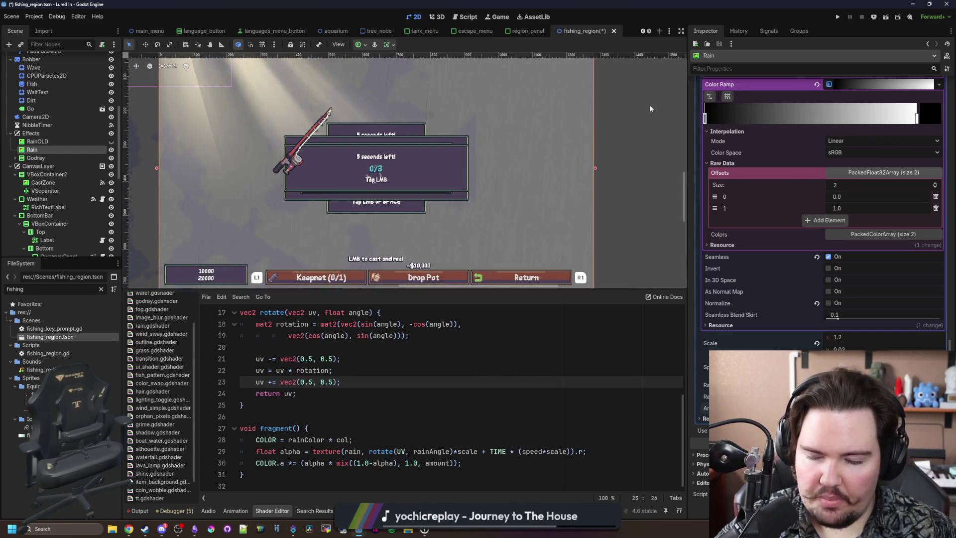
left_click(446, 425)
left_click(420, 416)
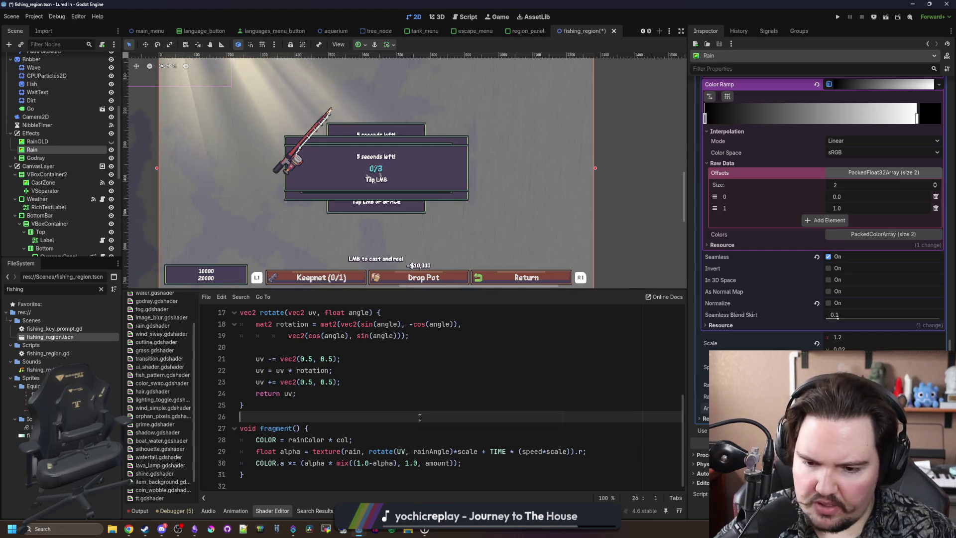
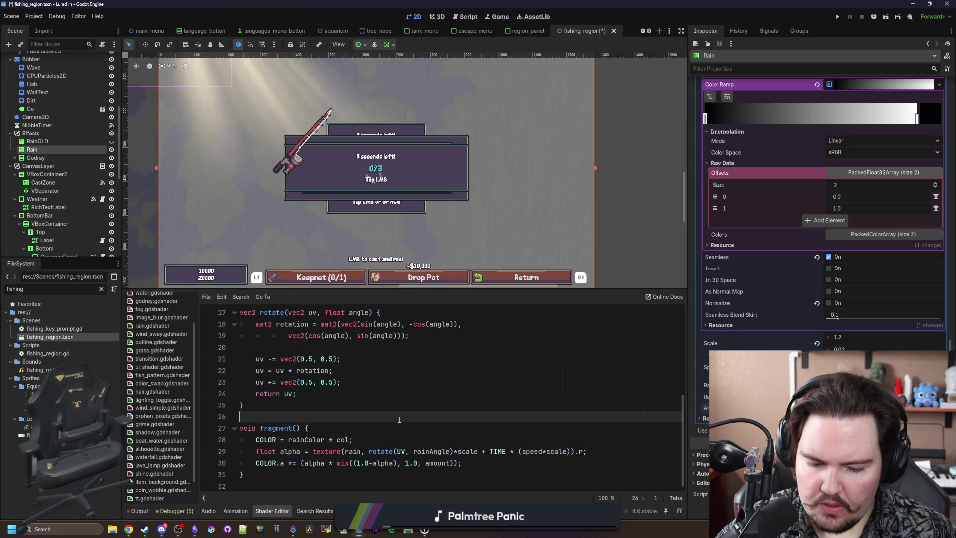
Delete the '1.0-' from the alpha term on line 30 of the rain shader
left_click(374, 460)
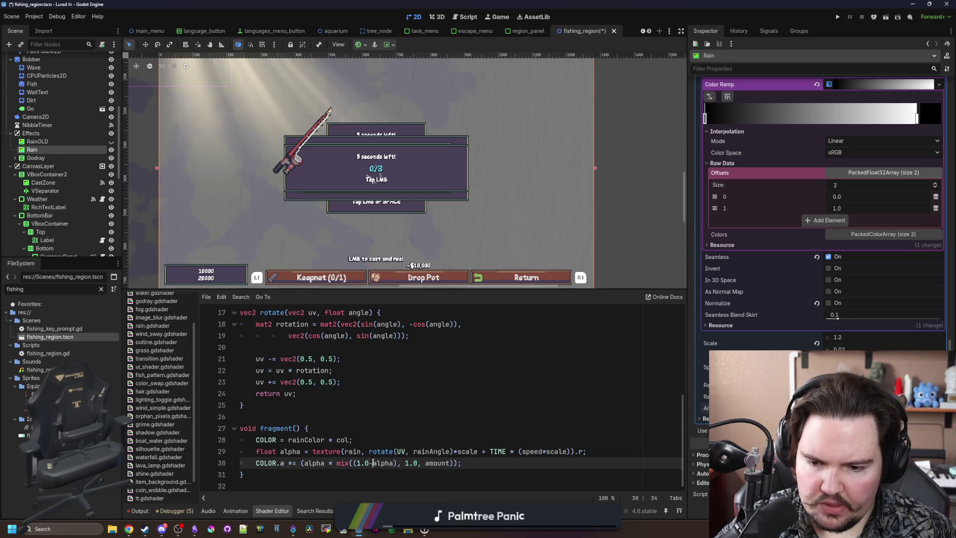
key("BackSpace")
key("BackSpace")
key("BackSpace")
left_click(370, 433)
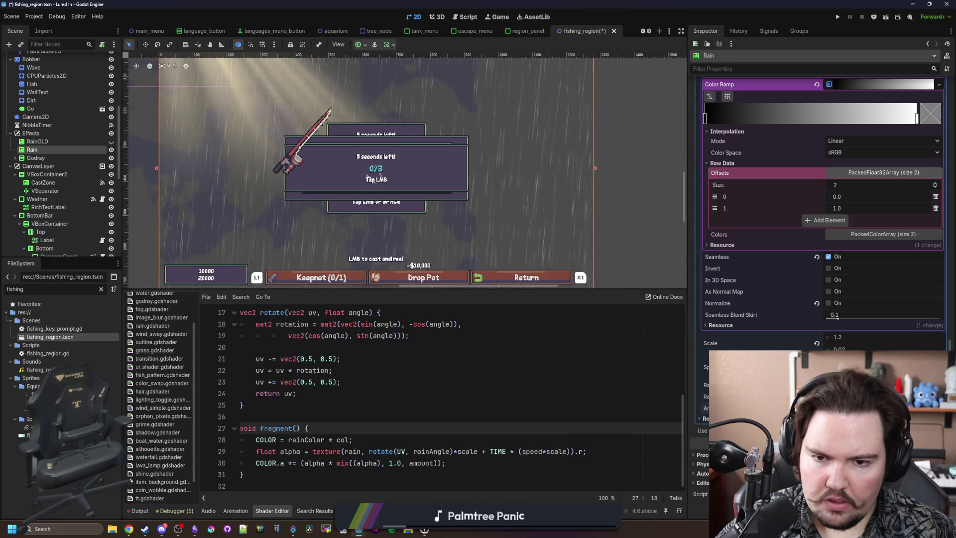
scroll(559, 221, "up", 8)
scroll(558, 221, "down", 12)
scroll(558, 220, "up", 5)
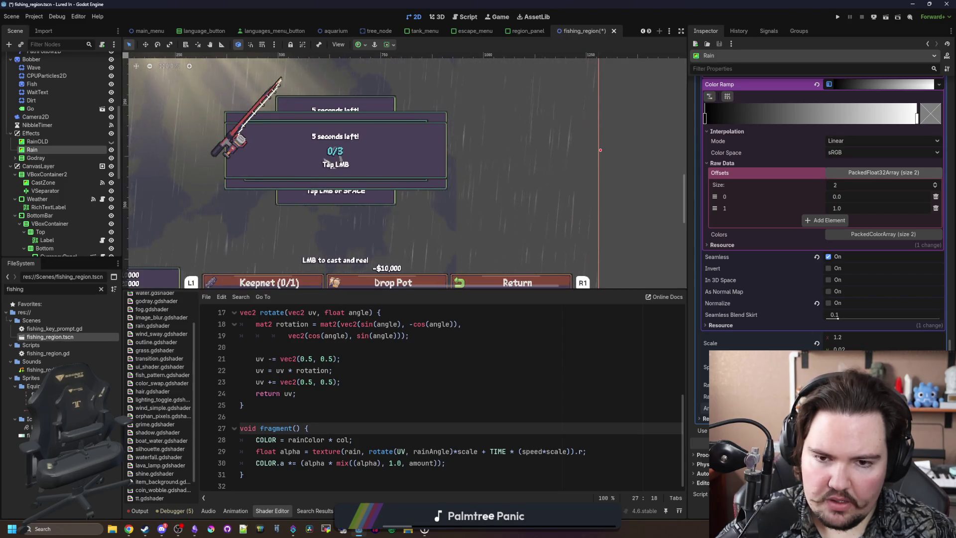
scroll(422, 124, "down", 7)
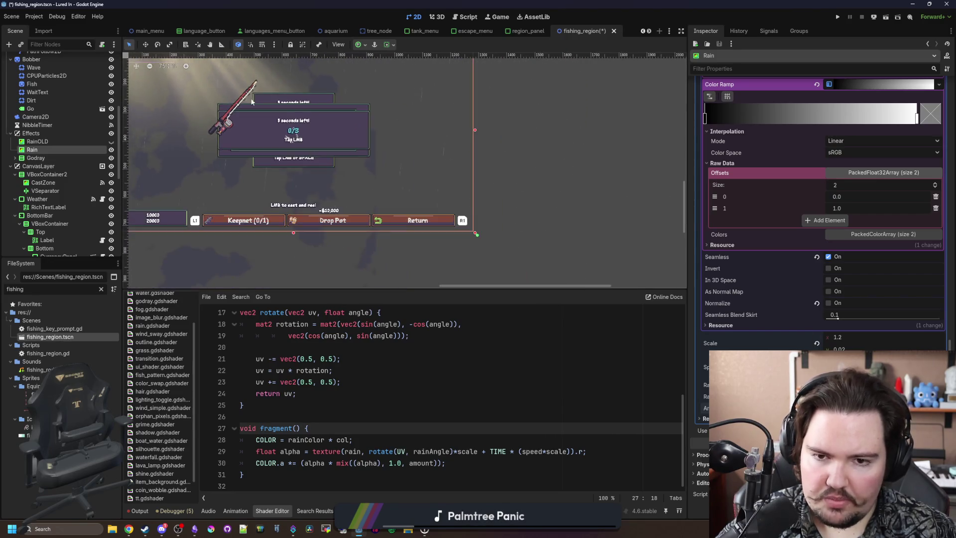
scroll(320, 93, "up", 5)
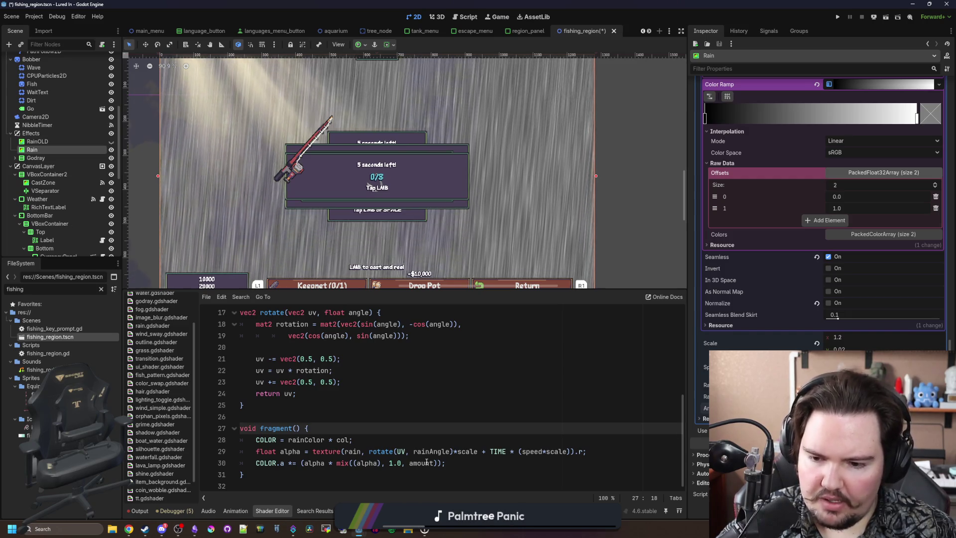
Replace the mix() expression on line 30 with '-= amount' and drag the Color Ramp's first stop toward 0.49
left_click_drag(437, 463, 404, 463)
key("ctrl+shift+Left")
key("ctrl+shift+Left")
key("ctrl+shift+Left")
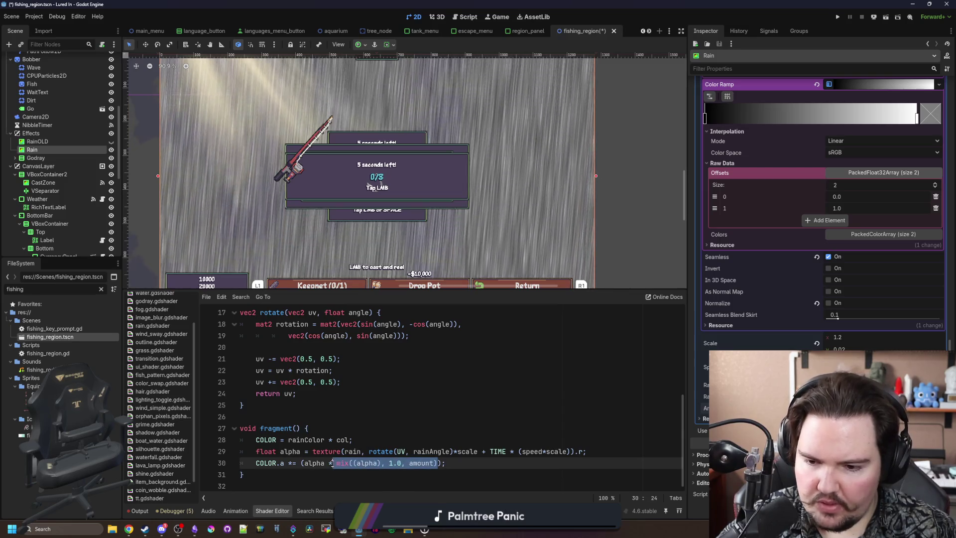
type("-= amount")
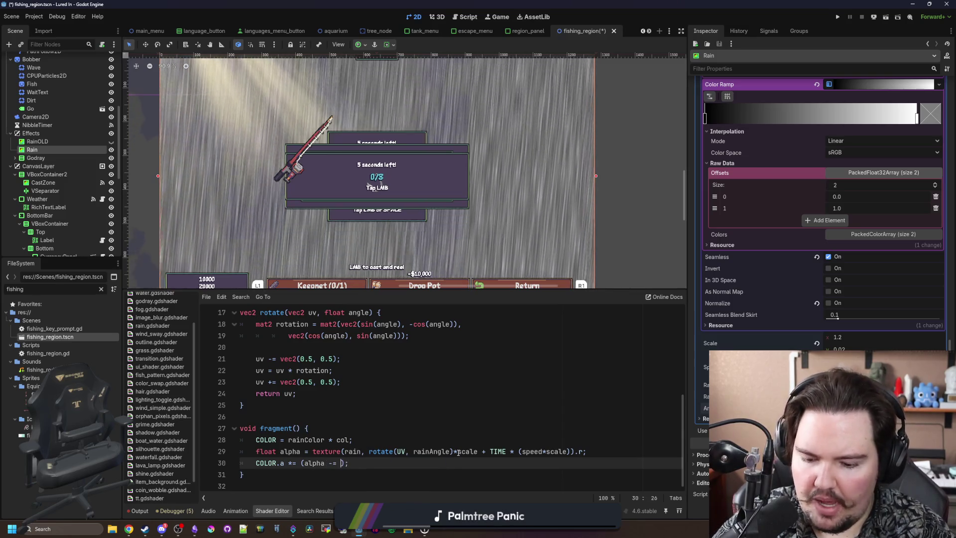
left_click(482, 405)
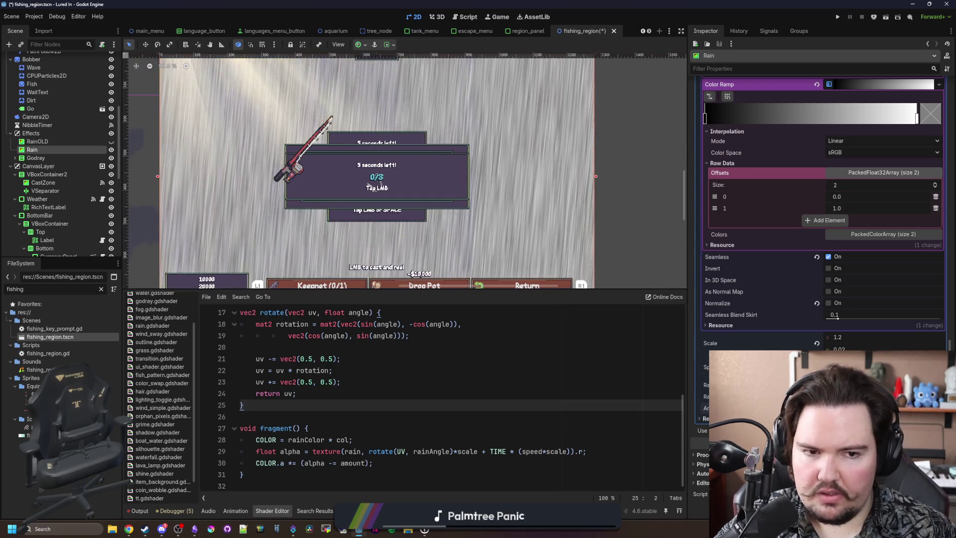
left_click_drag(705, 118, 842, 124)
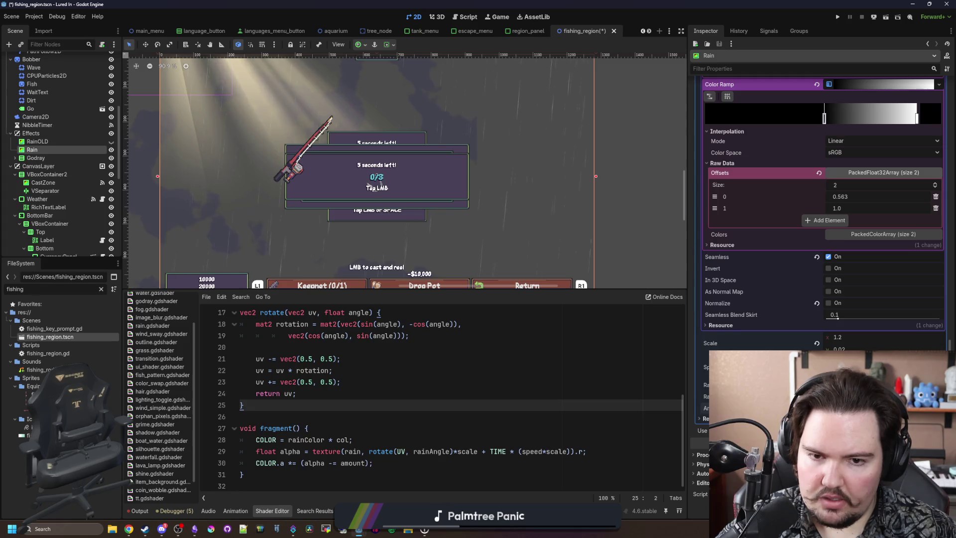
Review the shader code around lines 24–26, briefly opening and dismissing a browser window
scroll(524, 183, "up", 6)
scroll(525, 183, "down", 6)
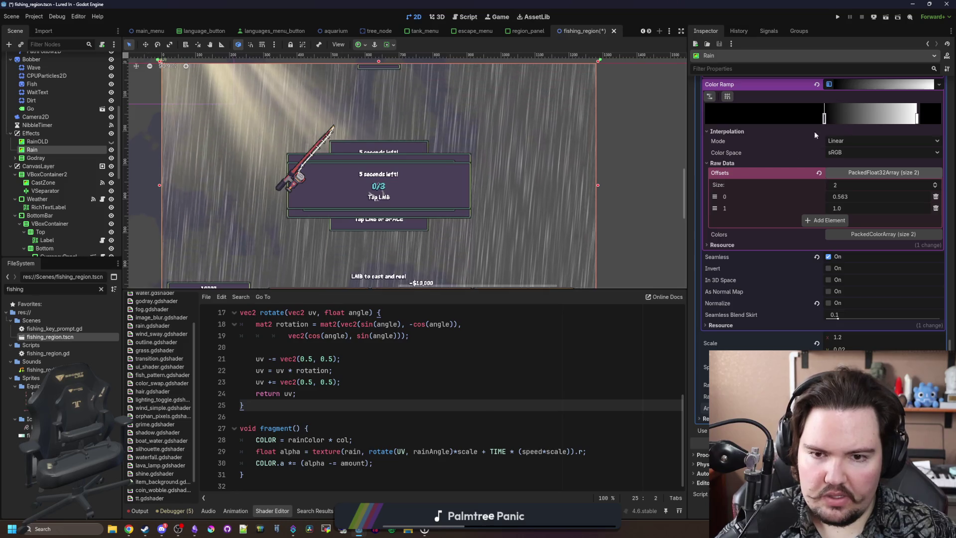
scroll(468, 207, "up", 2)
scroll(419, 177, "down", 2)
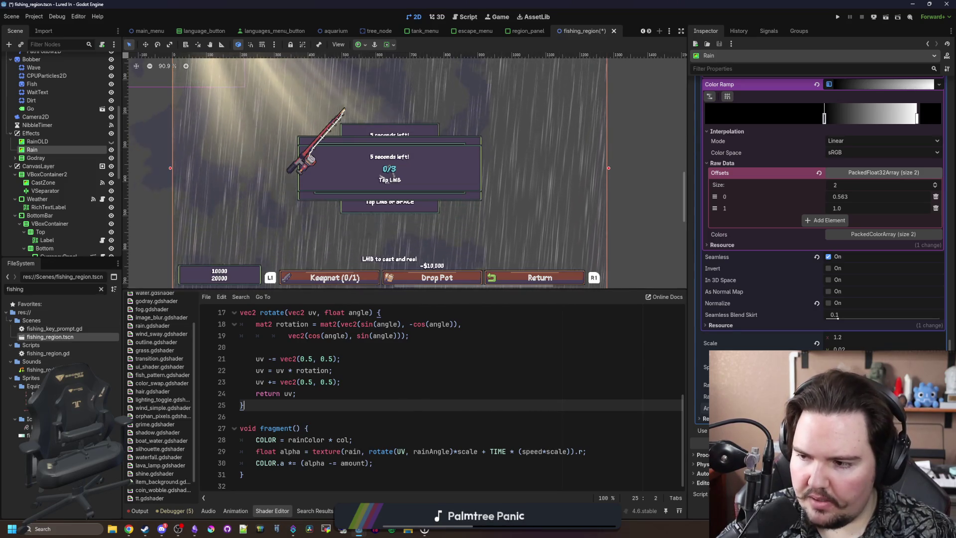
left_click(474, 393)
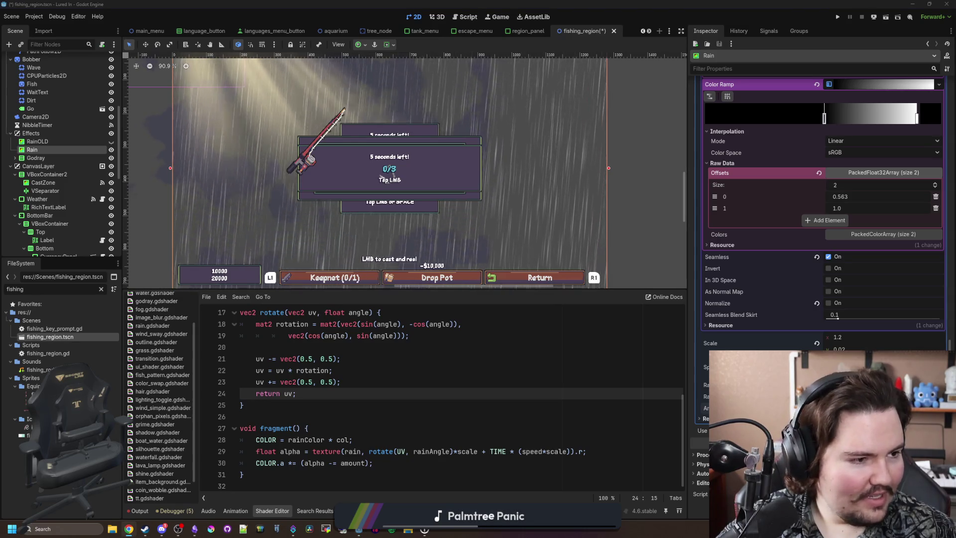
left_click(676, 297)
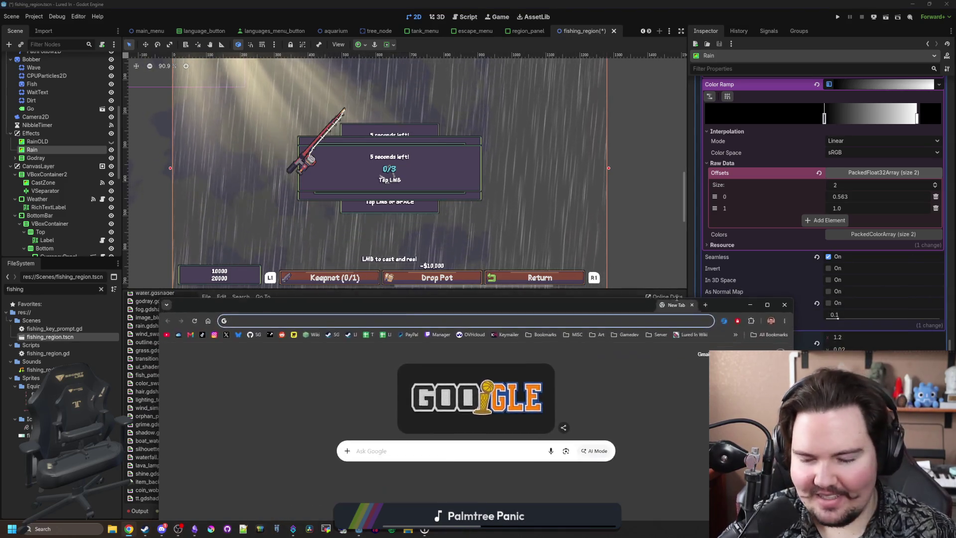
mouse_move(676, 296)
left_mouse_down()
mouse_move(640, 161)
mouse_move(587, 256)
mouse_move(567, 494)
mouse_move(630, 214)
left_mouse_up()
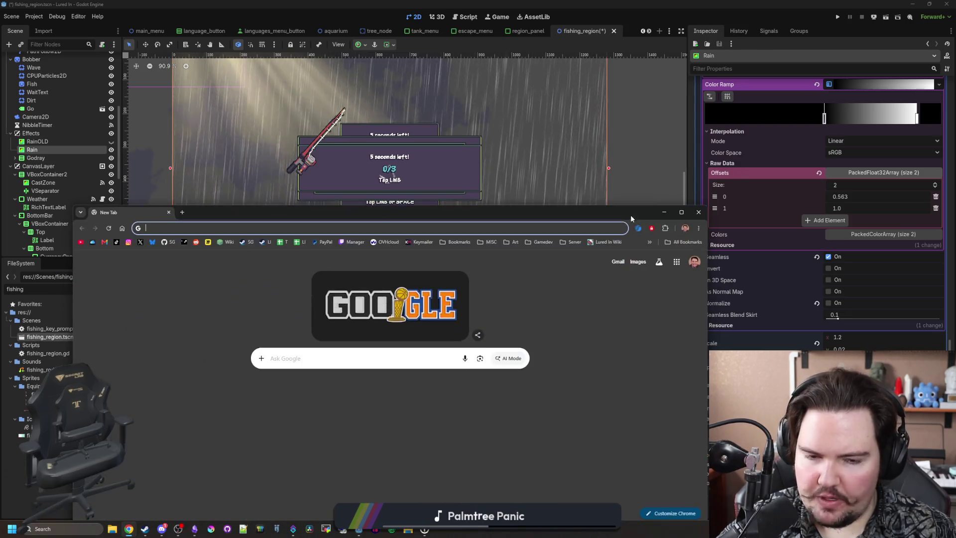
left_click(664, 212)
scroll(865, 209, "up", 5)
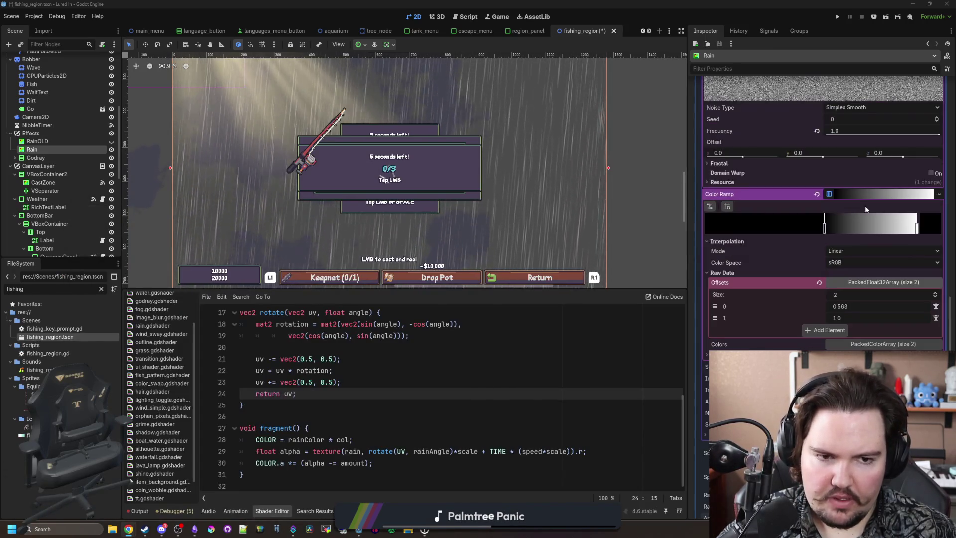
key("Down")
key("Down")
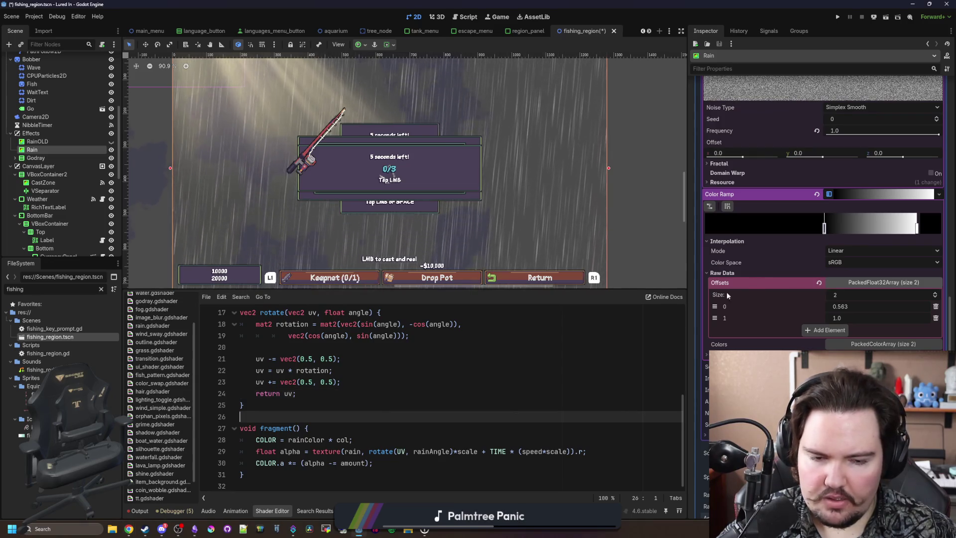
Set the Color Ramp's first stop to 0.53 and bring up fishing_region.gd in the script editor
mouse_move(824, 228)
left_mouse_down()
mouse_move(872, 239)
mouse_move(797, 234)
mouse_move(819, 236)
left_mouse_up()
left_click(403, 404)
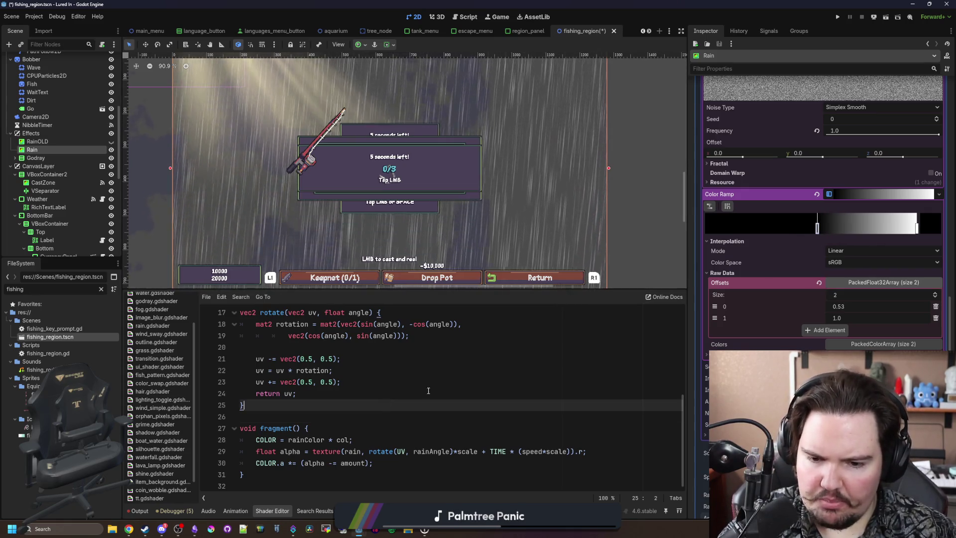
left_click(406, 451)
left_click(341, 358)
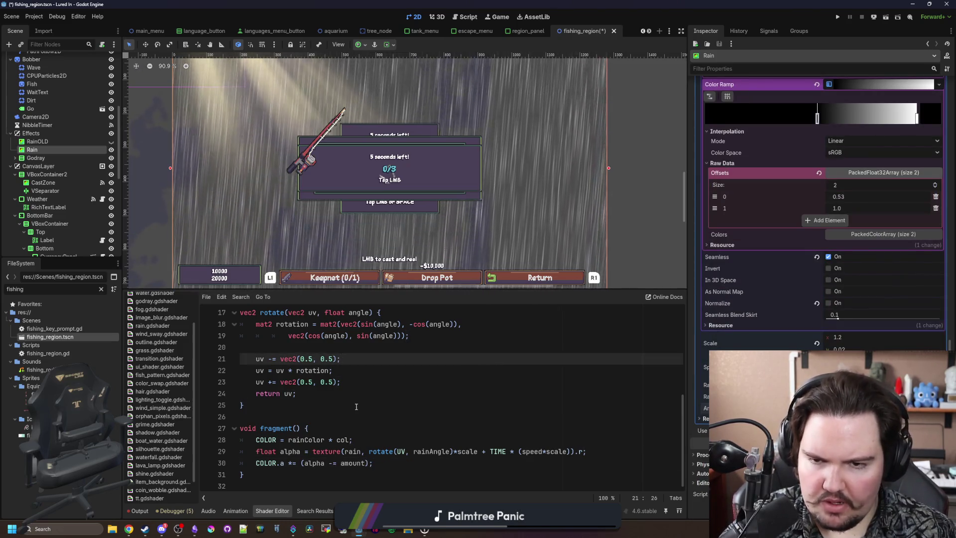
scroll(356, 407, "up", 3)
scroll(60, 149, "up", 5)
left_click(102, 59)
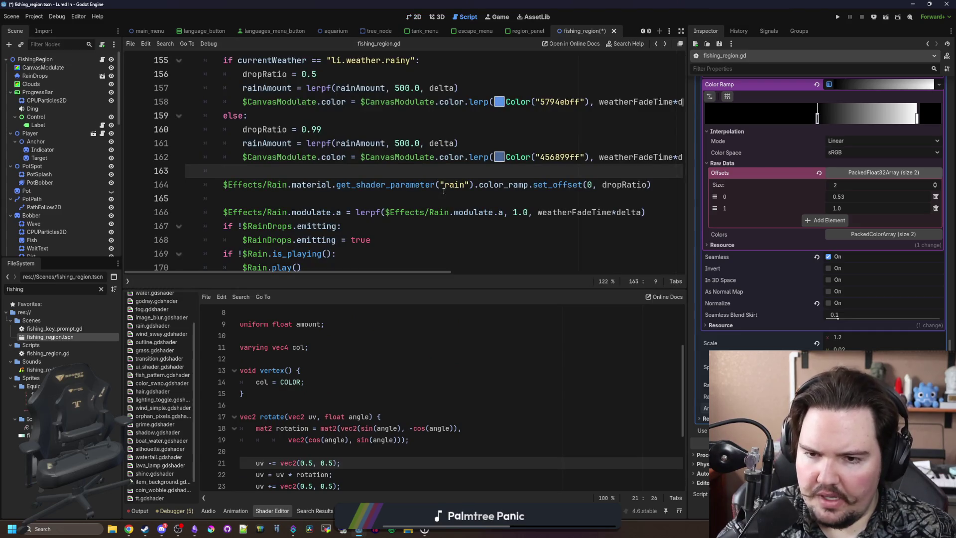
Store the rain shader parameter in 'var n' and call n.color_ramp.set_offset(0, dropRatio) on line 165
left_click(428, 193)
key("Return")
key("Return")
key("Up")
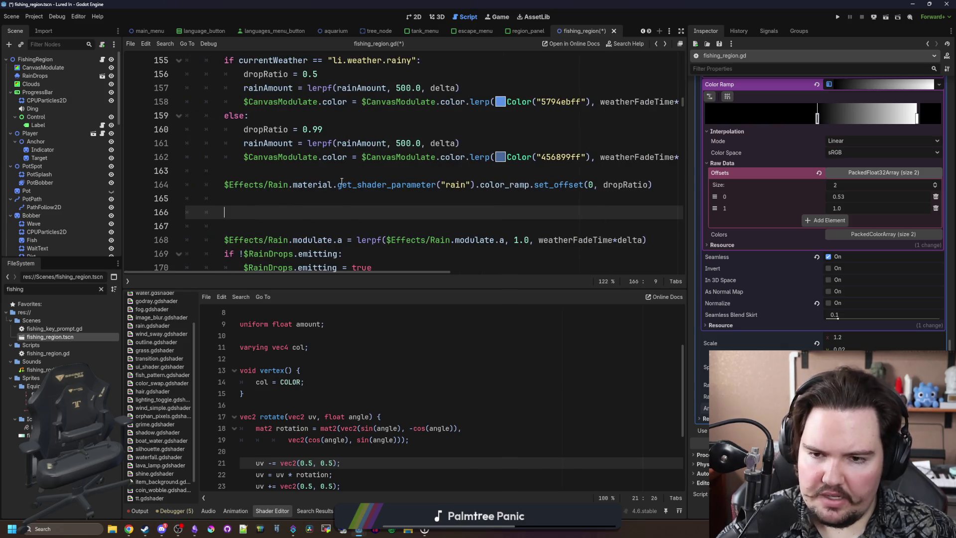
left_click(480, 184)
key("shift+End")
key("ctrl+c")
key("Delete")
key("Home")
type("var ")
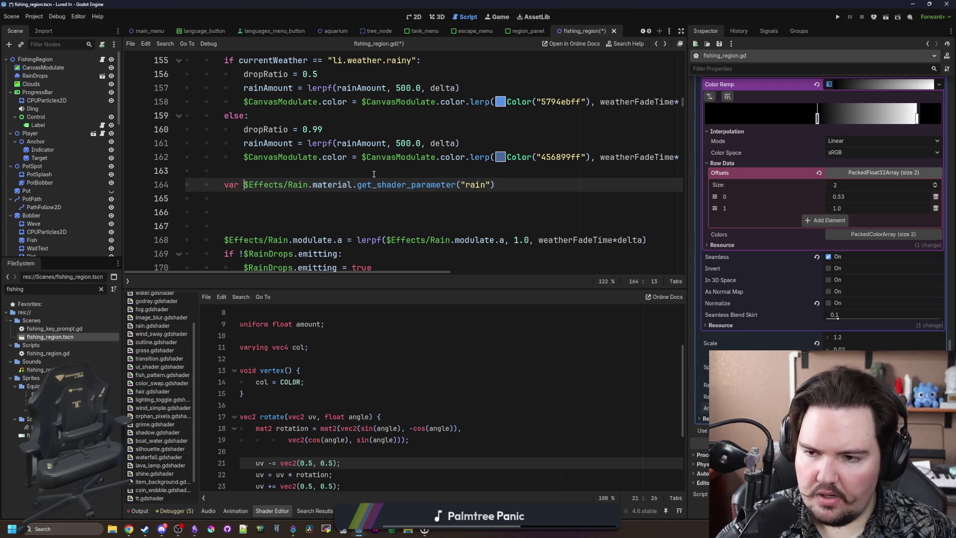
type("n =")
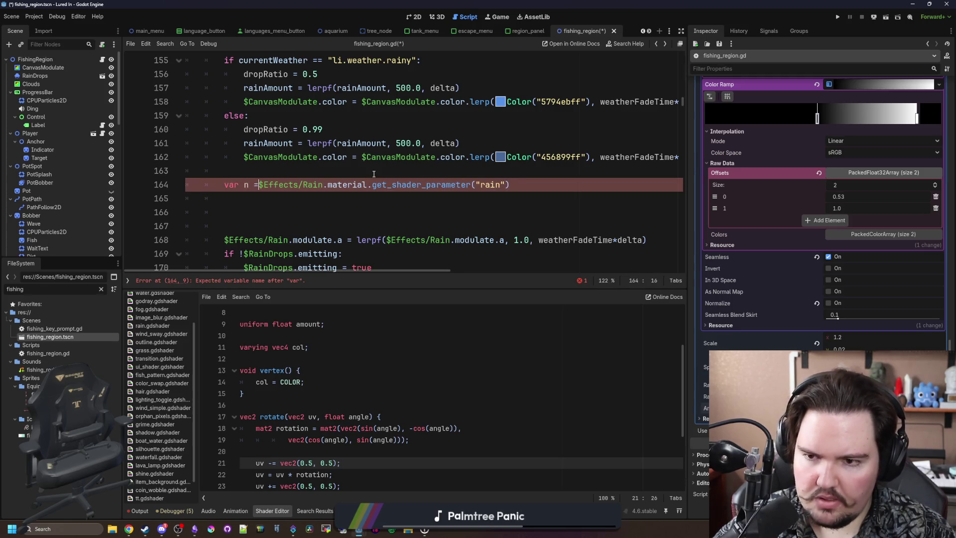
left_click(357, 196)
type("n.")
key("ctrl+v")
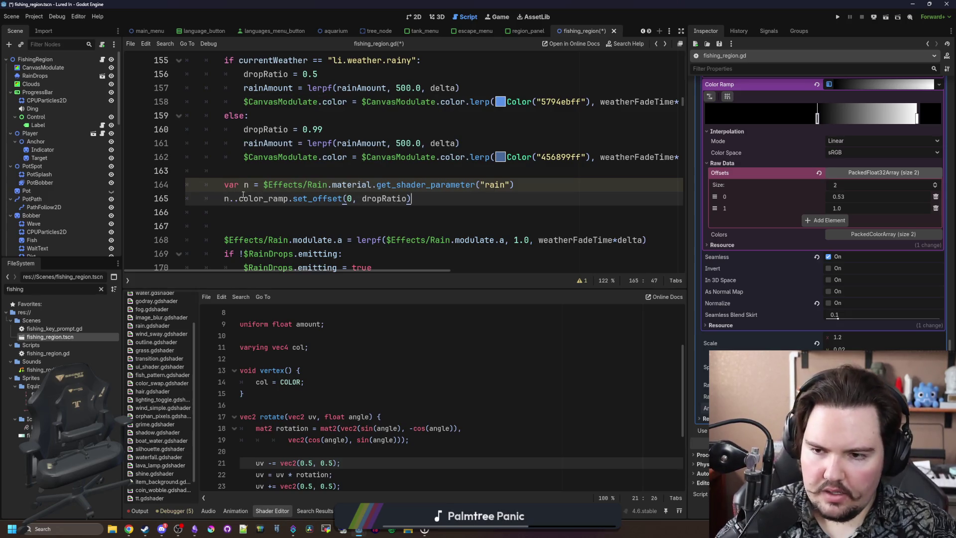
left_click(243, 195)
key("BackSpace")
Add line 166 that assigns n back with set_shader_parameter("rain", n)
mouse_move(515, 185)
left_mouse_down()
mouse_move(257, 175)
mouse_move(267, 184)
left_mouse_up()
key("ctrl+c")
left_click(261, 217)
key("ctrl+v")
double_click(366, 212)
type("set")
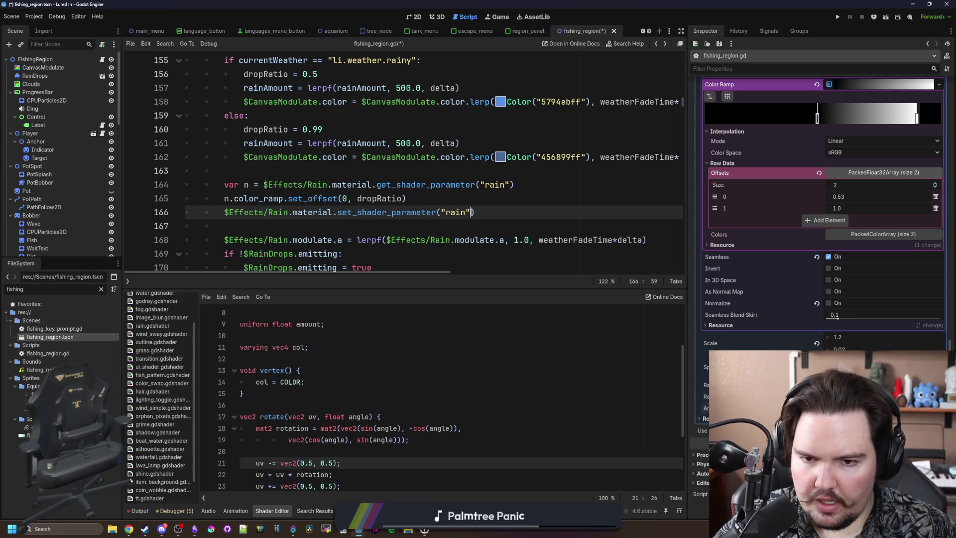
type(", n")
Save the weather script and run the project to test the rain
left_click(405, 199)
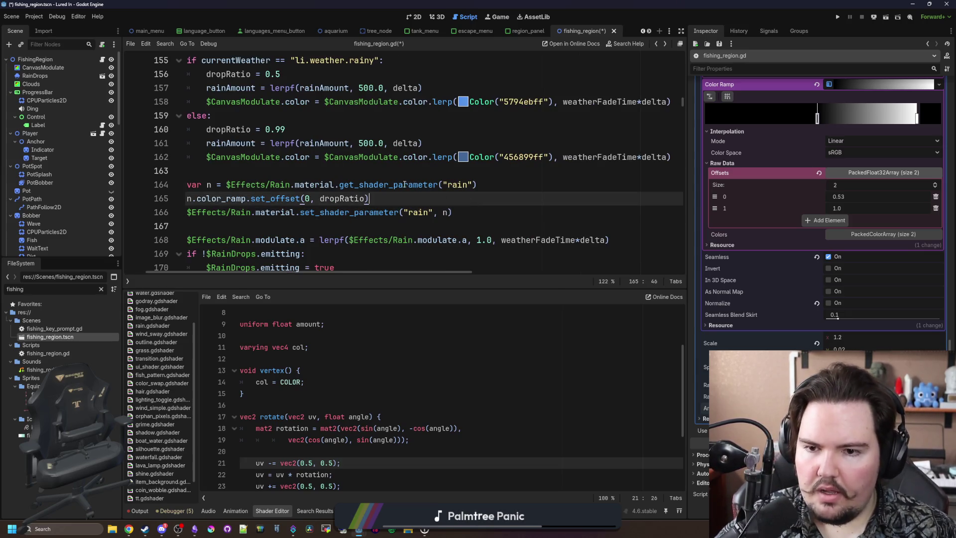
left_click(372, 179)
key("ctrl+s")
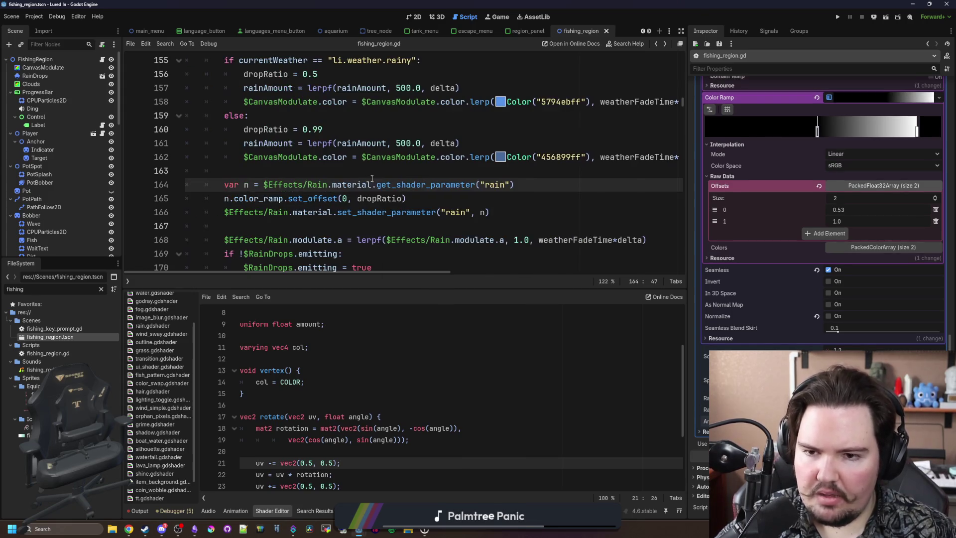
left_click(398, 174)
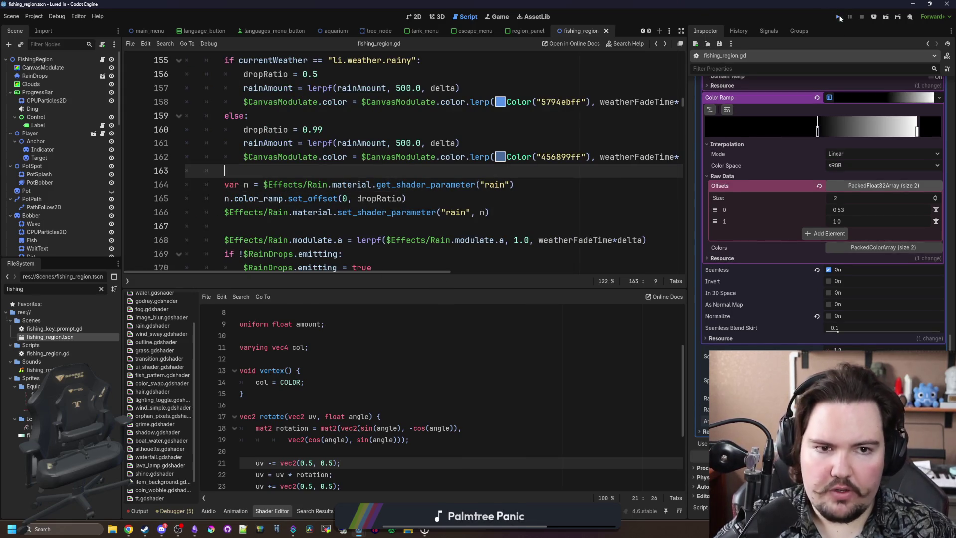
left_click(838, 17)
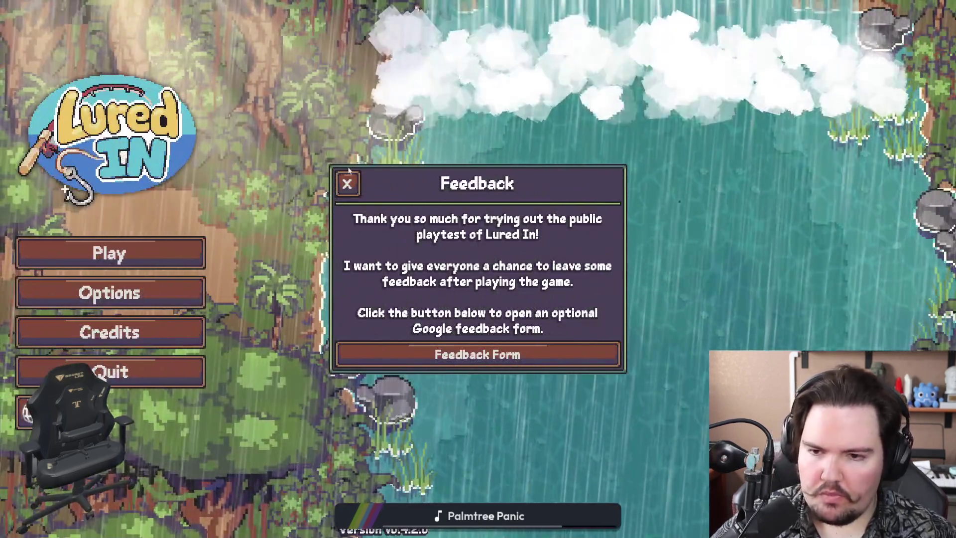
Close the feedback dialog, start playing and travel for free to the stormy pond
left_click(347, 184)
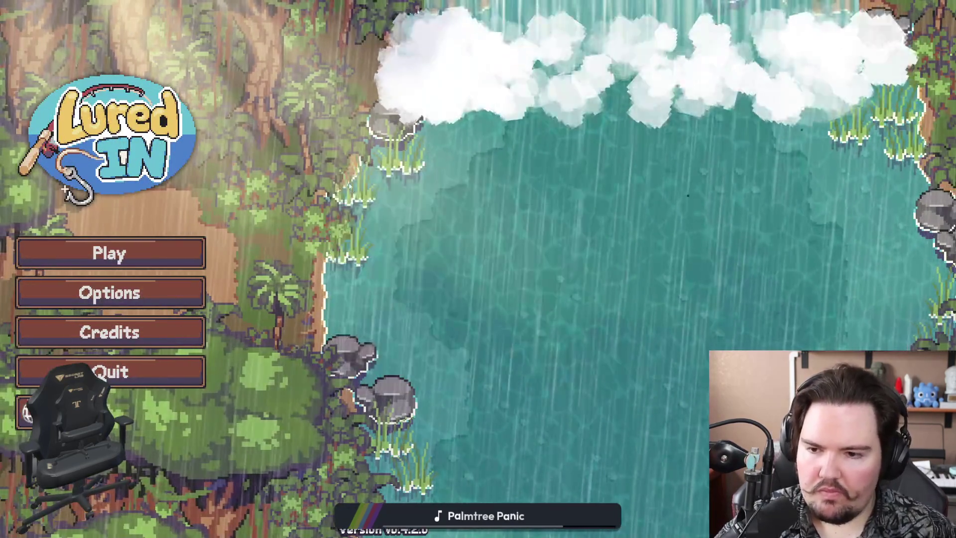
left_click(152, 251)
left_click(478, 338)
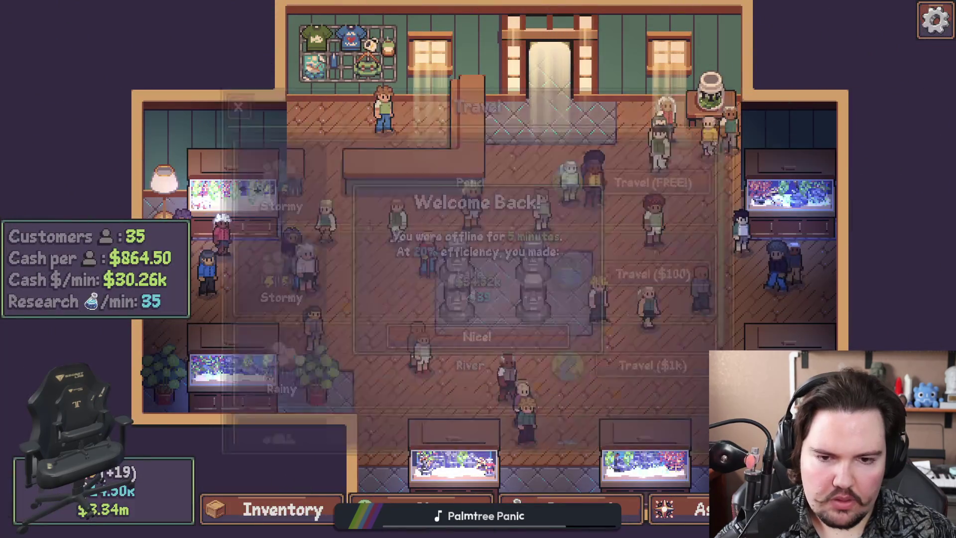
left_click(687, 180)
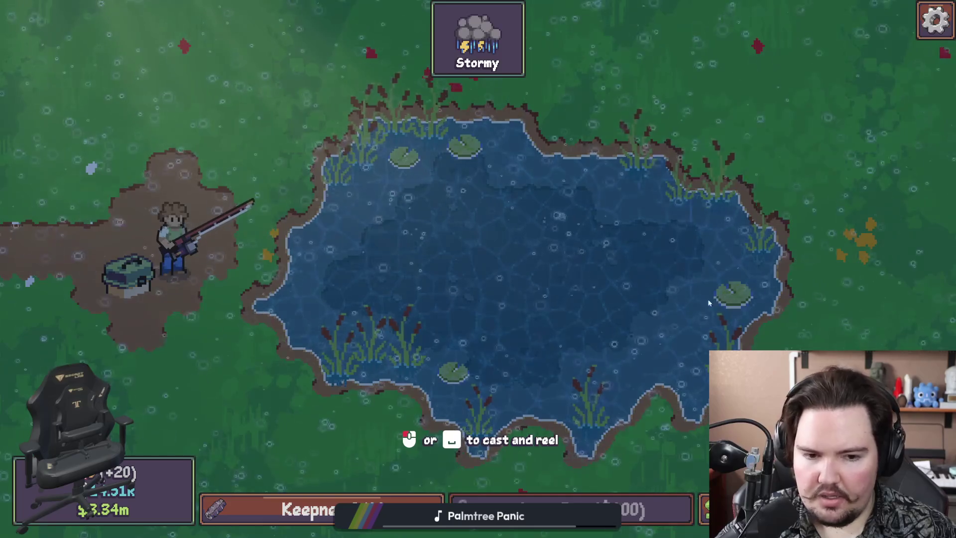
Leave the game through the Start menu and return to the Godot editor
key("super")
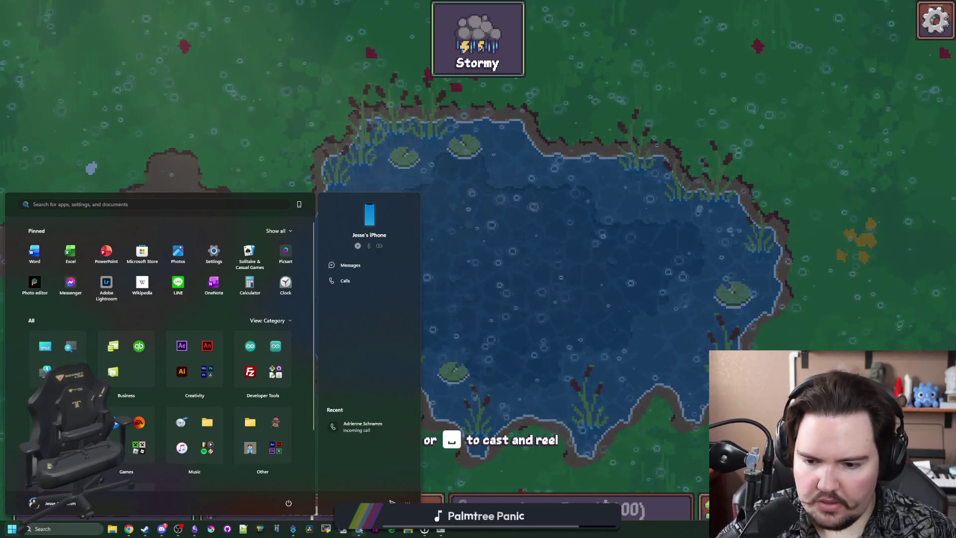
mouse_move(358, 529)
left_click(380, 492)
Add print(n.color_ramp.offsets) below line 164 and save the script
left_click(360, 297)
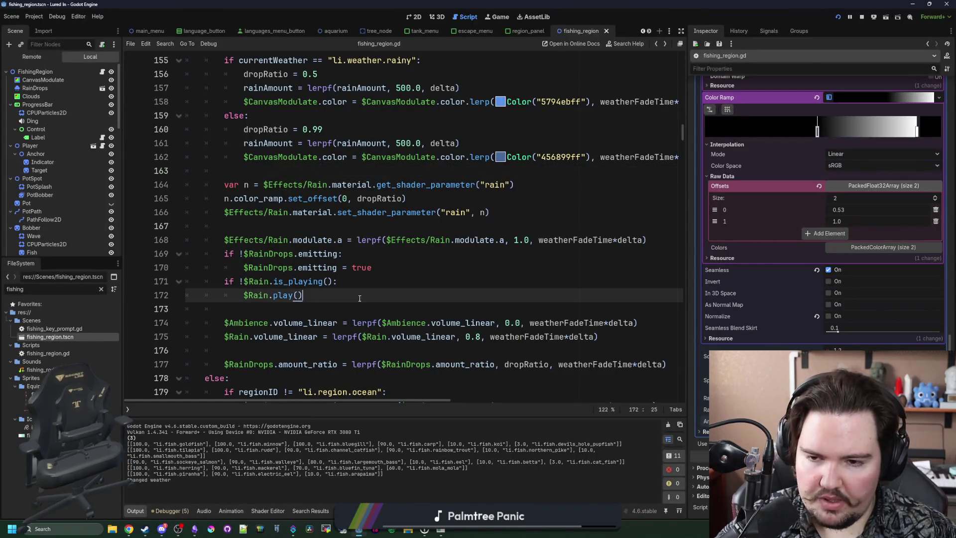
left_click(401, 227)
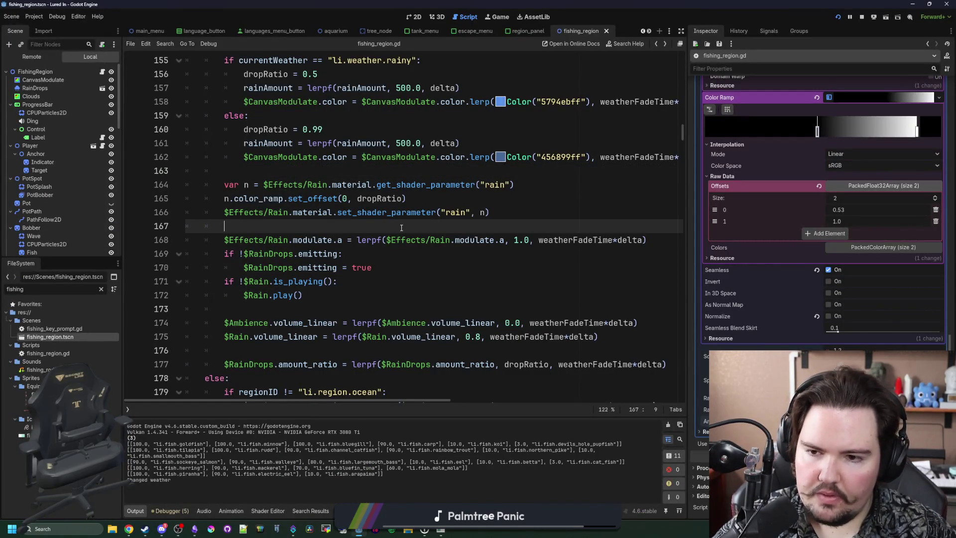
key("Return")
key("Return")
key("Up")
left_click(537, 186)
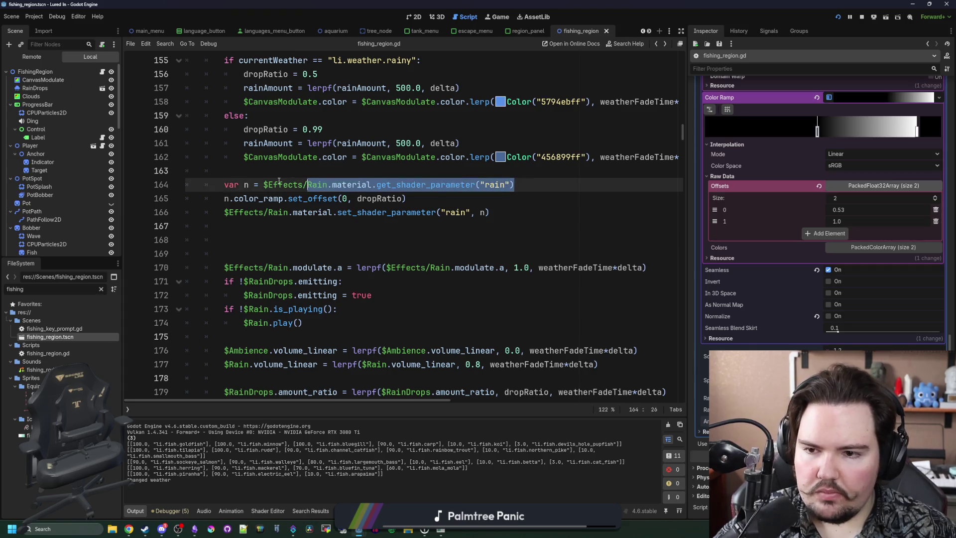
key("Return")
type("print(n)")
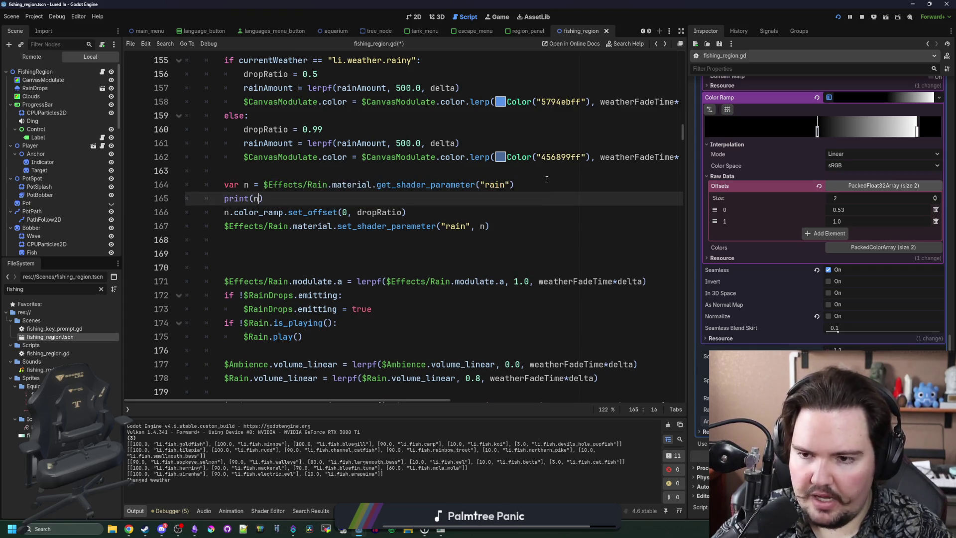
left_click(547, 179)
key("ctrl+s")
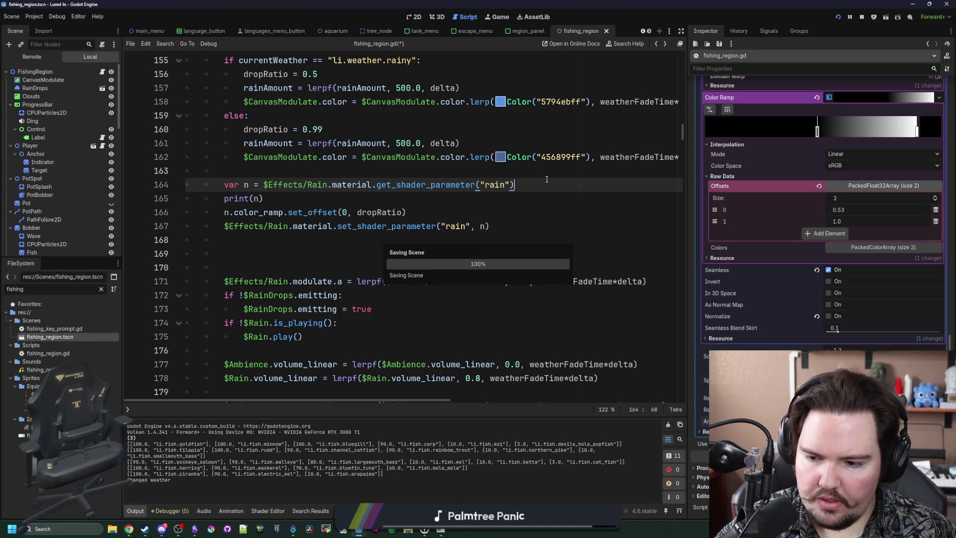
left_click(282, 197)
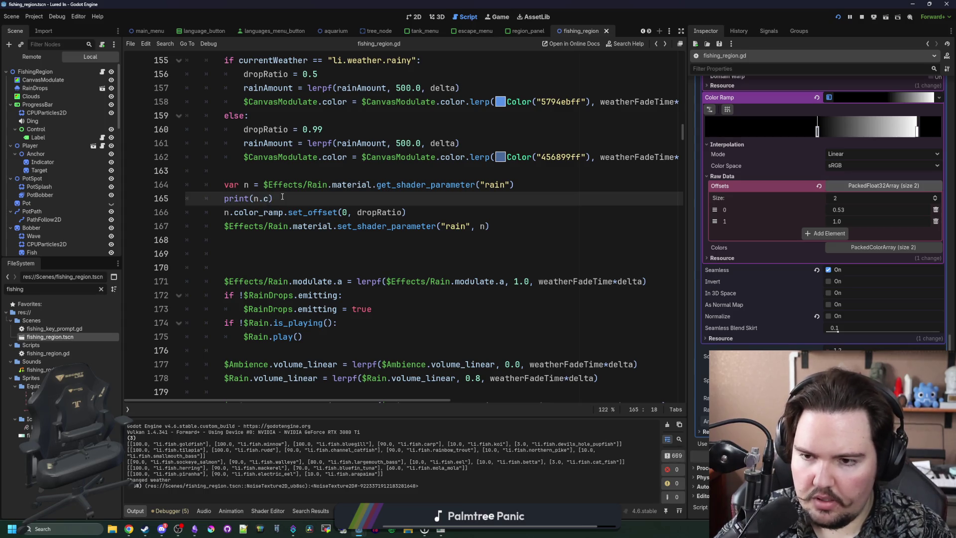
left_click(336, 202)
key("ctrl+s")
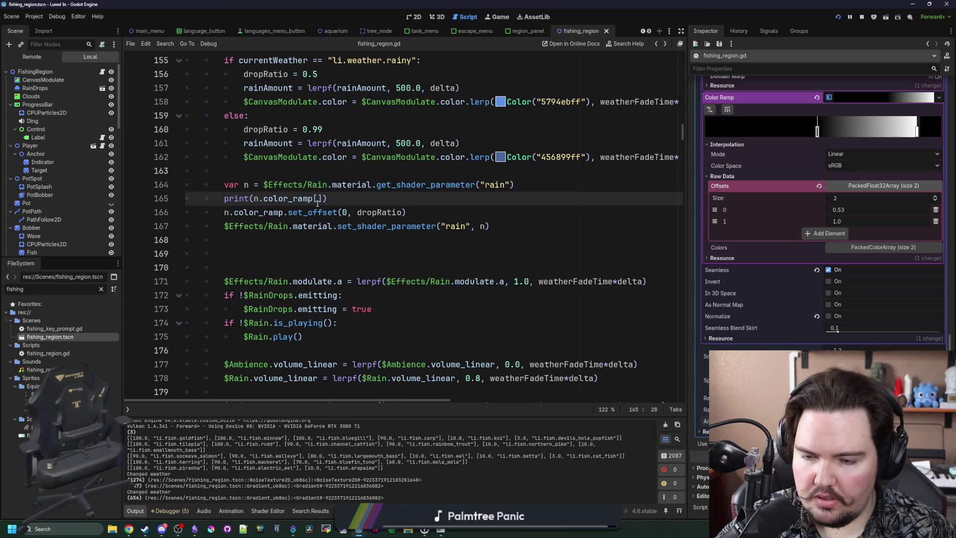
type("sets")
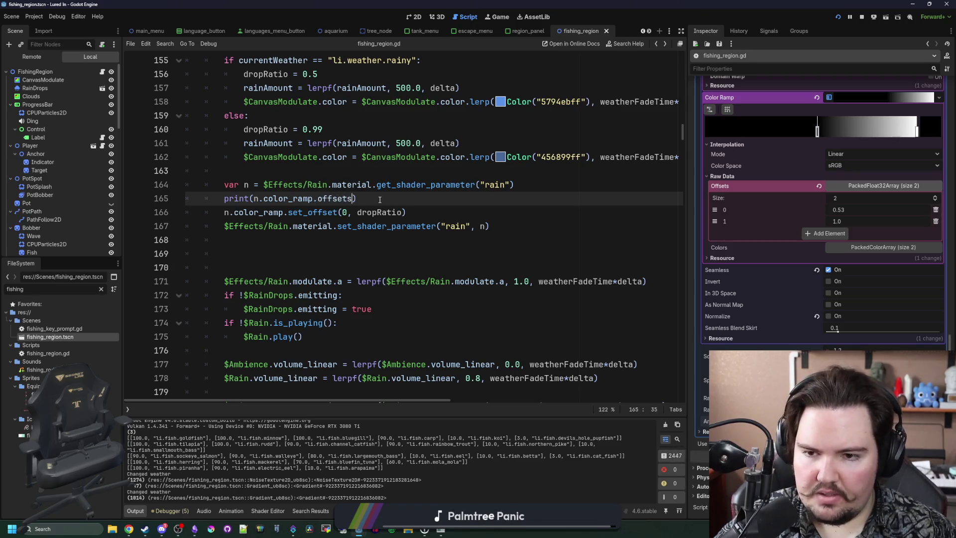
type(")")
key("ctrl+s")
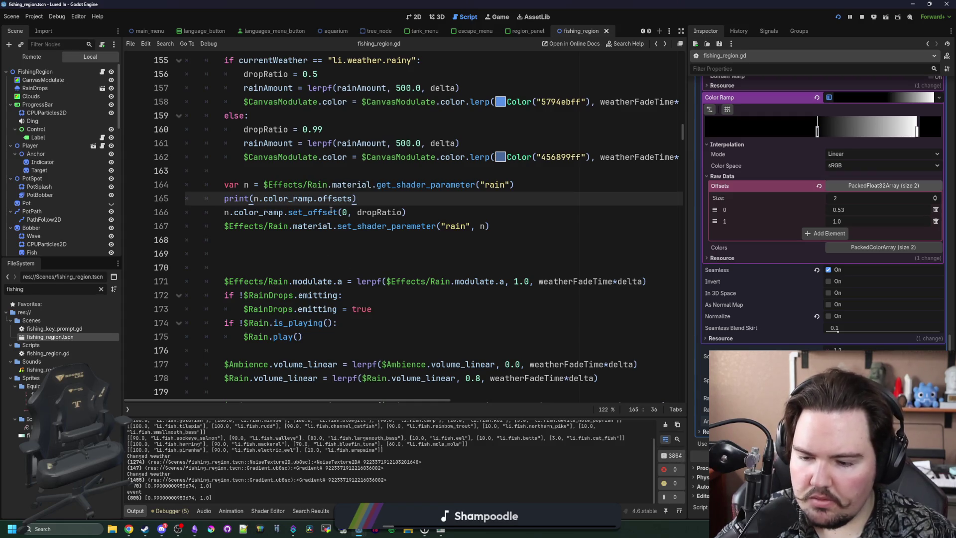
Cut the set_shader_parameter("rain", n) line from the weather script
scroll(343, 248, "up", 2)
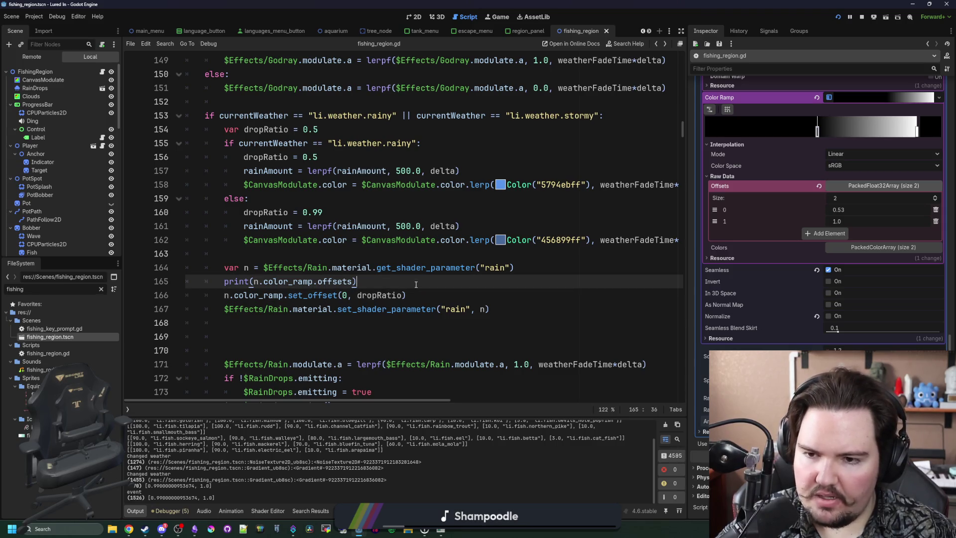
scroll(339, 215, "up", 1)
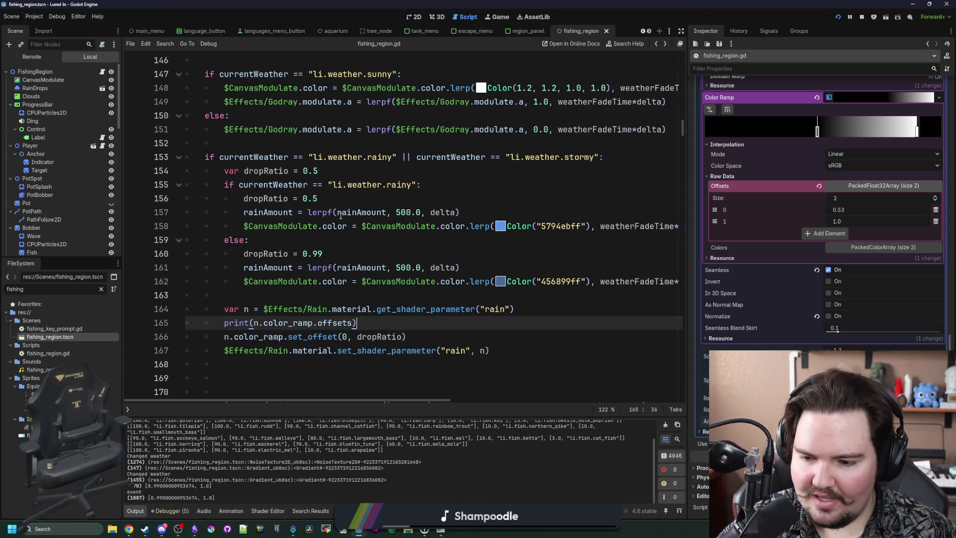
scroll(340, 215, "down", 1)
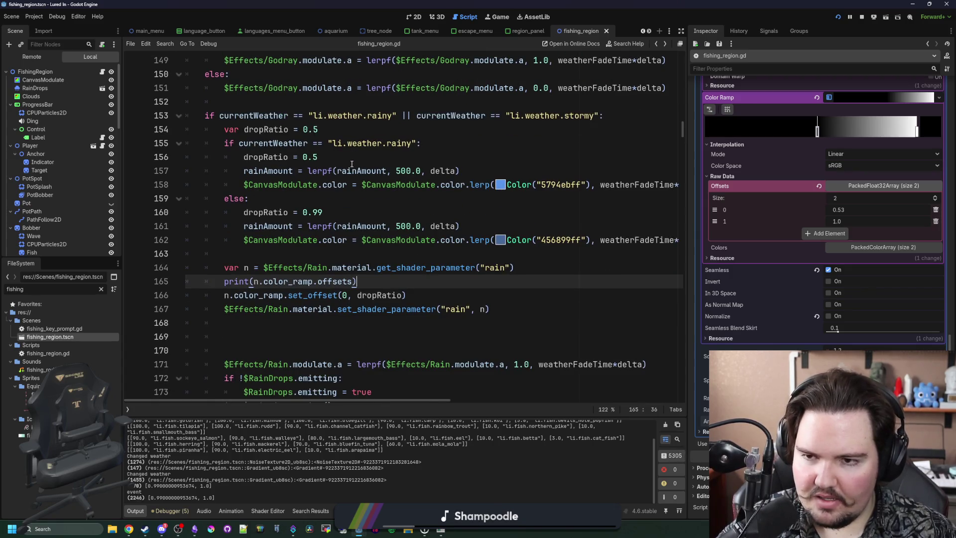
scroll(351, 163, "up", 1)
left_click(284, 148)
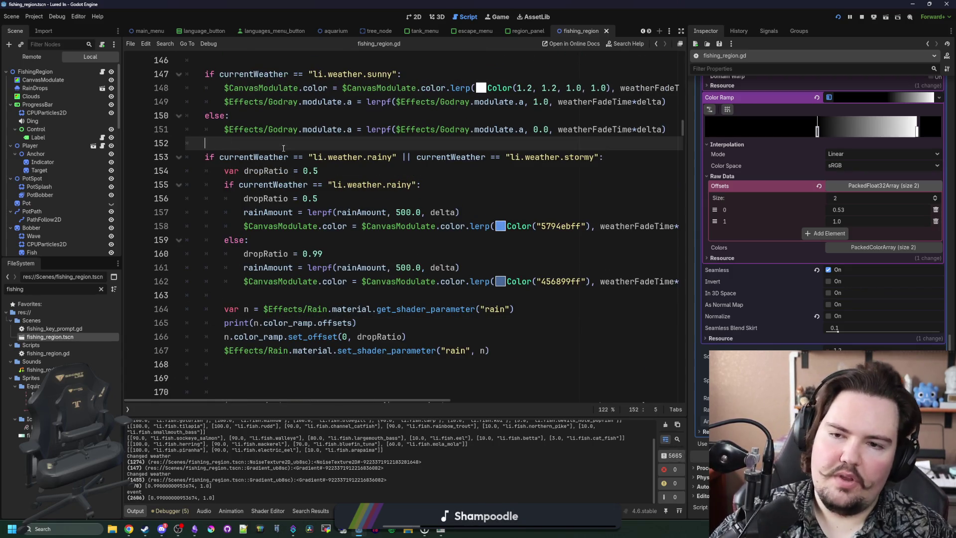
left_click(501, 350)
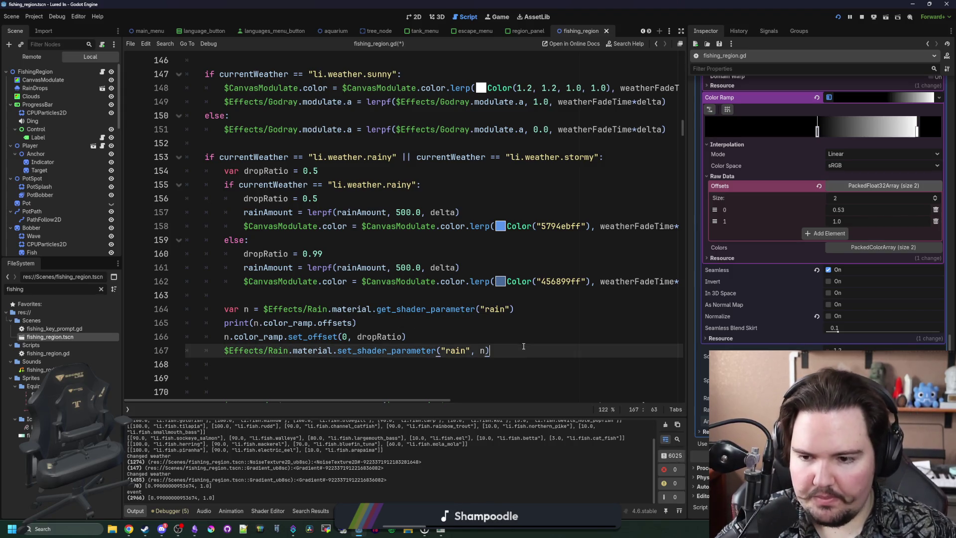
left_click_drag(493, 351, 127, 355)
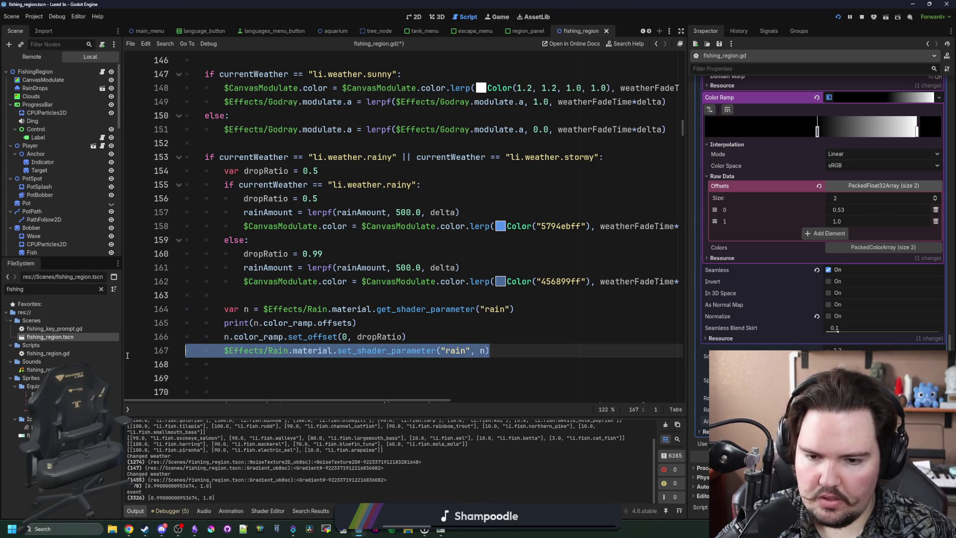
key("ctrl+x")
left_click(238, 367)
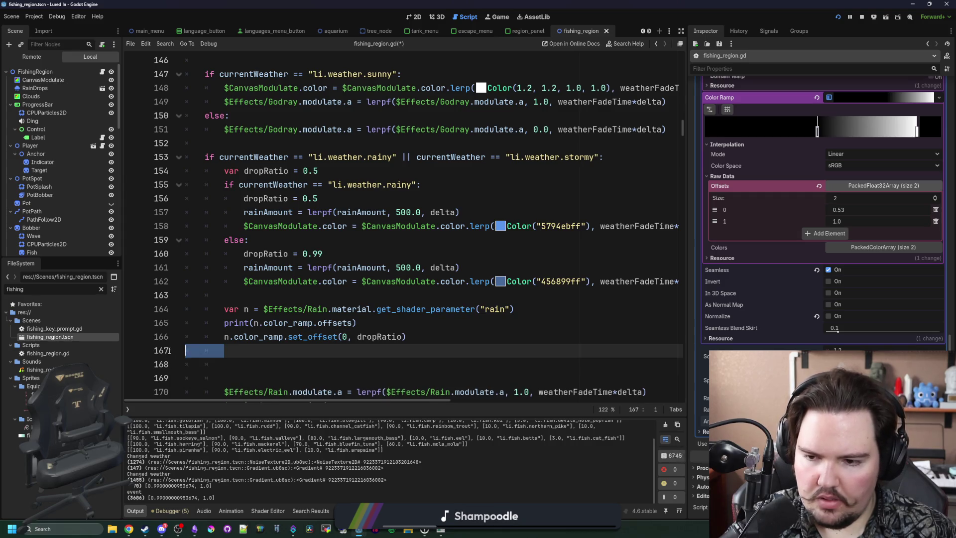
Remove leftover blank lines and declare 'var rainOffset = 0.99' above the rainy weather check
key("BackSpace")
key("BackSpace")
key("BackSpace")
scroll(313, 317, "up", 3)
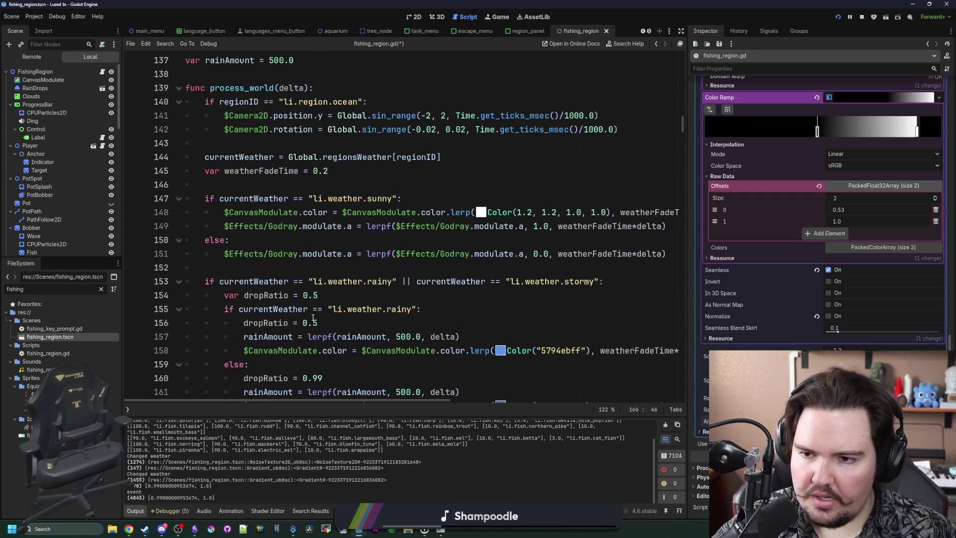
left_click(260, 264)
scroll(261, 259, "down", 2)
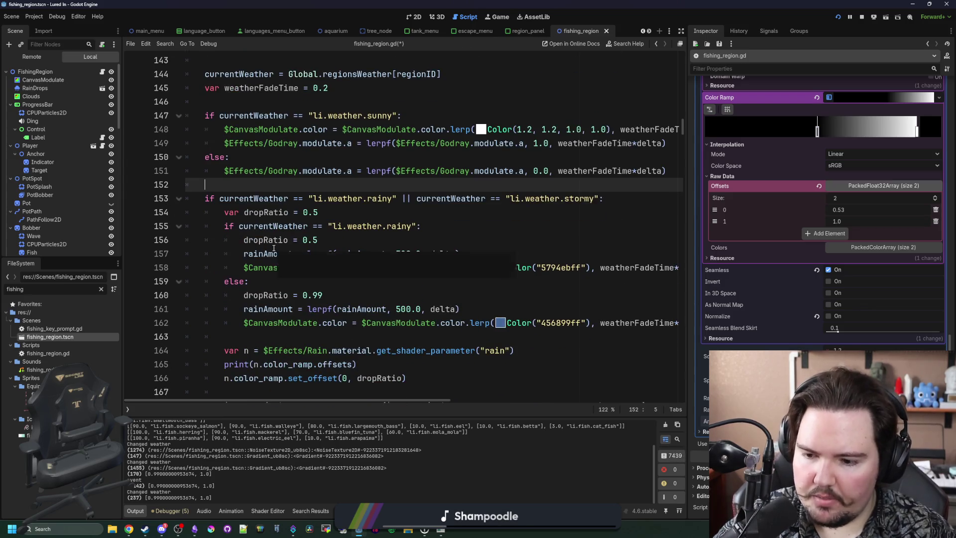
key("Return")
key("Return")
type("var rainOffset = 0.99")
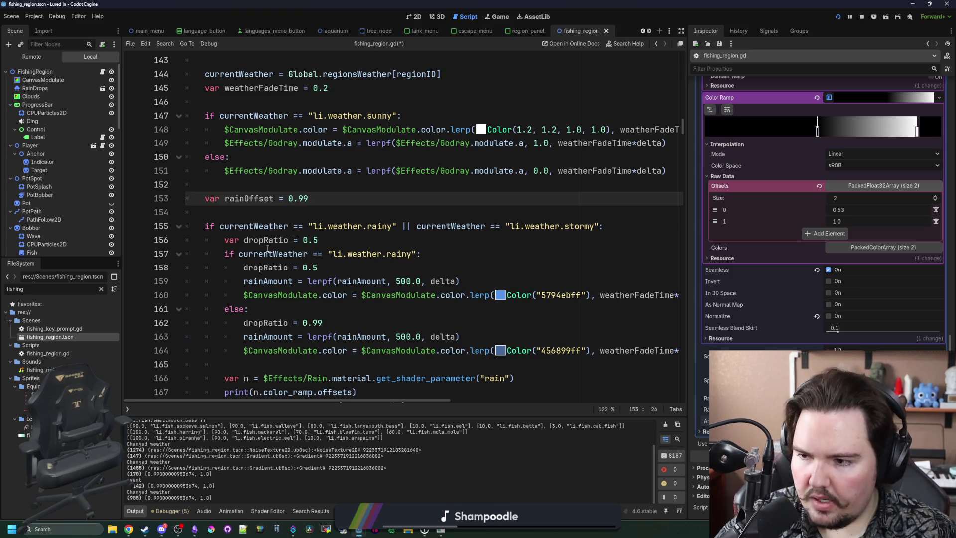
Set rainOffset to 0.7 in the rainy branch and 0.5 in the stormy branch
double_click(262, 197)
scroll(441, 208, "down", 2)
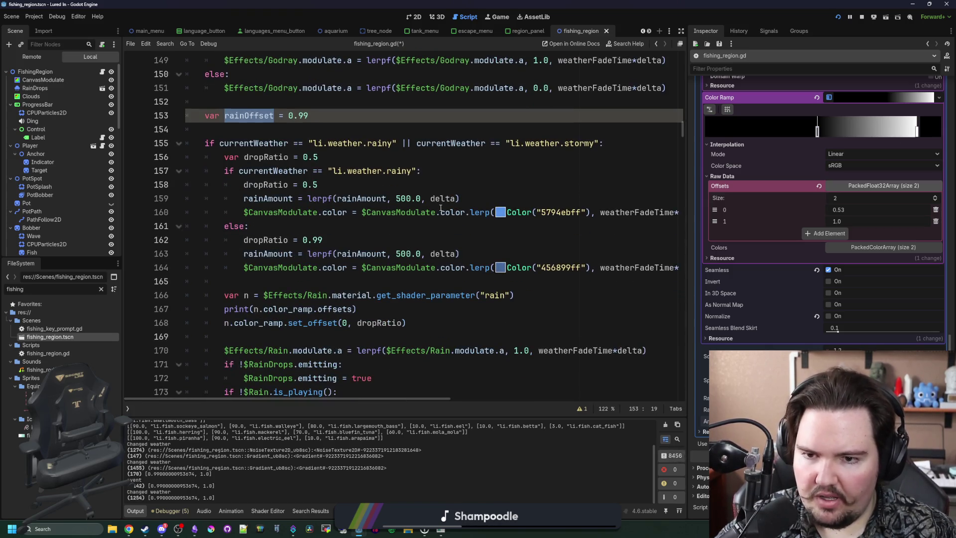
key("ctrl+c")
left_click(354, 183)
key("Return")
key("ctrl+v")
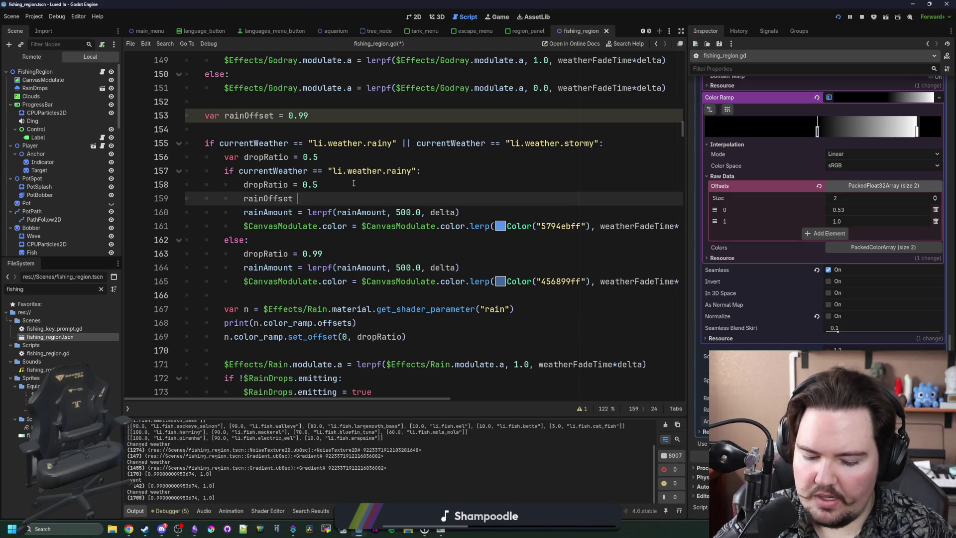
type("= 0.5")
left_click_drag(342, 197, 236, 196)
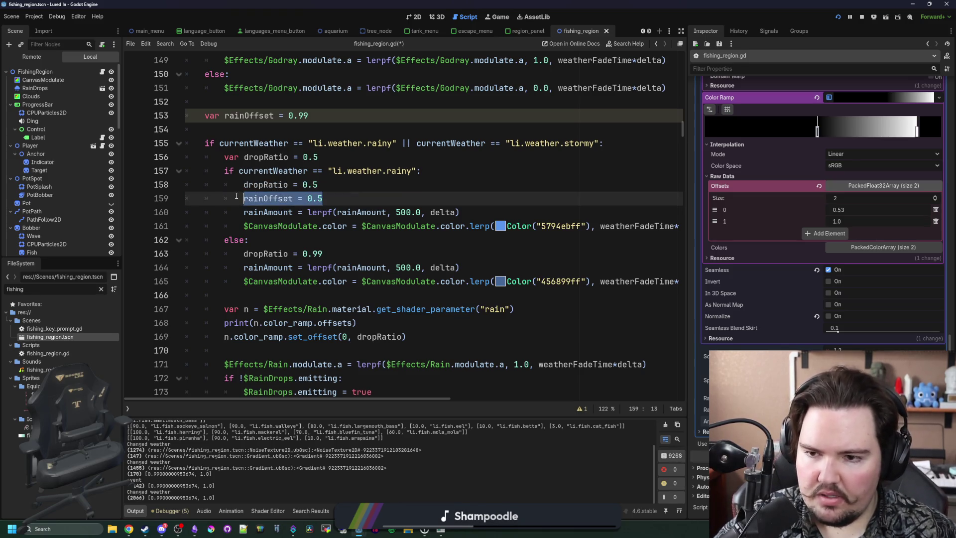
key("ctrl+c")
left_click(368, 253)
key("Return")
key("ctrl+v")
type("0.")
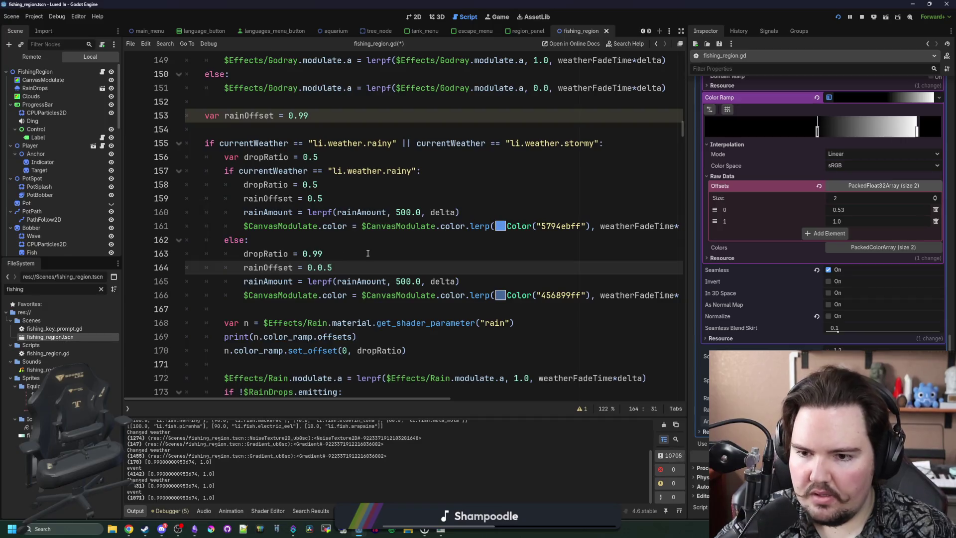
left_click(350, 203)
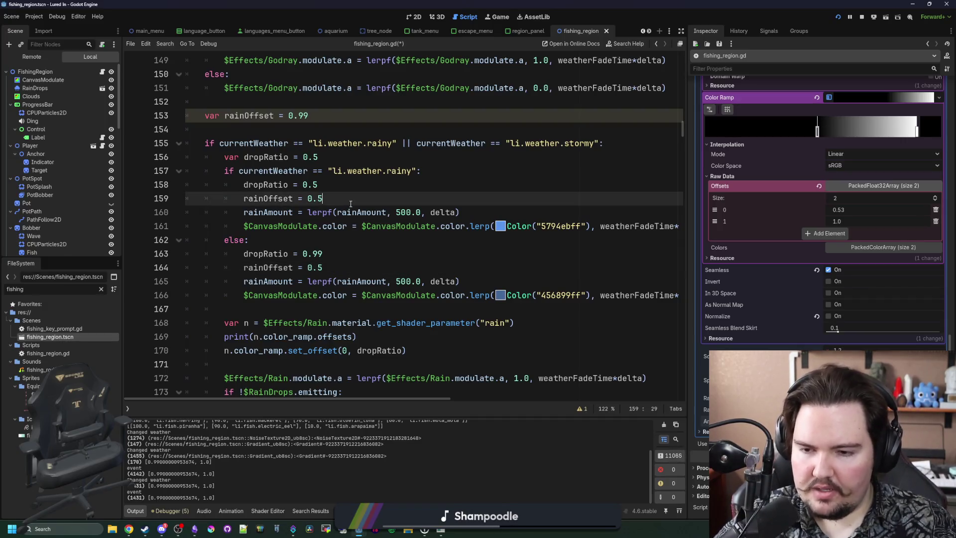
type("7")
Replace dropRatio with rainOffset in the set_offset call and save the script
scroll(321, 255, "down", 2)
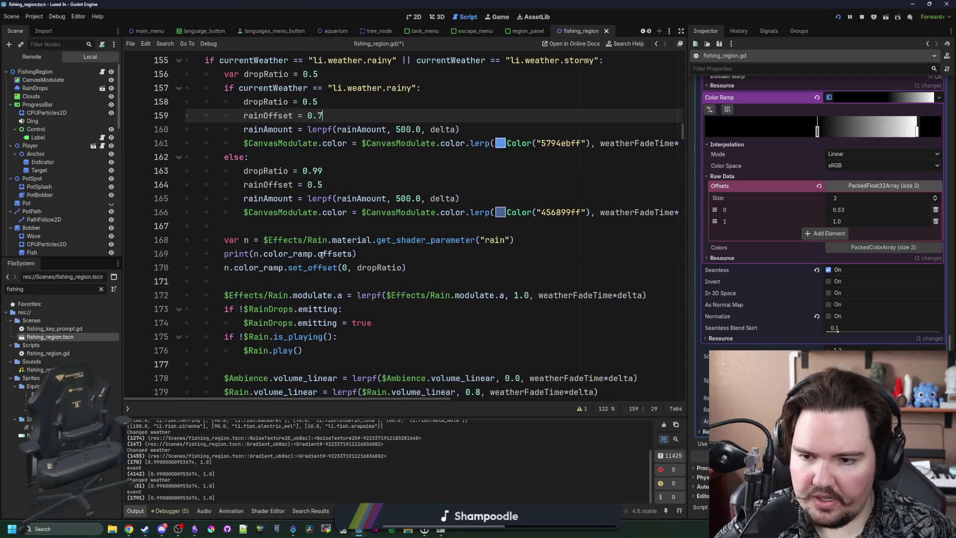
left_click(331, 278)
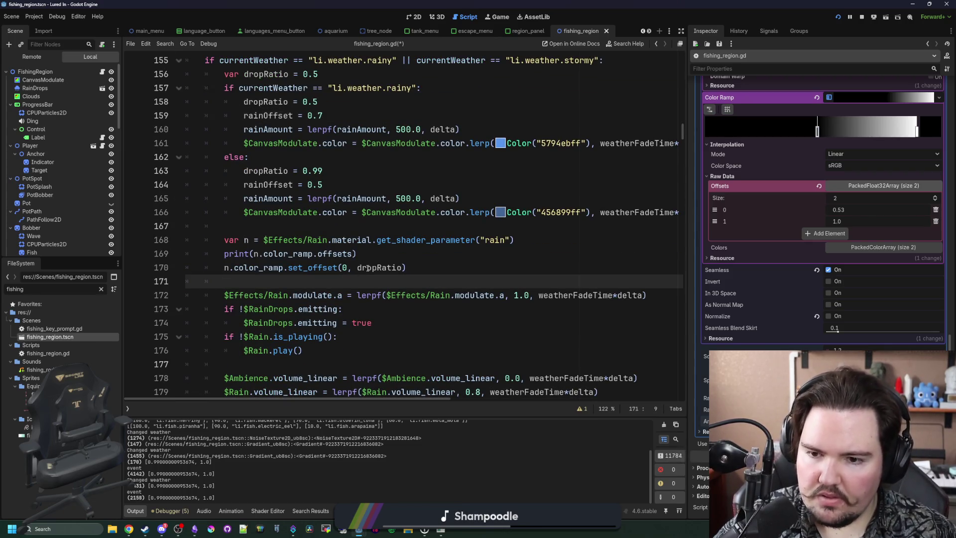
double_click(383, 267)
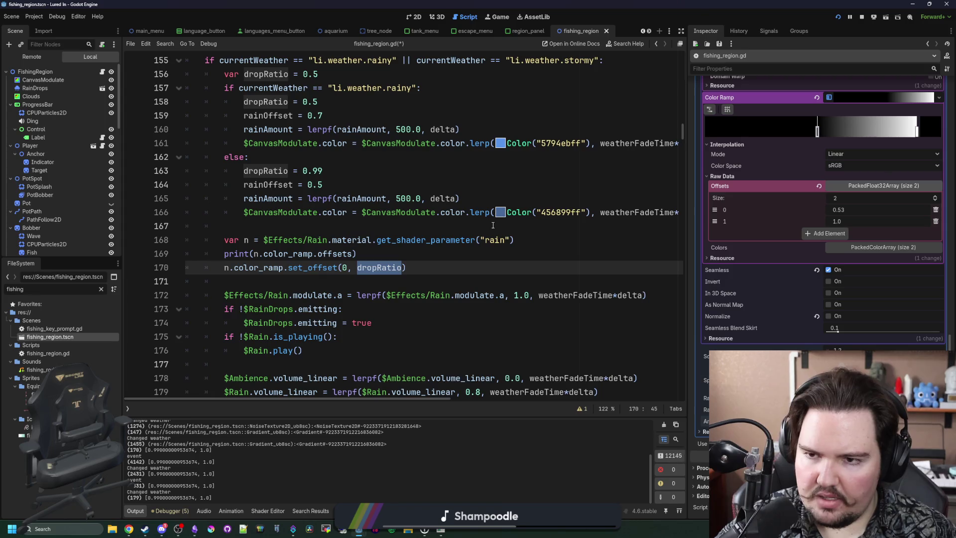
type("r")
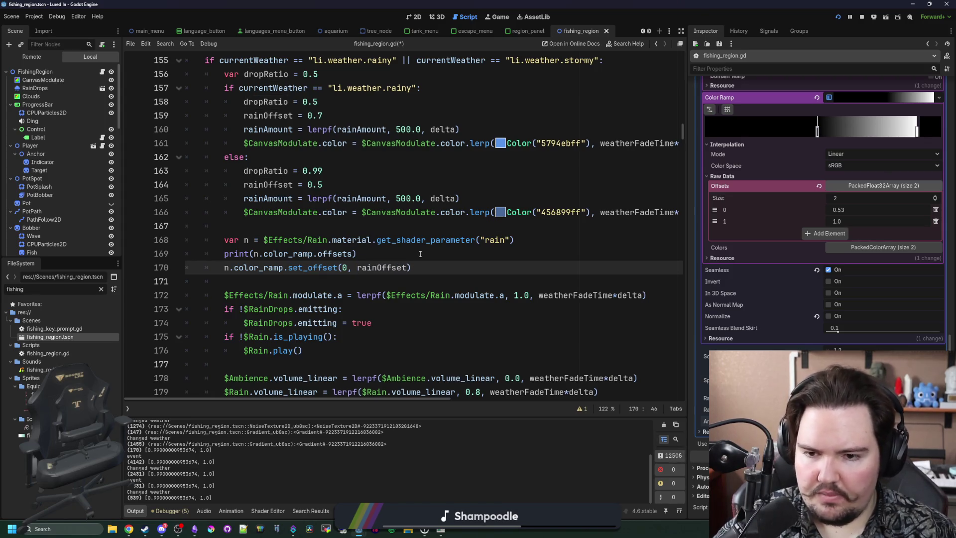
left_click(420, 254)
key("ctrl+s")
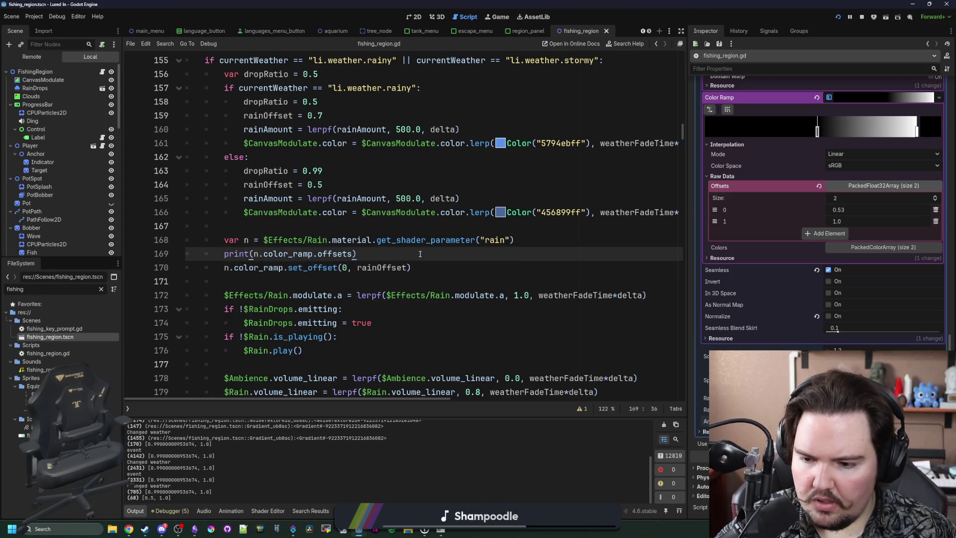
left_click(440, 529)
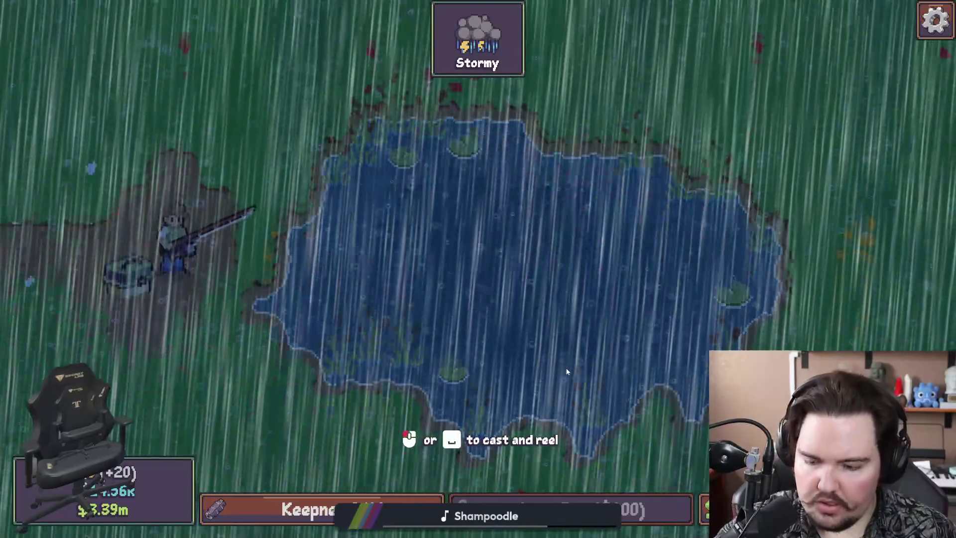
Switch the game weather to rainy with the console command 'weather li.weather.rainy'
key("grave")
type("weath")
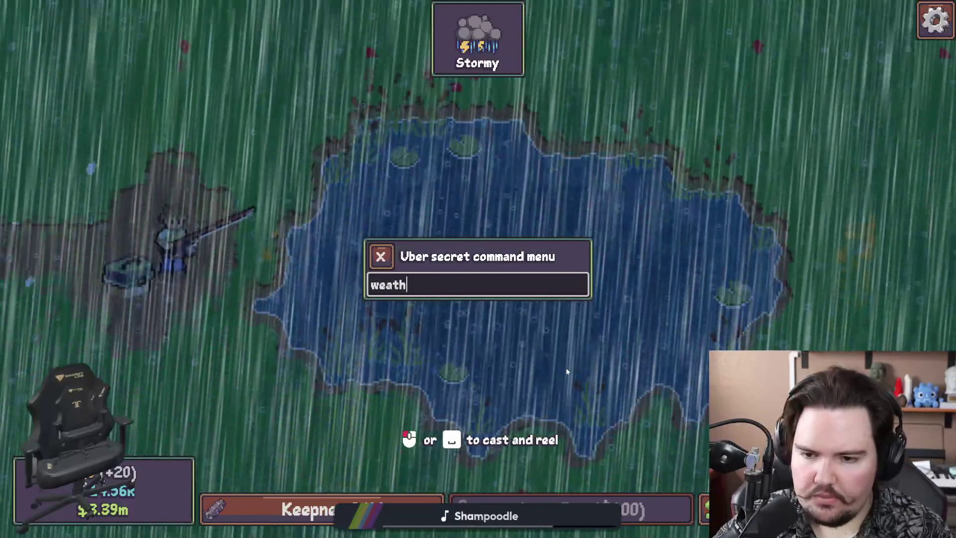
type("er li.weather.rainy")
key("Return")
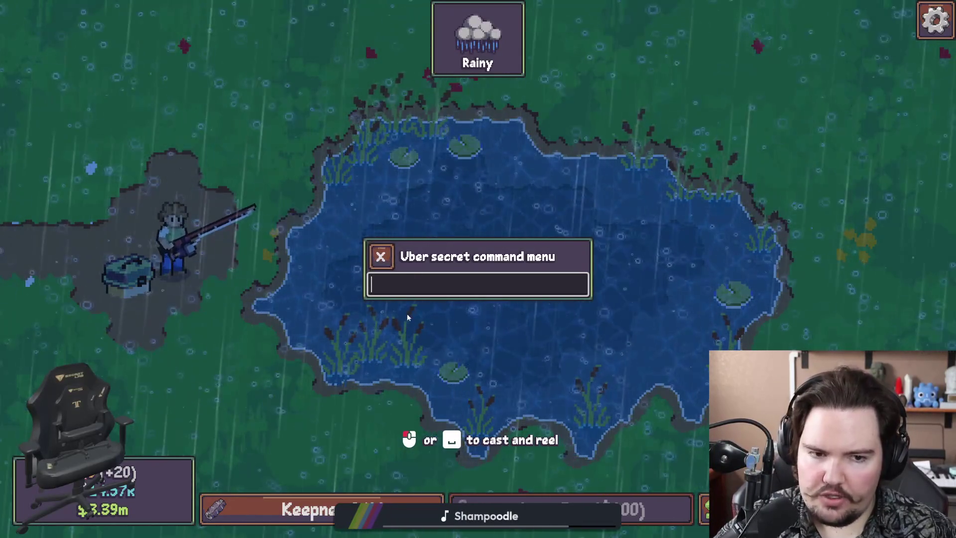
Leave the game through the Start menu and return to fishing_region.gd in Godot
key("super")
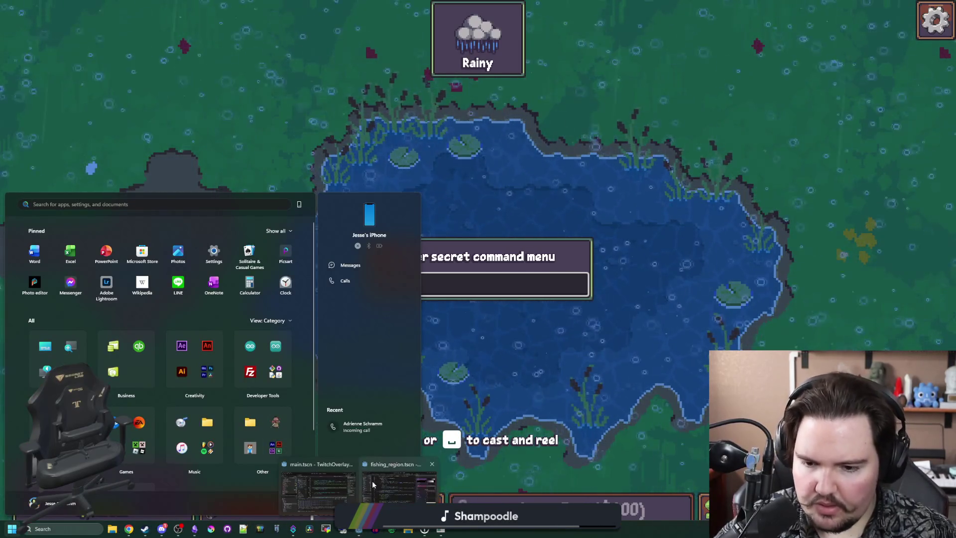
left_click(358, 529)
scroll(293, 271, "up", 1)
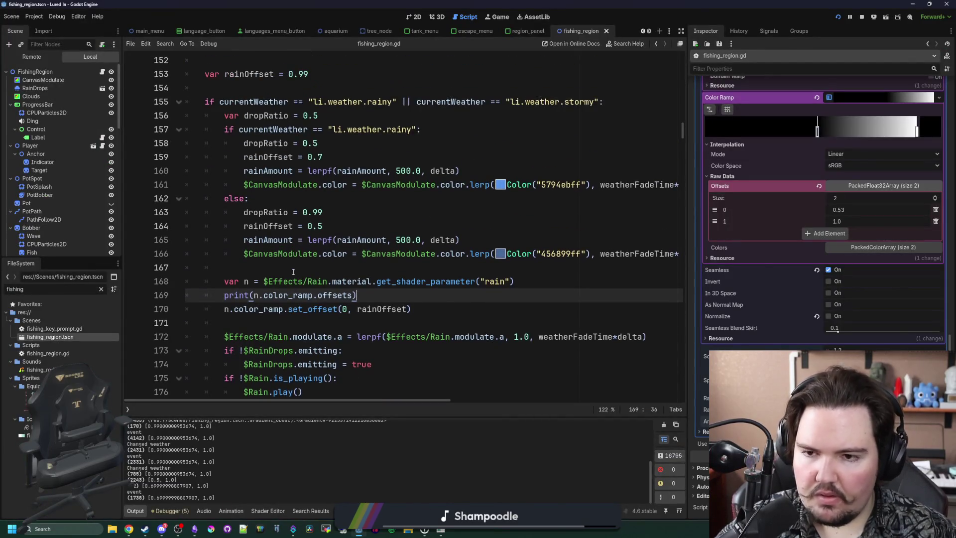
Move 'var rainOffset = 0.99' out of process_world to script level below rainAmount
left_click(347, 214)
left_click(344, 227)
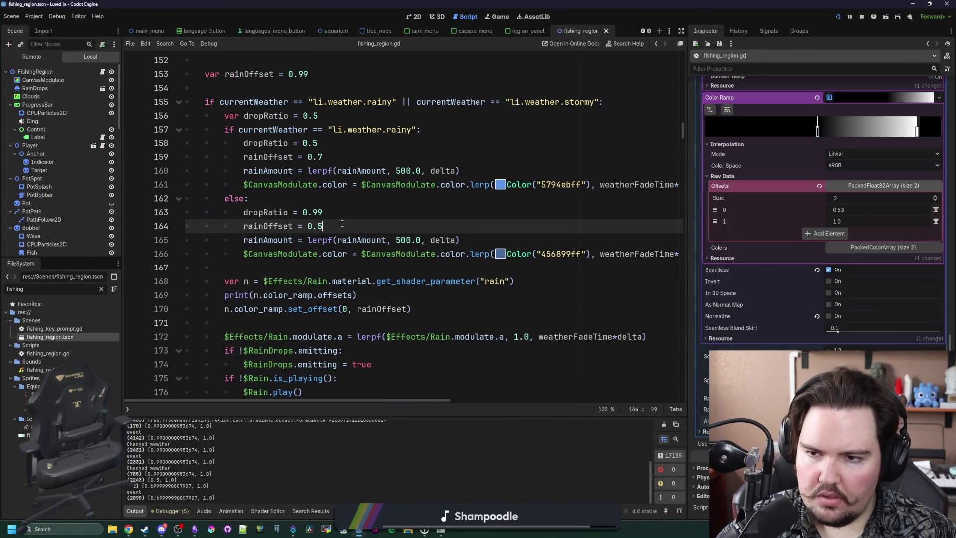
scroll(343, 227, "up", 4)
left_click(311, 240)
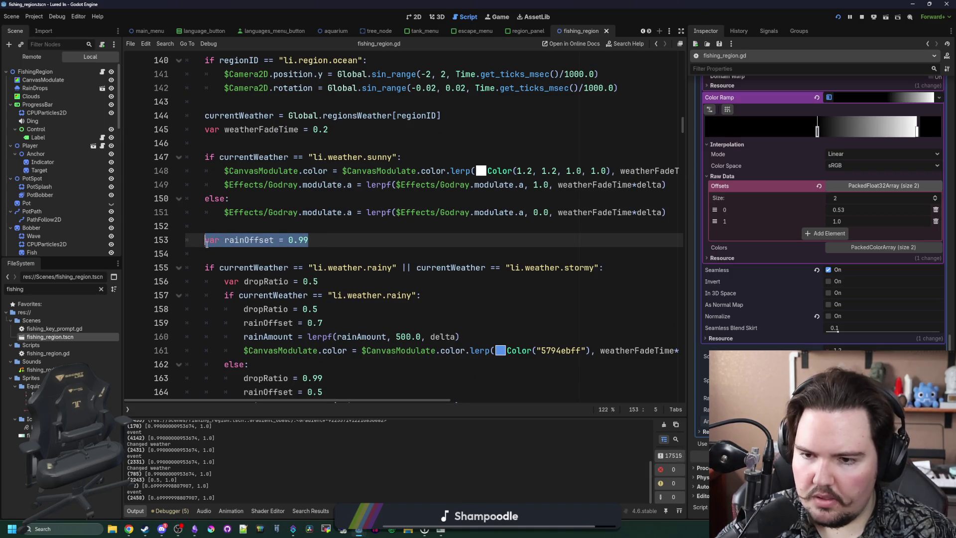
left_click(296, 284)
triple_click(334, 245)
key("BackSpace")
key("BackSpace")
key("BackSpace")
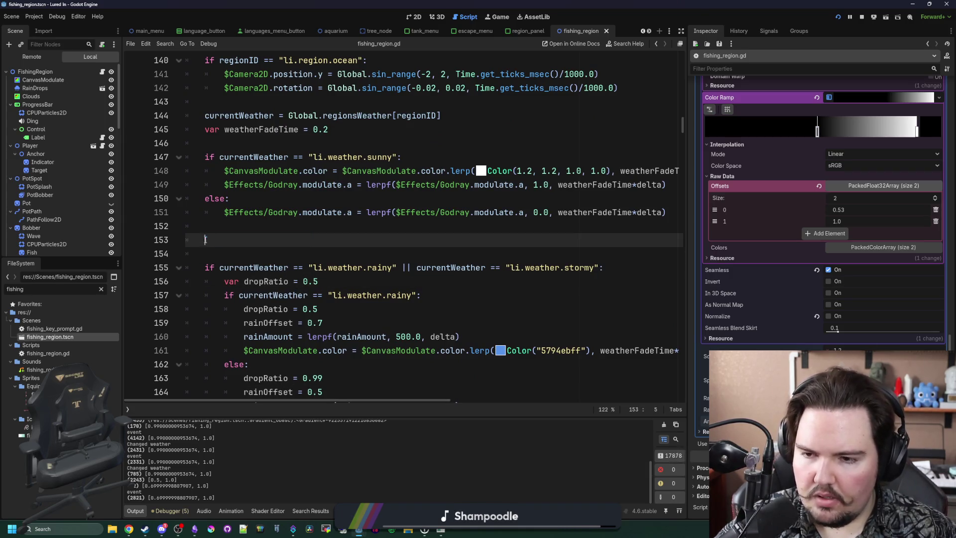
scroll(258, 219, "up", 5)
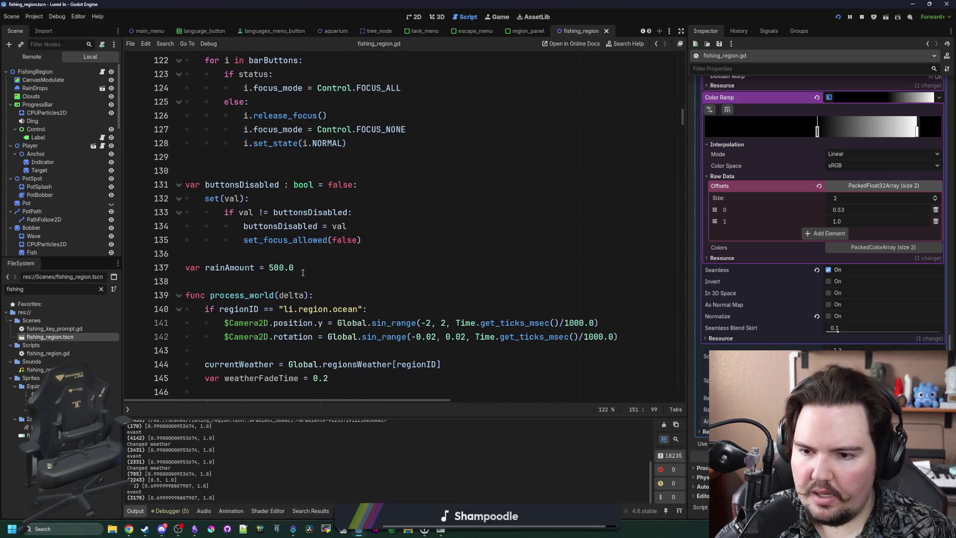
key("Return")
key("ctrl+v")
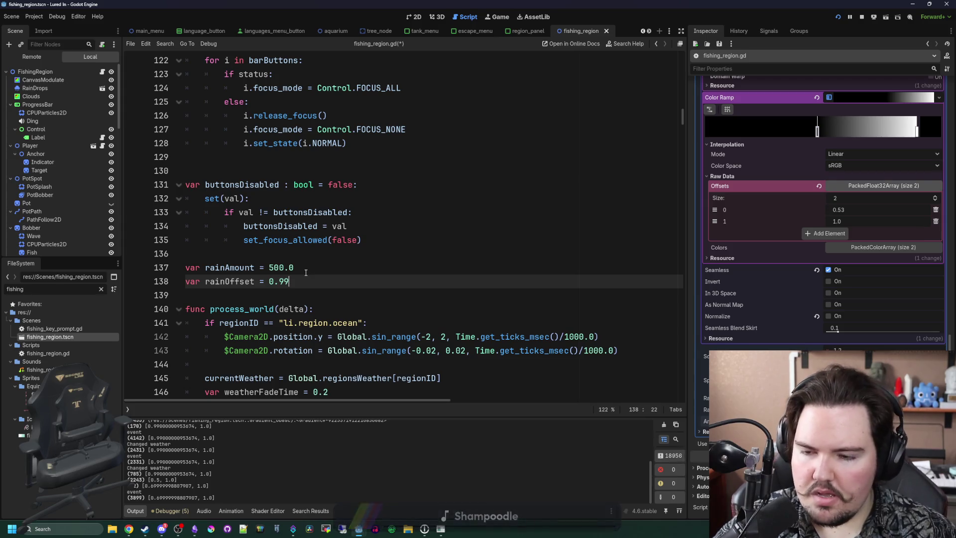
Change the assignments to lerpf(rainOffset, 0.7, delta) for rainy and 0.6 for stormy, then save
double_click(225, 282)
scroll(304, 277, "down", 8)
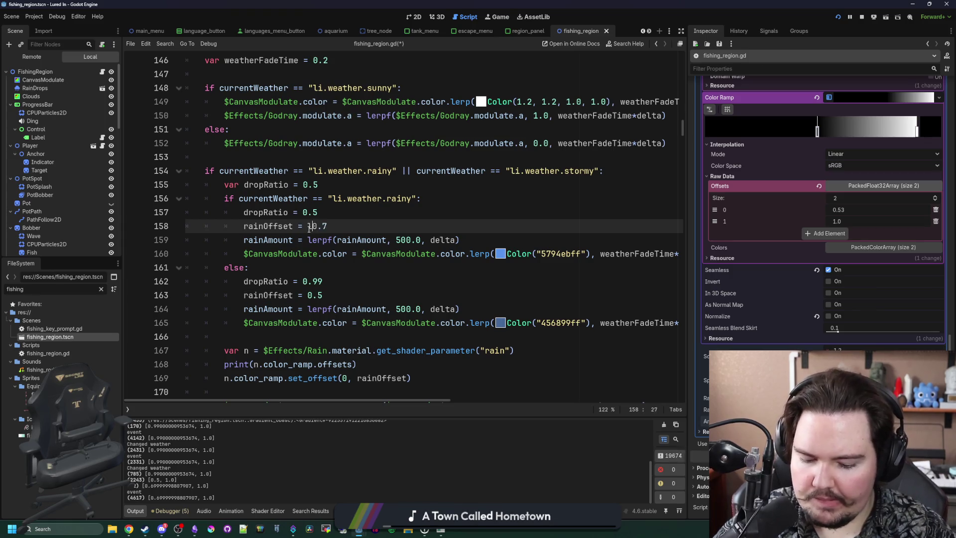
key("BackSpace")
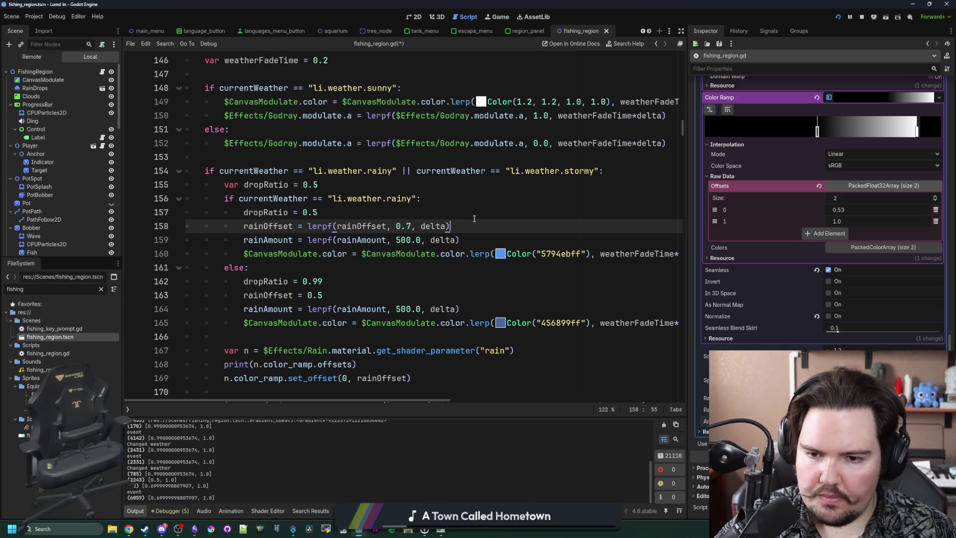
left_click_drag(330, 297, 238, 298)
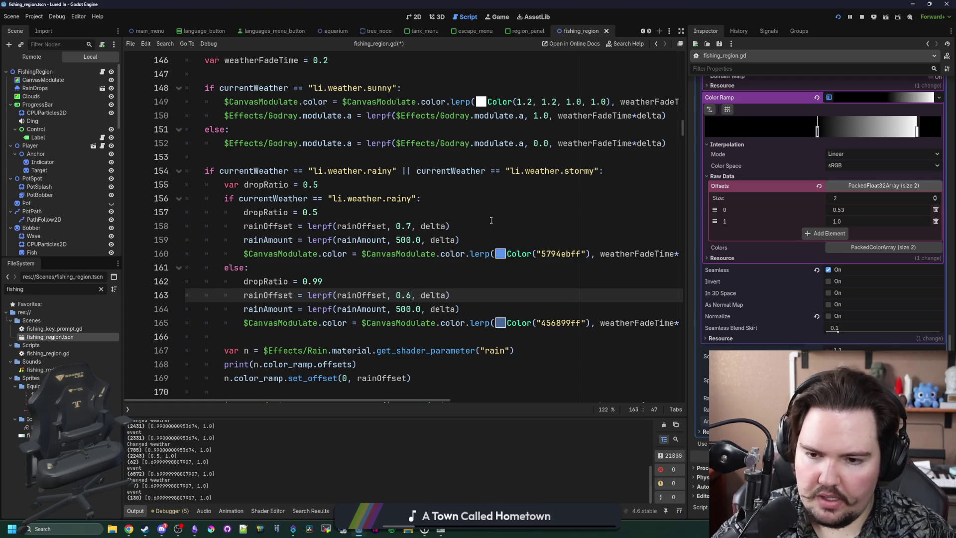
left_click(420, 264)
key("ctrl+s")
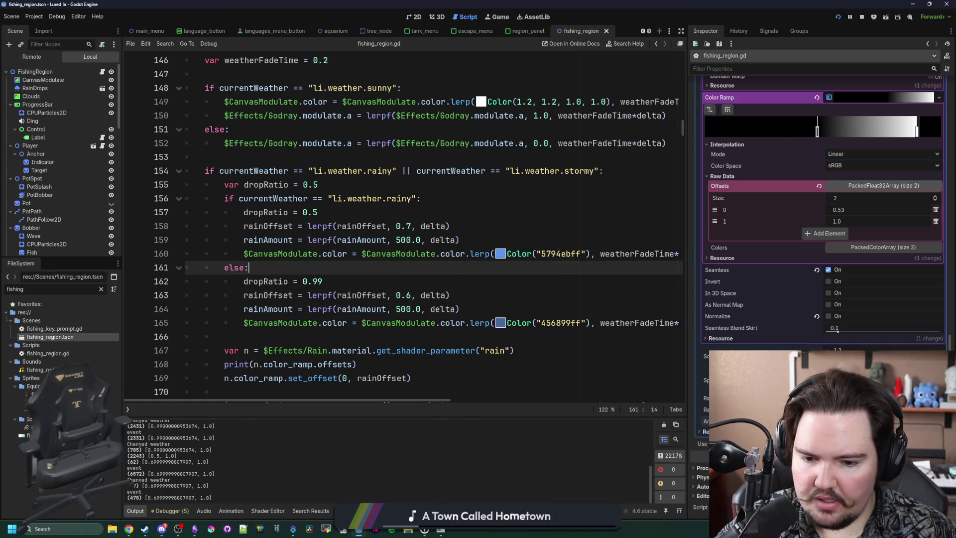
key("super")
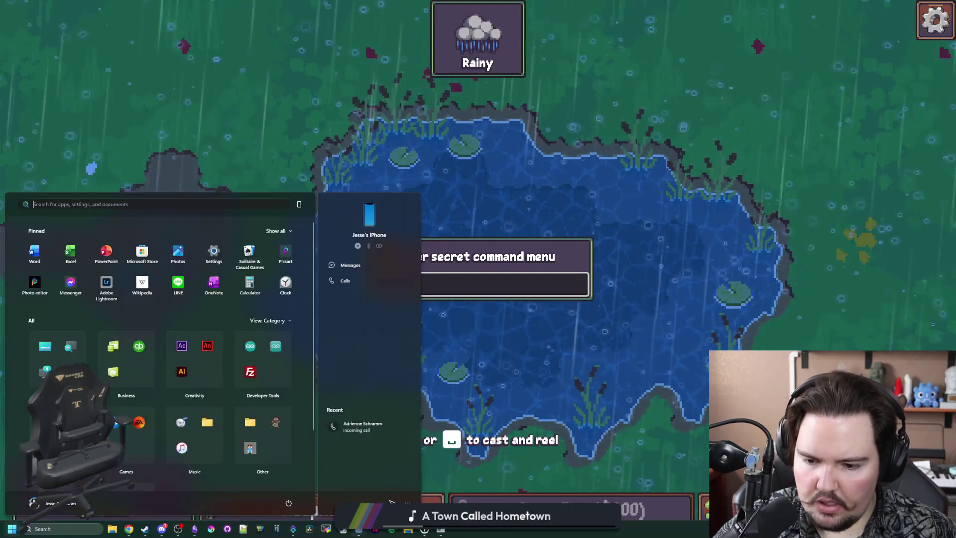
Back in Godot, delete the print(n.color_ramp.offsets) debug line
right_click(441, 529)
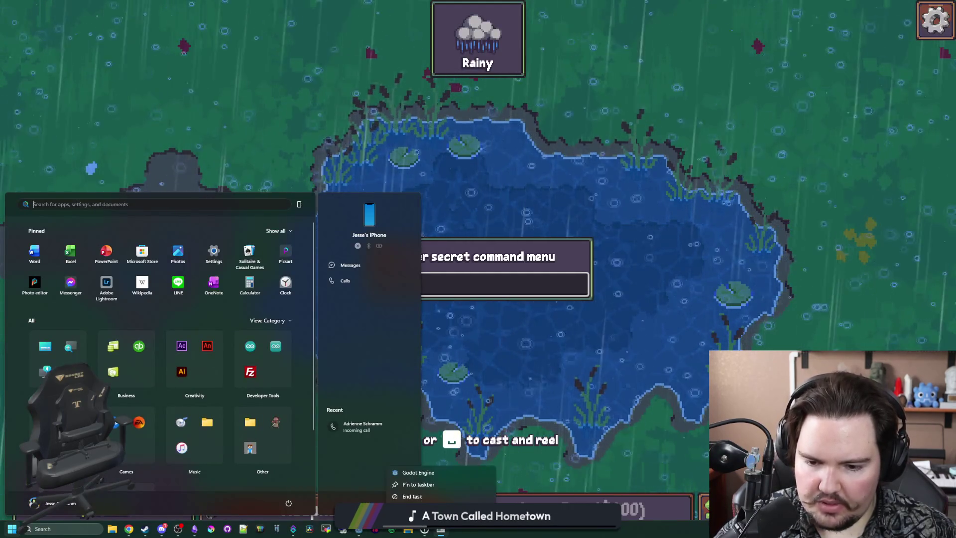
left_click(441, 529)
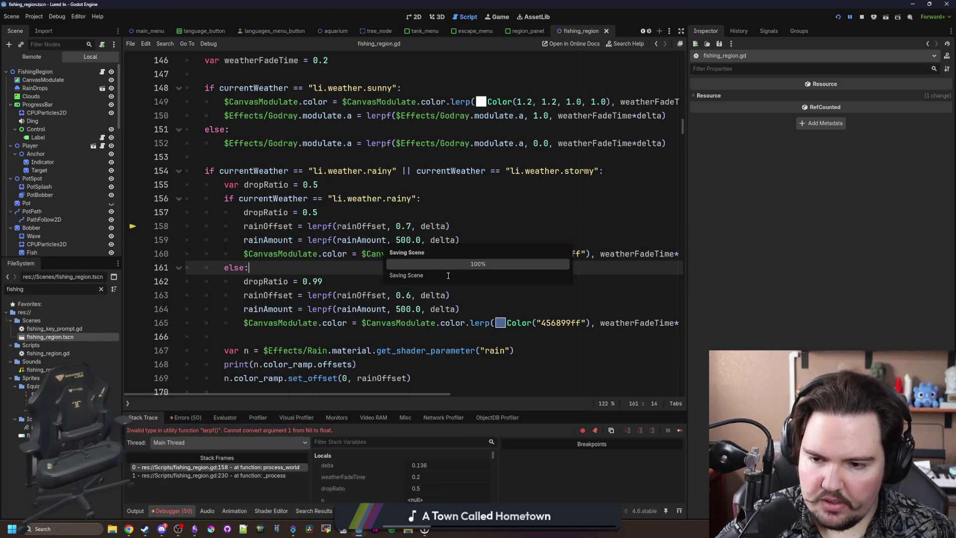
scroll(333, 308, "down", 2)
left_click_drag(356, 281, 253, 282)
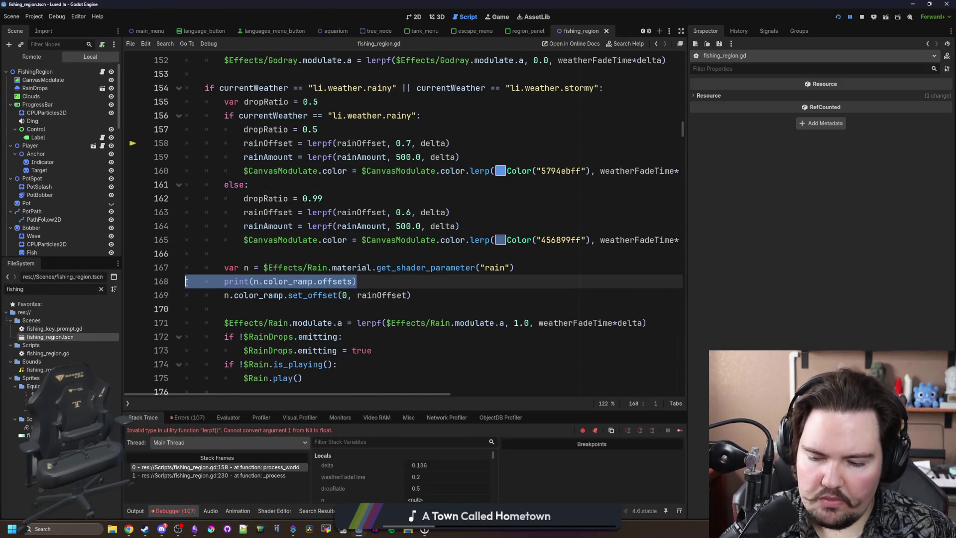
key("BackSpace")
key("BackSpace")
Stop the paused game session and relaunch the project with F5
left_click(299, 255)
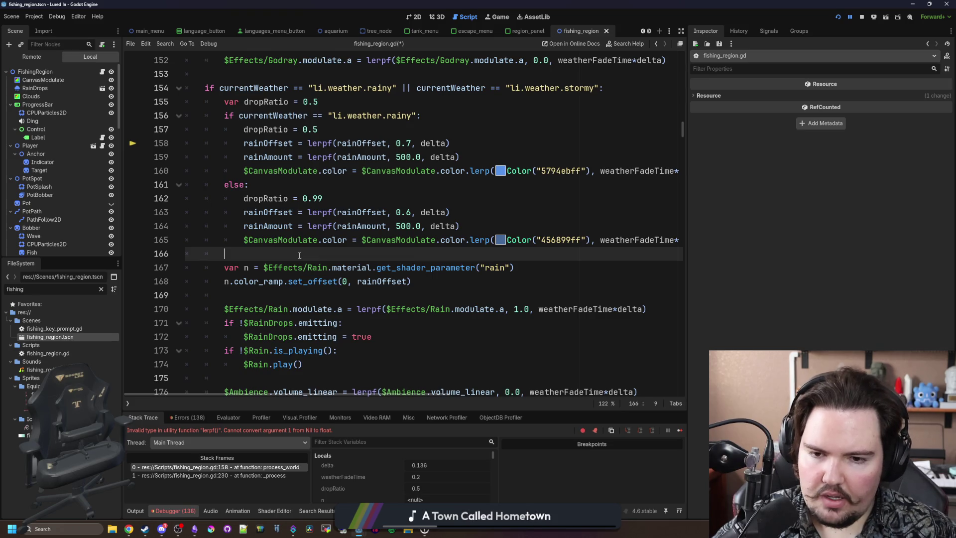
left_click(861, 17)
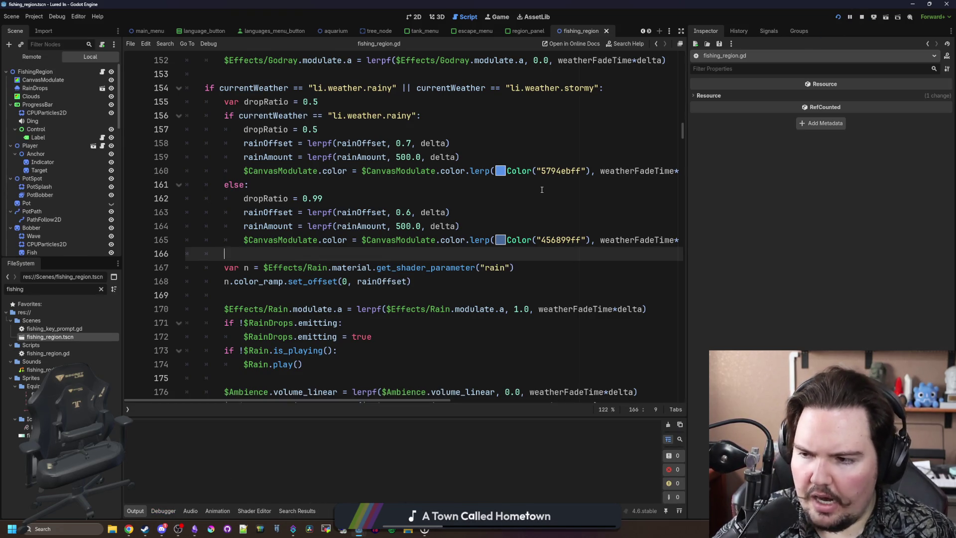
key("F5")
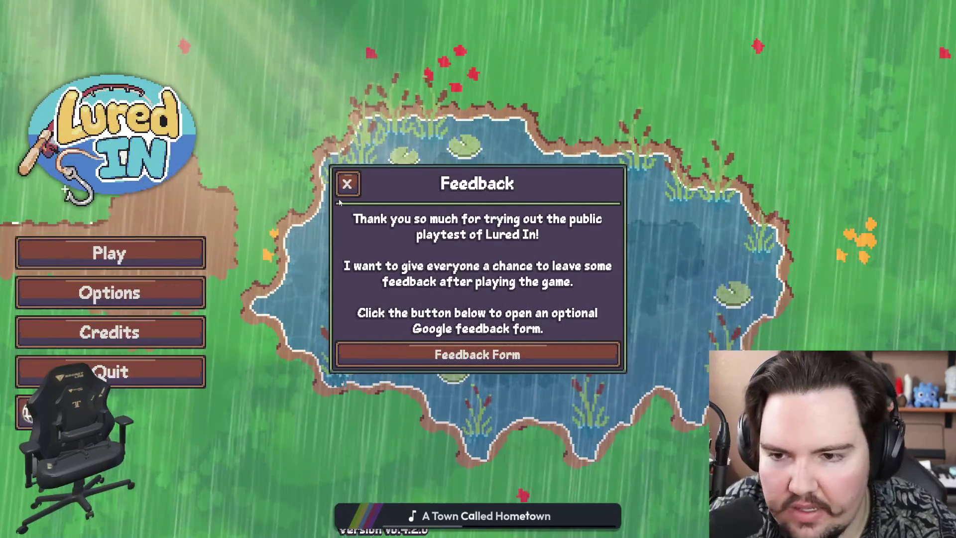
Close Feedback, start the game, dismiss the earnings message and travel free to the Pond
left_click(347, 184)
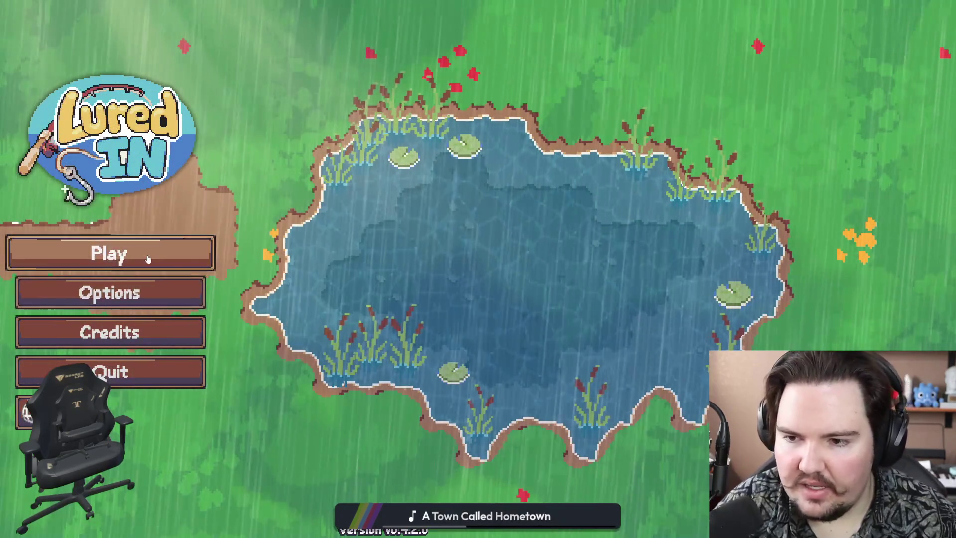
left_click(148, 259)
left_click(549, 340)
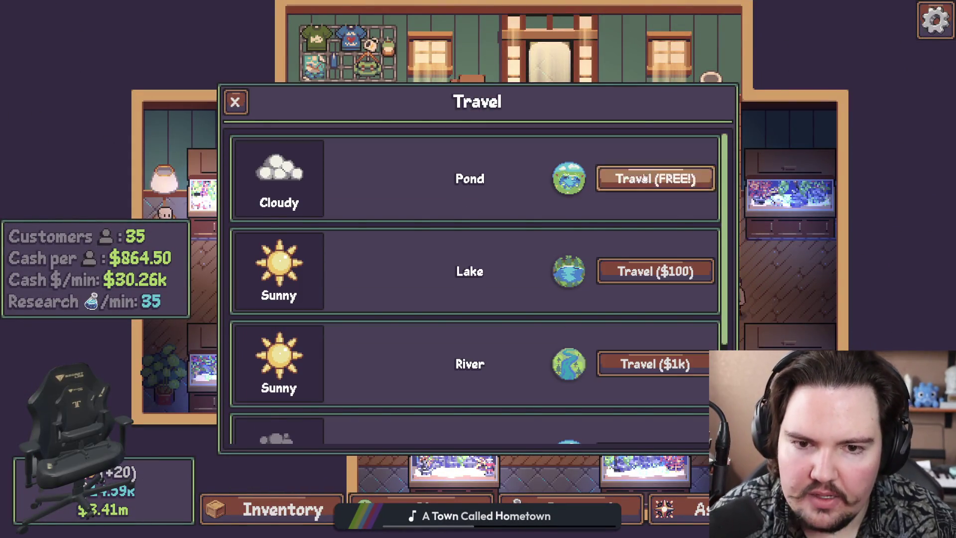
left_click(644, 178)
Make the pond Rainy with the weather command menu, then return to the Godot editor
key("grave")
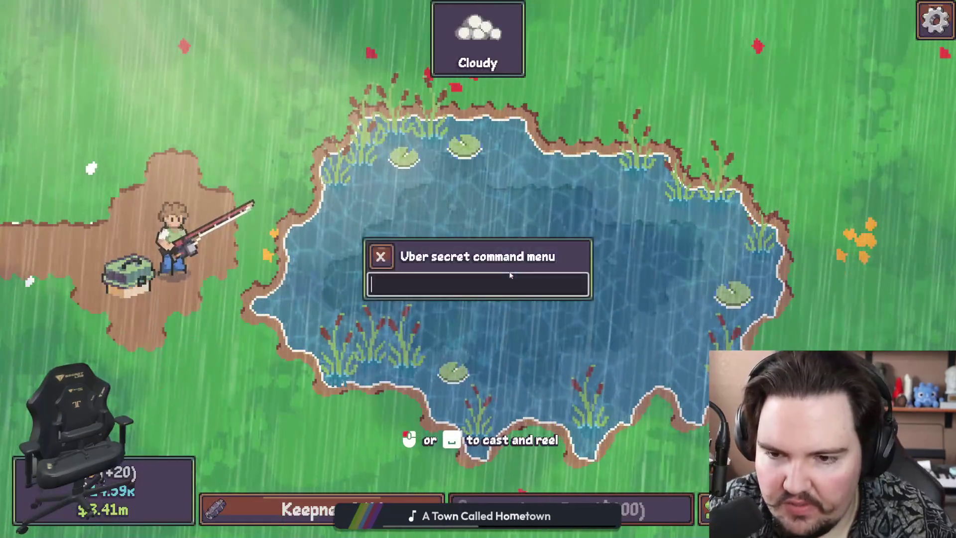
type("weather li")
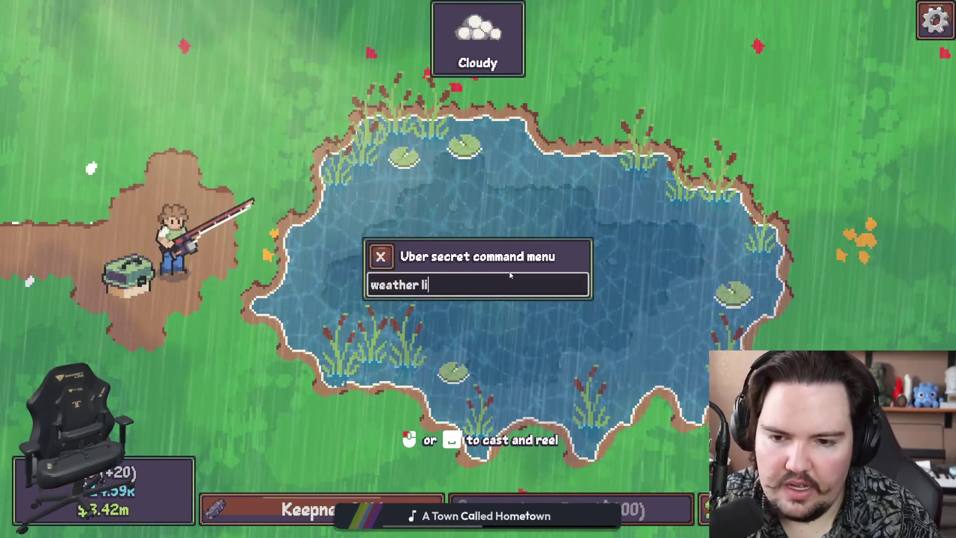
type(".weather.rain")
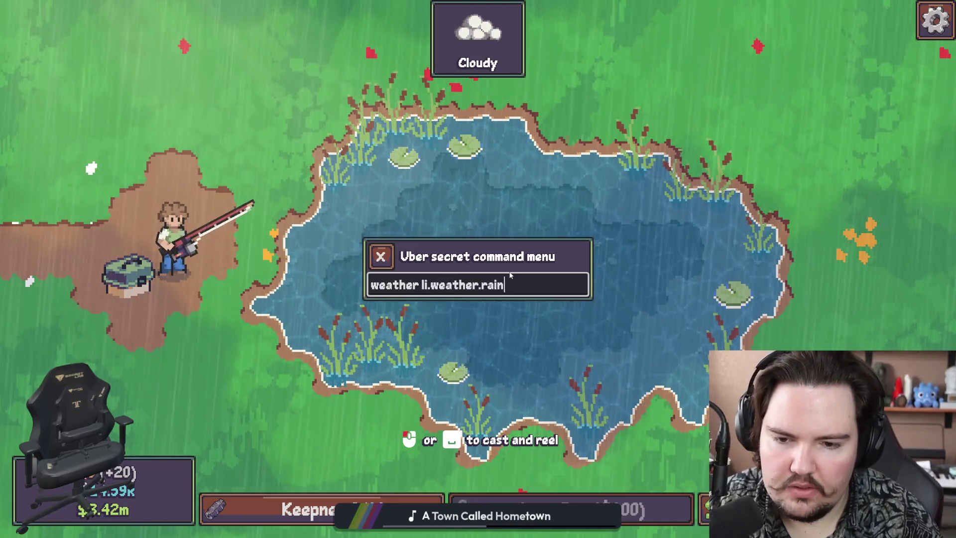
key("grave")
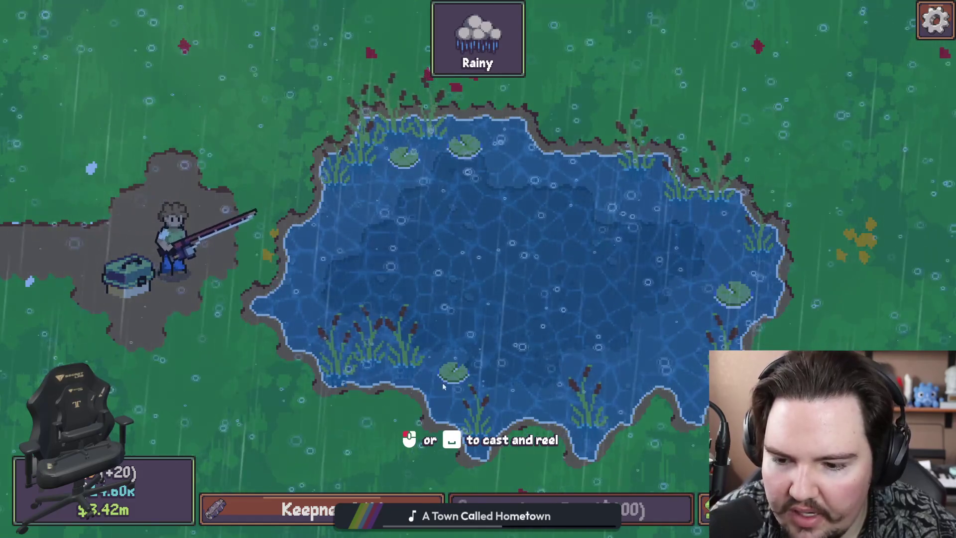
key("super")
left_click(358, 529)
left_click(376, 503)
scroll(70, 187, "down", 10)
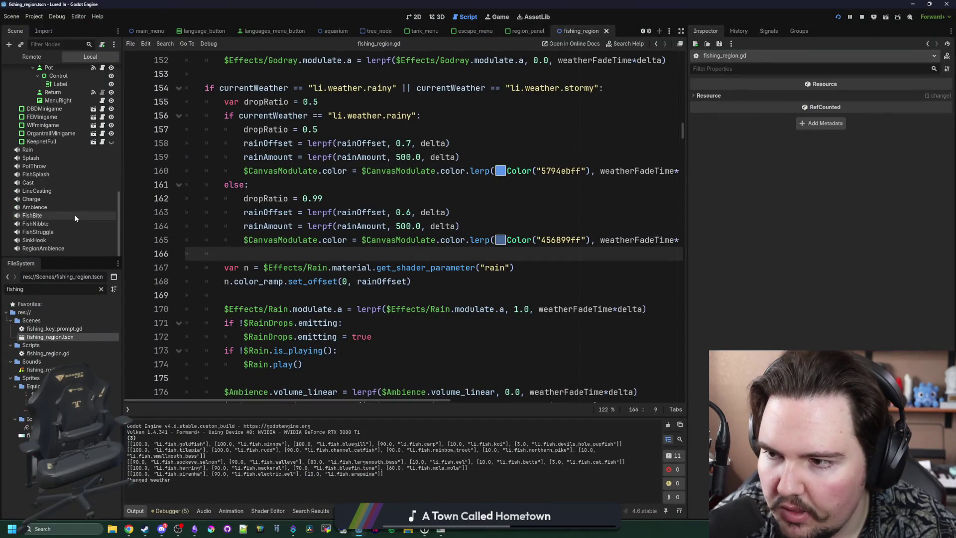
Select the Rain node, set its scale x to 2 and run the game to preview
scroll(64, 193, "up", 4)
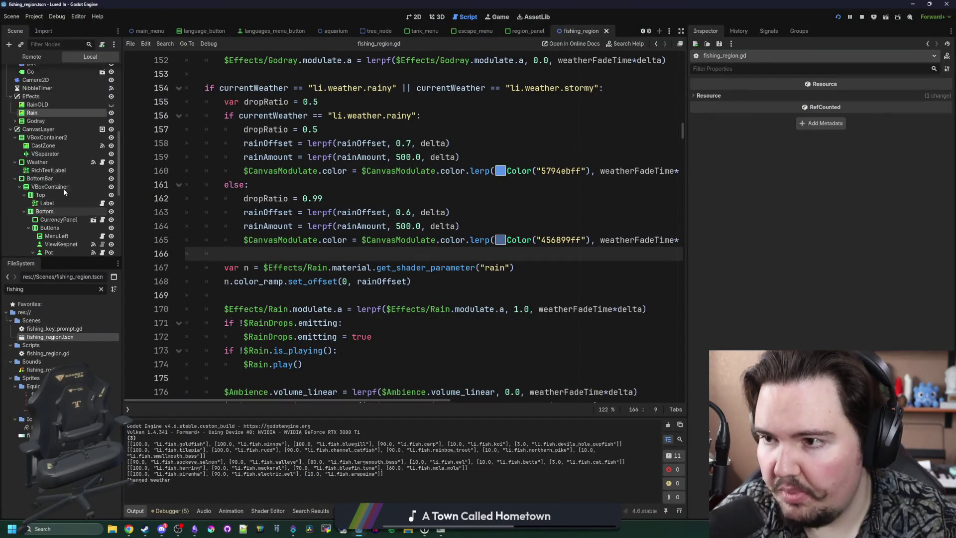
left_click(46, 142)
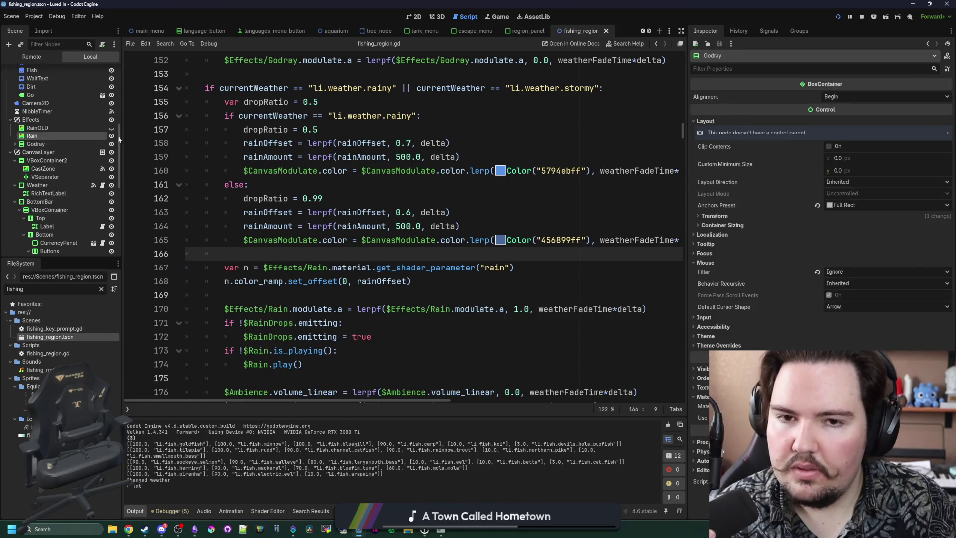
left_click(118, 138)
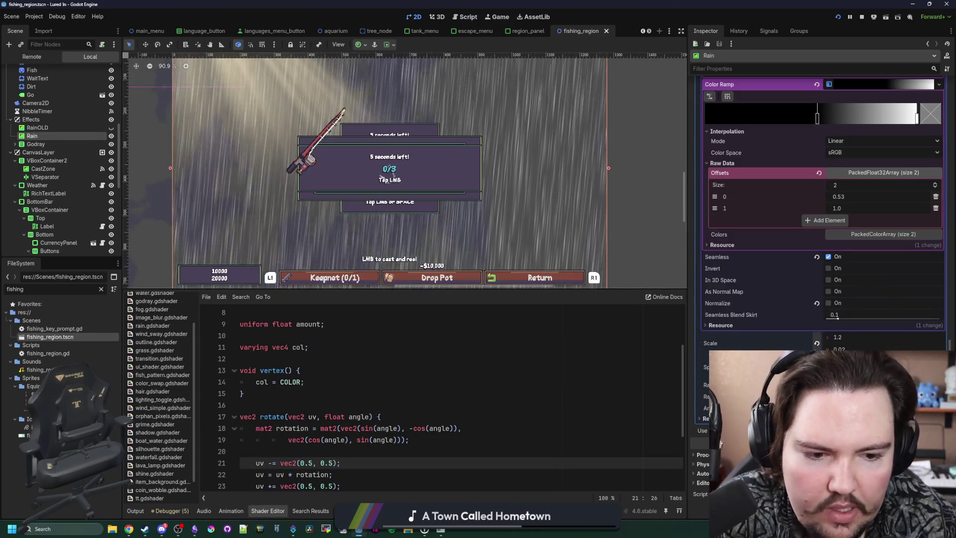
left_click(846, 338)
type("2")
key("Return")
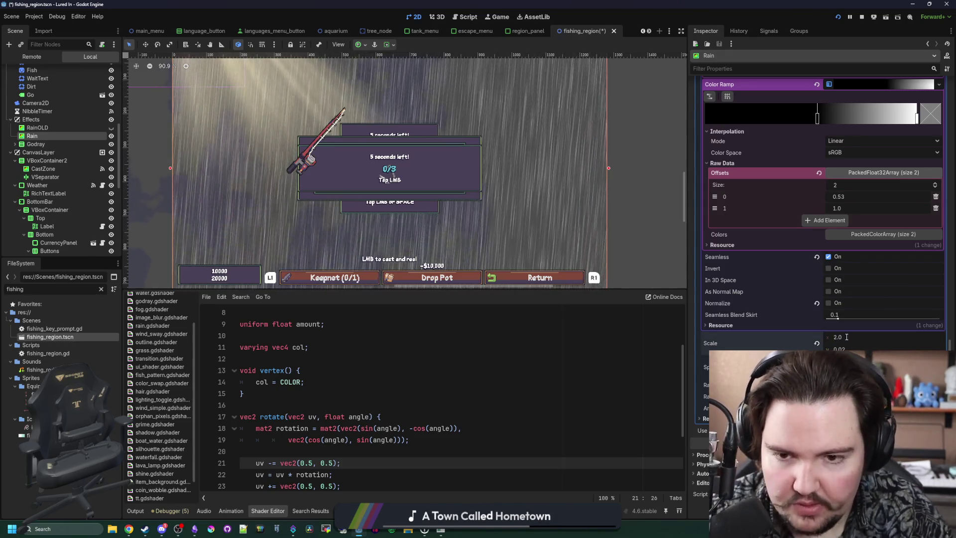
key("F6")
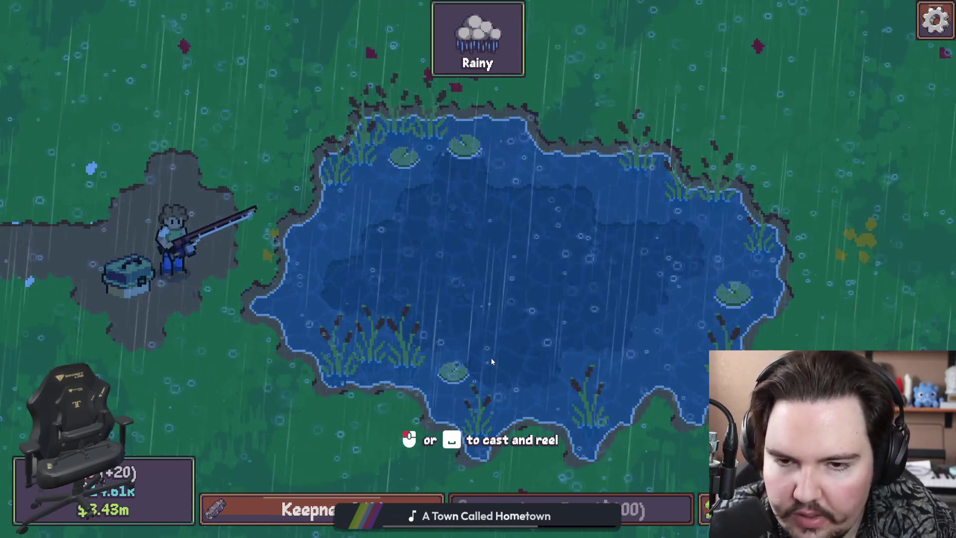
Back in Godot, set Rain scale y to 0.05, save the fishing scene and run it
key("super")
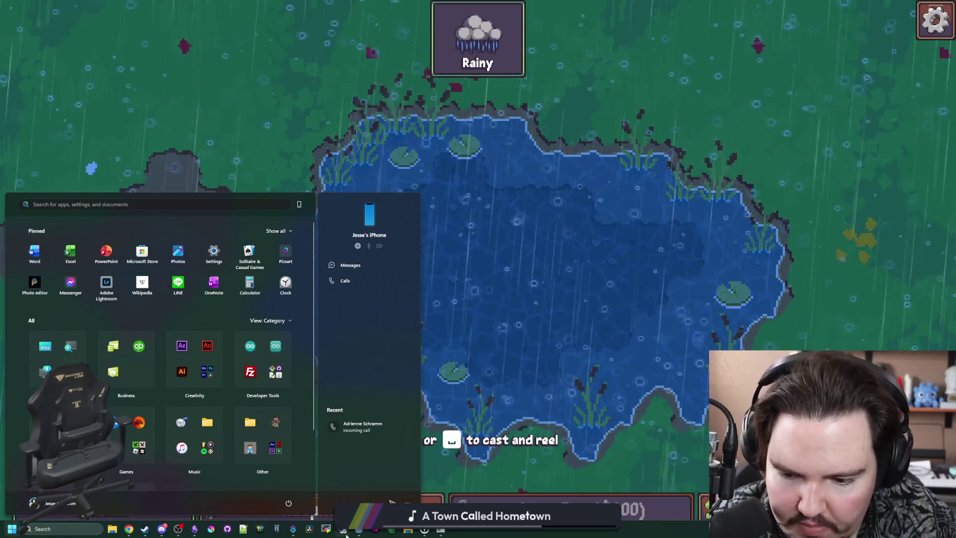
left_click(358, 529)
left_click(864, 349)
type("0.05")
key("Return")
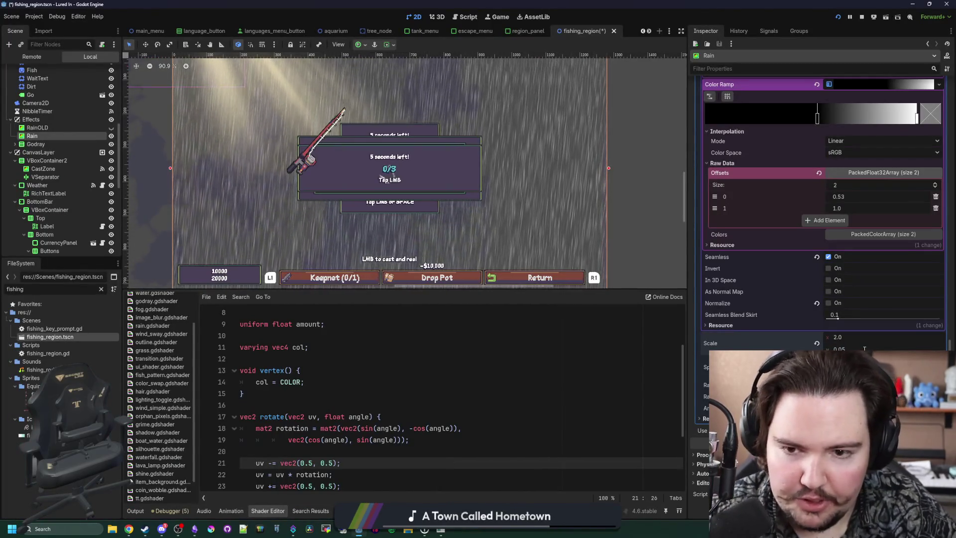
left_click(498, 370)
key("ctrl+s")
left_click(441, 529)
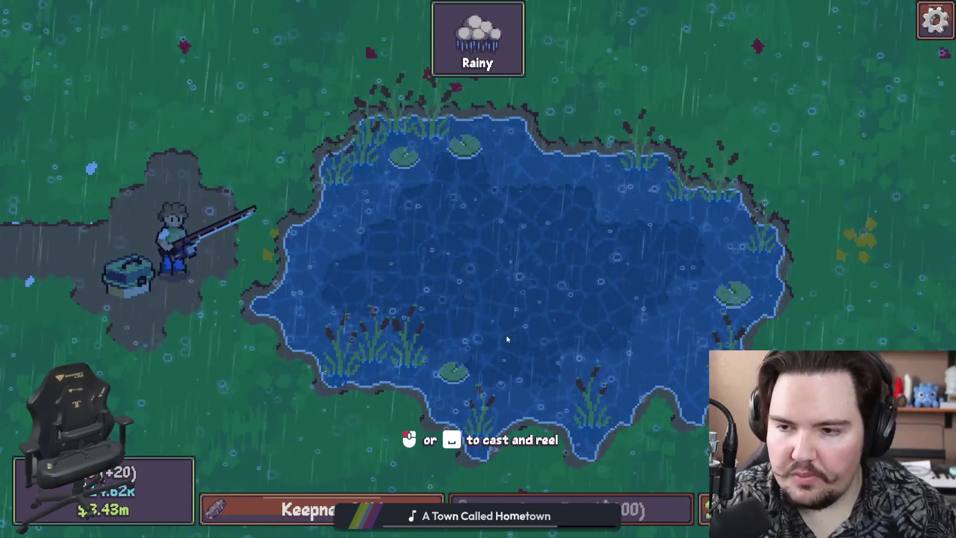
Run 'weather li.weather.storm' to make the pond Stormy, then return to Godot
key("grave")
type("we")
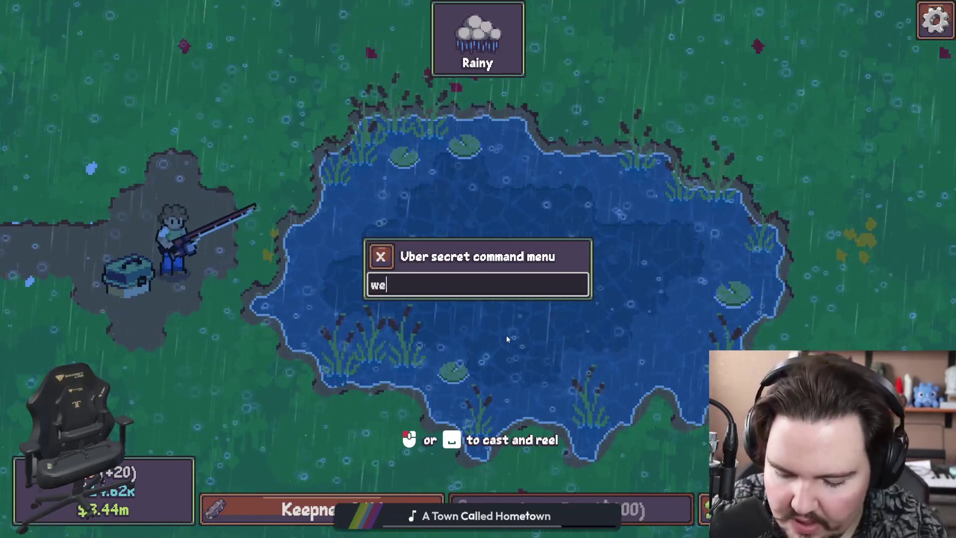
type("ather li.weather.storm")
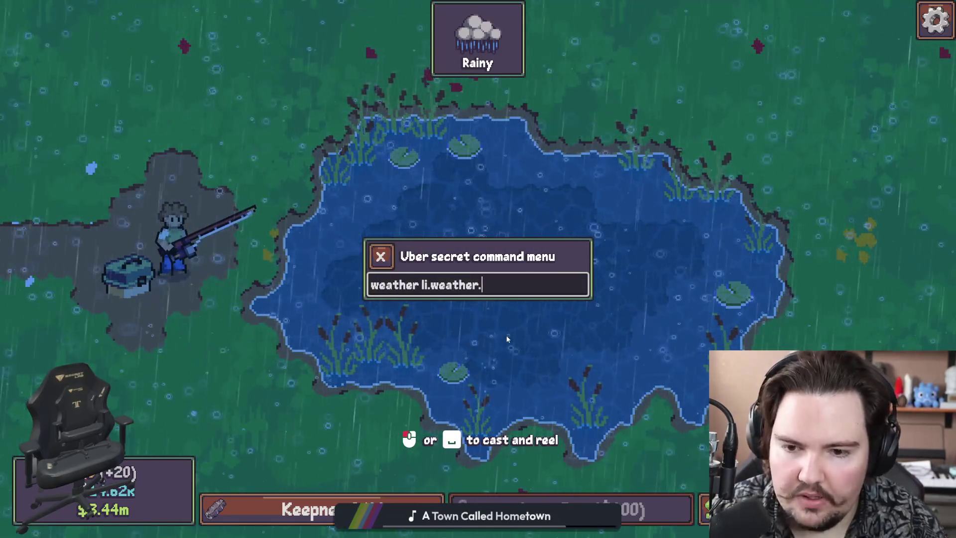
key("Return")
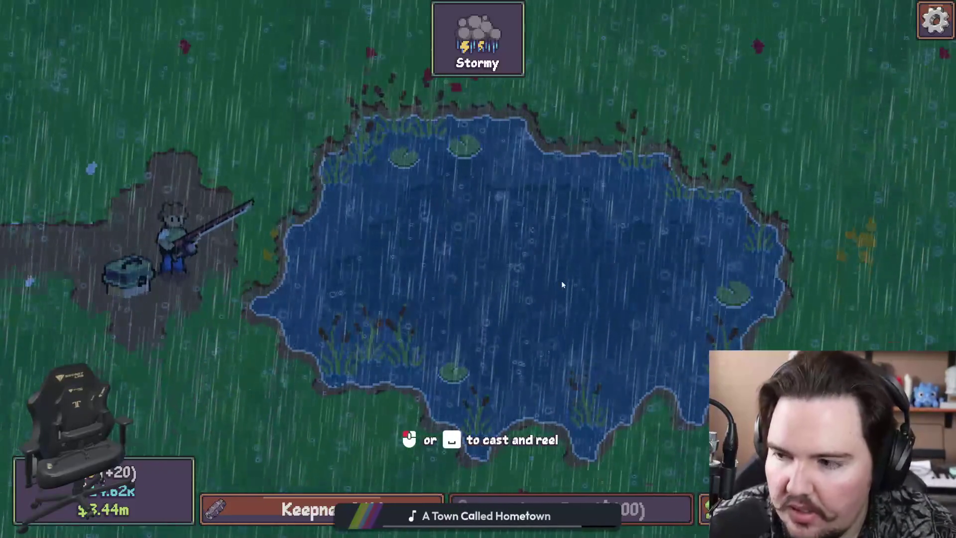
key("super")
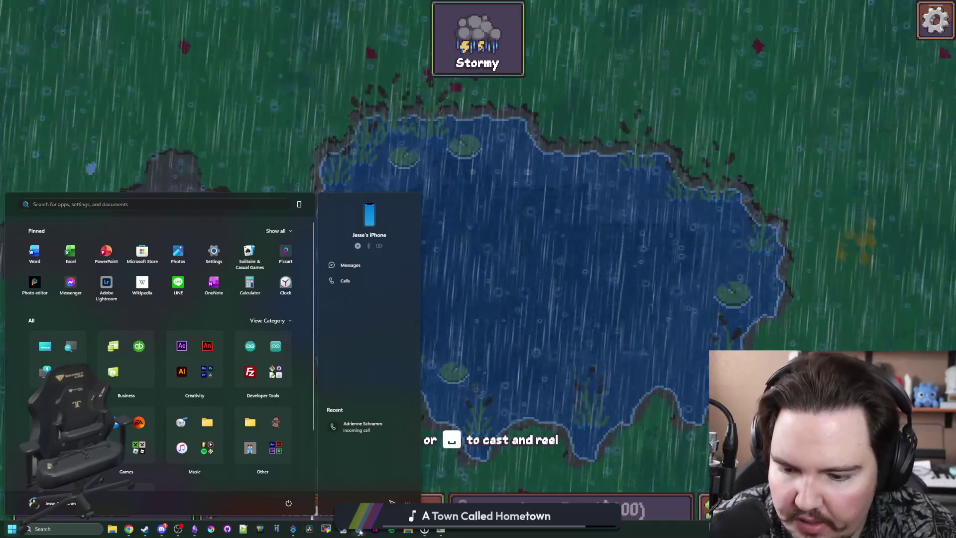
left_click(358, 529)
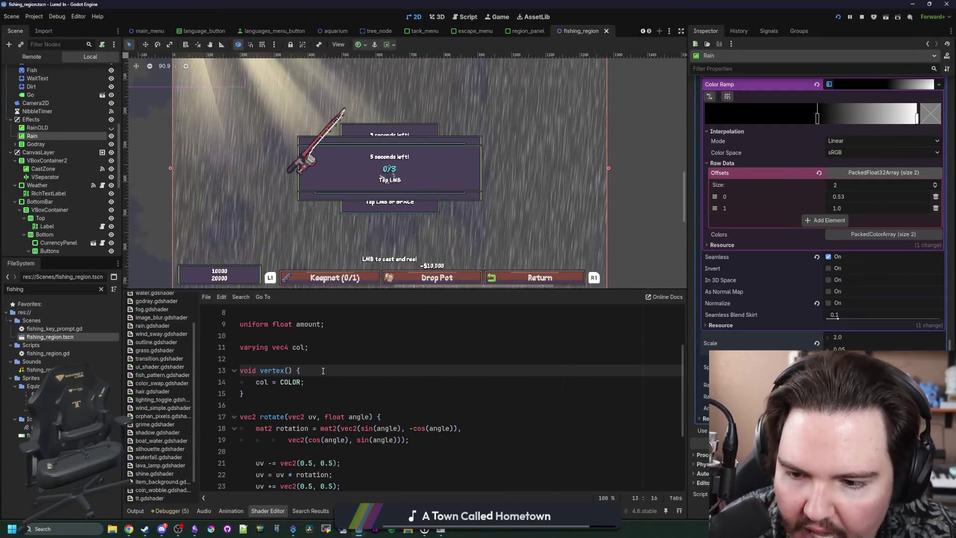
Duplicate the alpha texture-sampling line in the fragment function as a second alpha1 line
left_click(335, 359)
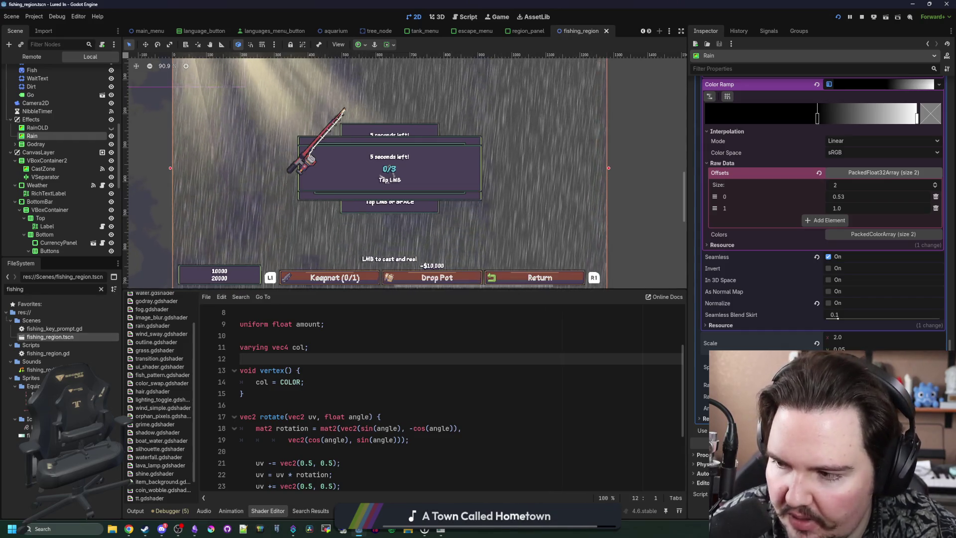
scroll(328, 363, "down", 3)
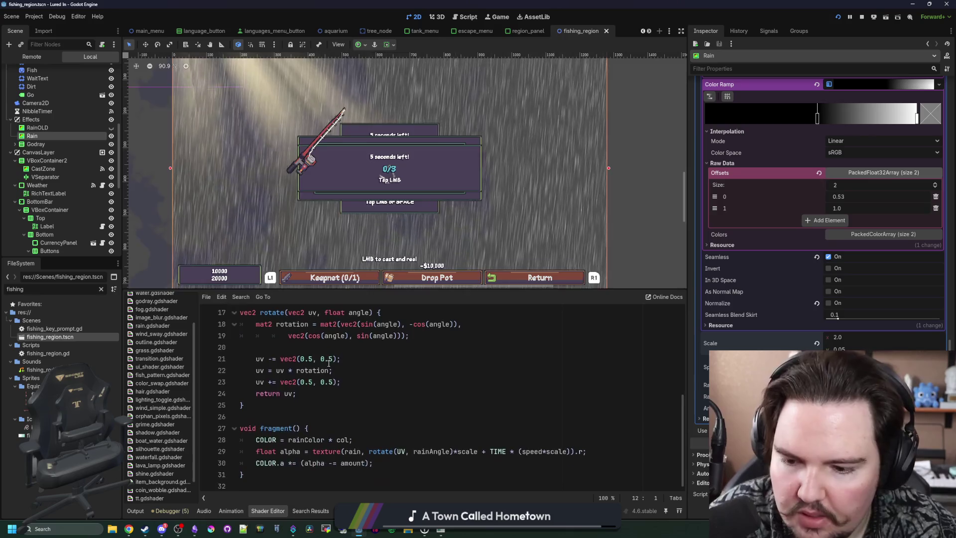
left_click(349, 397)
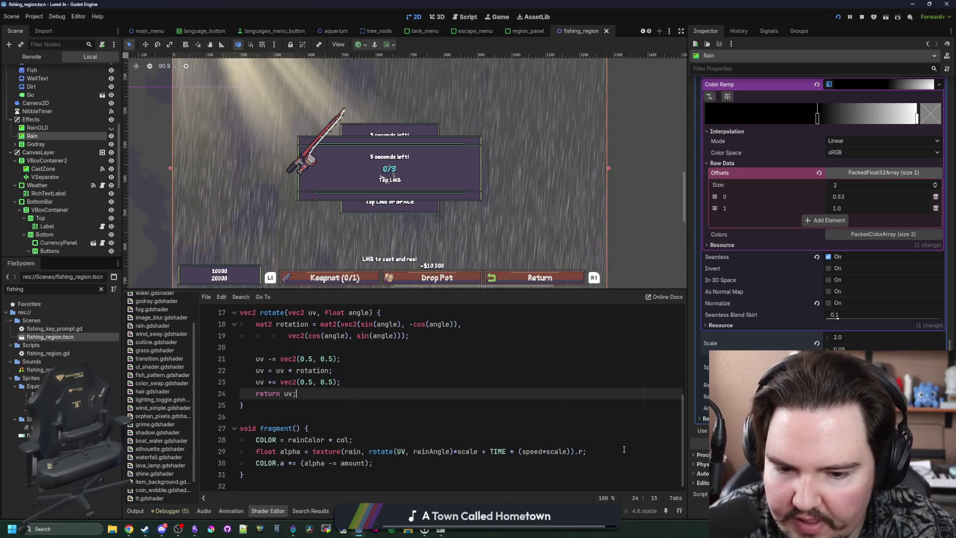
left_click_drag(624, 449, 326, 451)
left_click(277, 440)
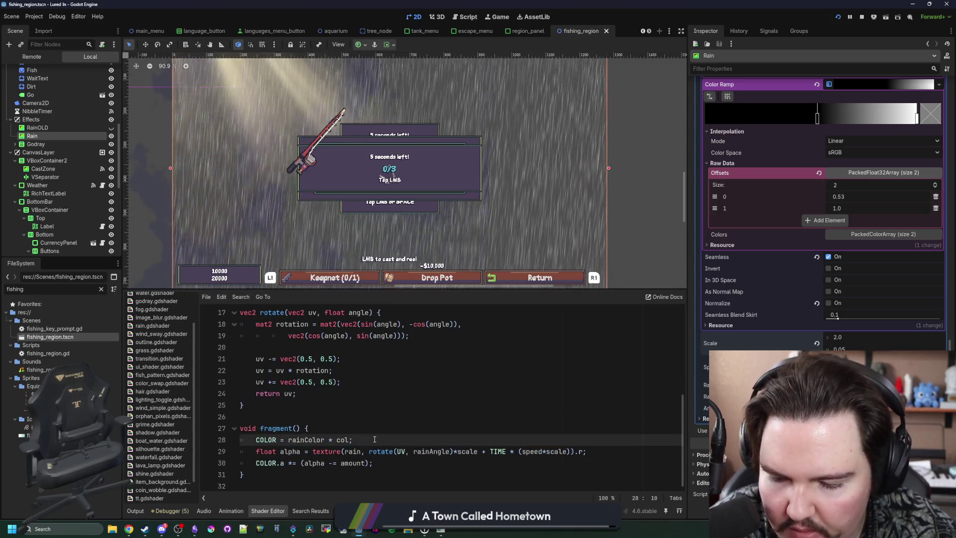
left_click(362, 428)
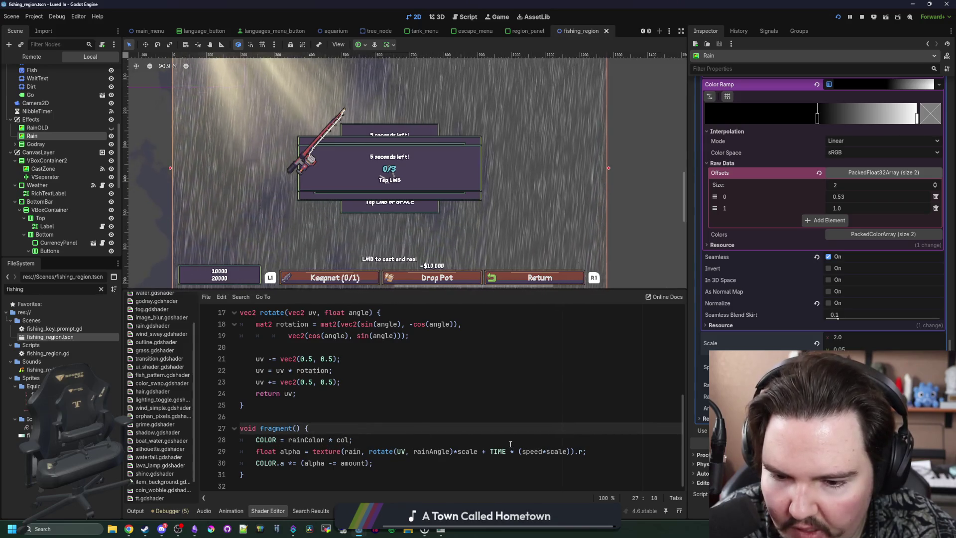
left_click(362, 440)
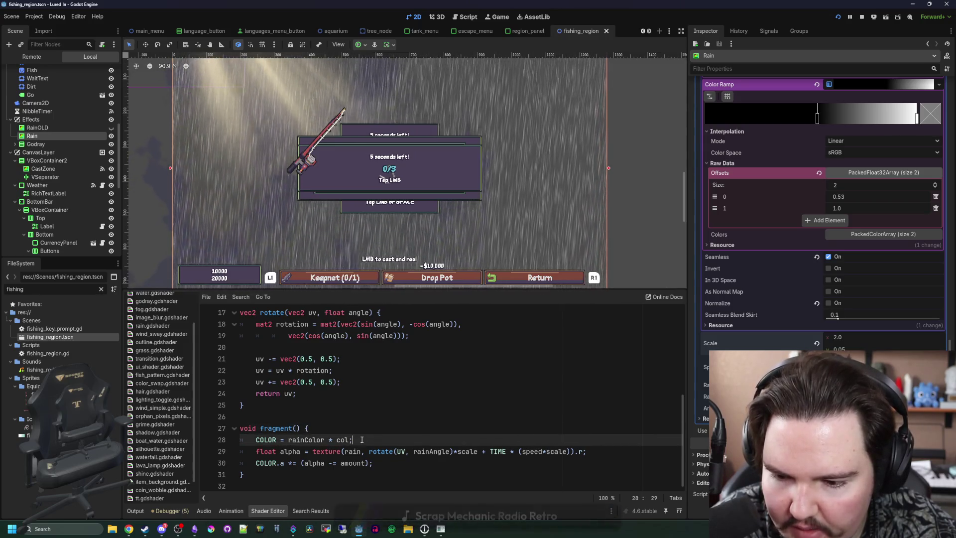
left_click_drag(586, 452, 309, 451)
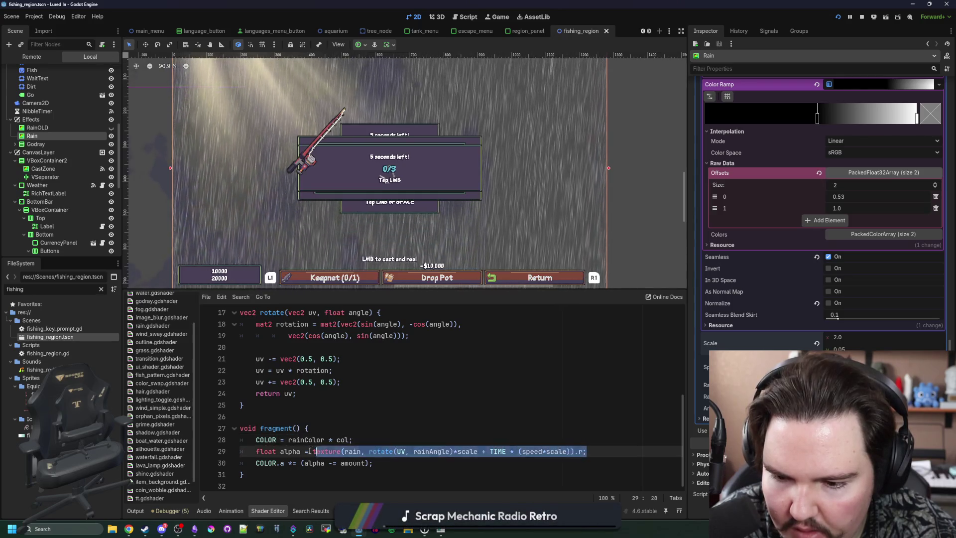
left_click(379, 437)
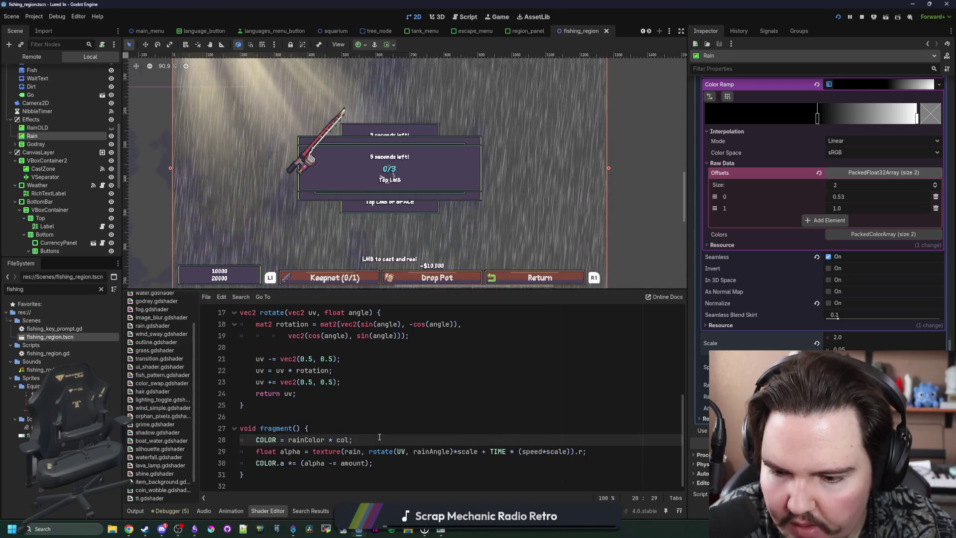
key("Return")
left_click(265, 473)
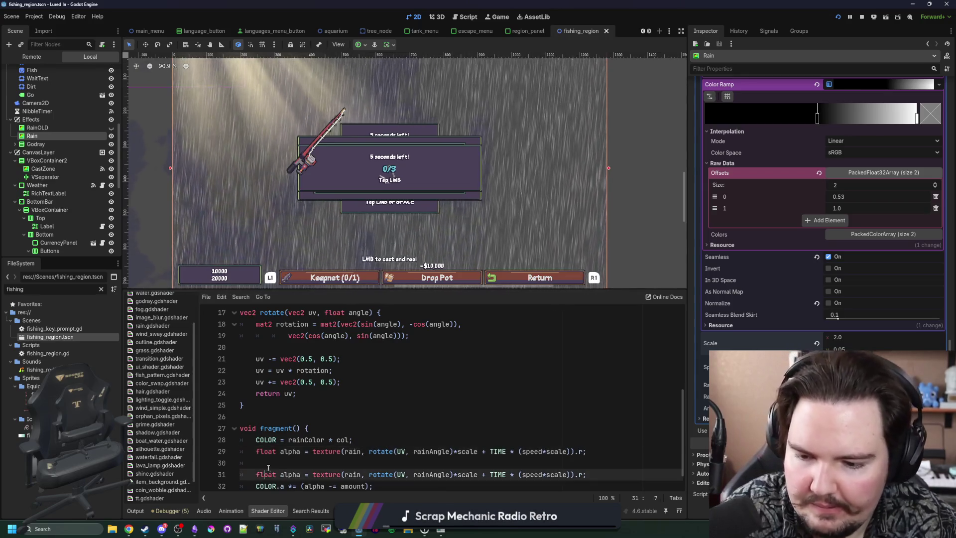
key("ctrl+z")
key("ctrl+z")
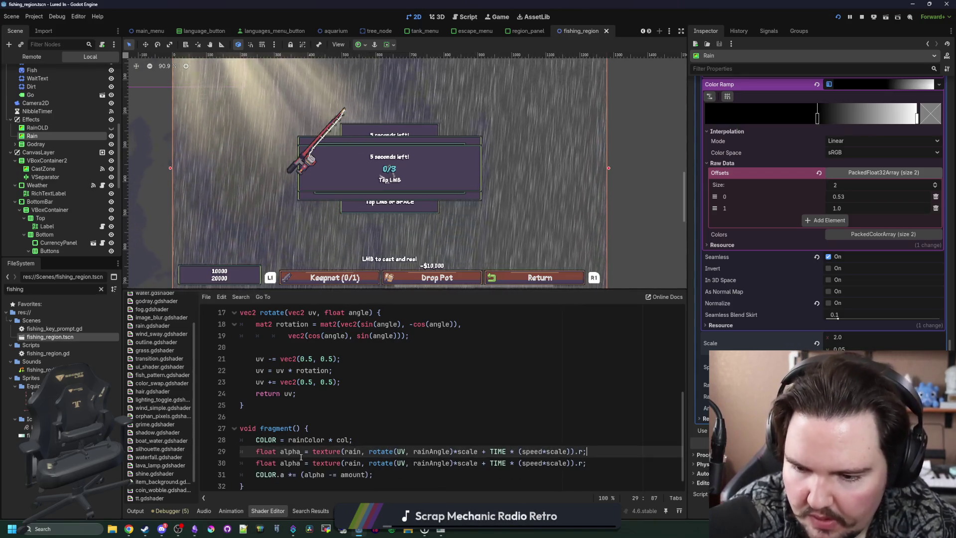
left_click(423, 451)
type("1")
Give alpha1 a speed*scale*0.5 factor and remove the COLOR.a multiply line and amount uniform
key("ctrl+shift+Return")
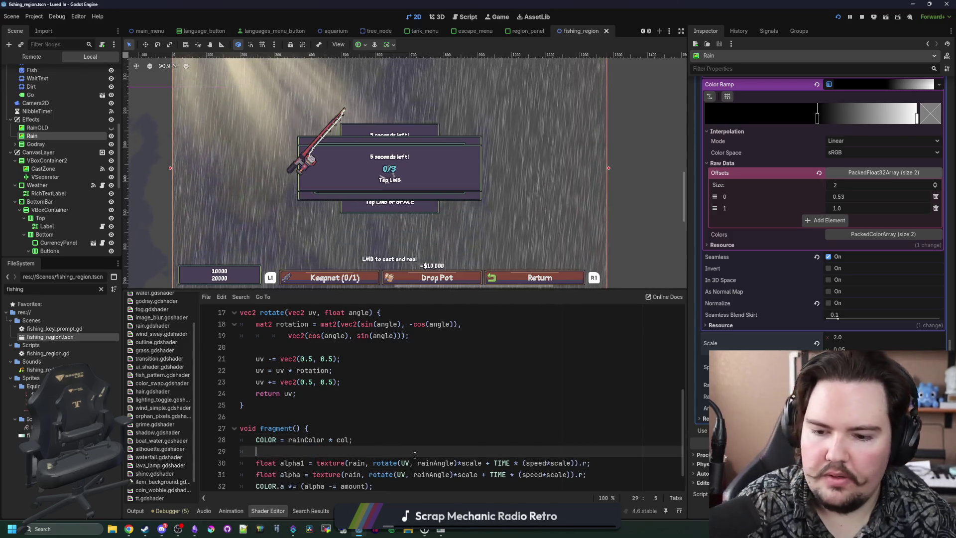
scroll(490, 461, "down", 1)
left_click(559, 440)
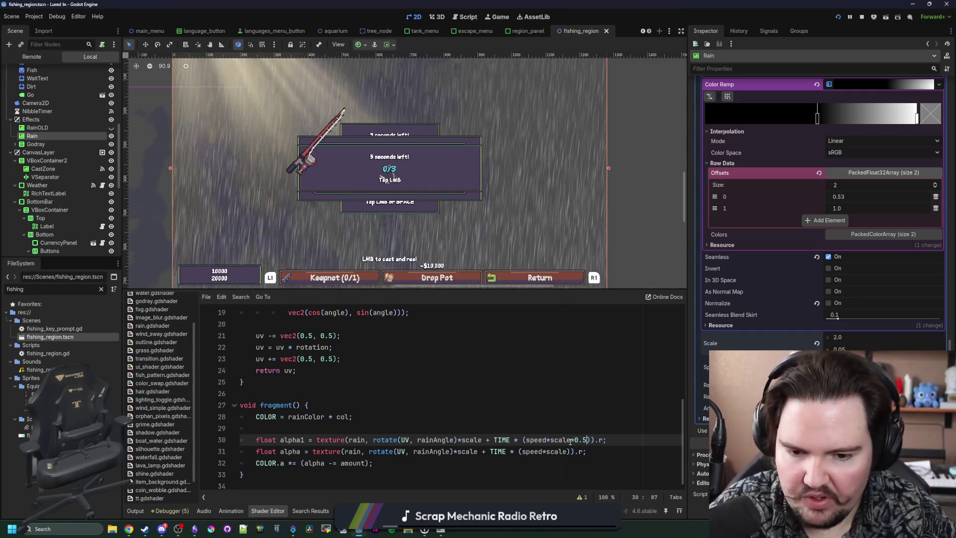
left_click(562, 407)
left_click(401, 422)
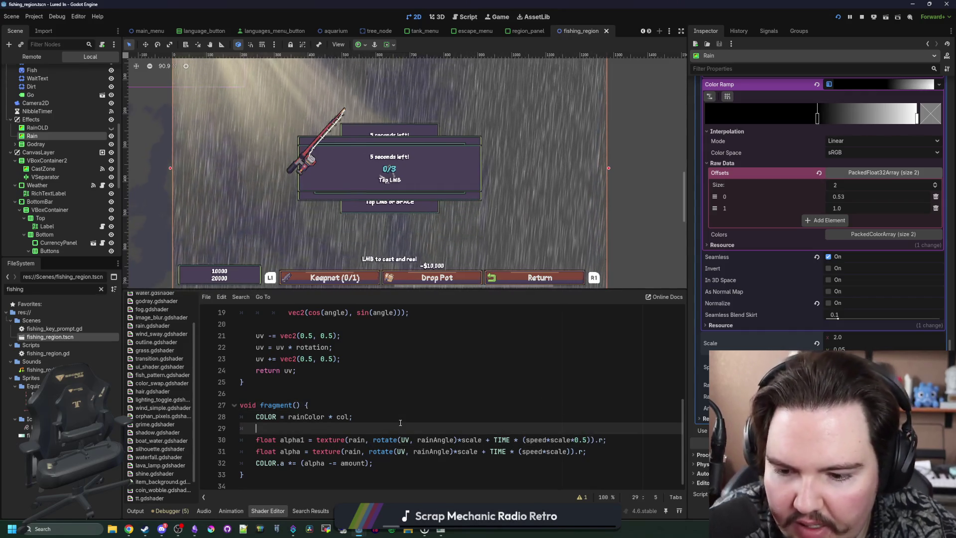
left_click(358, 469)
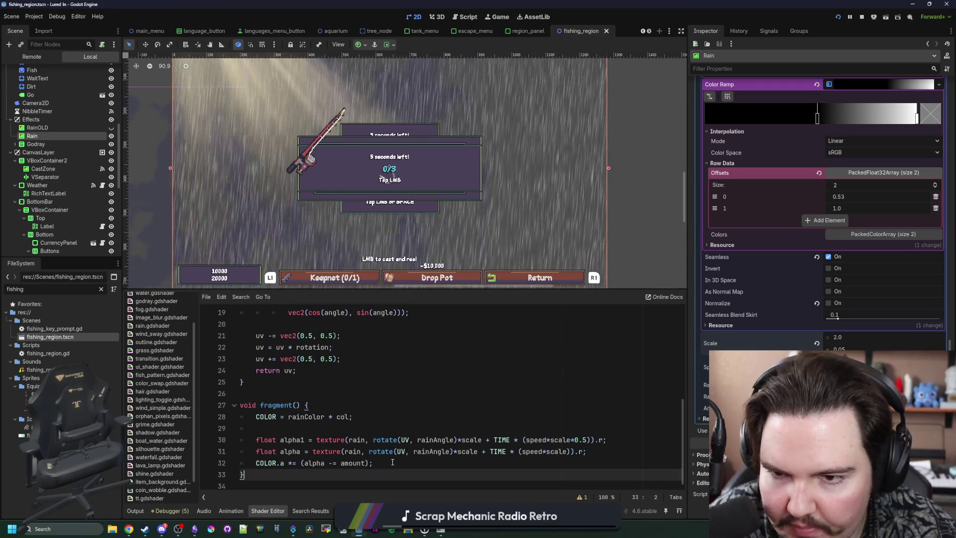
key("ctrl+z")
key("ctrl+z")
key("ctrl+z")
scroll(332, 378, "up", 6)
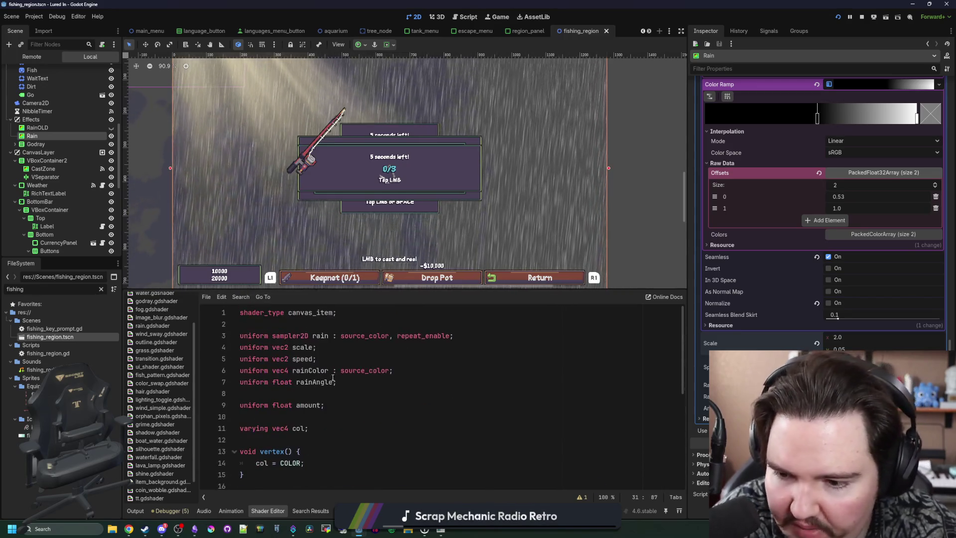
key("ctrl+z")
key("ctrl+z")
scroll(367, 413, "down", 5)
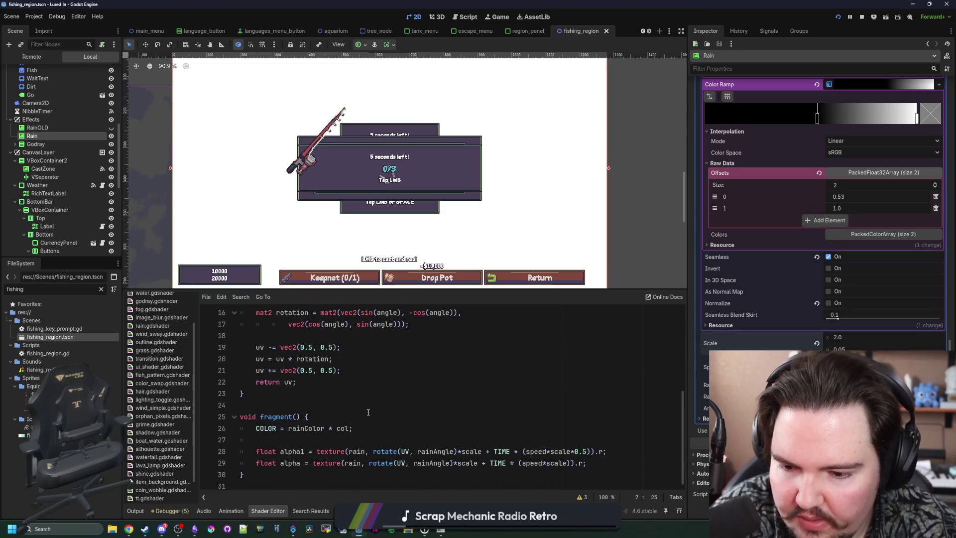
Add a new line after the alpha samples that references the alpha variables
left_click(300, 439)
left_click(581, 465)
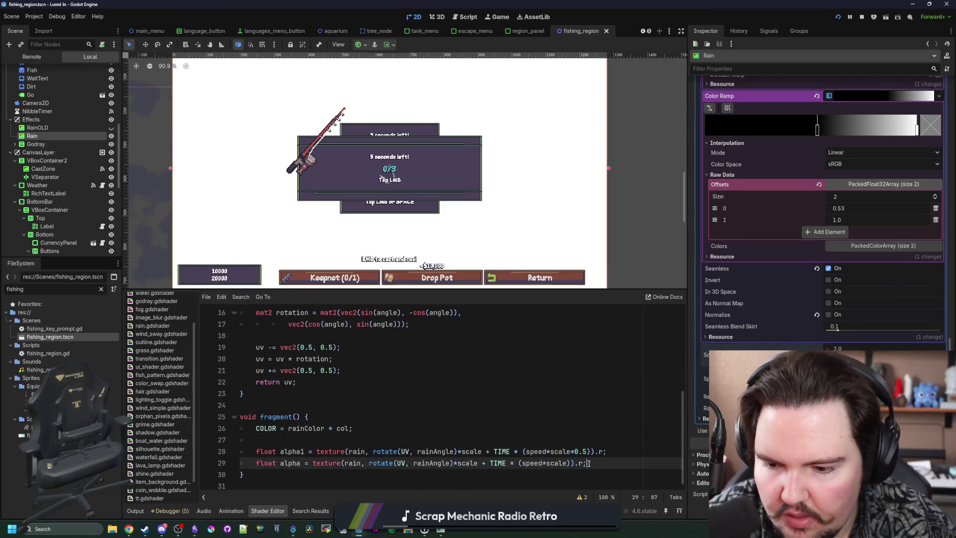
key("Return")
key("Return")
type("alpha1*alpha2;")
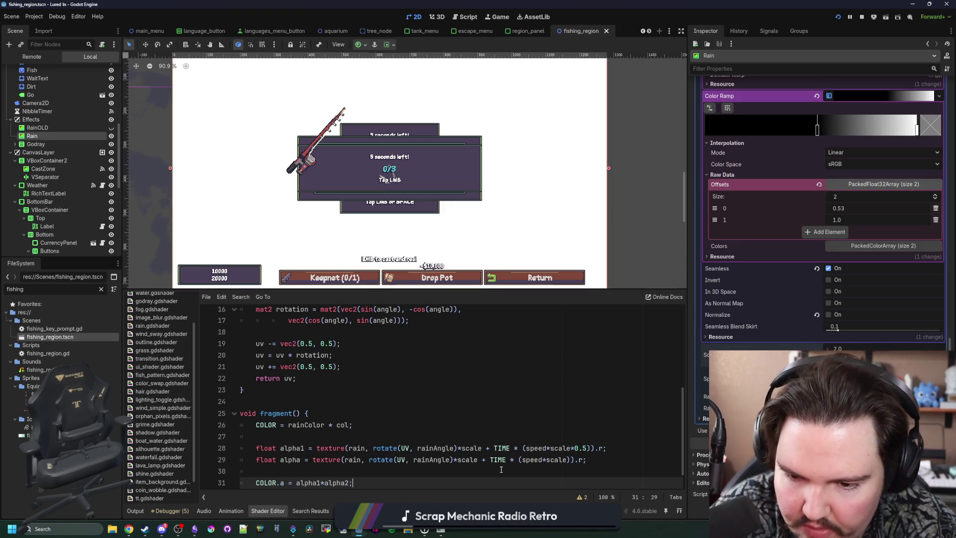
left_click(393, 425)
scroll(309, 447, "down", 1)
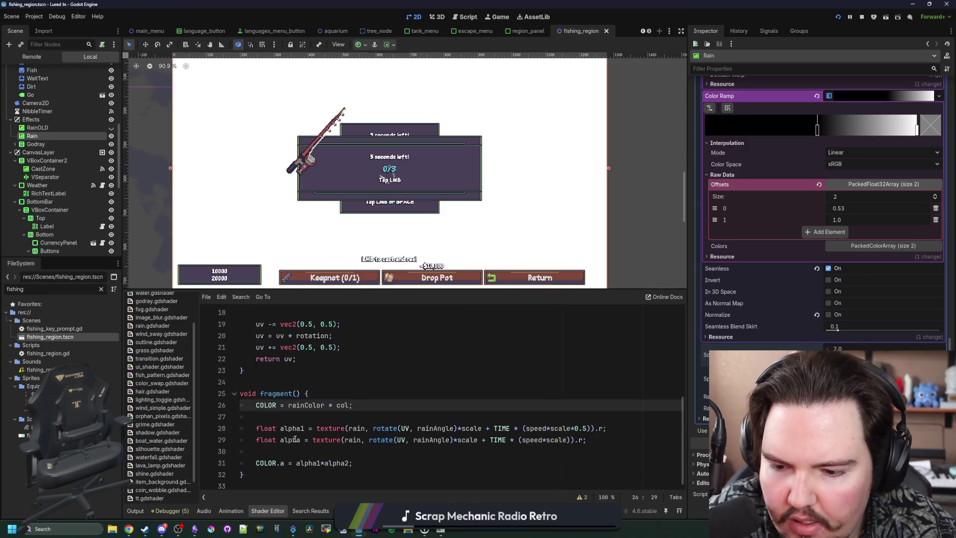
left_click(304, 433)
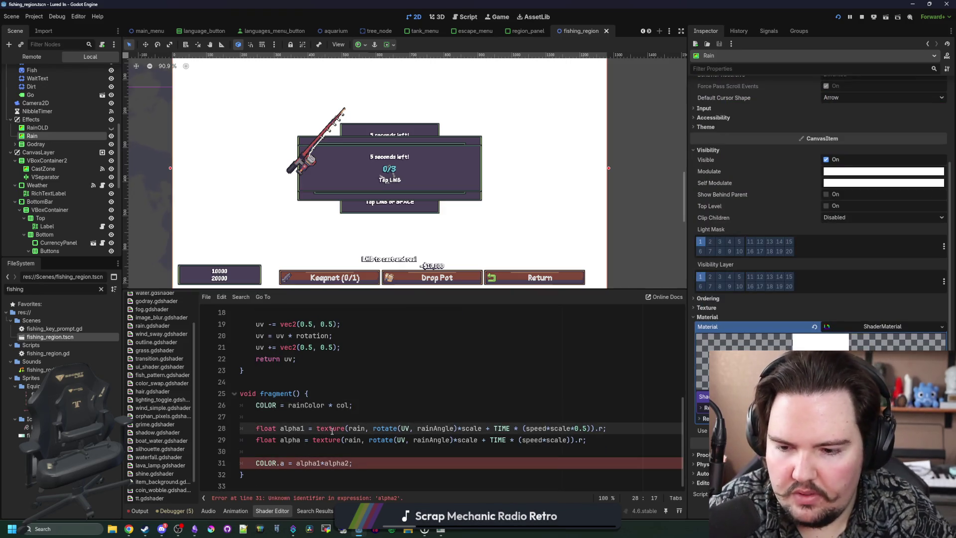
key("Down")
key("Left")
Set COLOR.a to the sum alpha1 + alpha2
left_click(372, 452)
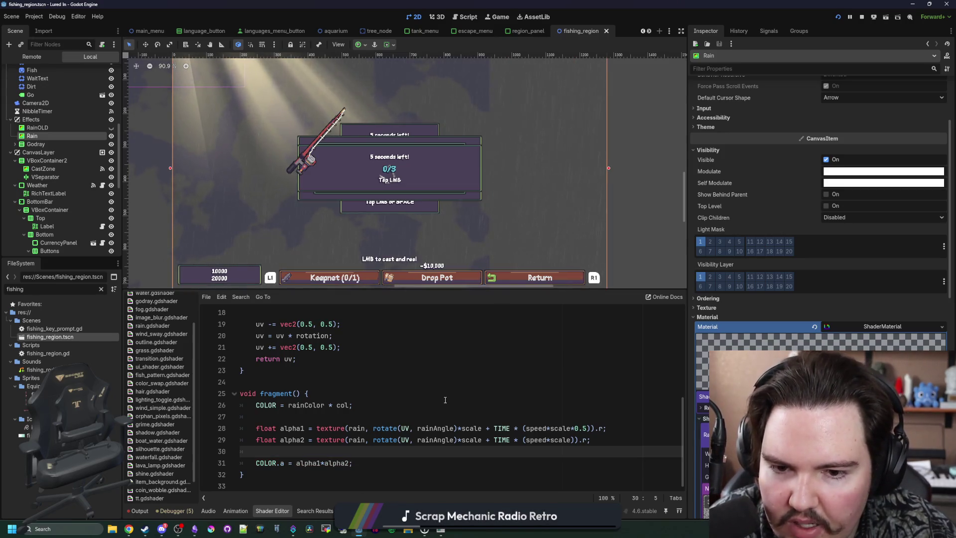
left_click(351, 418)
left_click(324, 463)
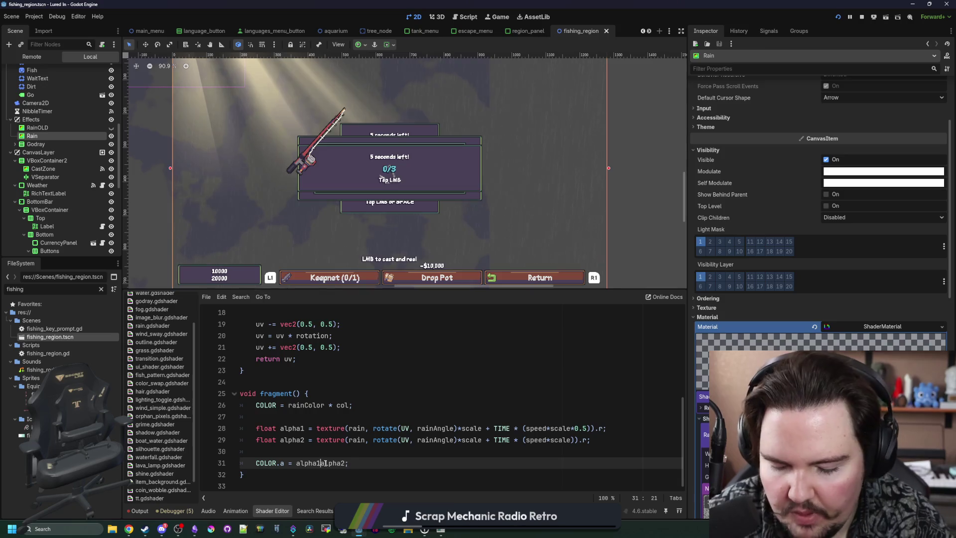
type("+")
left_click(363, 452)
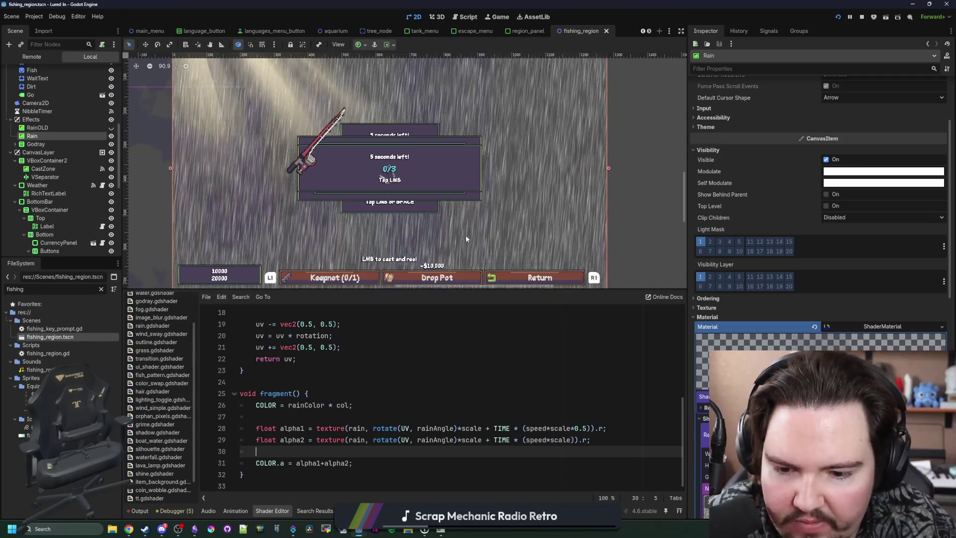
left_click(368, 404)
scroll(544, 237, "up", 6)
scroll(544, 237, "down", 5)
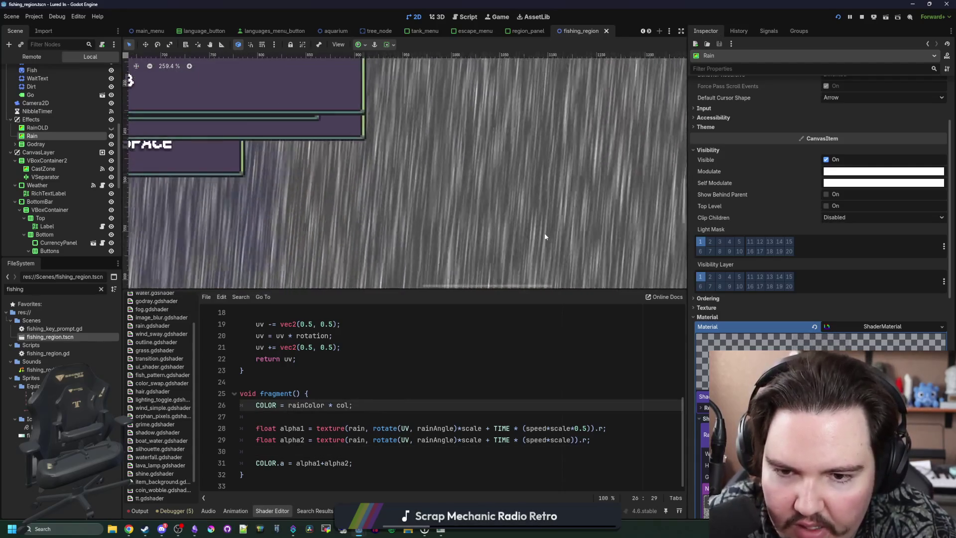
scroll(444, 248, "up", 2)
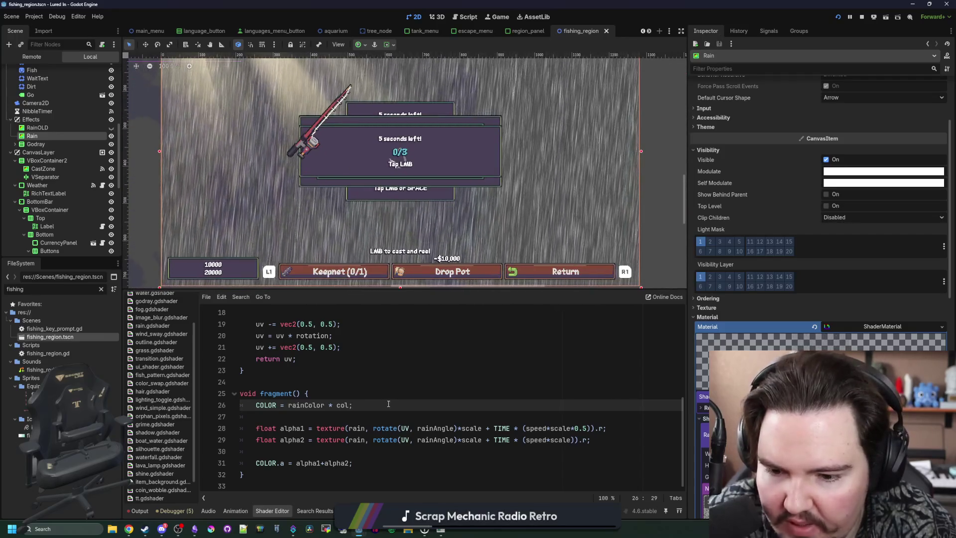
Change the first layer's speed factor from 0.5 to 0.3 and quit the running game
left_click(587, 429)
key("BackSpace")
type("3")
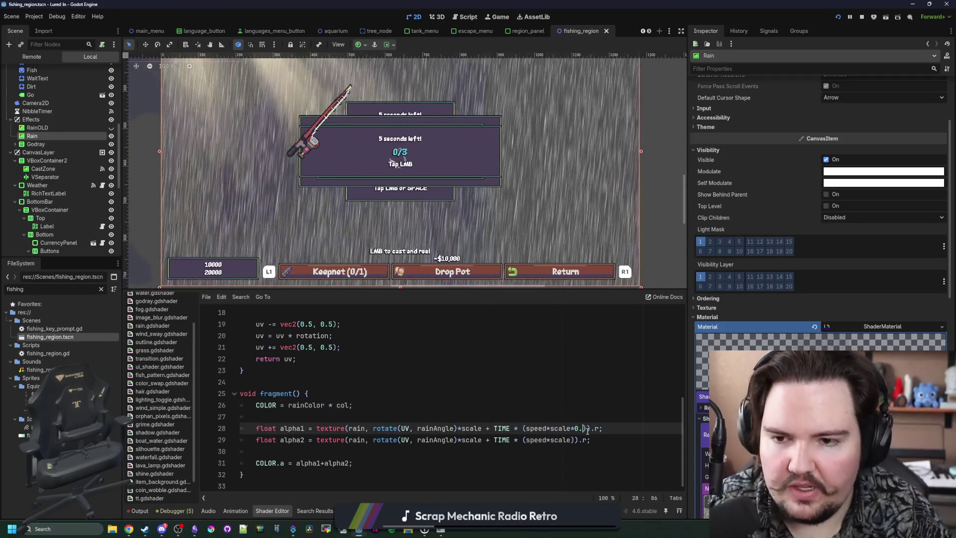
left_click(509, 416)
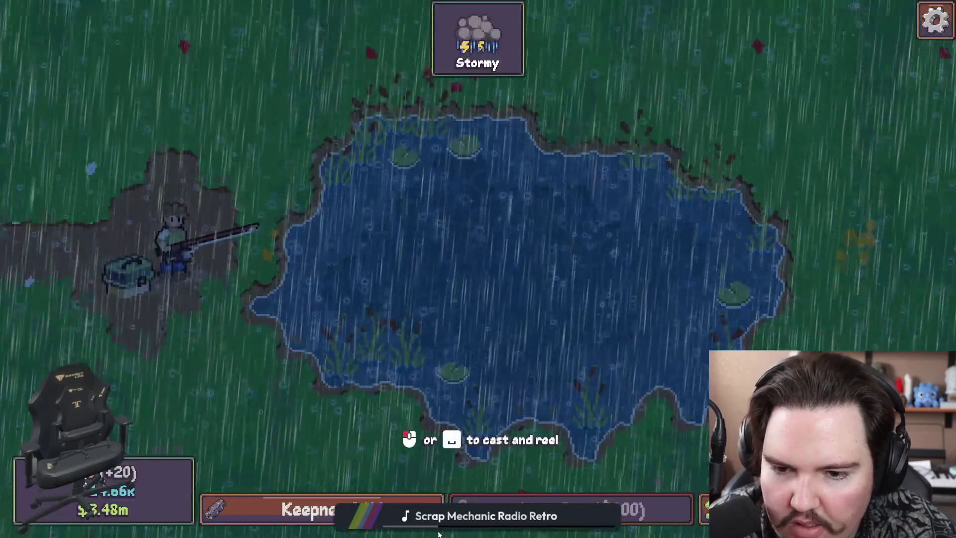
key("Escape")
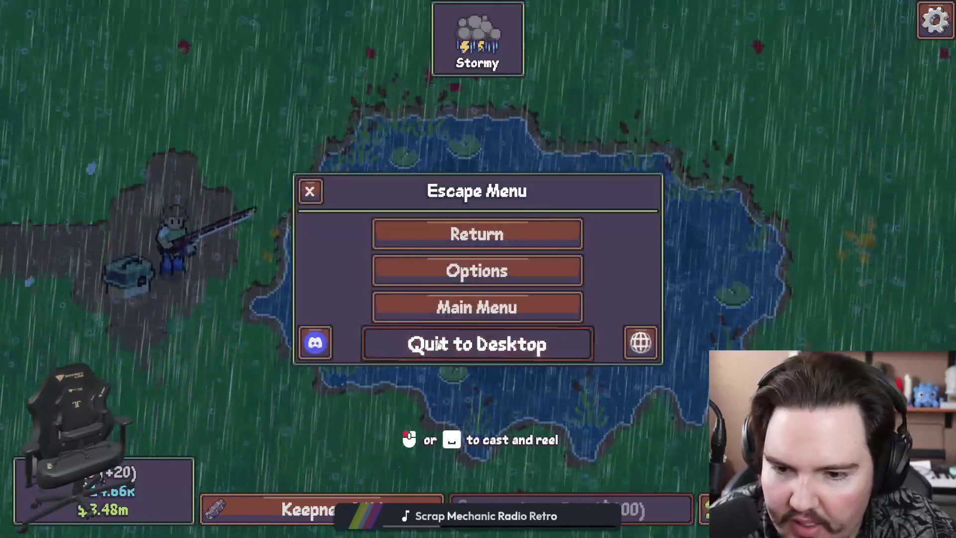
left_click(438, 341)
scroll(817, 275, "down", 10)
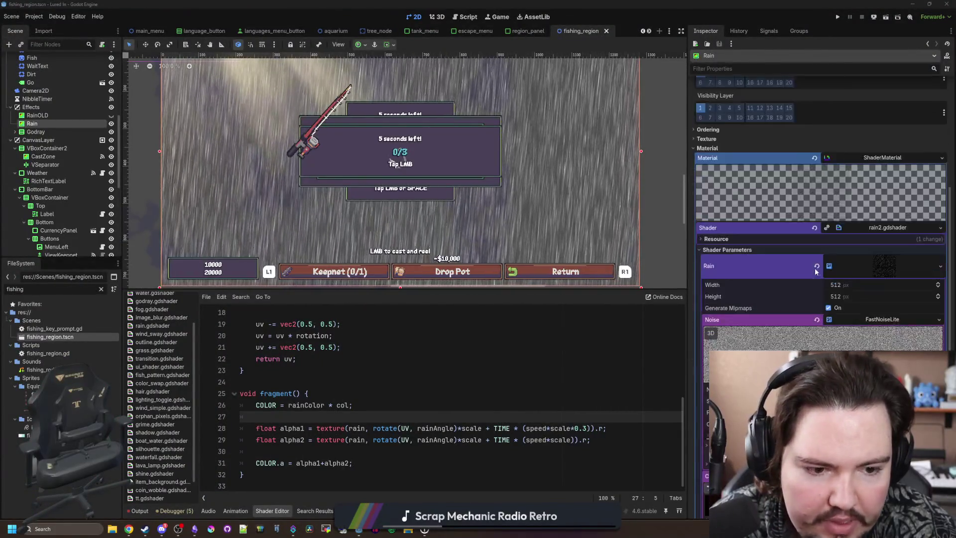
Lighten the rain colour ramp and change alpha1's 0.3 speed factor
left_click_drag(817, 345, 806, 345)
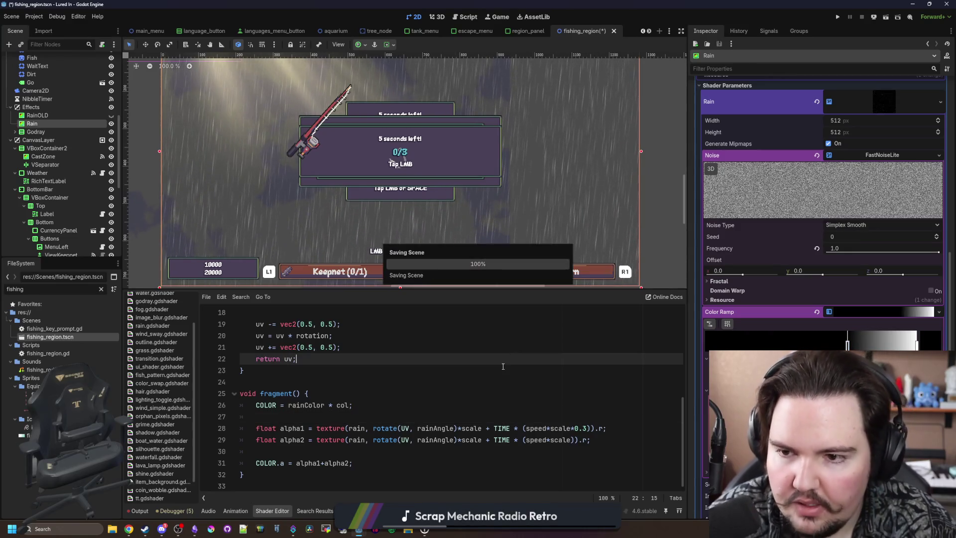
left_click(583, 429)
key("BackSpace")
type("6")
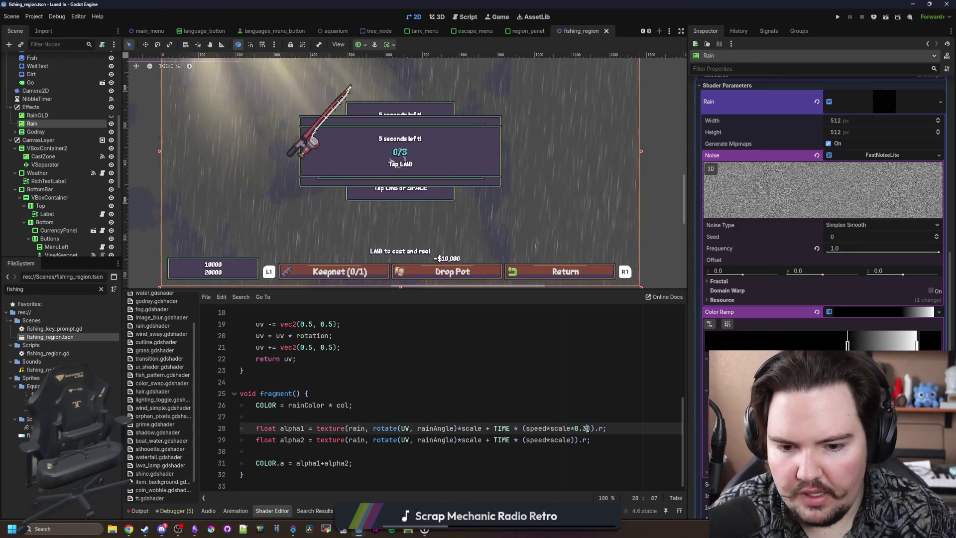
type("4")
left_click(555, 398)
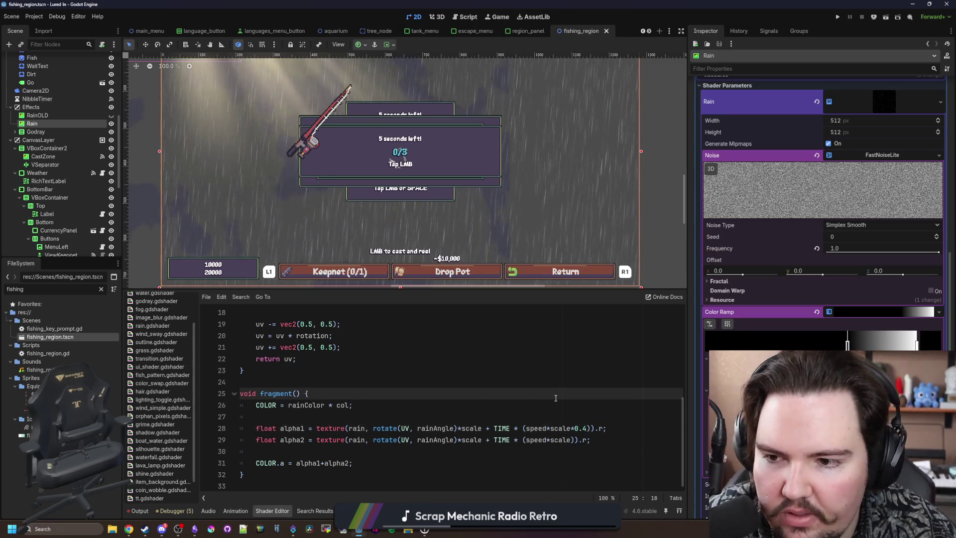
left_click(386, 347)
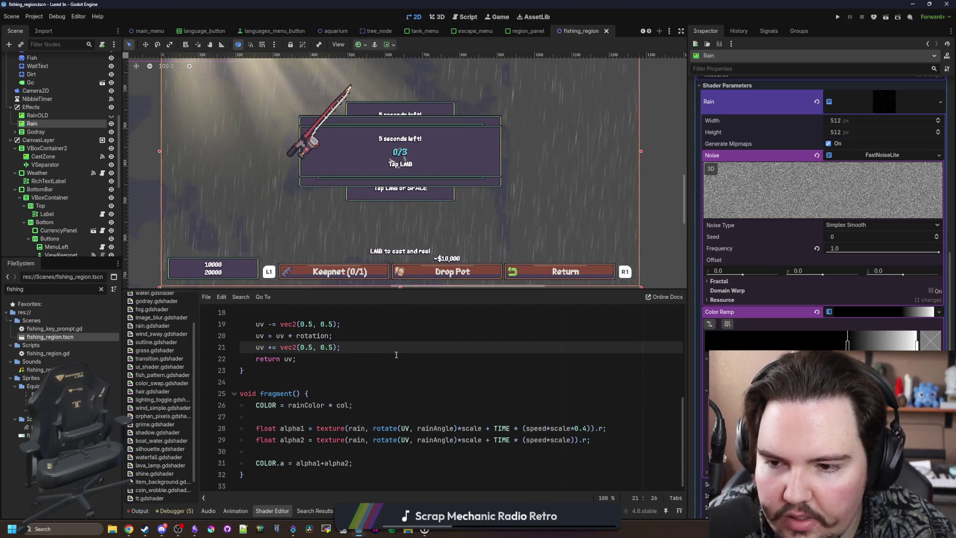
left_click(402, 360)
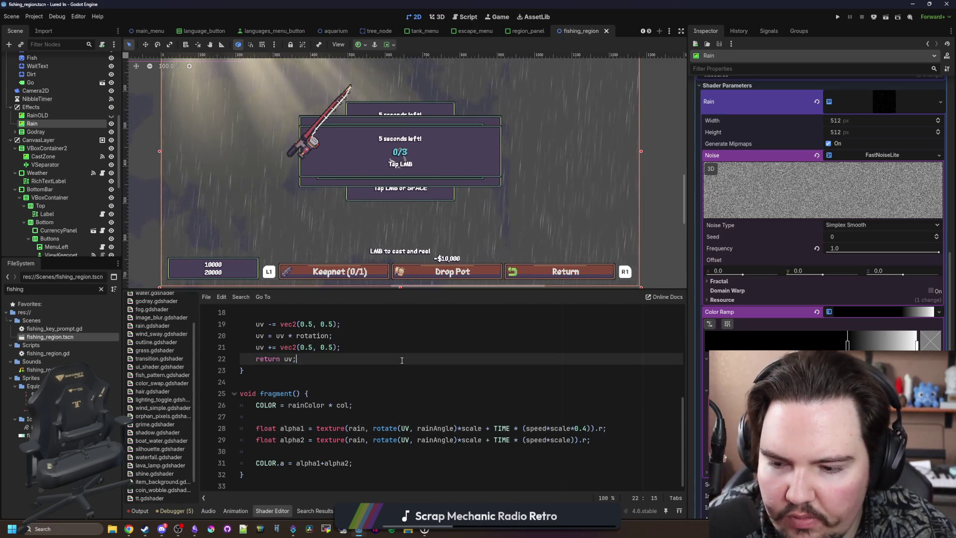
left_click(474, 352)
left_click(503, 359)
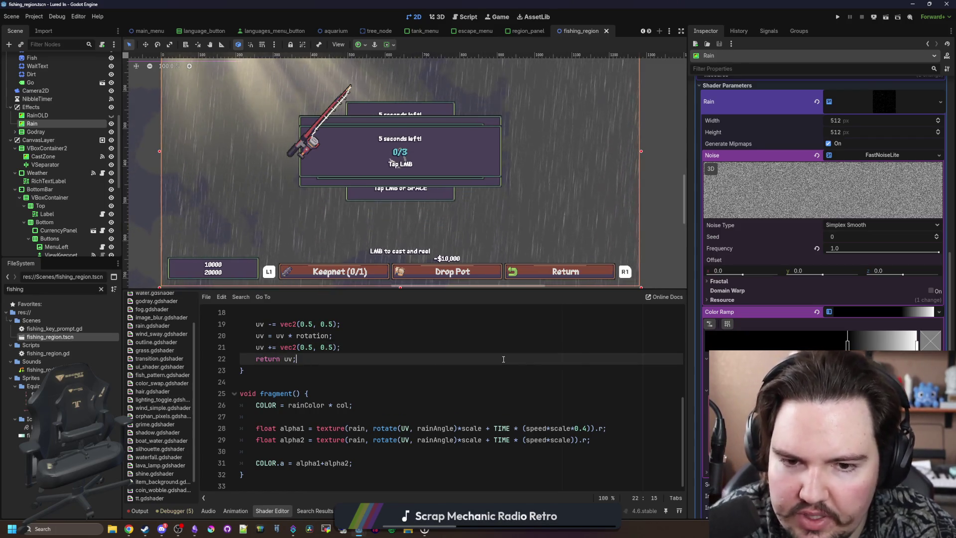
left_click(559, 413)
left_click(547, 408)
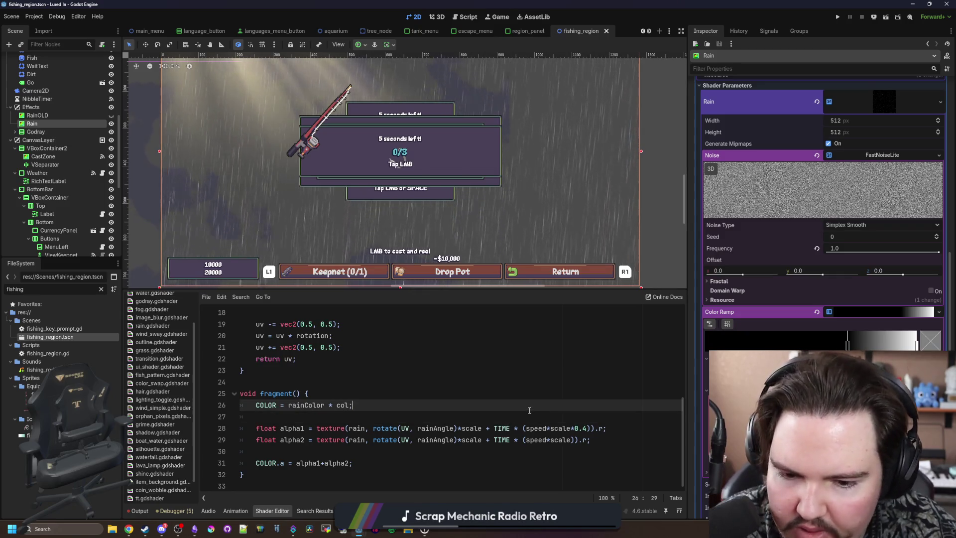
Multiply alpha1's scale by vec2(0.75, 0.75), then reduce it to 0.5
left_click(563, 428)
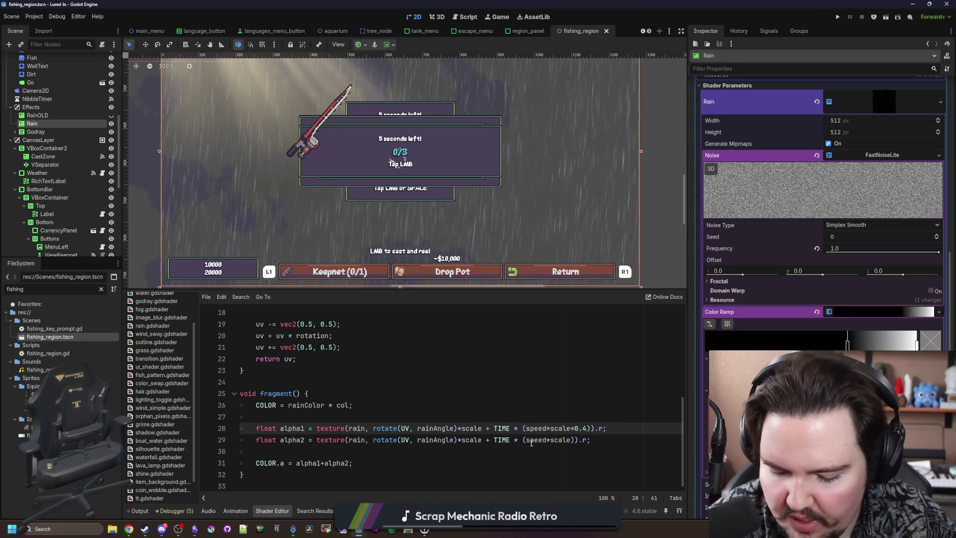
type("*()")
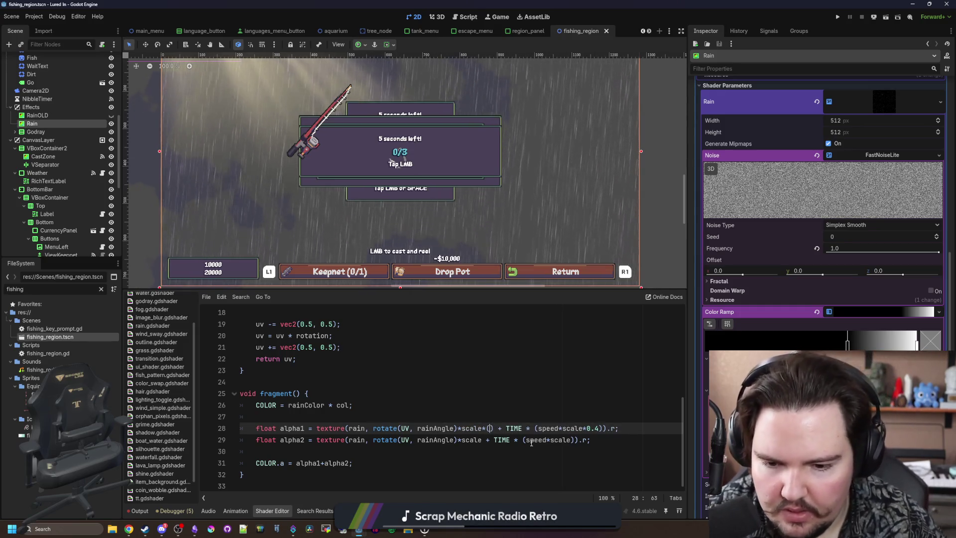
type("vec2")
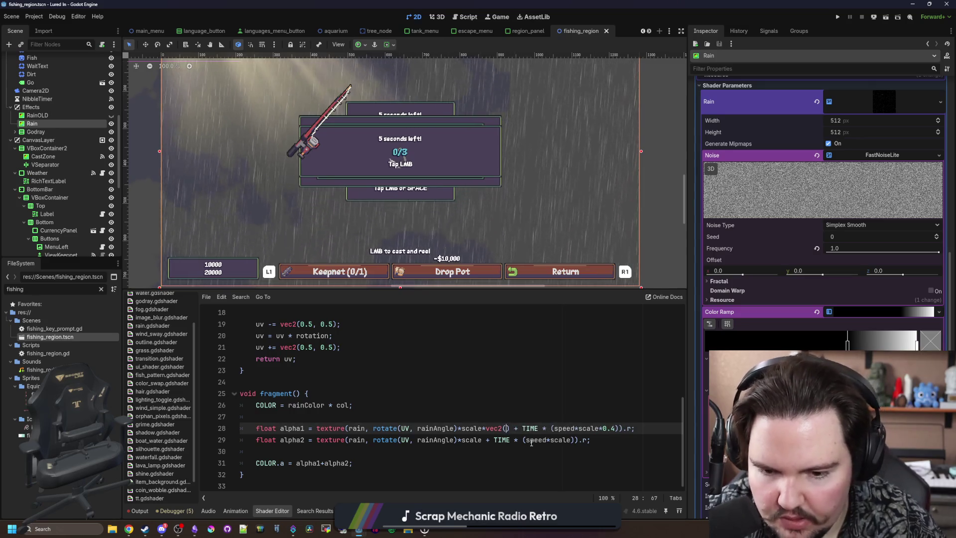
type("0.75, 0.75")
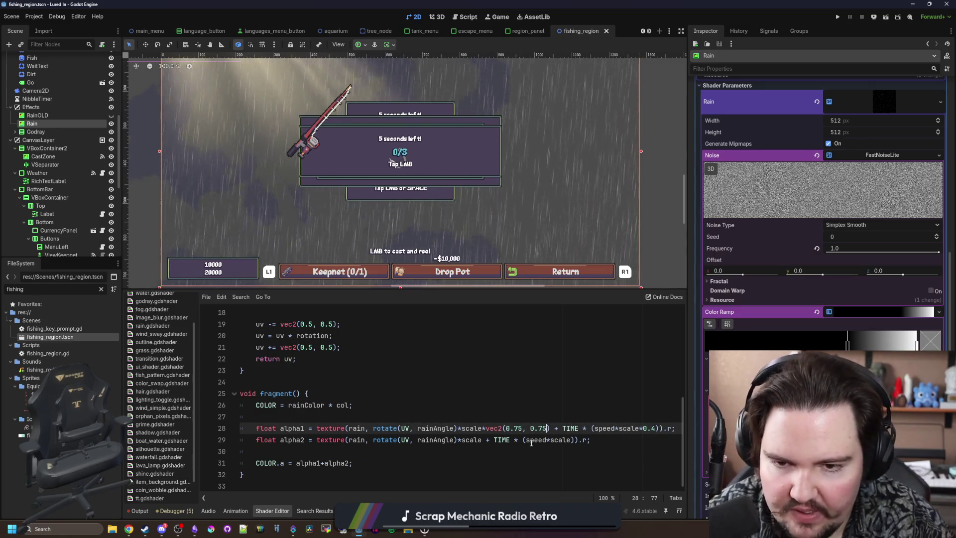
left_click(555, 382)
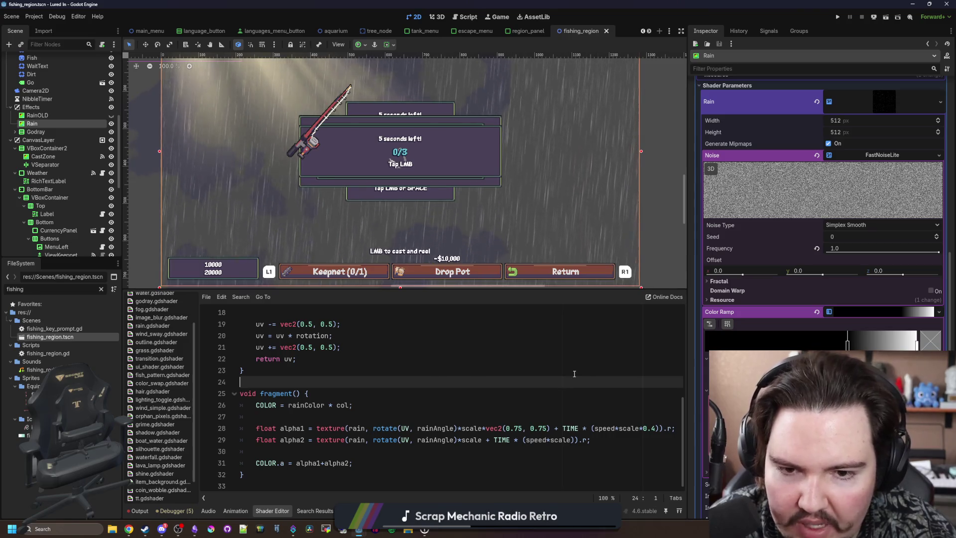
left_click(519, 428)
key("BackSpace")
left_click(521, 429)
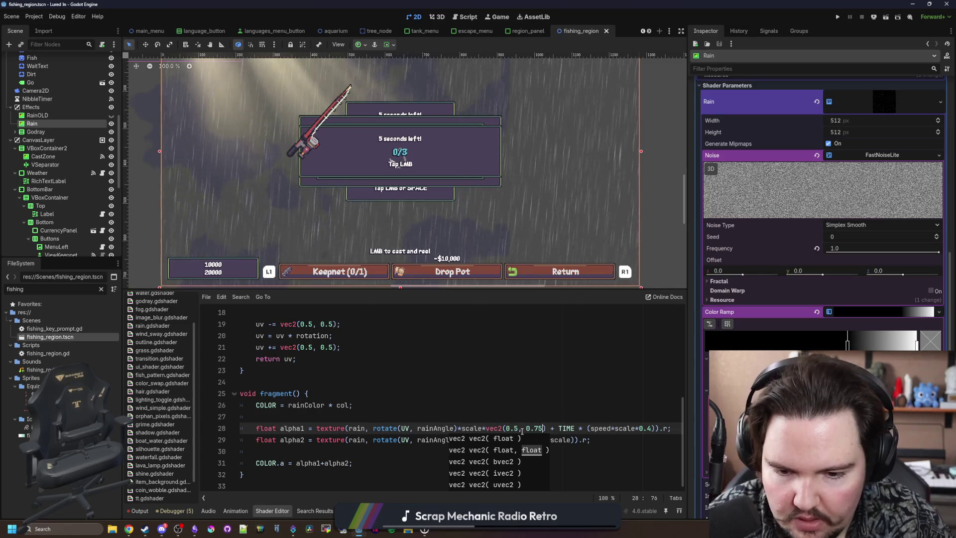
key("BackSpace")
key("BackSpace")
type("5")
left_click(490, 415)
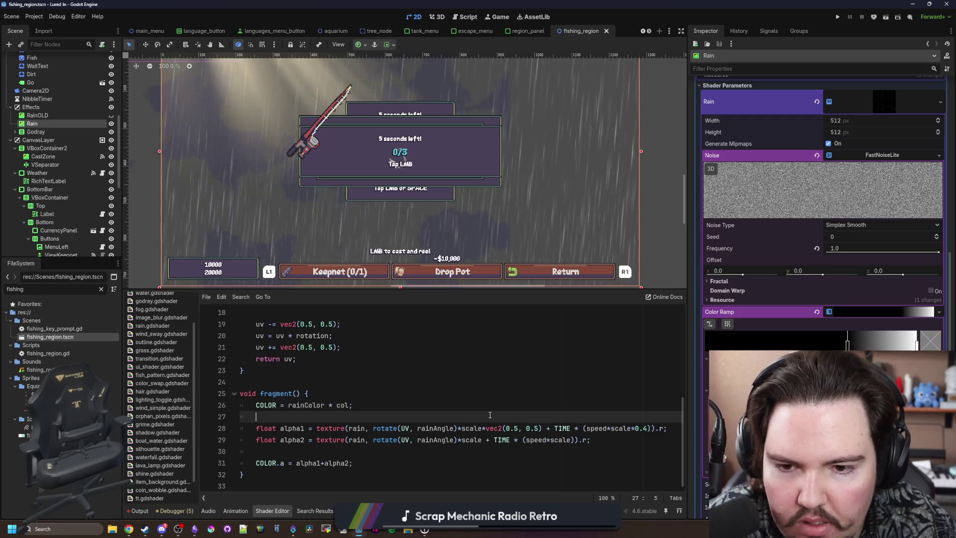
Change alpha1's scale multiplier to vec2(2, 2)
left_click(509, 428)
key("BackSpace")
key("Delete")
key("Delete")
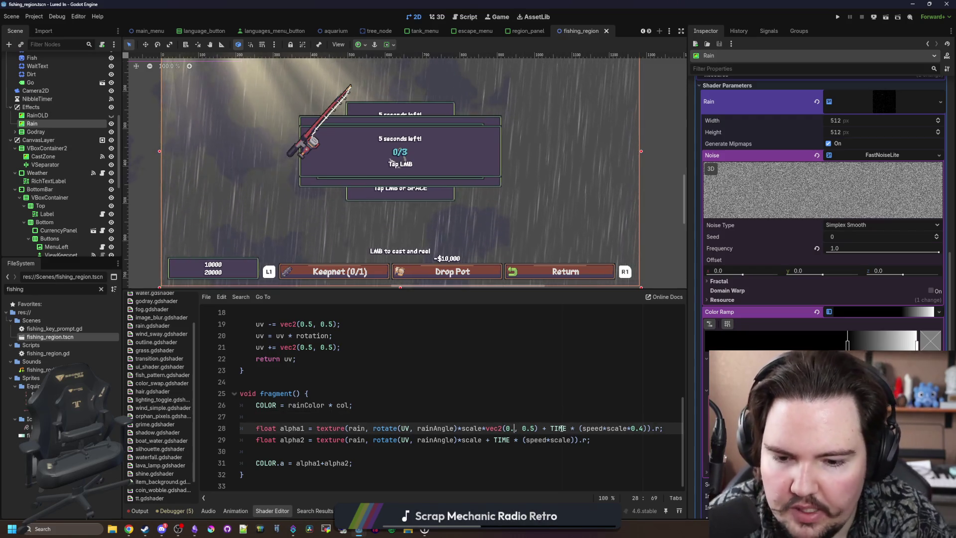
type("2")
key("Right")
key("Right")
key("Right")
key("BackSpace")
key("Delete")
key("Delete")
type("2")
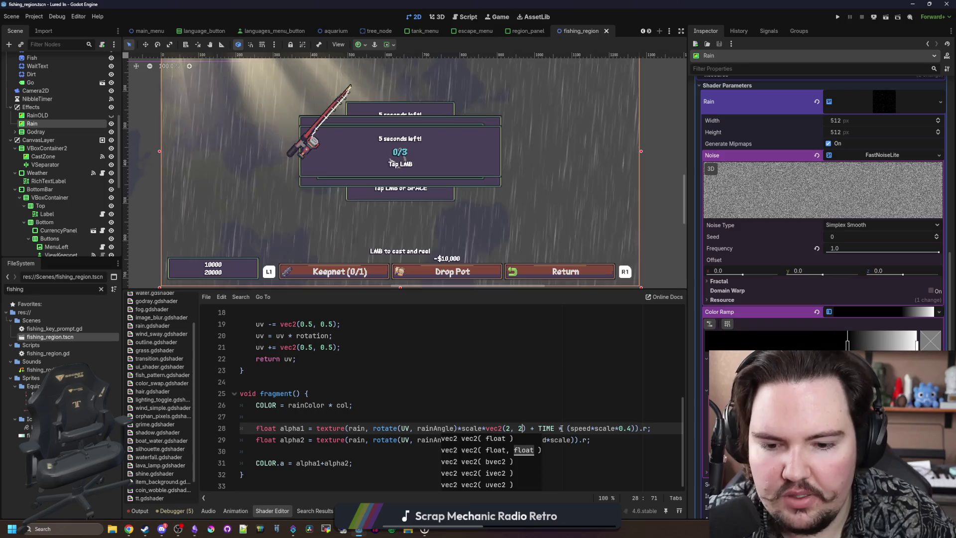
left_click(483, 394)
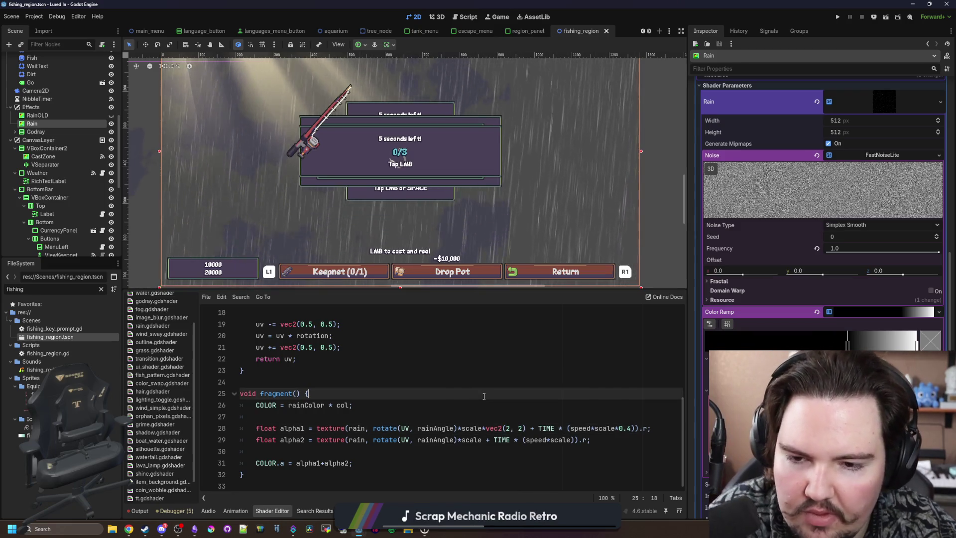
Settle alpha1's scale multiplier at vec2(1.5, 1.5) and insert a blank line above it
left_click(510, 428)
type(".0, 2")
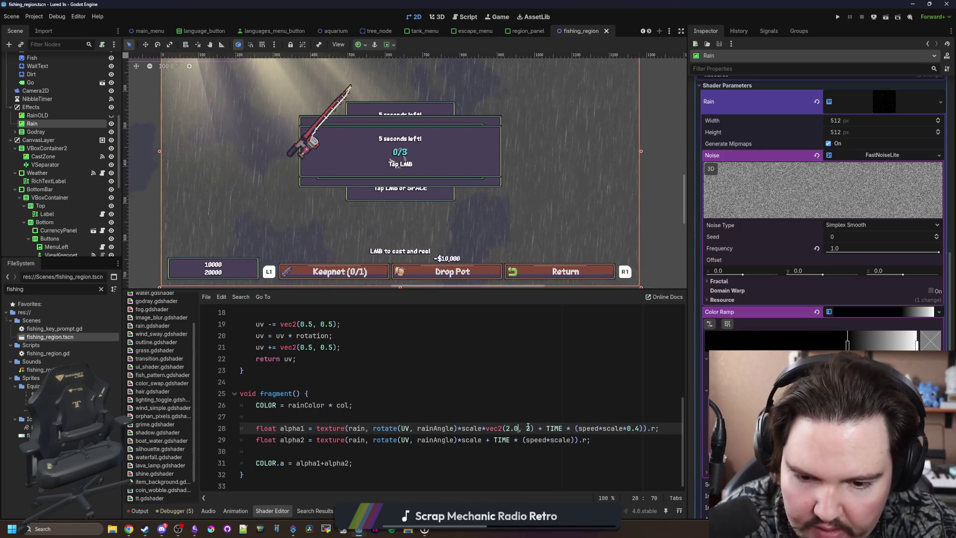
type(".0")
key("BackSpace")
type("5")
key("Left")
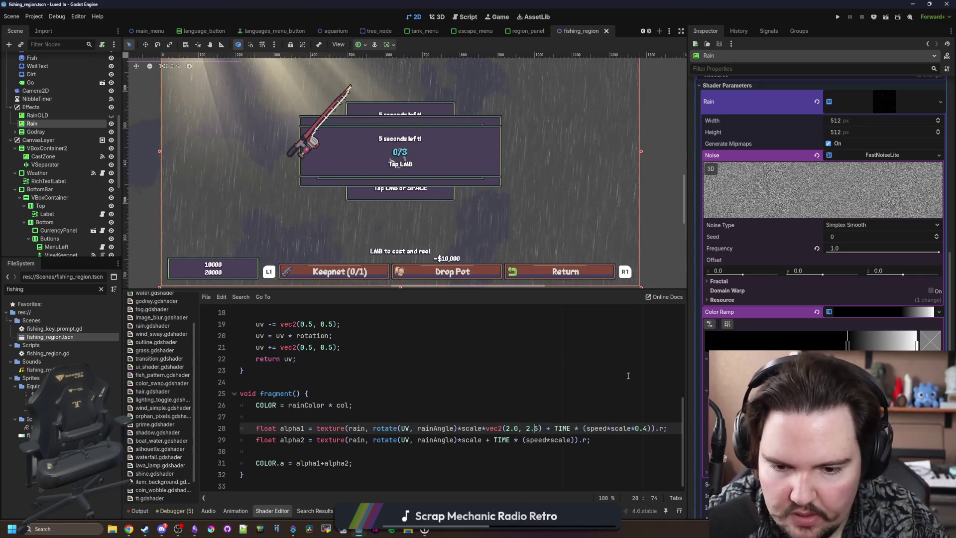
key("Left")
key("Left")
key("Left")
key("Left")
key("Left")
key("BackSpace")
type("1")
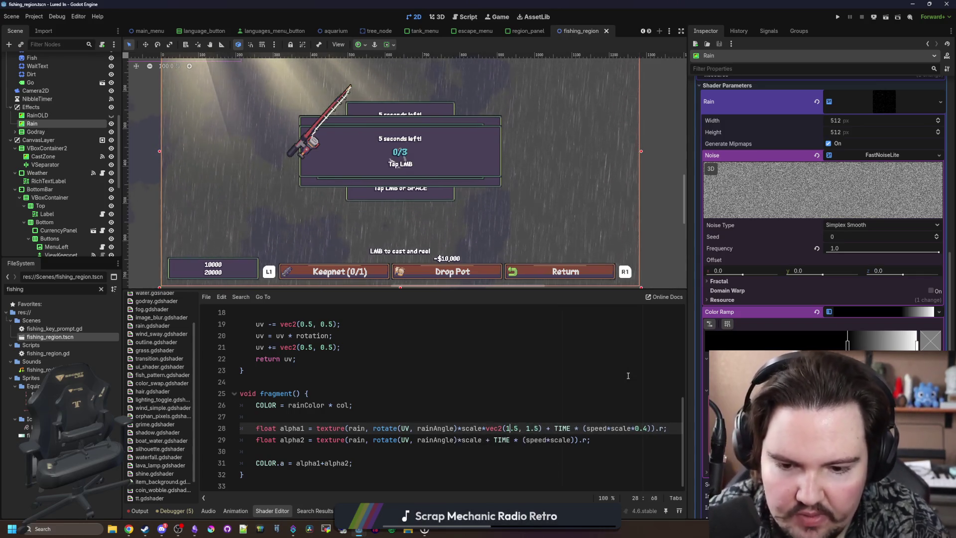
left_click(573, 367)
left_click(451, 418)
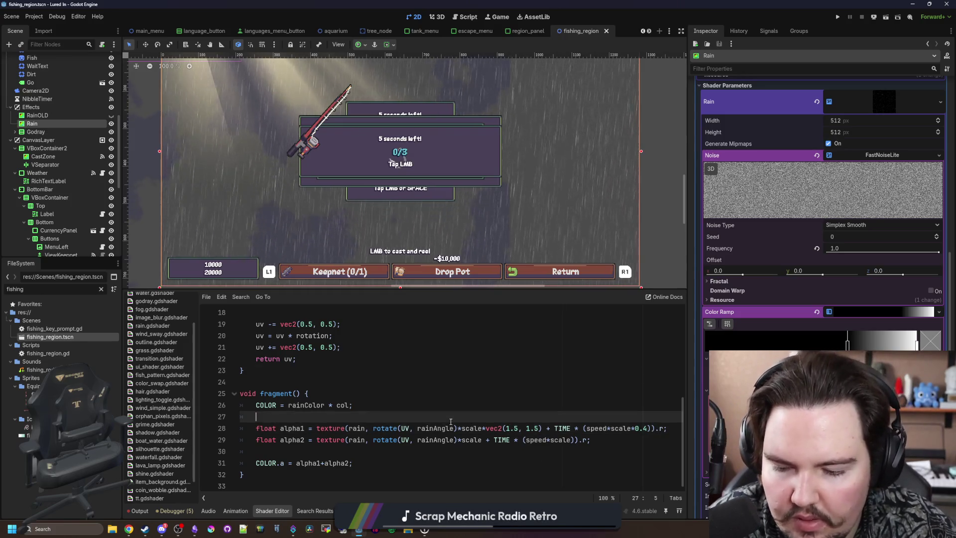
key("Return")
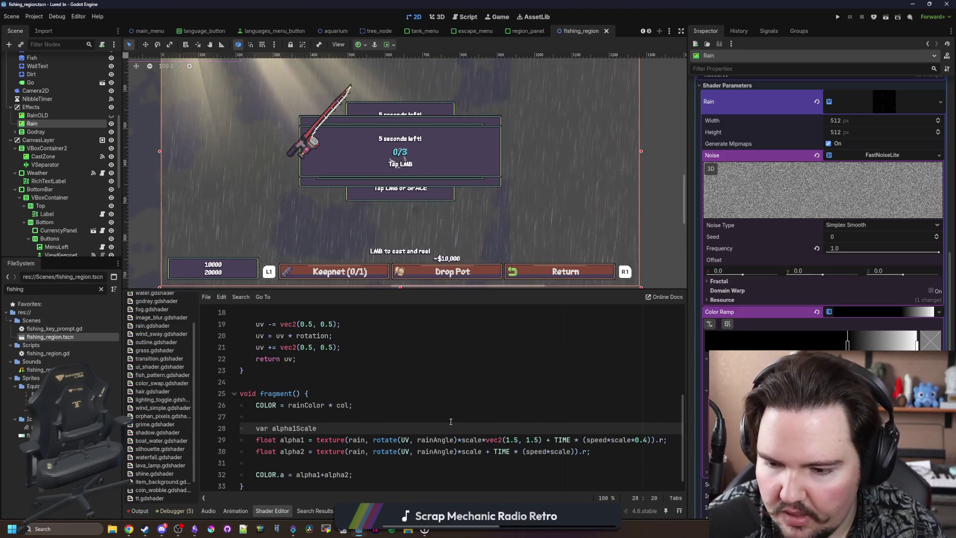
Declare alpha1Scale on its own line, moving the vec2(1.5, 1.5) scale out of the alpha1 line
type("loat a")
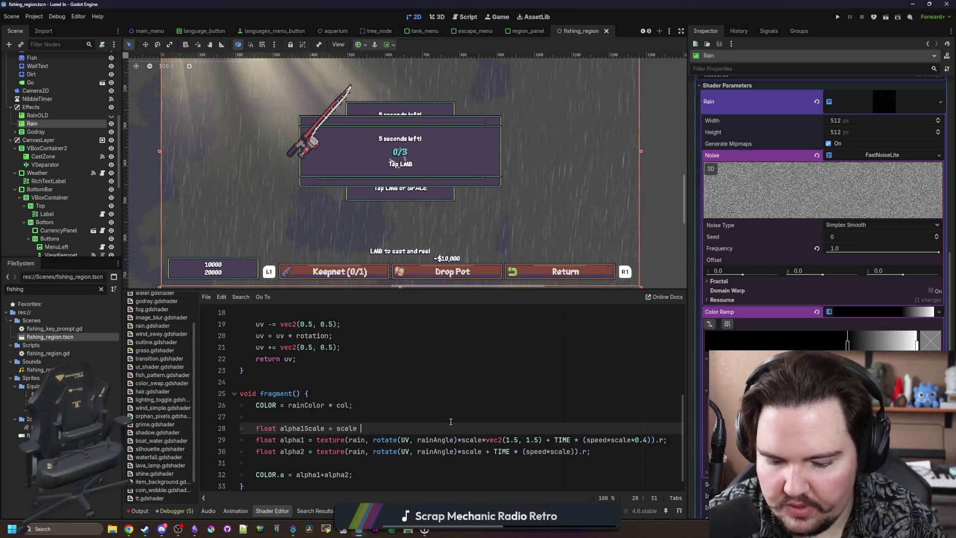
left_click_drag(542, 440, 485, 440)
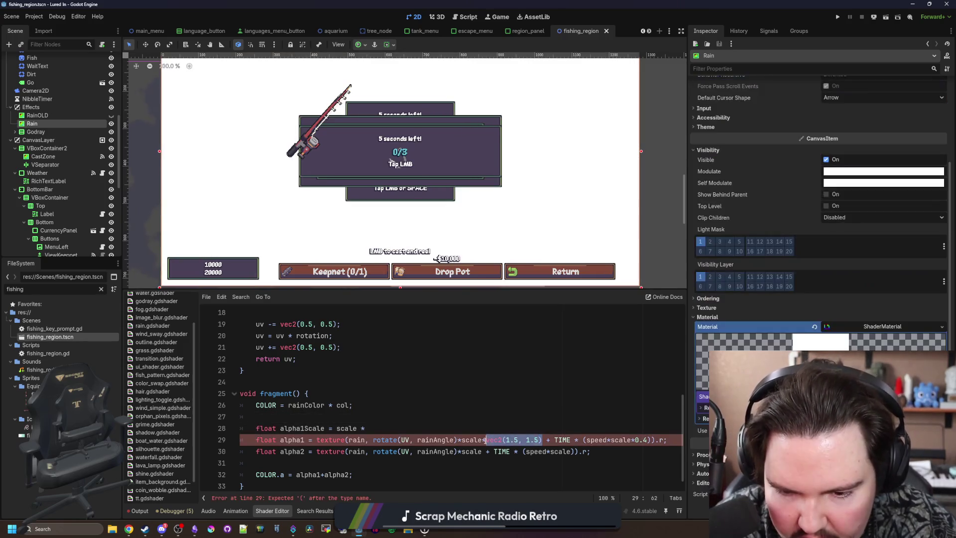
key("ctrl+x")
key("BackSpace")
left_click(372, 428)
key("ctrl+v")
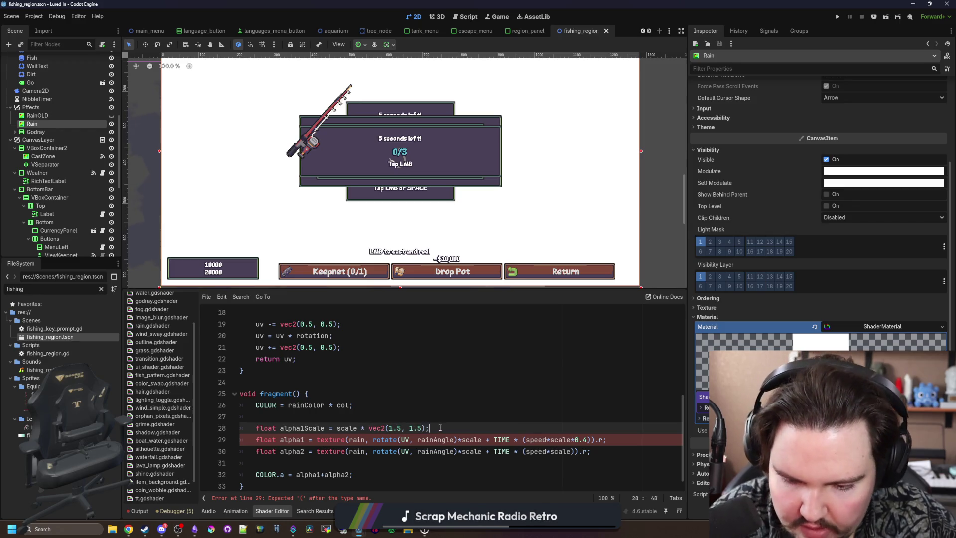
Replace both scale references in the alpha1 texture line with alpha1Scale
double_click(303, 431)
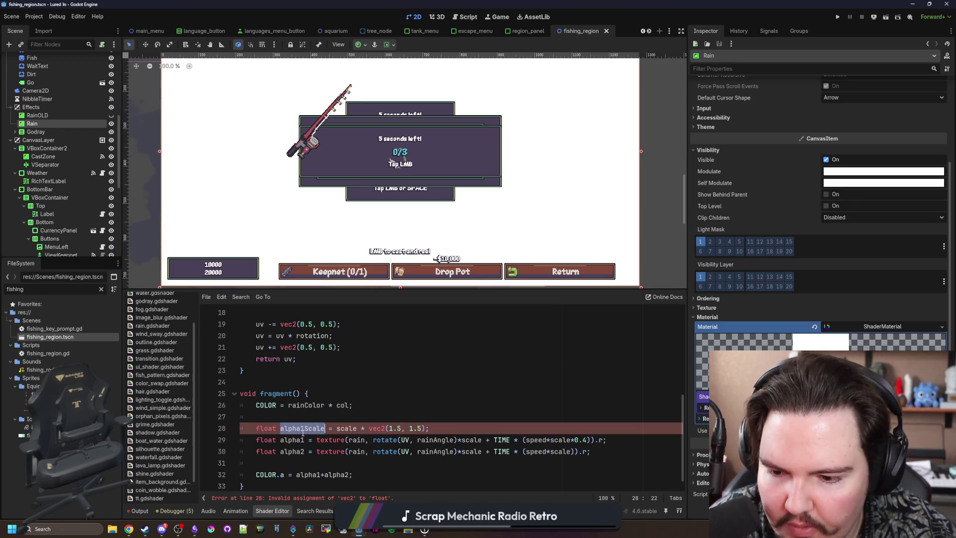
key("ctrl+c")
double_click(470, 440)
key("ctrl+v")
double_click(584, 440)
key("ctrl+v")
key("Up")
key("Up")
key("Up")
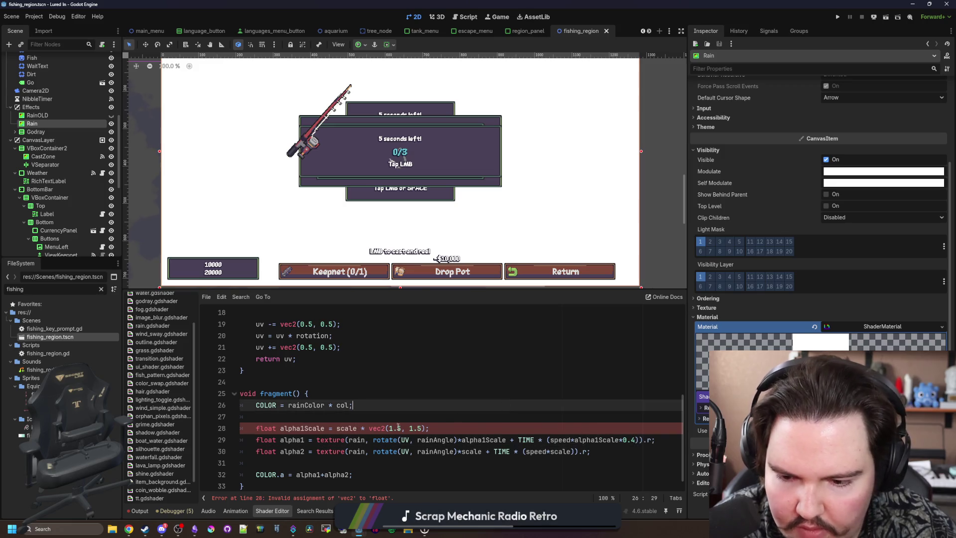
Make alpha1Scale a vec2 equal to scale * 1.5, dropping the redundant second 1.5
left_click_drag(431, 428, 257, 431)
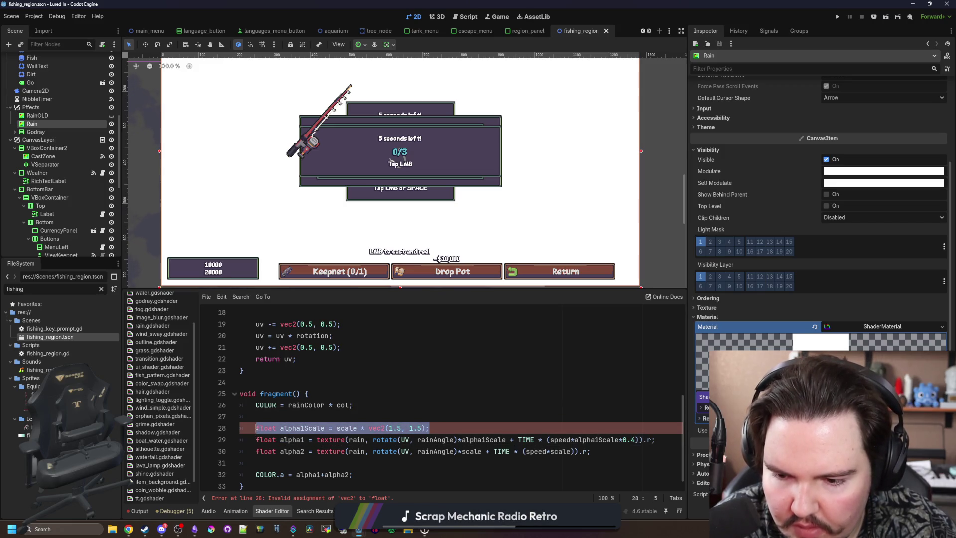
left_click(294, 418)
double_click(269, 428)
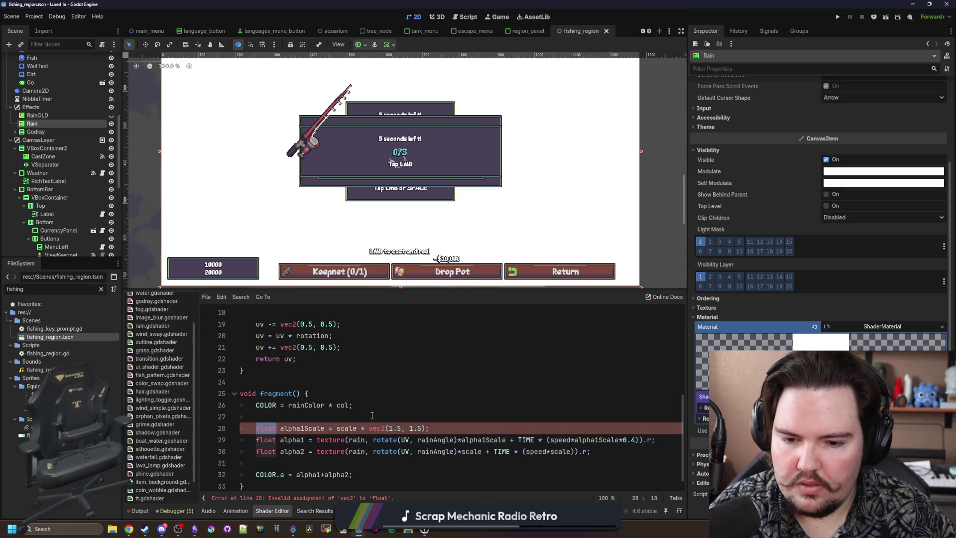
left_click_drag(424, 428, 402, 428)
key("BackSpace")
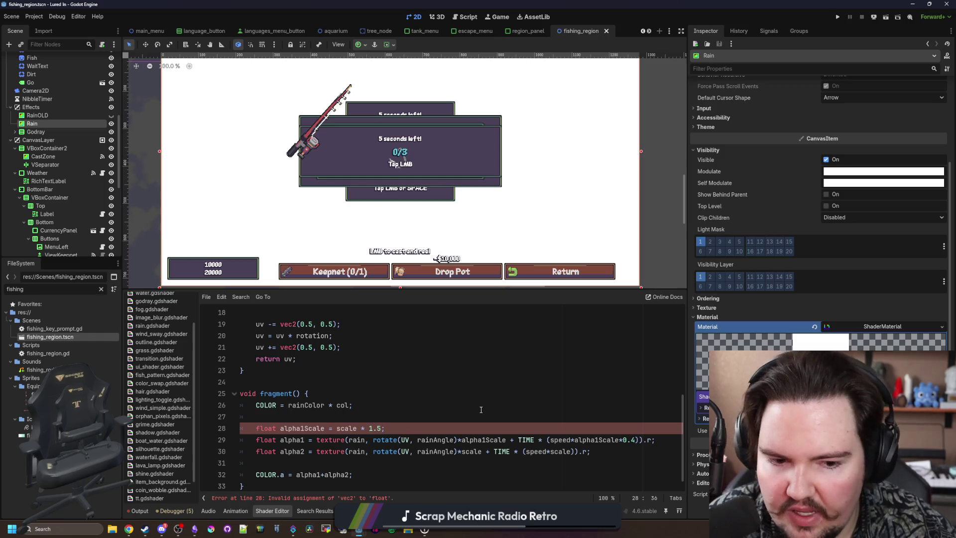
double_click(276, 424)
type("ve2")
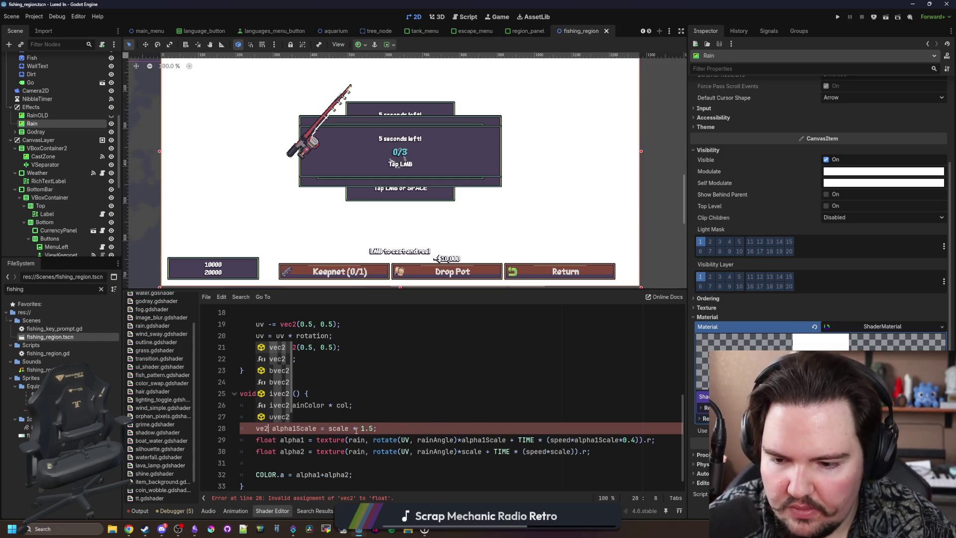
type("c")
left_click(378, 412)
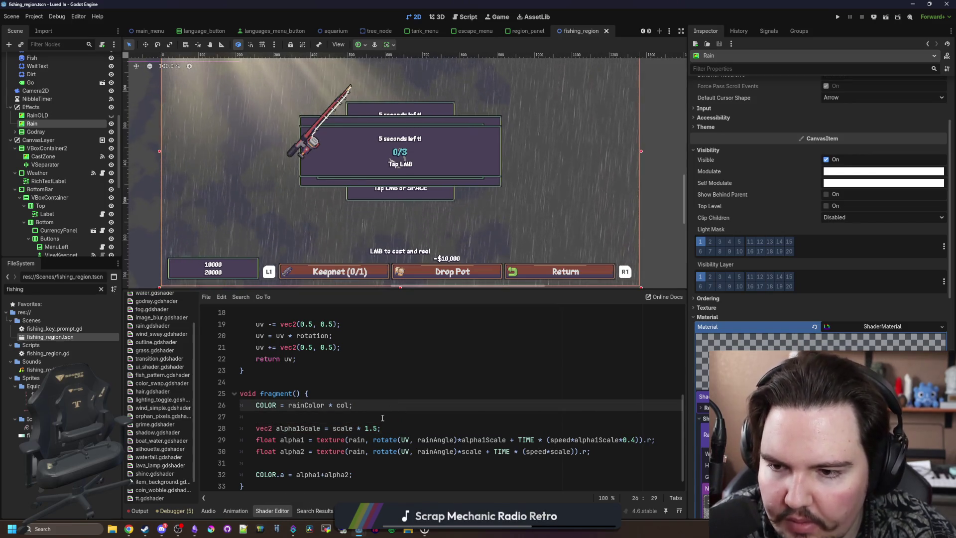
Save the rain shader so it compiles and shows rain again
scroll(561, 259, "up", 5)
scroll(575, 232, "down", 6)
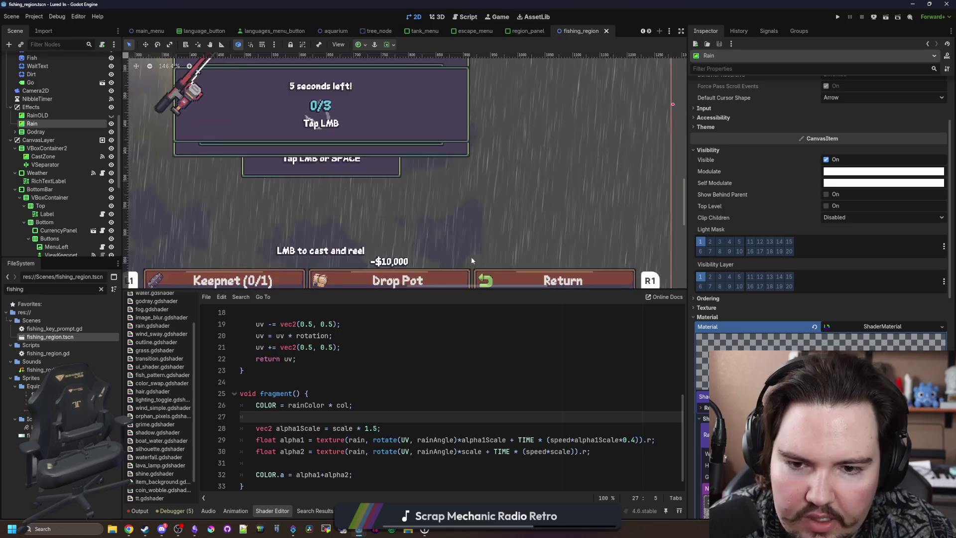
scroll(383, 225, "down", 2)
scroll(352, 225, "up", 1)
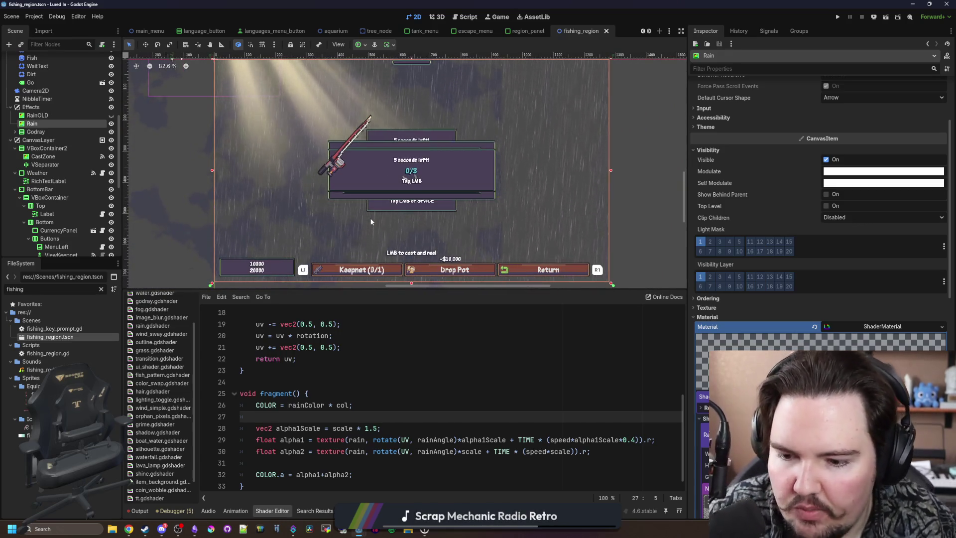
scroll(486, 348, "down", 1)
left_click(634, 439)
key("ctrl+s")
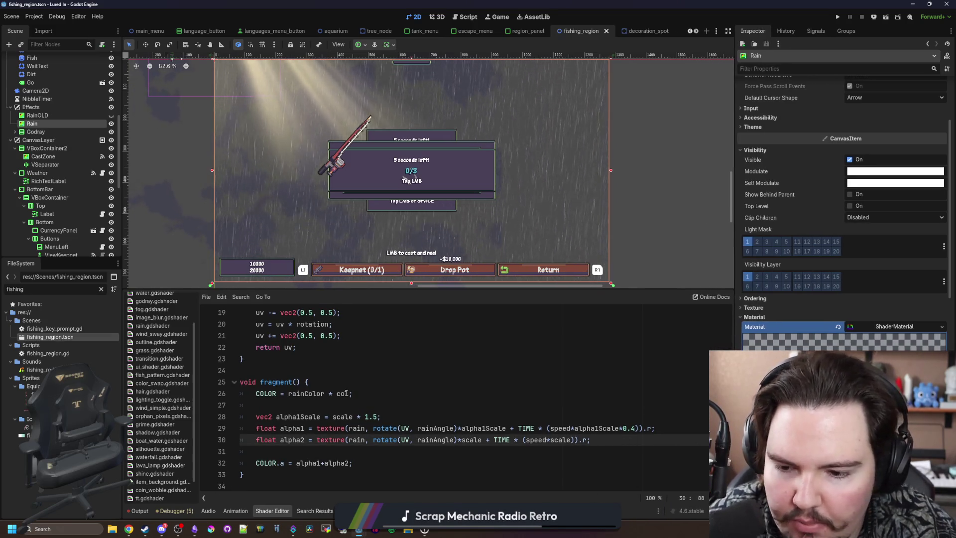
Duplicate the alpha1Scale line as alpha0Scale with a 2 multiplier
left_click(373, 393)
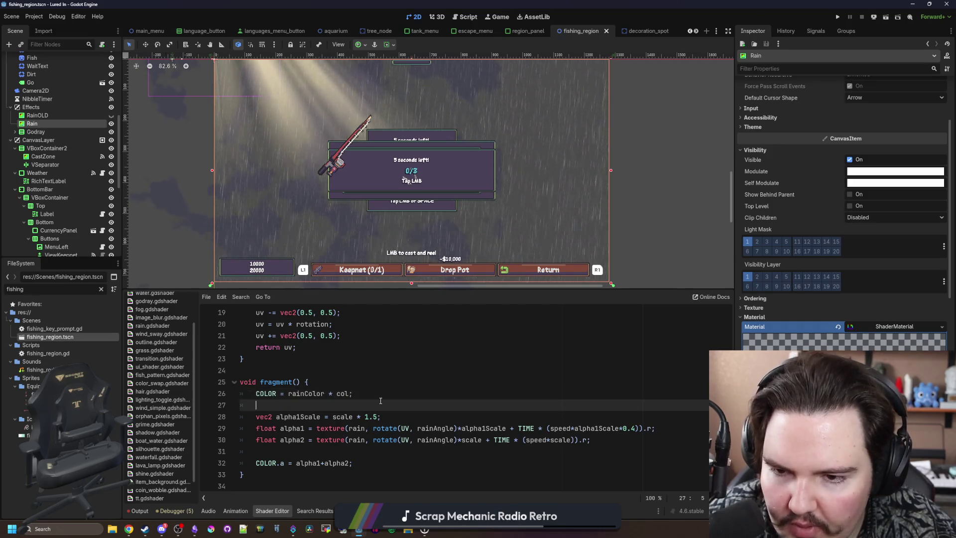
left_click_drag(381, 416, 297, 415)
key("shift+Home")
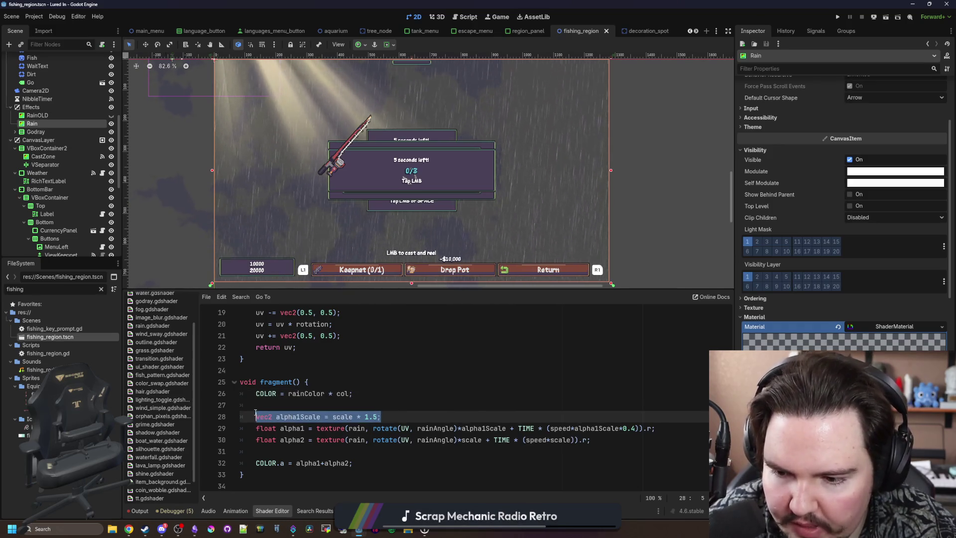
key("End")
key("ctrl+shift+d")
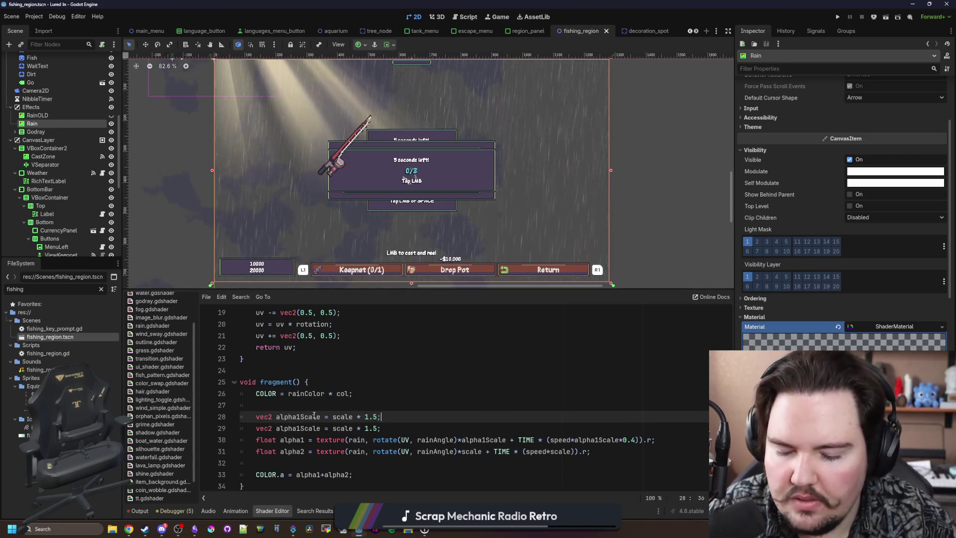
left_click(301, 428)
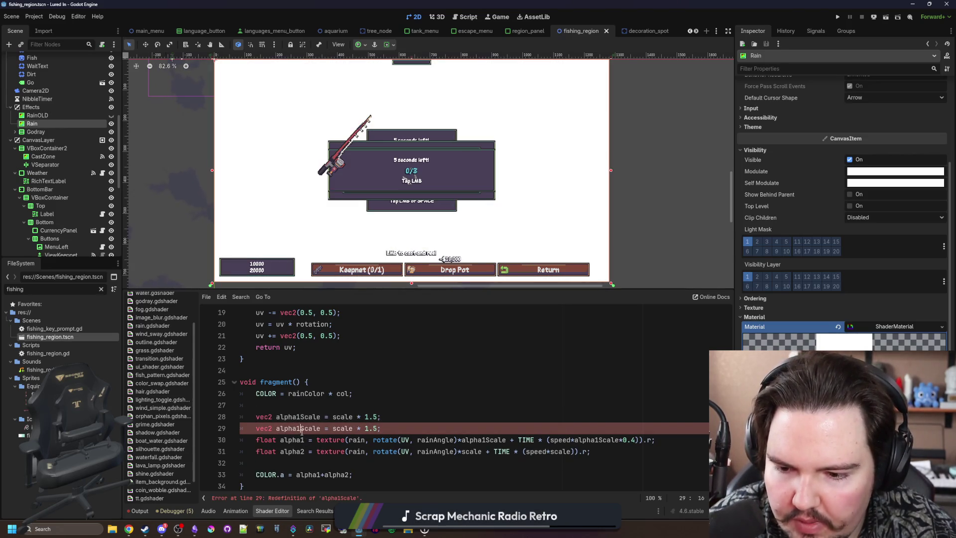
left_click(301, 417)
type("0")
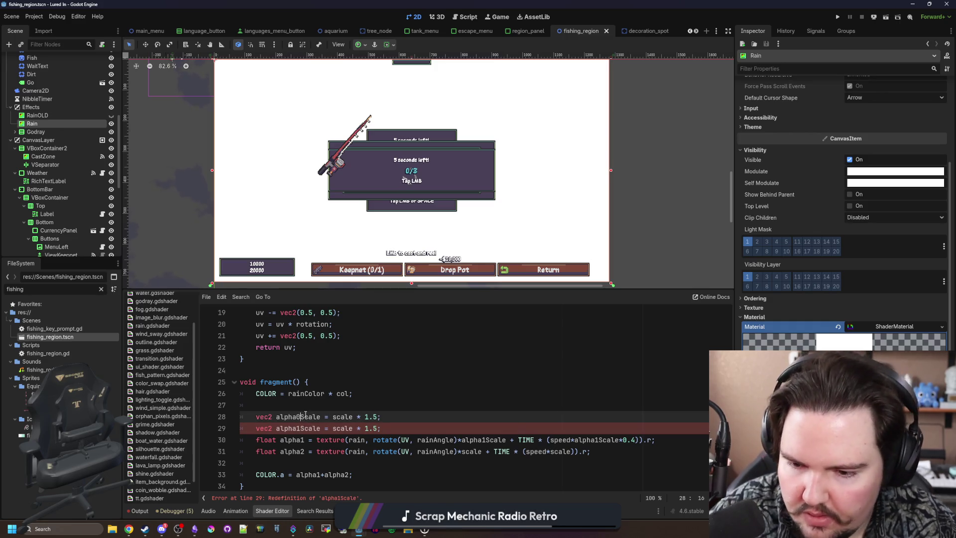
key("BackSpace")
key("BackSpace")
key("BackSpace")
type("2")
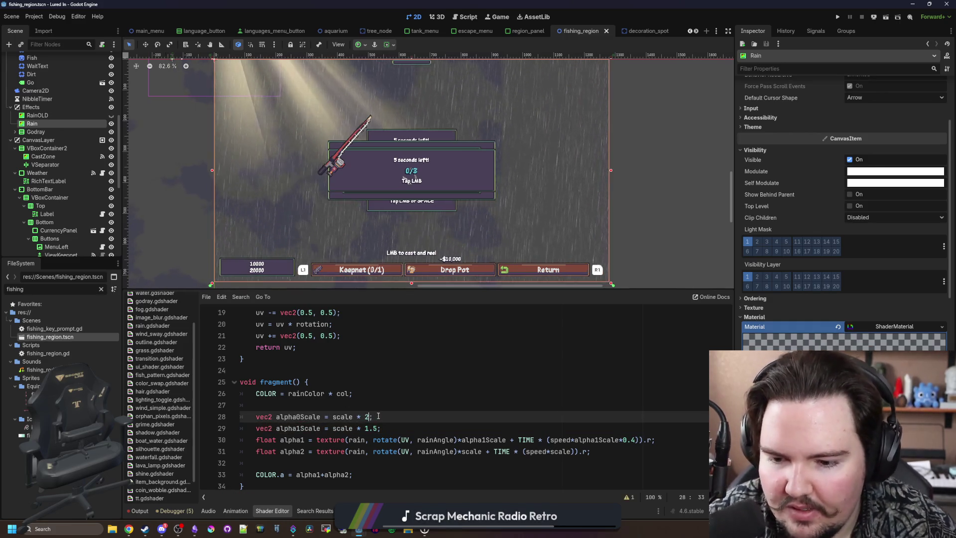
Paste a copy of the alpha1 texture line as the new layer's line
left_click_drag(655, 440, 283, 431)
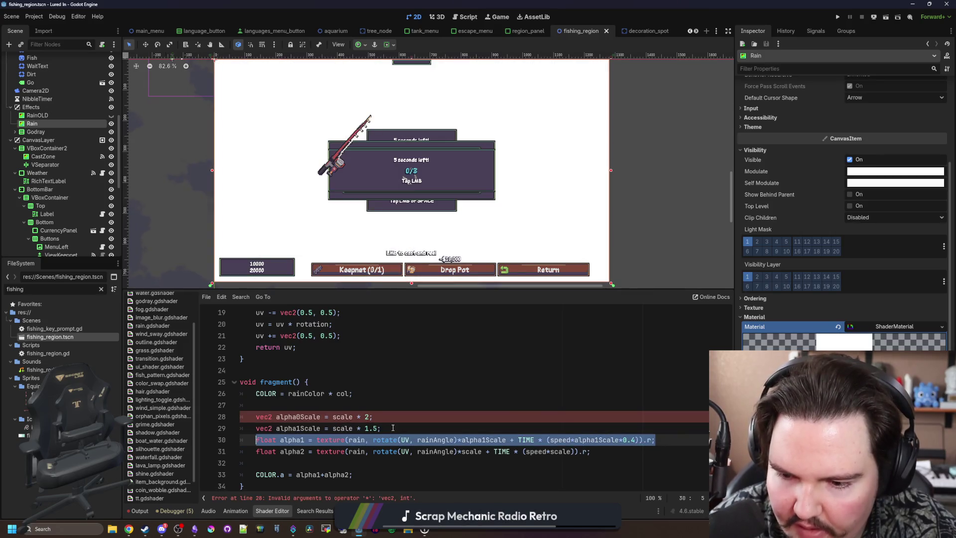
left_click(393, 428)
key("Return")
key("ctrl+v")
scroll(336, 399, "down", 1)
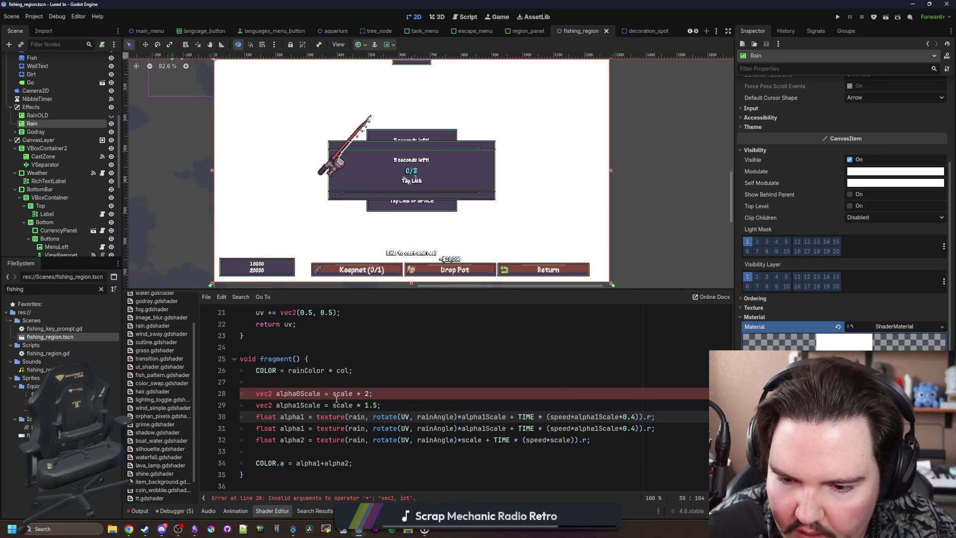
left_click(369, 392)
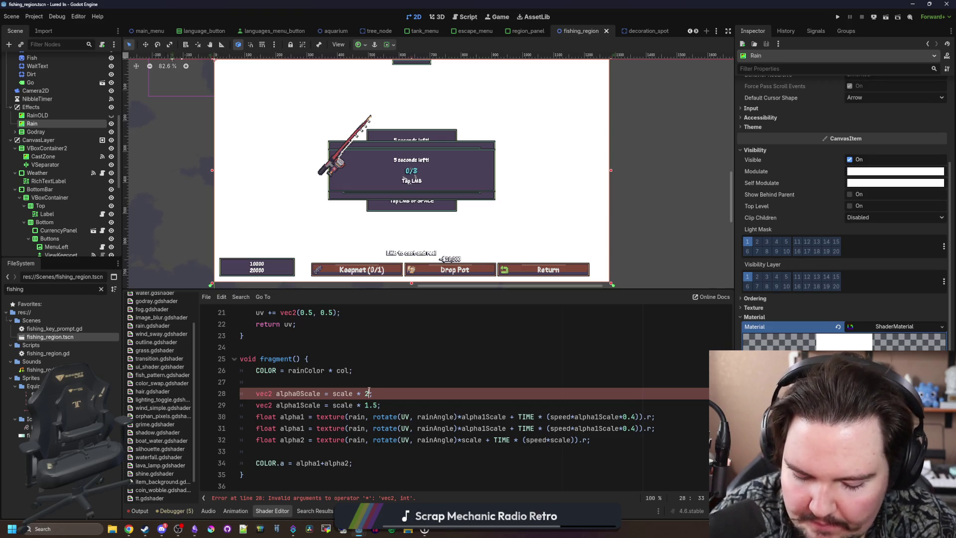
Point the copied texture line's two scale references to alpha0Scale
left_click(488, 417)
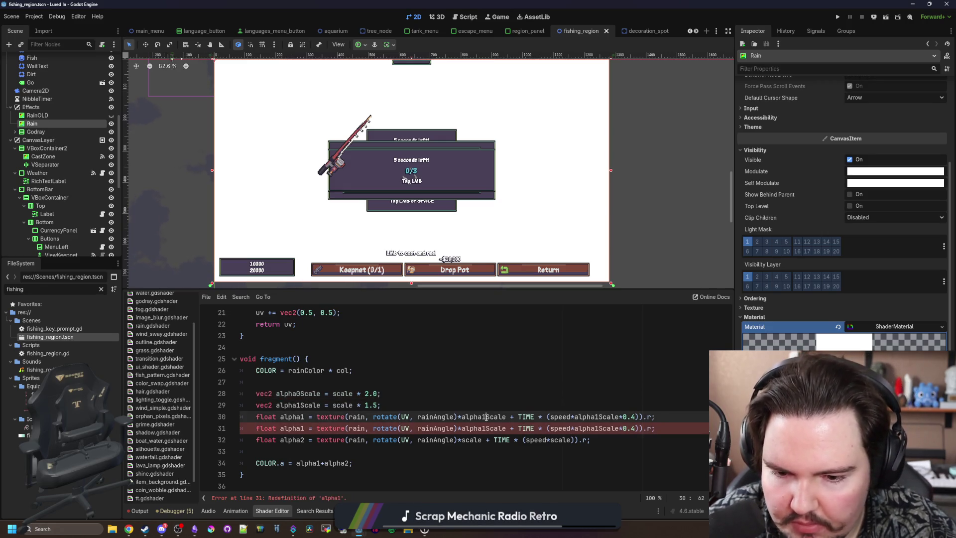
key("BackSpace")
type("0")
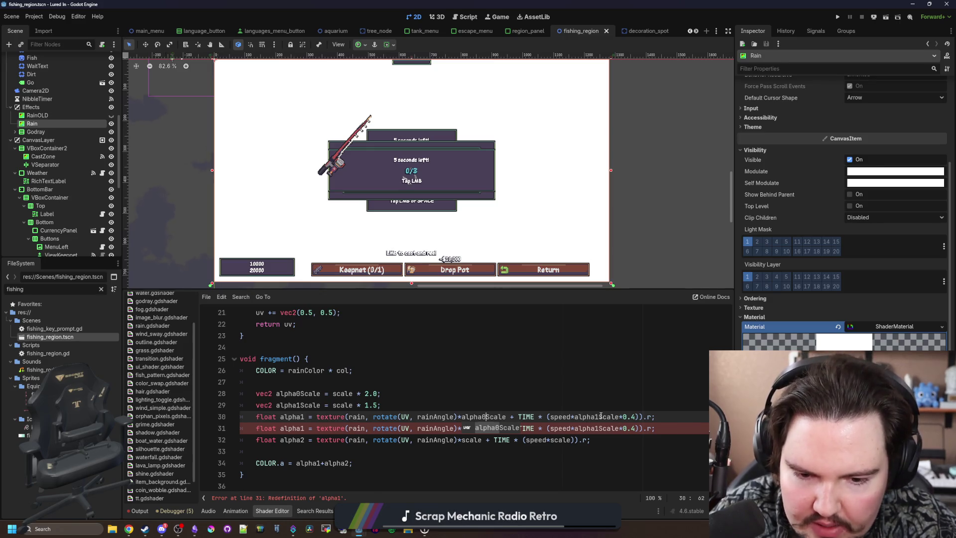
left_click(601, 416)
key("BackSpace")
type("0")
left_click(514, 446)
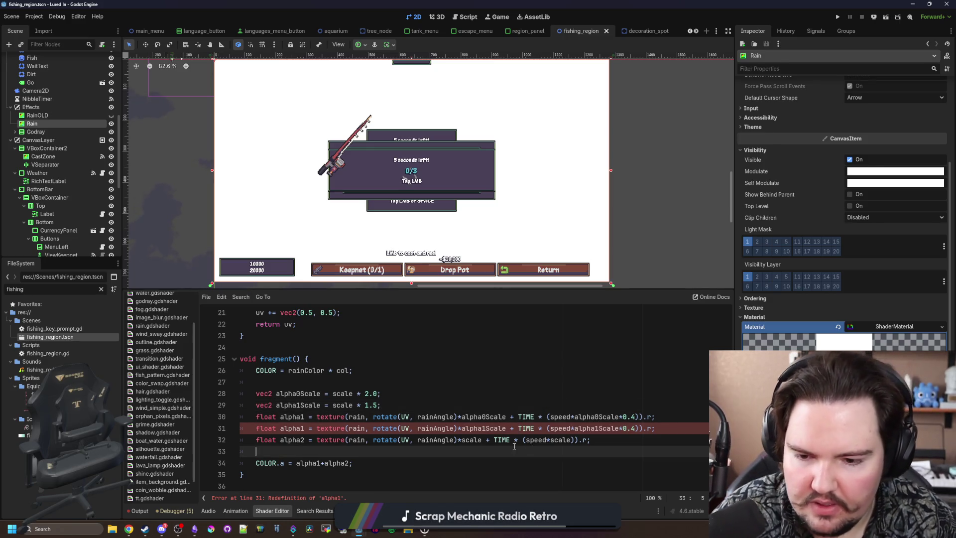
Name the new layer alpha0 and set COLOR.a = alpha1+alpha2+alpha0
left_click(348, 463)
type("+alpha0")
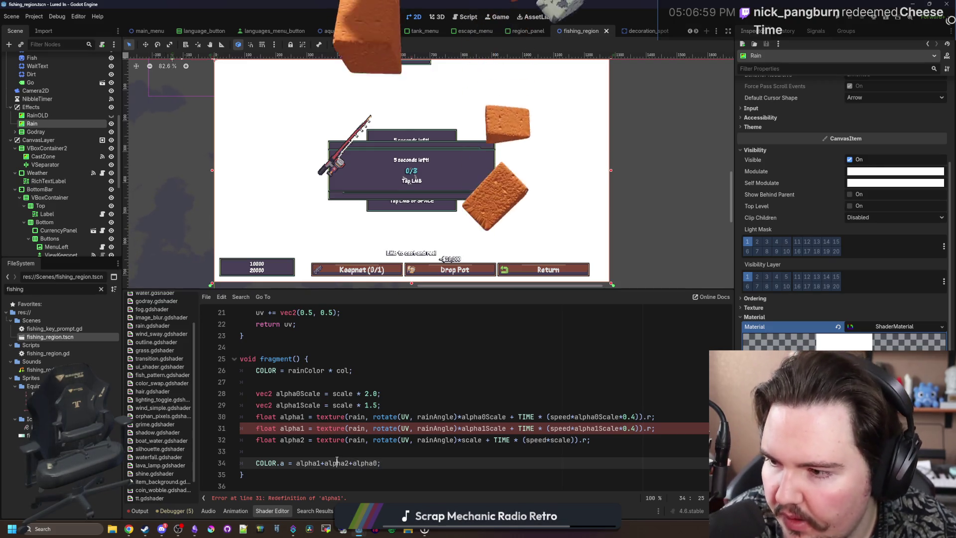
left_click(407, 455)
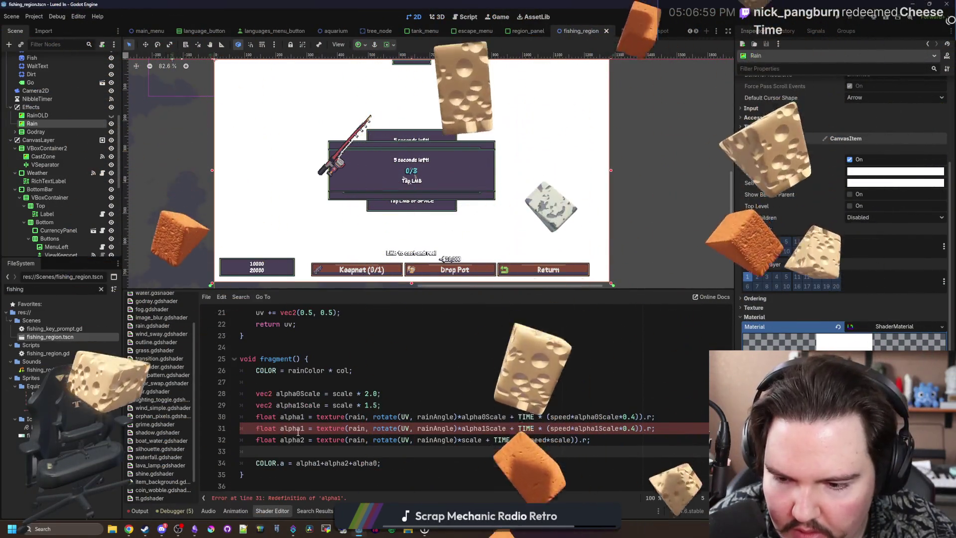
double_click(290, 416)
type("alpha0")
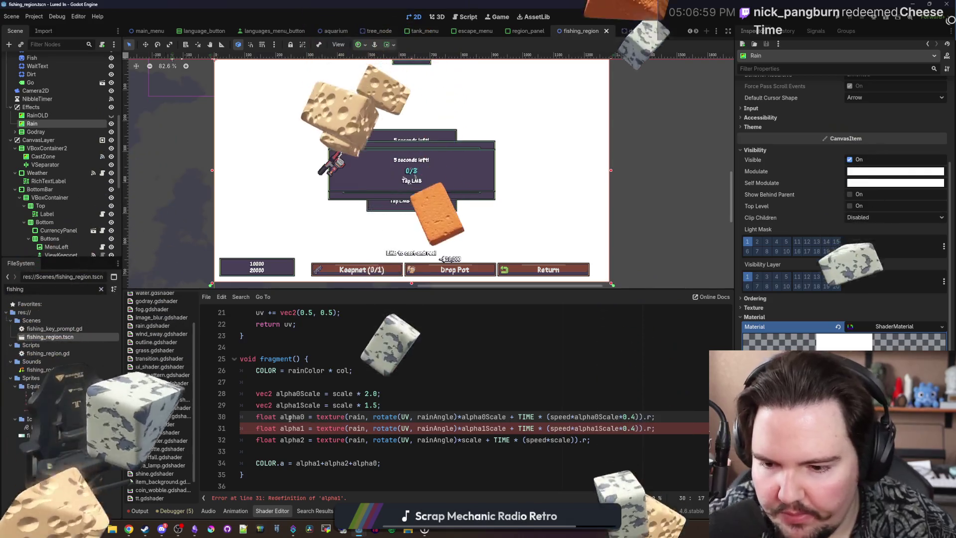
left_click(433, 394)
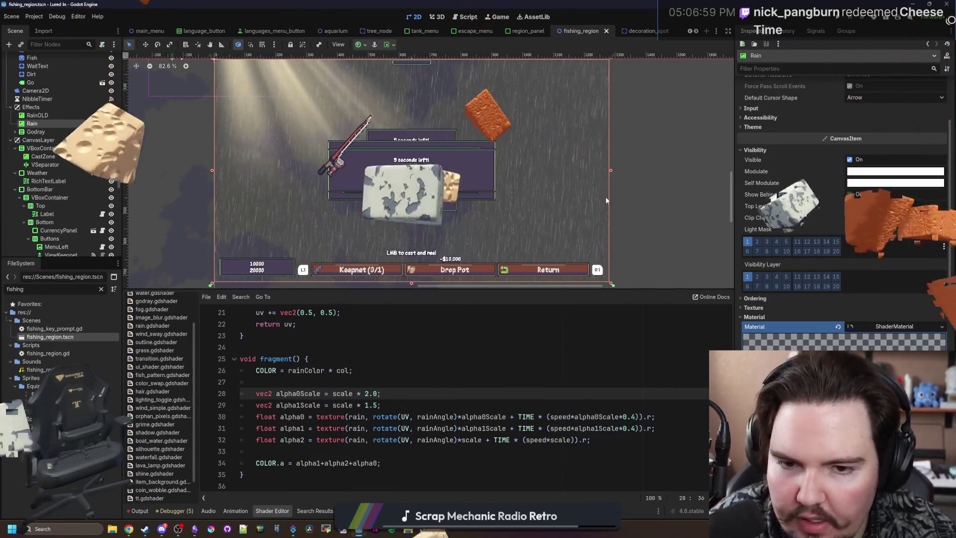
Zoom around the 2D viewport to inspect the layered rain
scroll(572, 189, "up", 5)
scroll(554, 187, "down", 9)
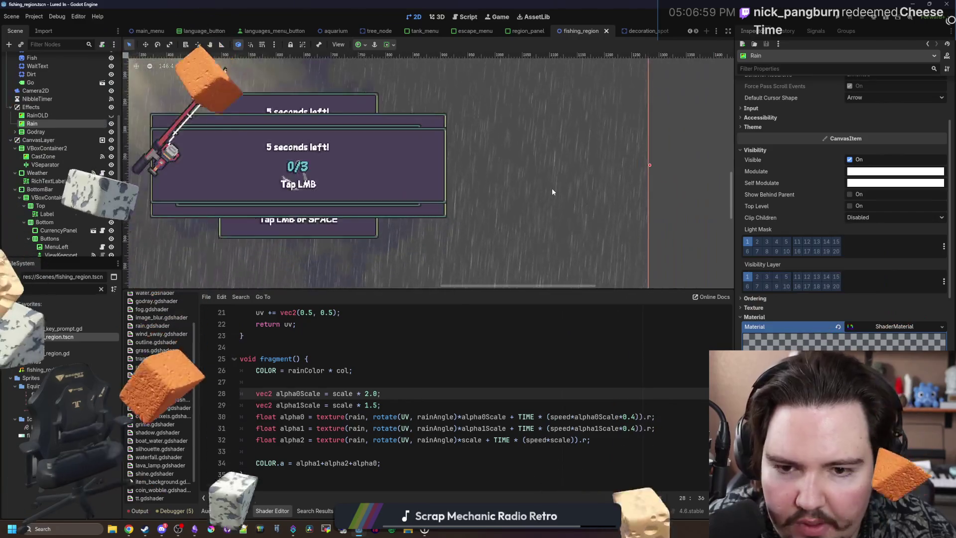
scroll(563, 154, "up", 6)
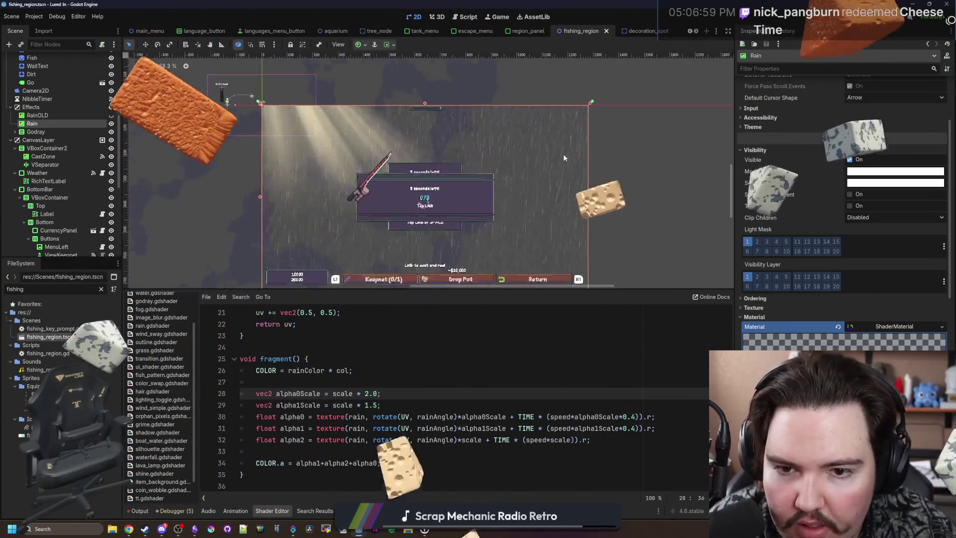
scroll(563, 166, "down", 5)
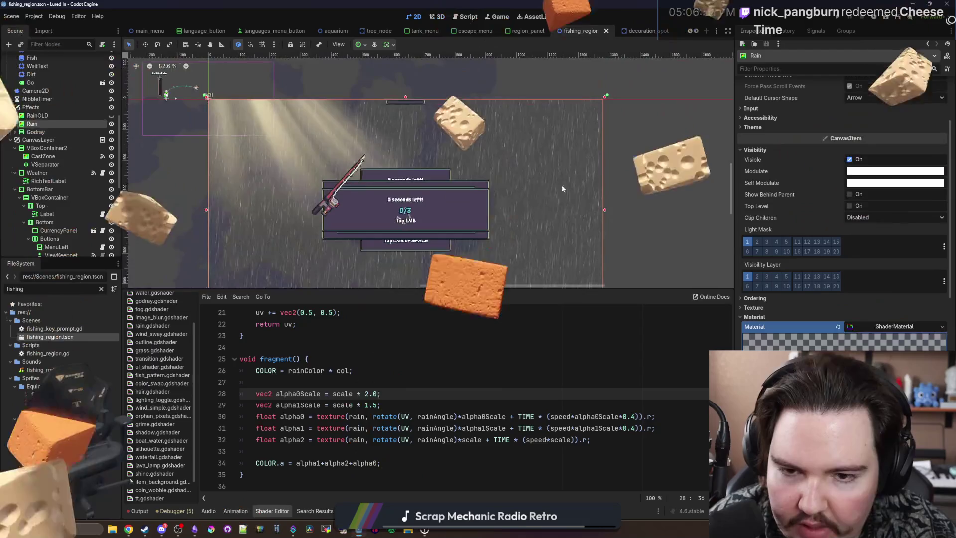
scroll(541, 271, "up", 3)
scroll(374, 183, "up", 2)
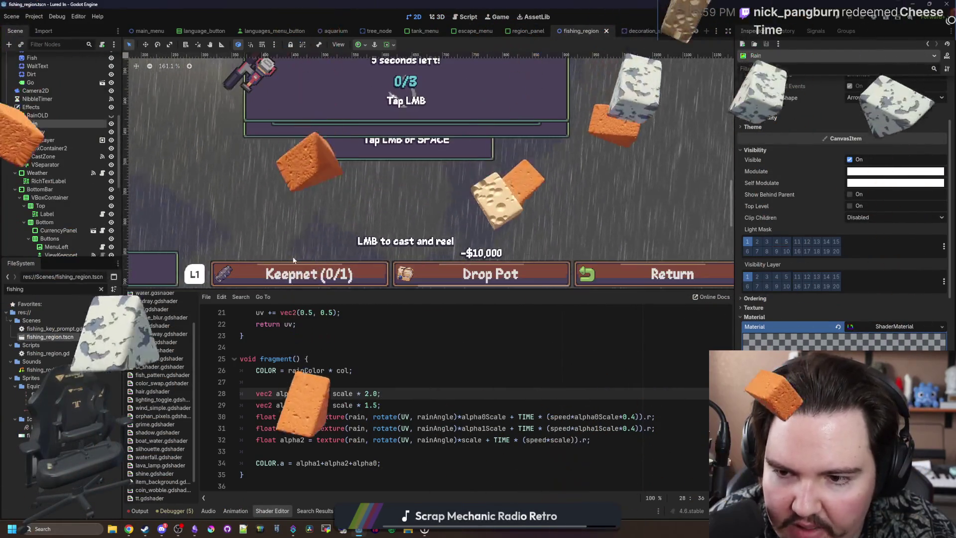
scroll(551, 104, "down", 1)
scroll(503, 187, "down", 2)
scroll(440, 130, "up", 3)
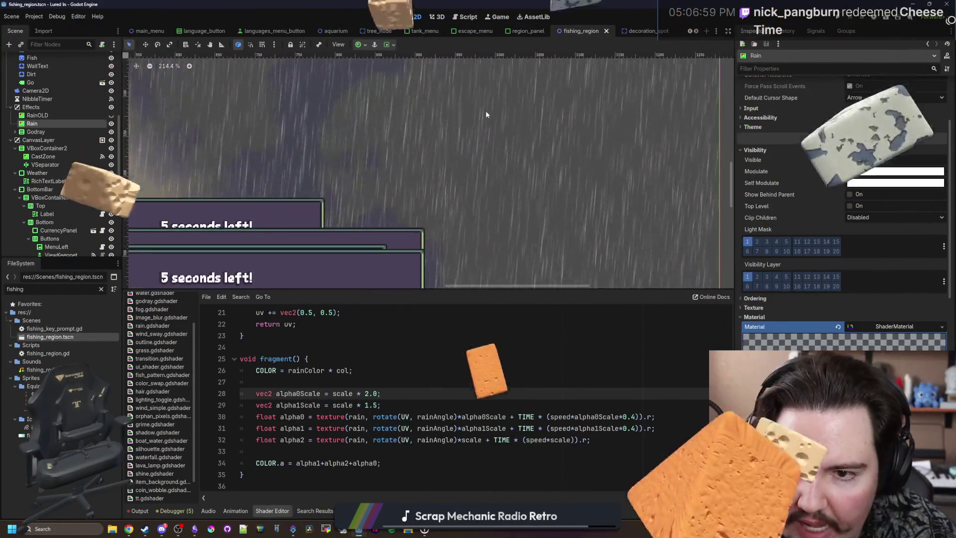
scroll(486, 110, "down", 3)
scroll(461, 286, "down", 2)
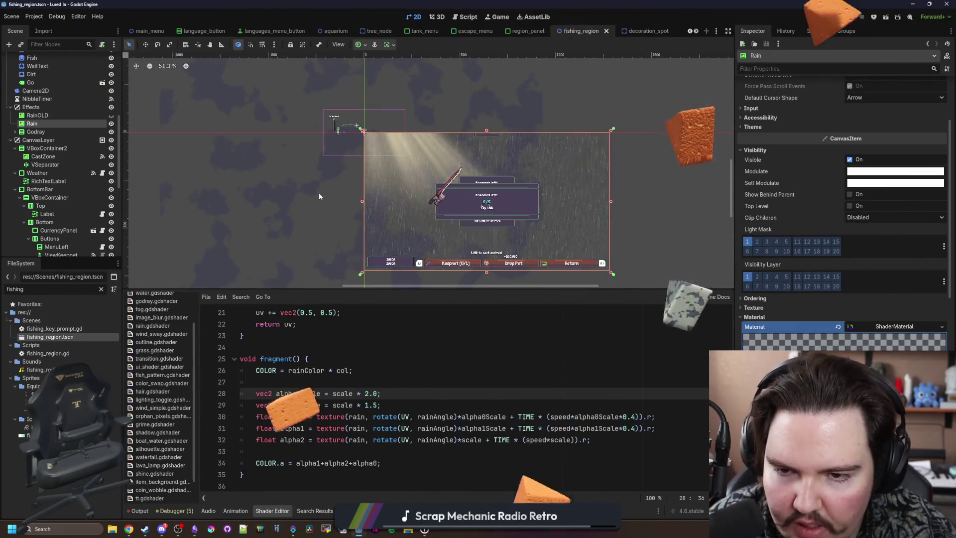
scroll(318, 192, "up", 3)
scroll(448, 174, "down", 2)
scroll(515, 164, "up", 2)
scroll(514, 158, "up", 2)
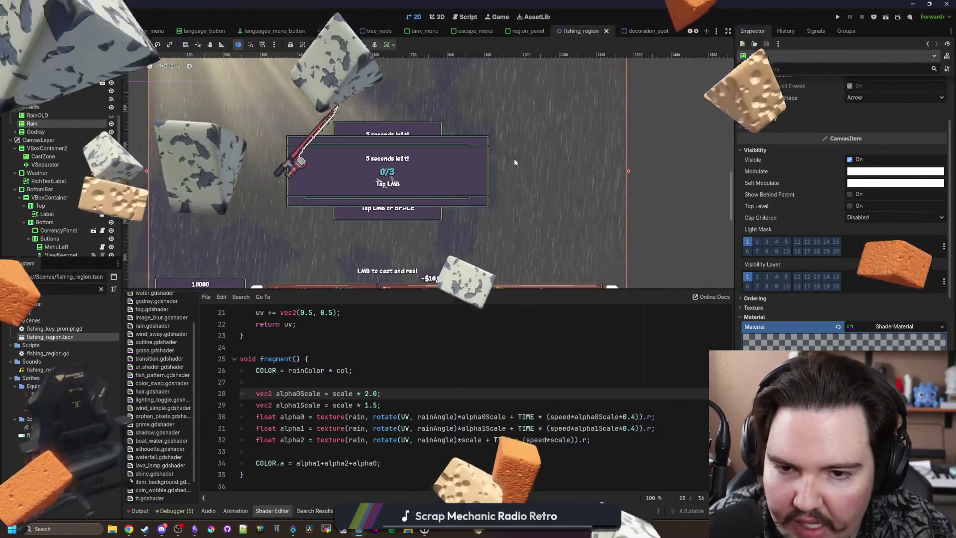
scroll(452, 186, "down", 1)
Lower alpha0's speed factor from 0.4 to 0.2 and clear the second layer's 0.4
key("Up")
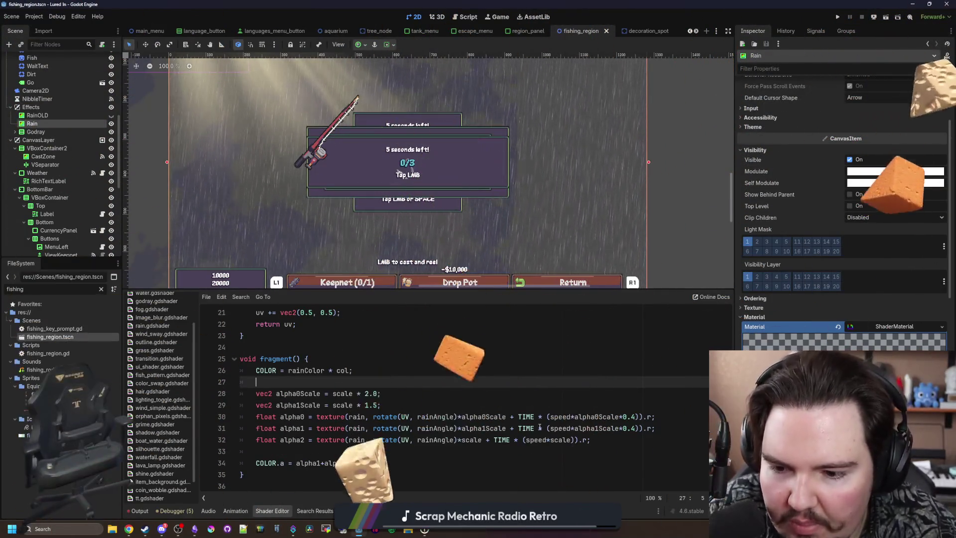
left_click(636, 416)
key("BackSpace")
type("2")
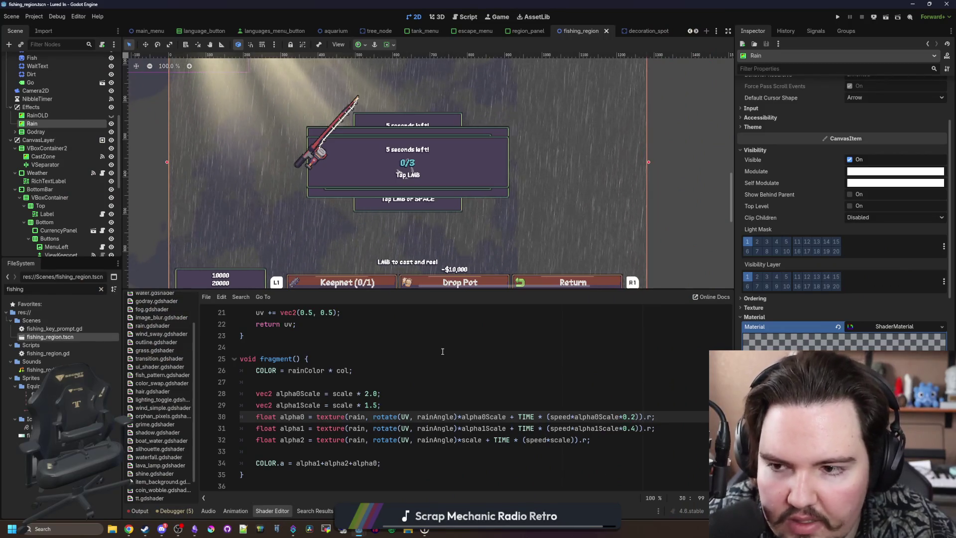
left_click(638, 428)
key("BackSpace")
Set the second layer's speed factor to alpha1Scale*0.5
type("5")
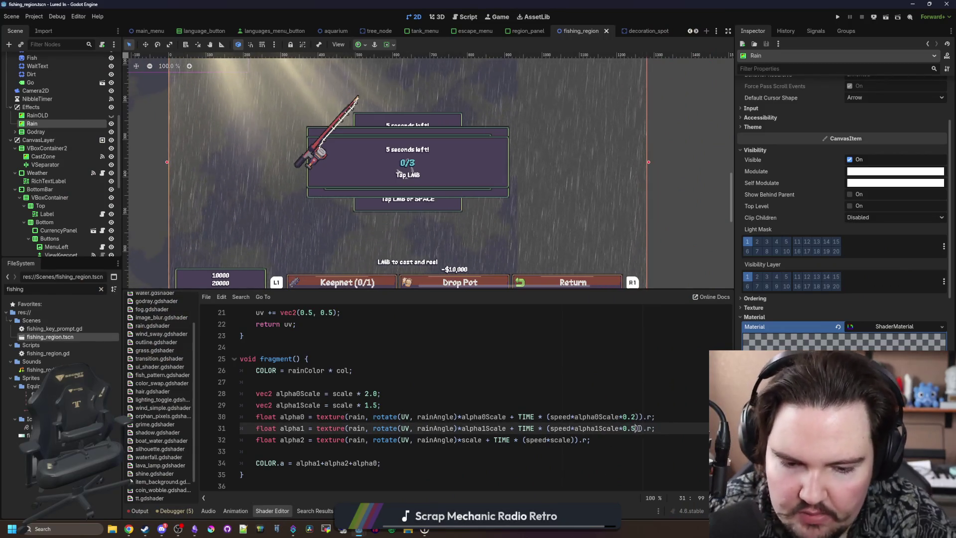
left_click(533, 370)
key("Up")
scroll(463, 223, "down", 1)
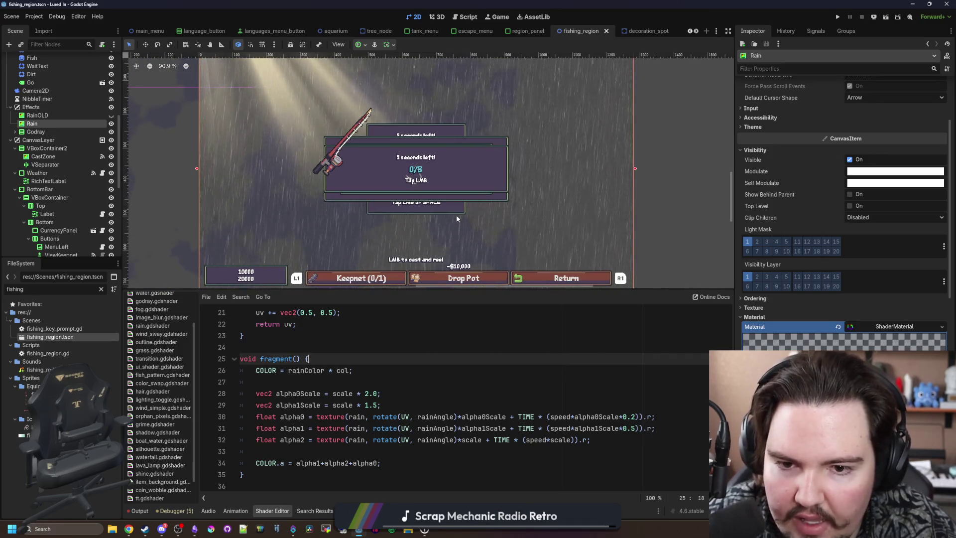
scroll(548, 156, "up", 12)
scroll(548, 156, "down", 13)
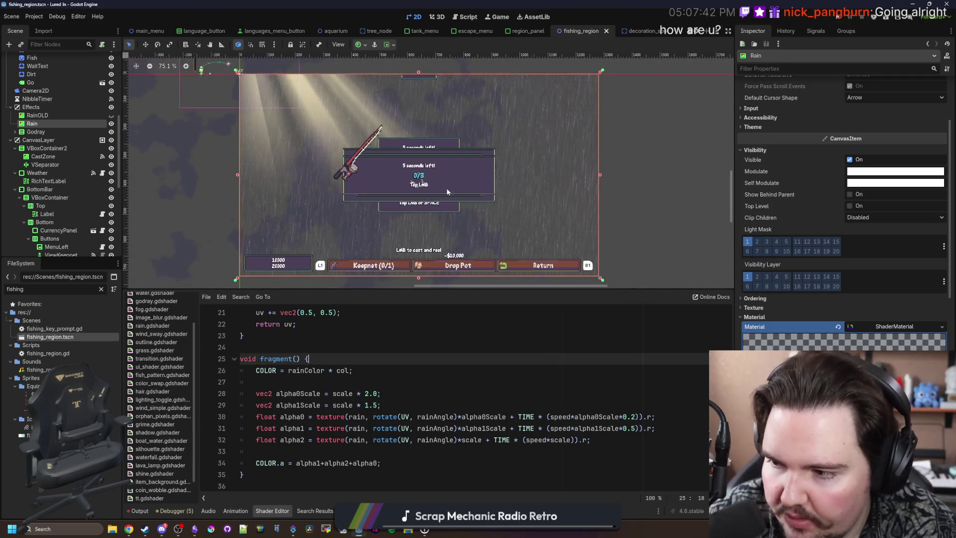
Dim the layers, multiplying alpha0's sample by 0.5 and alpha1's by 0.75, and save
left_click(652, 417)
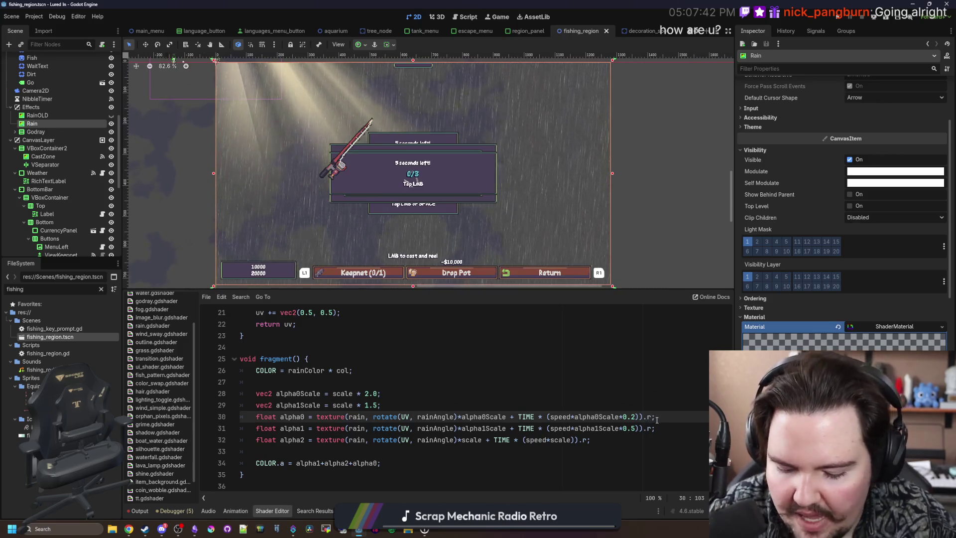
type("*0.5")
key("Down")
key("Left")
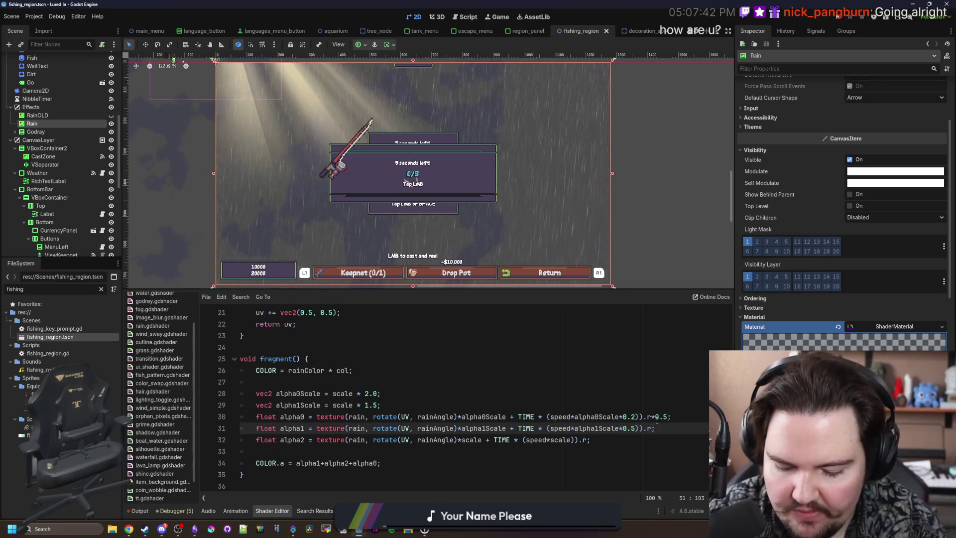
type("*0.75")
left_click(598, 391)
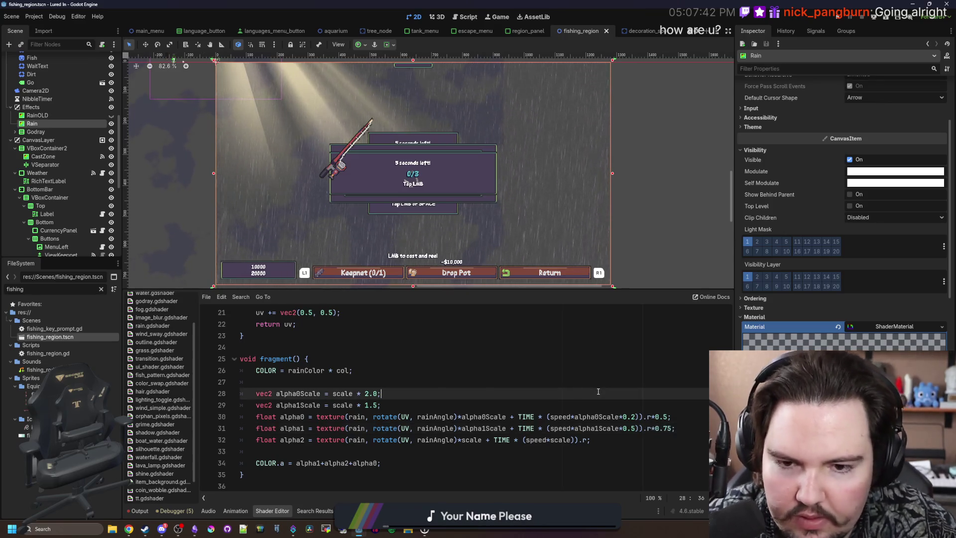
left_click(463, 386)
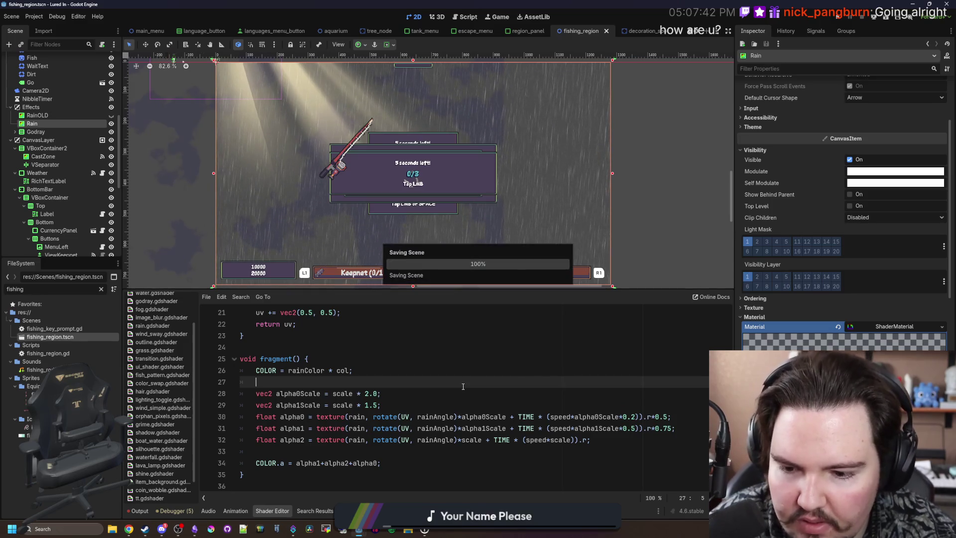
key("ctrl+s")
scroll(570, 204, "up", 4)
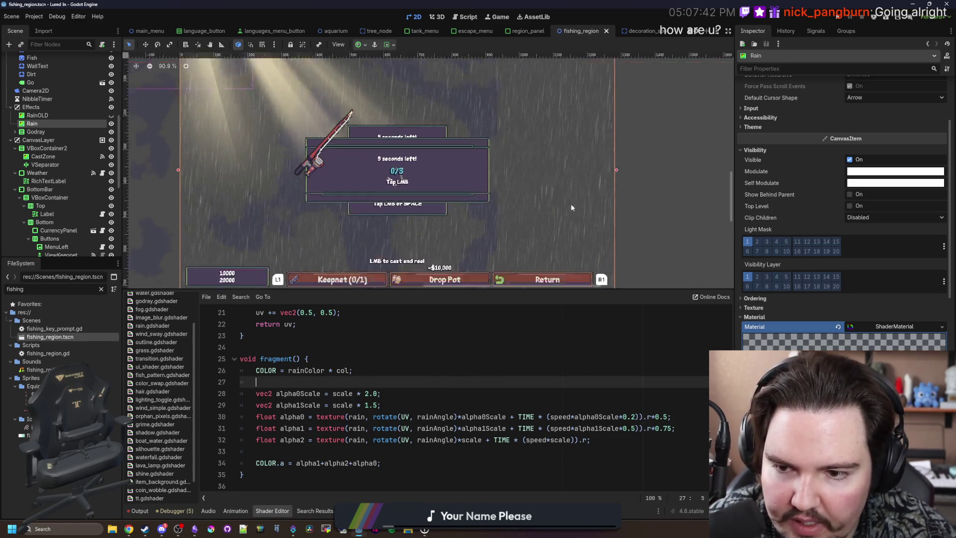
scroll(765, 328, "down", 5)
scroll(765, 328, "down", 10)
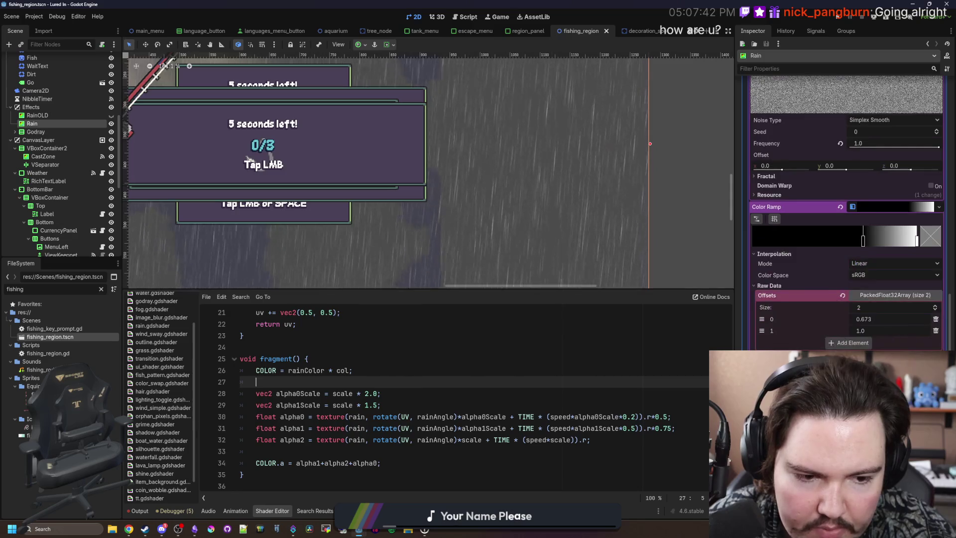
Copy RainOLD's rain colour onto the new Rain node's gradient colour
left_click(930, 125)
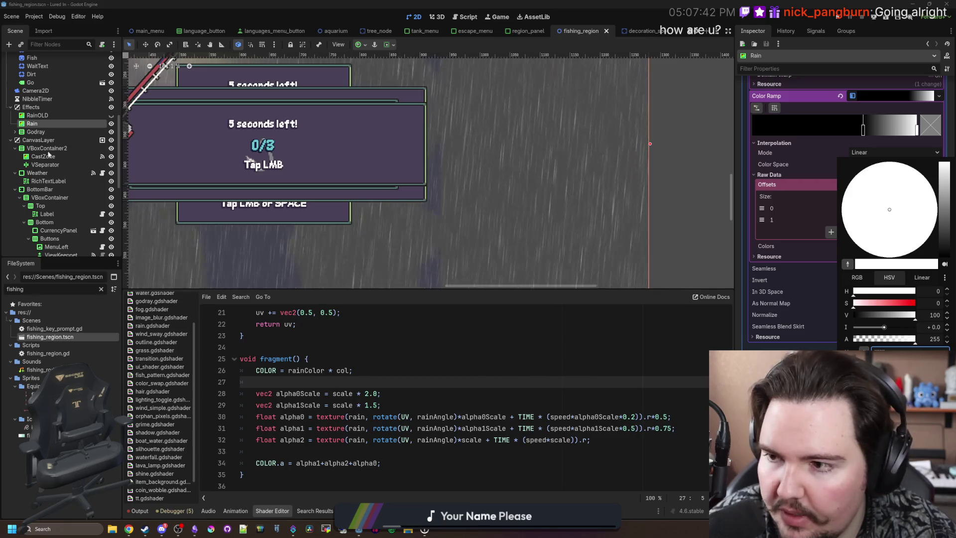
left_click(47, 116)
left_click(47, 115)
scroll(796, 224, "down", 5)
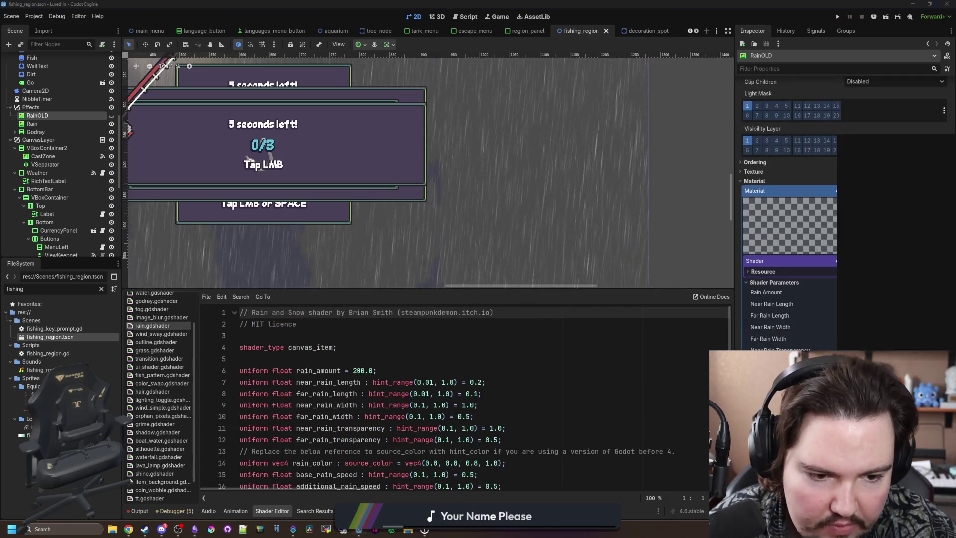
left_click(897, 356)
left_click(891, 329)
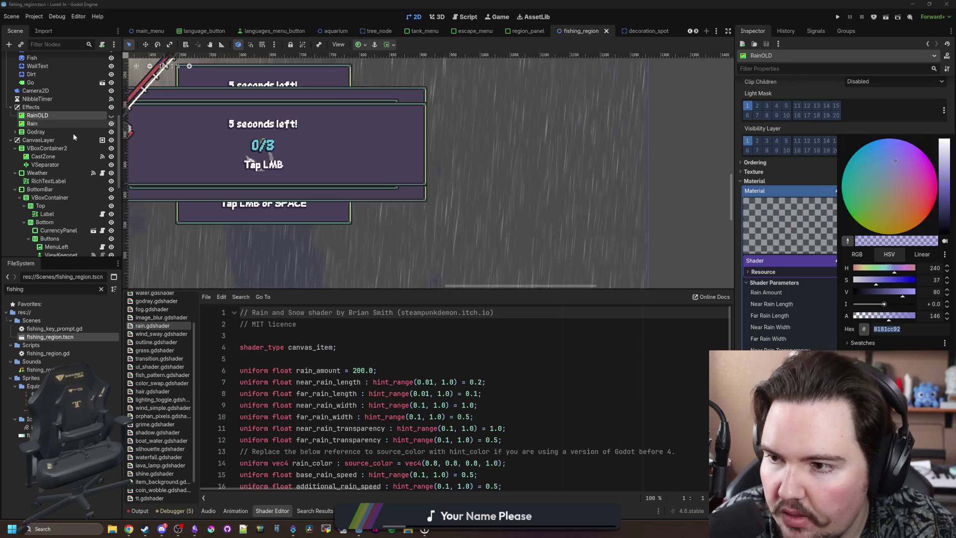
left_click(49, 124)
left_click(50, 125)
left_click(929, 124)
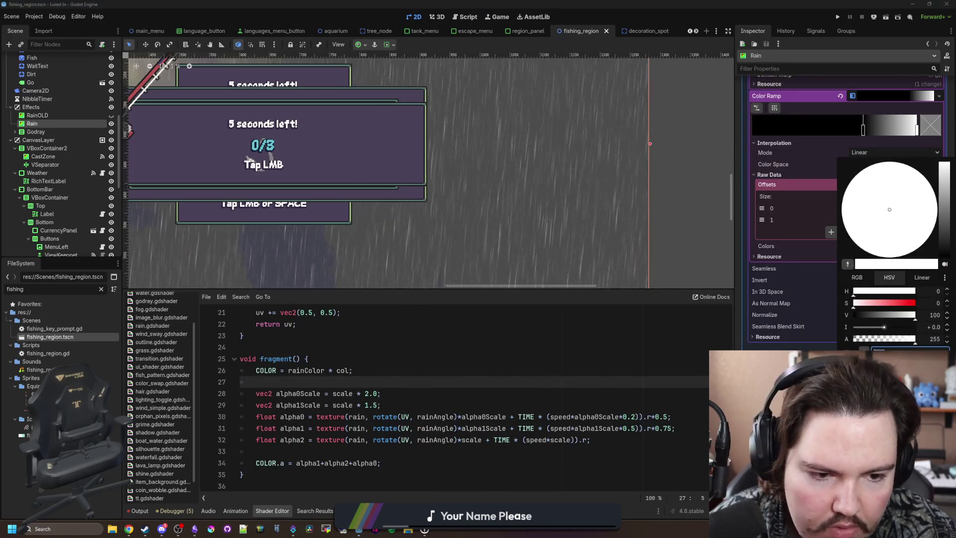
key("Escape")
Make the rain colour fully opaque (alpha 255) with saturation 20, and save
left_click(930, 125)
mouse_move(892, 341)
left_mouse_down()
mouse_move(926, 341)
mouse_move(934, 319)
left_mouse_up()
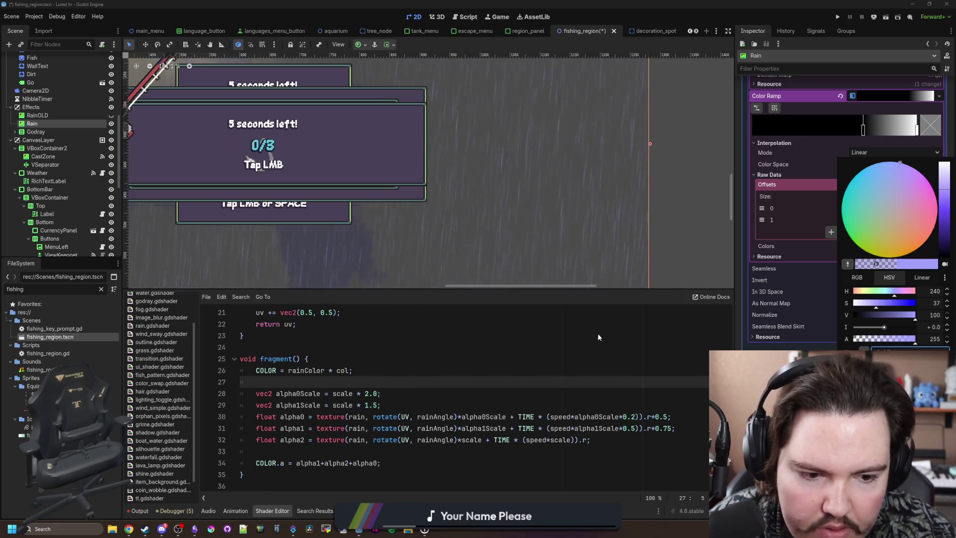
left_click_drag(876, 304, 865, 306)
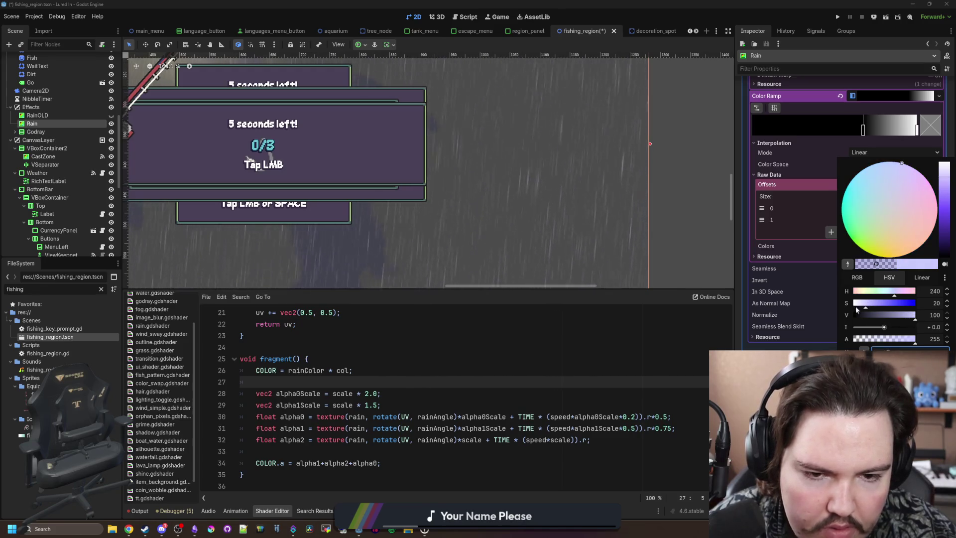
left_click(308, 358)
scroll(544, 159, "down", 5)
key("ctrl+s")
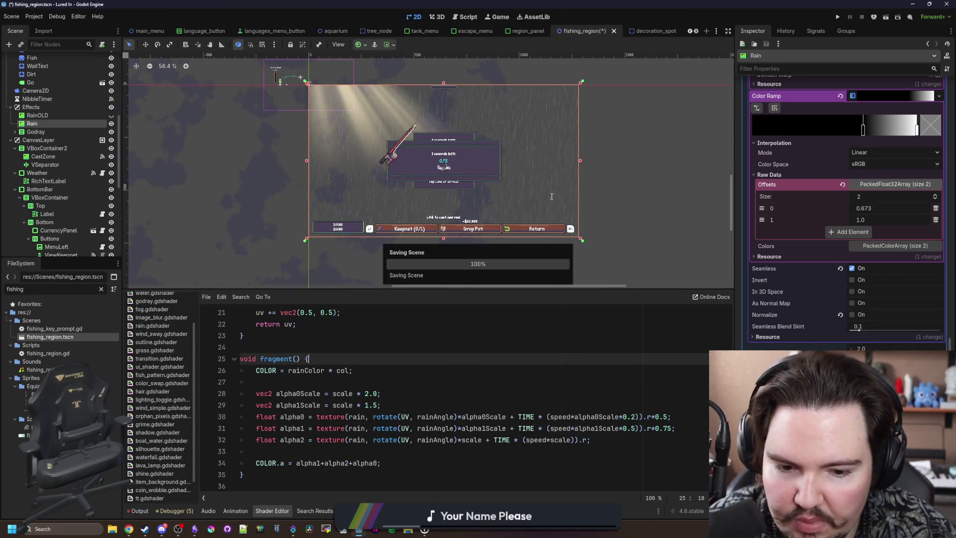
Raise the first layer's speed factor from 0.2 to 0.3 and save
scroll(559, 187, "up", 8)
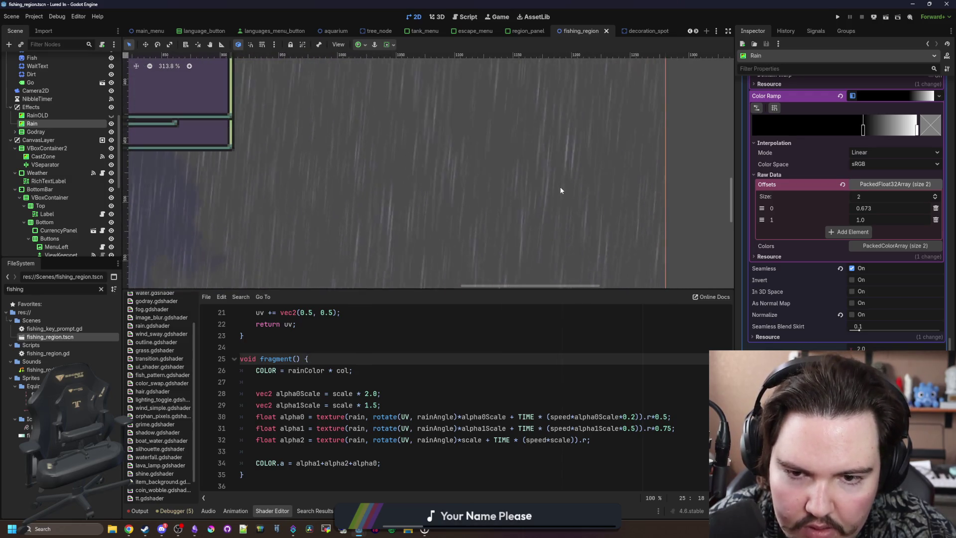
scroll(559, 190, "down", 1)
left_click(511, 325)
key("ctrl+s")
left_click(640, 417)
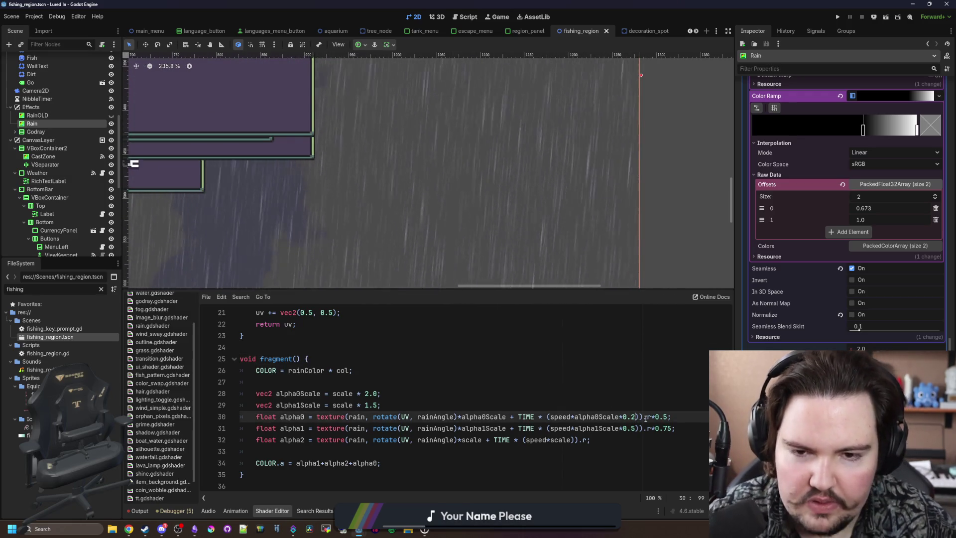
type("3")
left_click(523, 357)
key("ctrl+s")
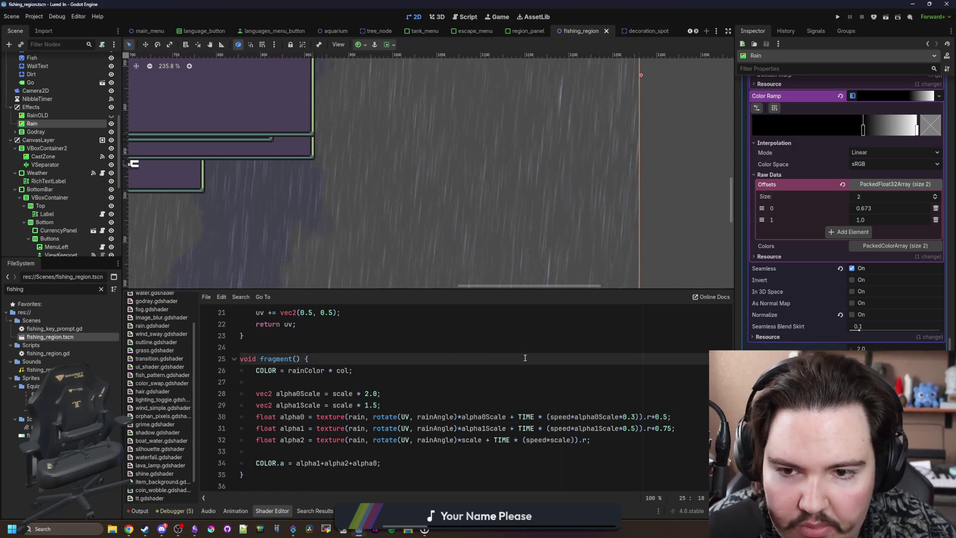
scroll(560, 212, "down", 4)
left_click(393, 350)
key("ctrl+s")
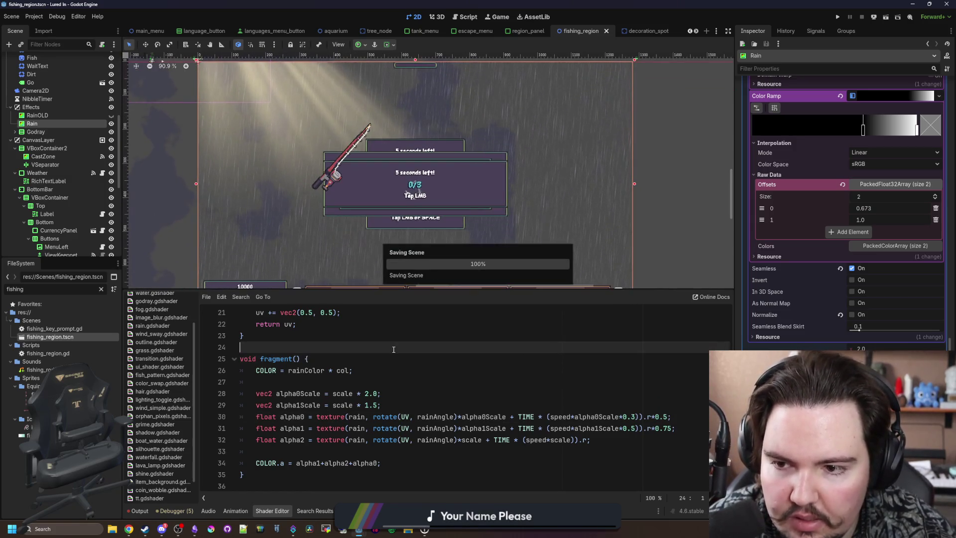
Shift the Color Ramp's dark stop to thicken the rain, save, and run the game
scroll(860, 282, "up", 5)
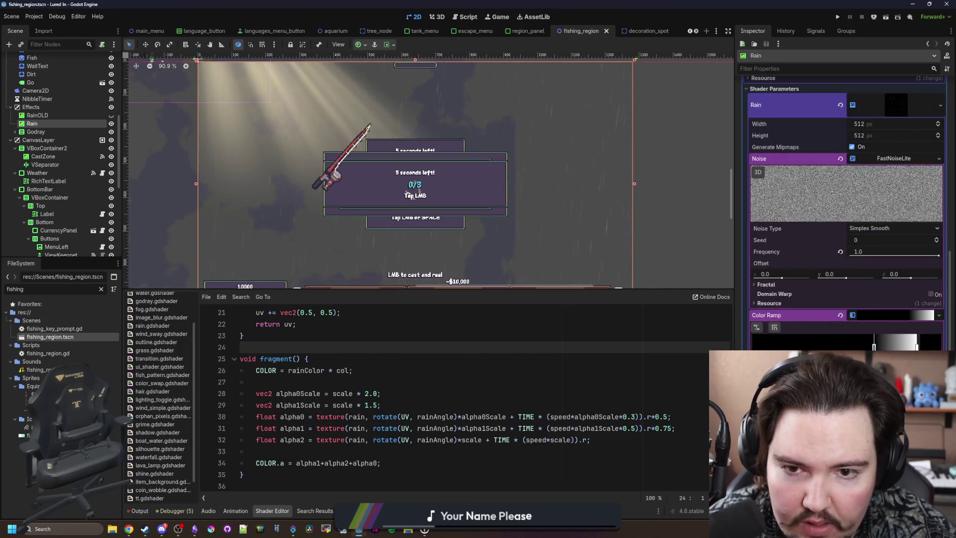
mouse_move(858, 345)
left_mouse_down()
mouse_move(815, 345)
mouse_move(857, 344)
left_mouse_up()
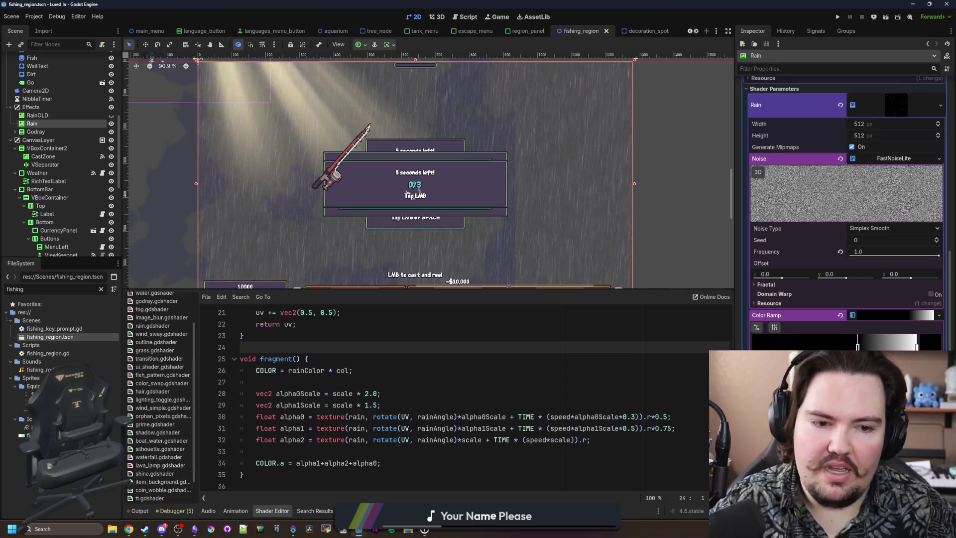
left_click(611, 359)
key("ctrl+s")
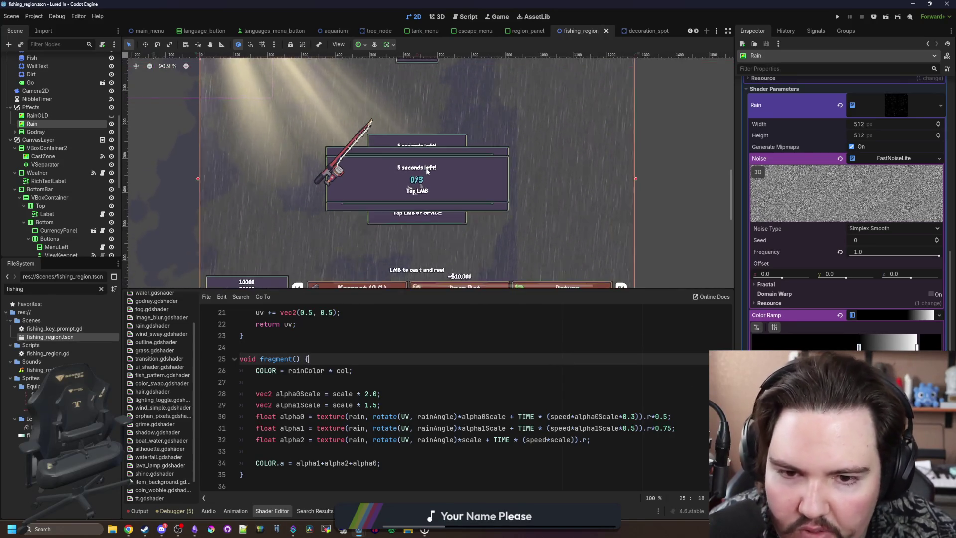
left_click(838, 18)
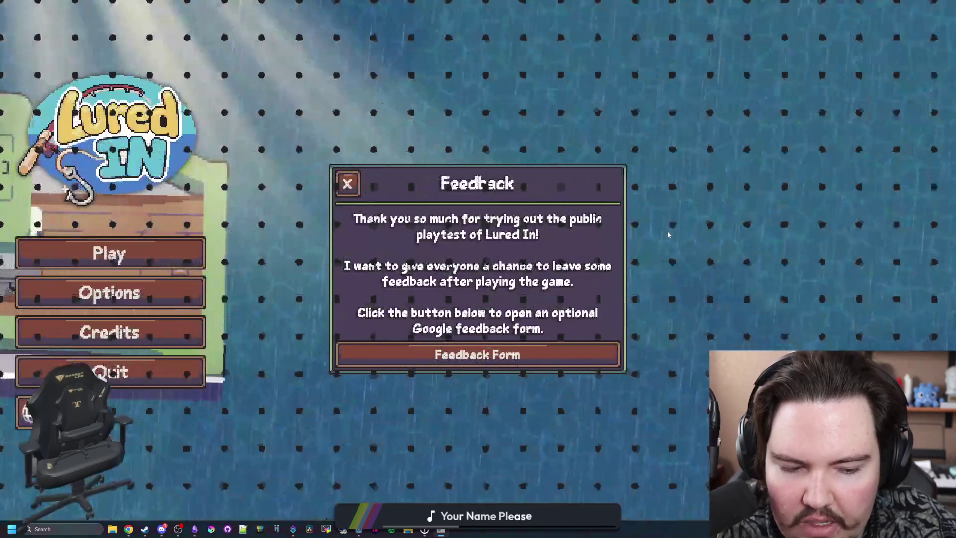
Dismiss the feedback and welcome-back messages, start playing, and travel to the fishing pond
left_click(348, 184)
left_click(111, 252)
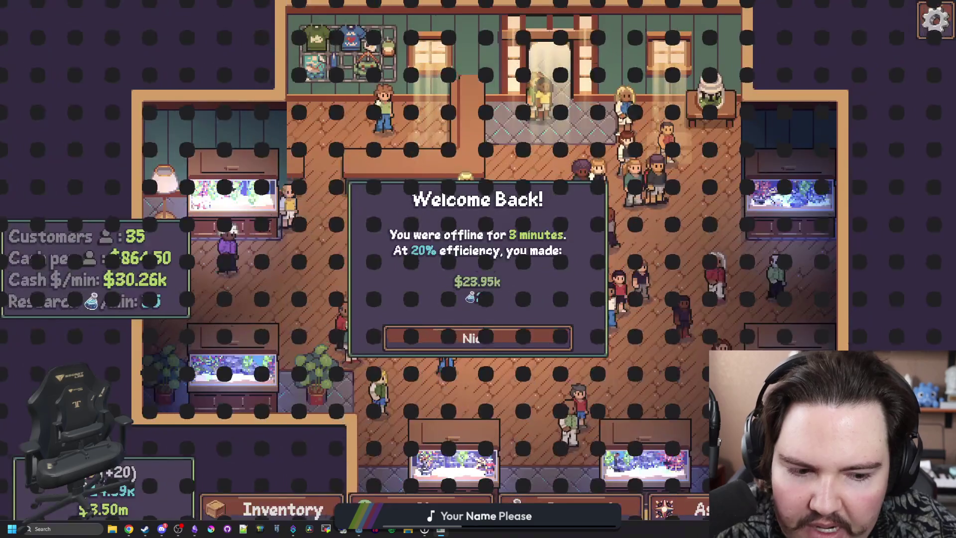
left_click(478, 337)
left_click(647, 170)
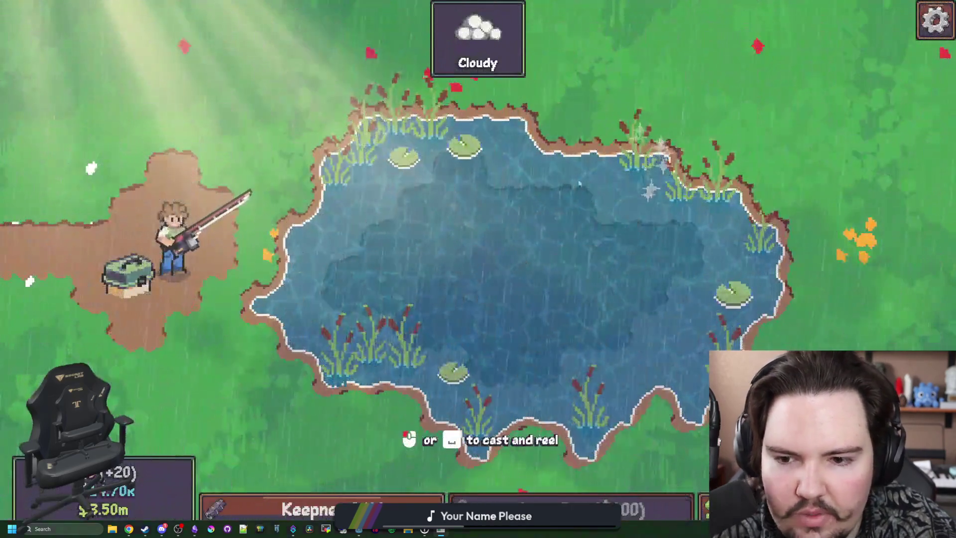
Make the pond rainy with the li.we.rainy command in the secret console
key("grave")
type("weather")
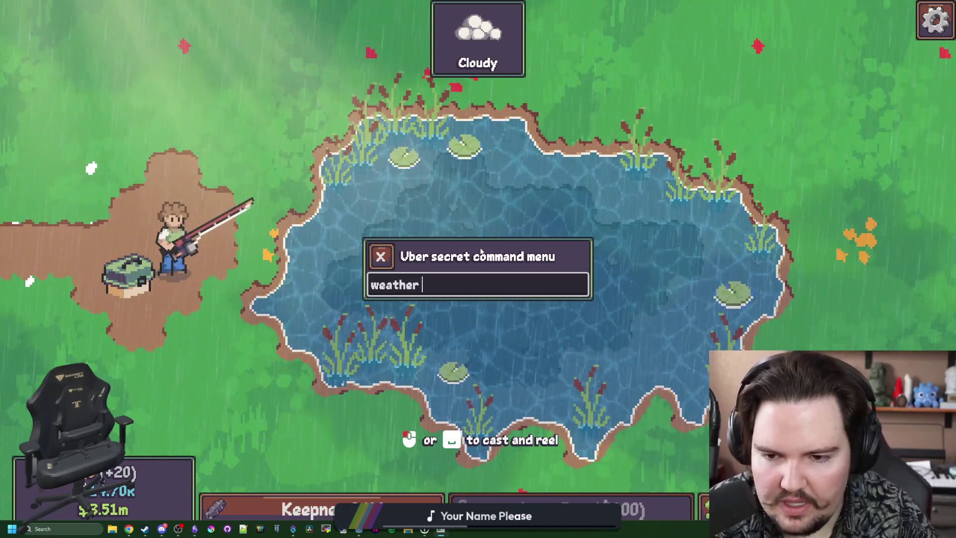
type("li.we")
type(".rainy")
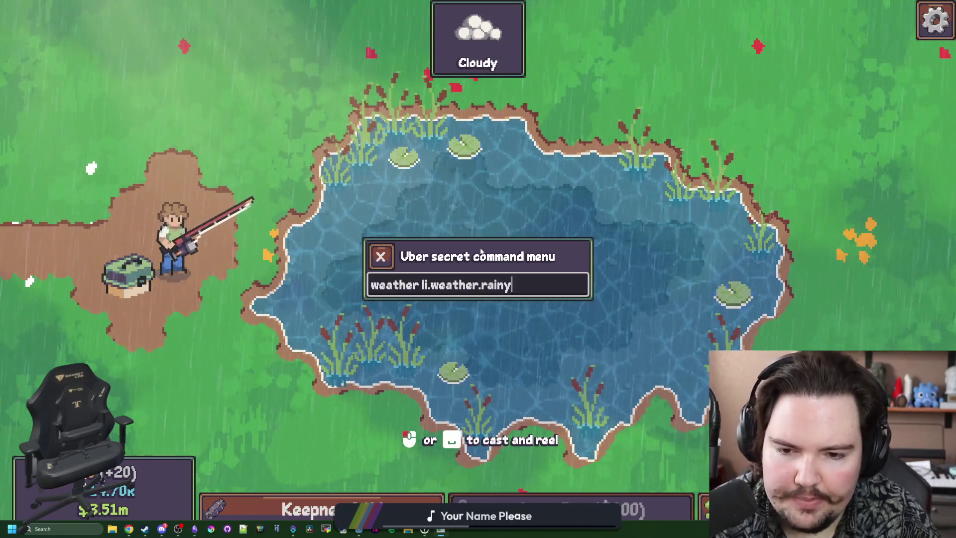
key("Return")
key("grave")
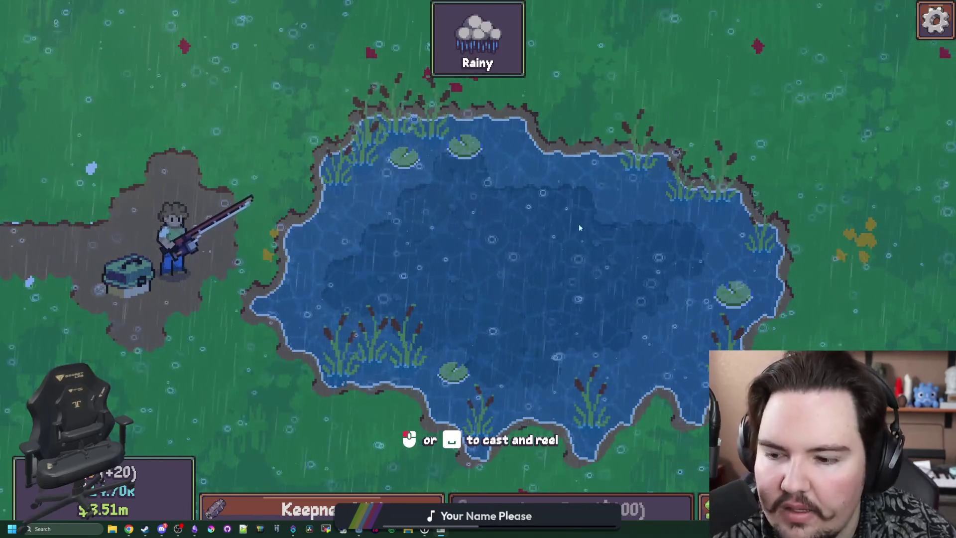
Switch the pond weather to stormy with 'weather li.weather.stormy'
key("grave")
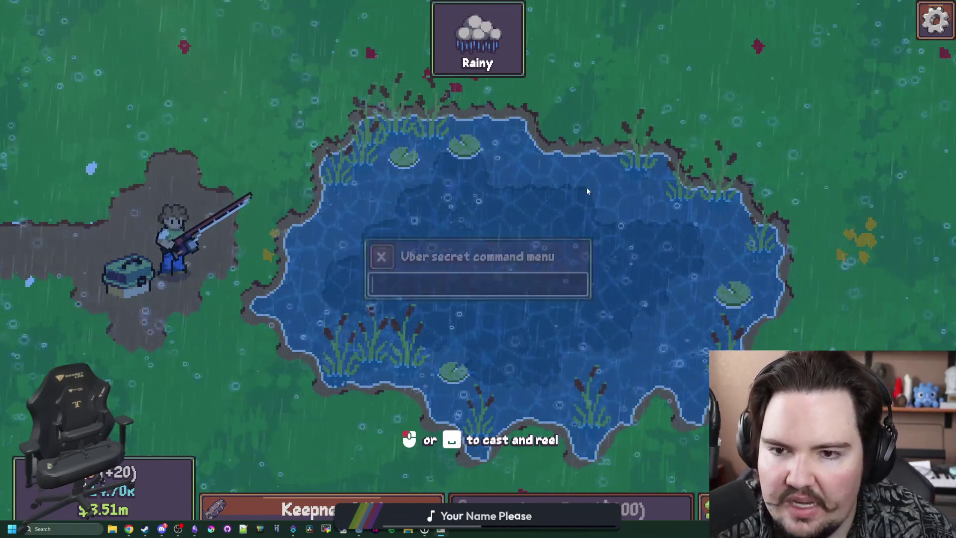
key("Escape")
key("grave")
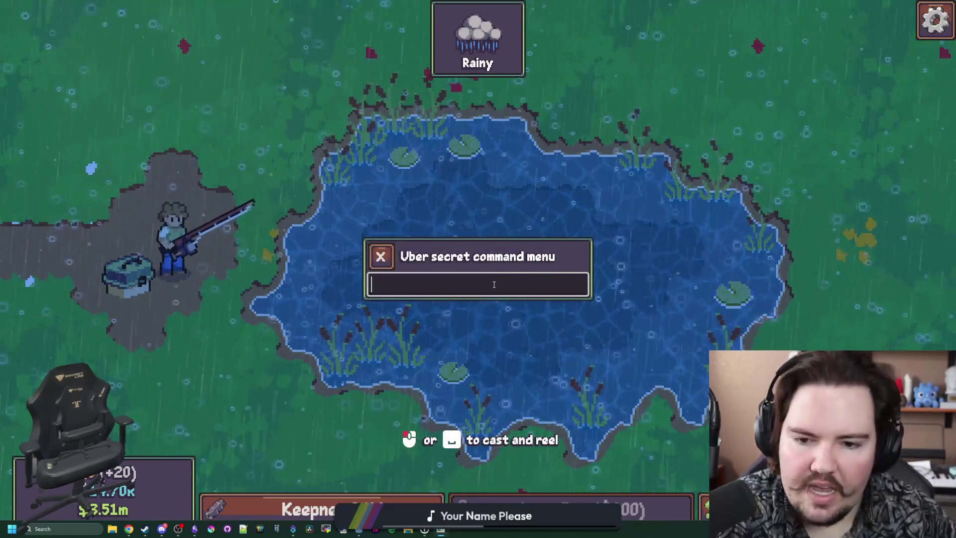
type("weather li.weather.stormy")
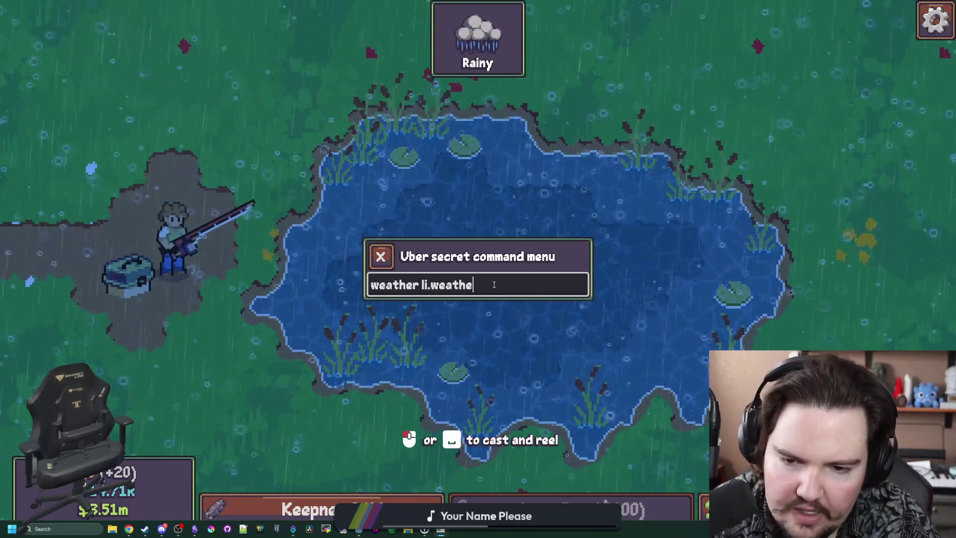
key("Return")
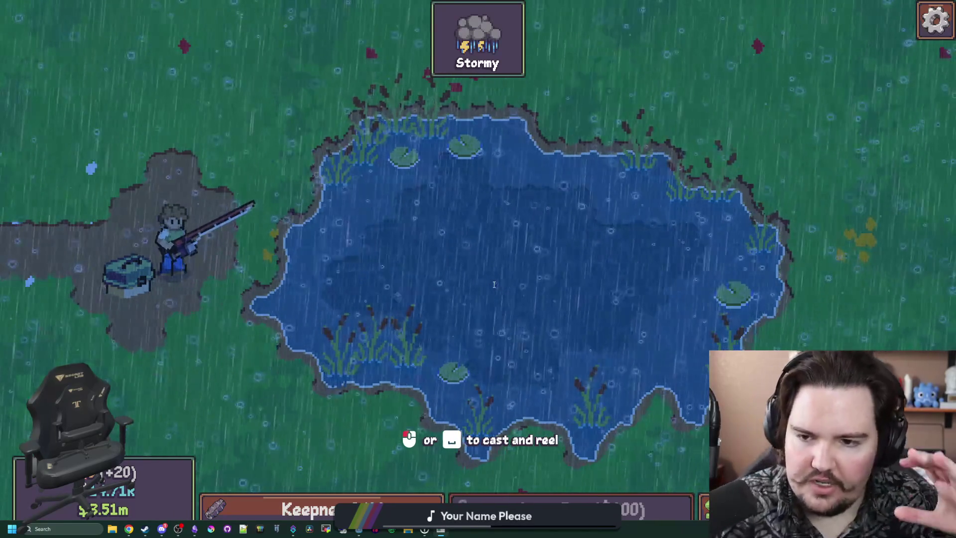
Cast the fishing line into the stormy pond, then return to the Godot editor
left_click(494, 284)
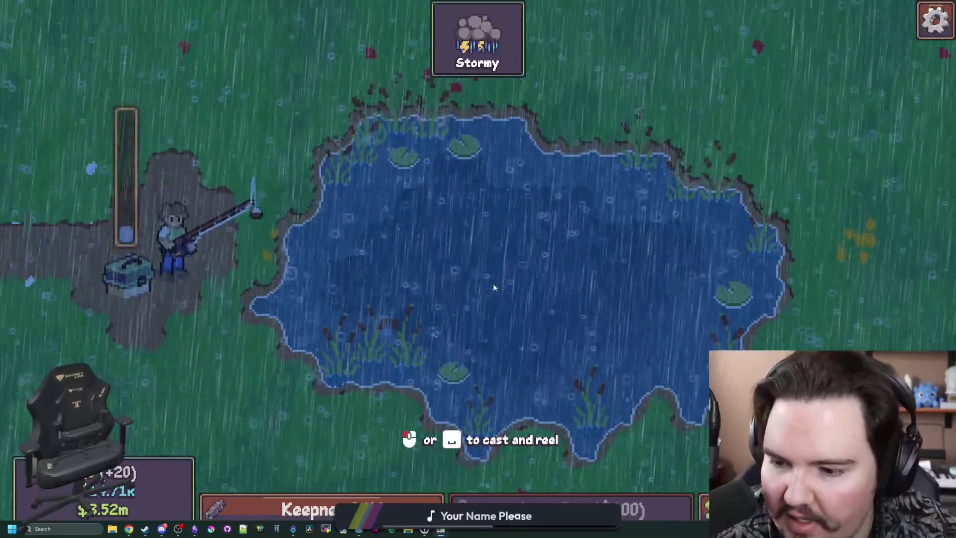
key("super")
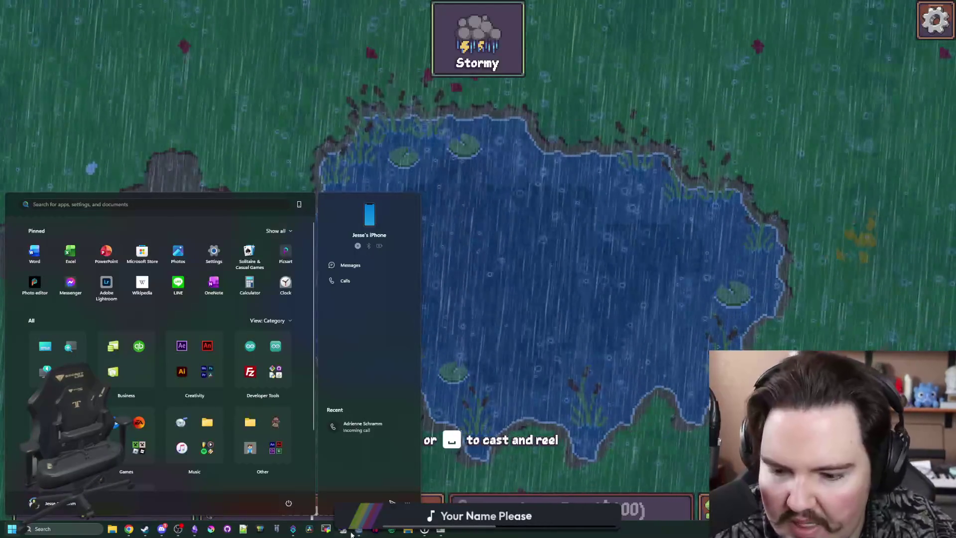
left_click(358, 529)
In fishing_region.gd, set the stormy dropRatio to 0.99 and rain offset to 0.63, then save
scroll(97, 106, "up", 5)
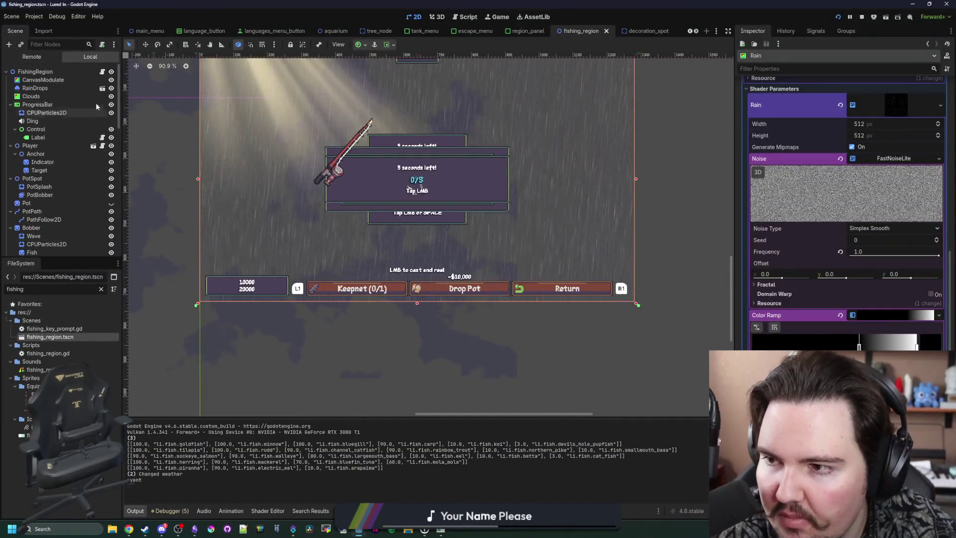
left_click(102, 72)
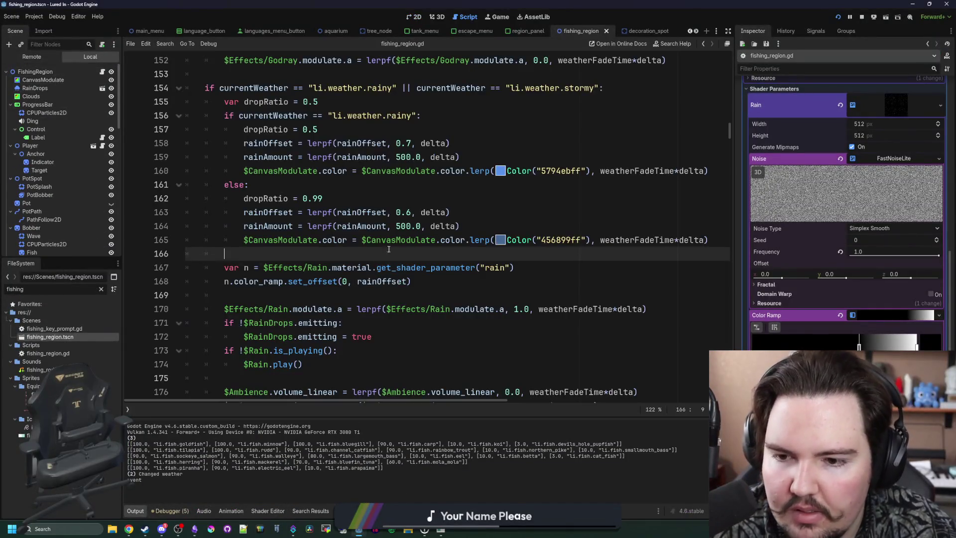
left_click(396, 200)
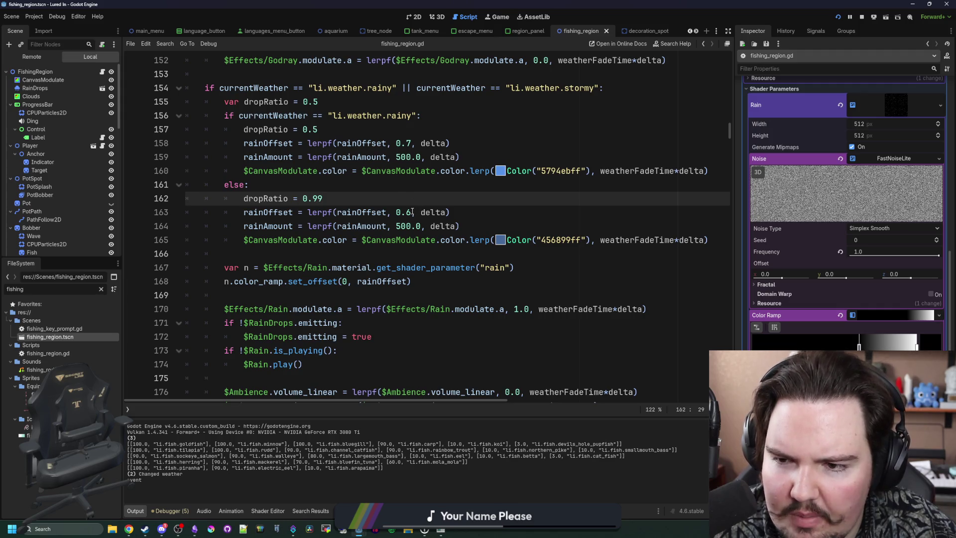
left_click(413, 212)
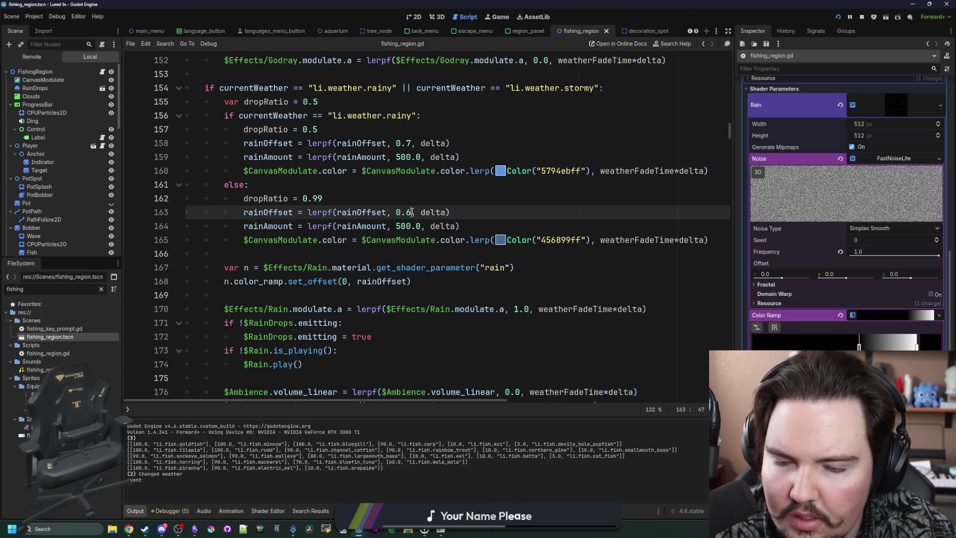
left_click(419, 198)
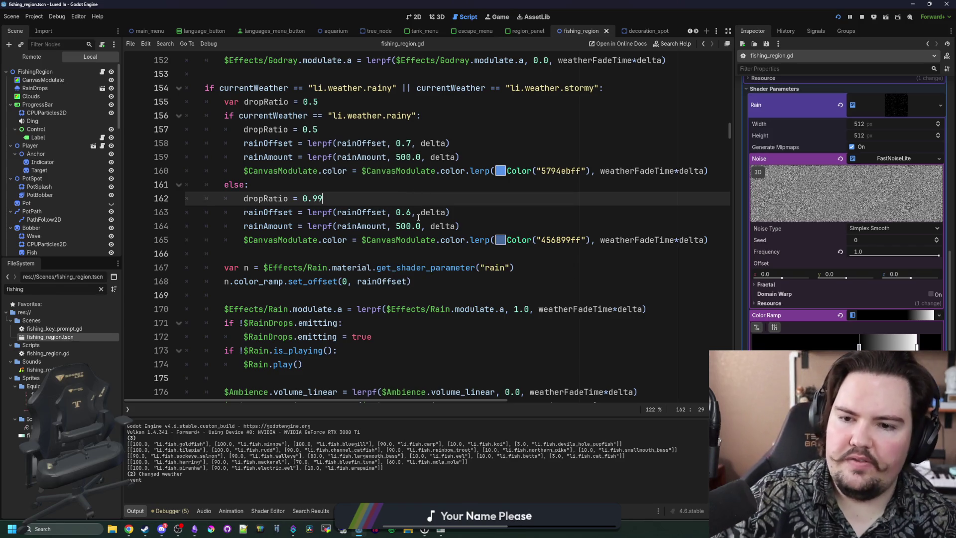
left_click(411, 212)
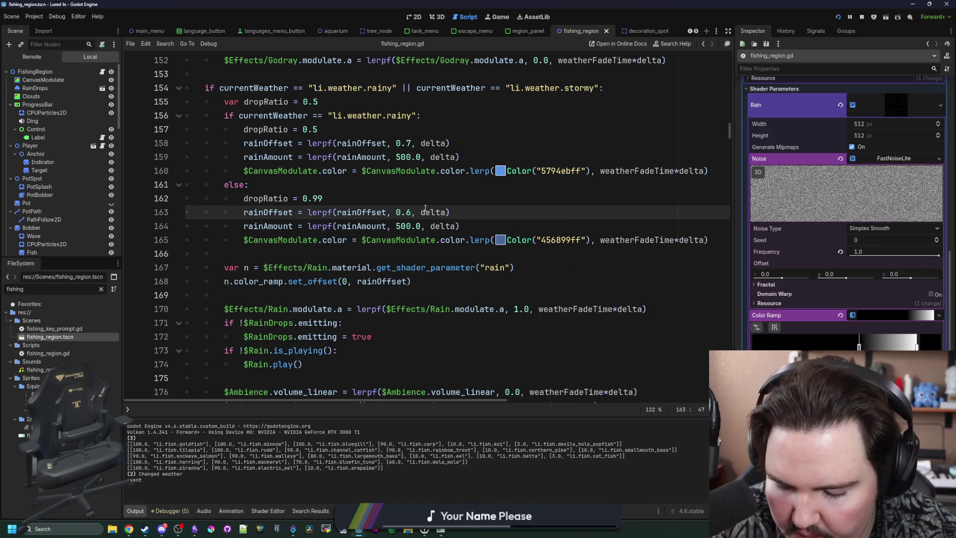
type("3")
left_click(440, 202)
key("ctrl+s")
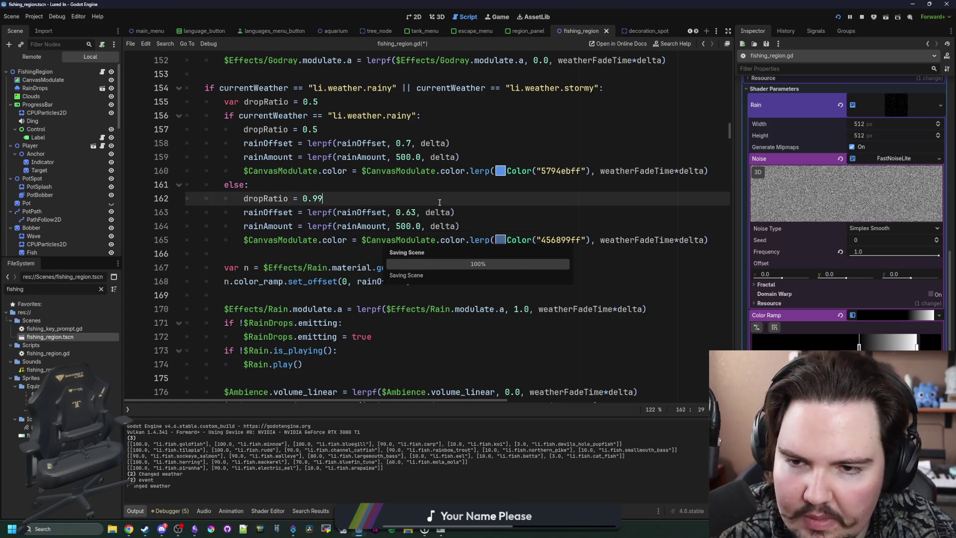
Adjust the rainy branch's dropRatio value and save the script
left_click(381, 251)
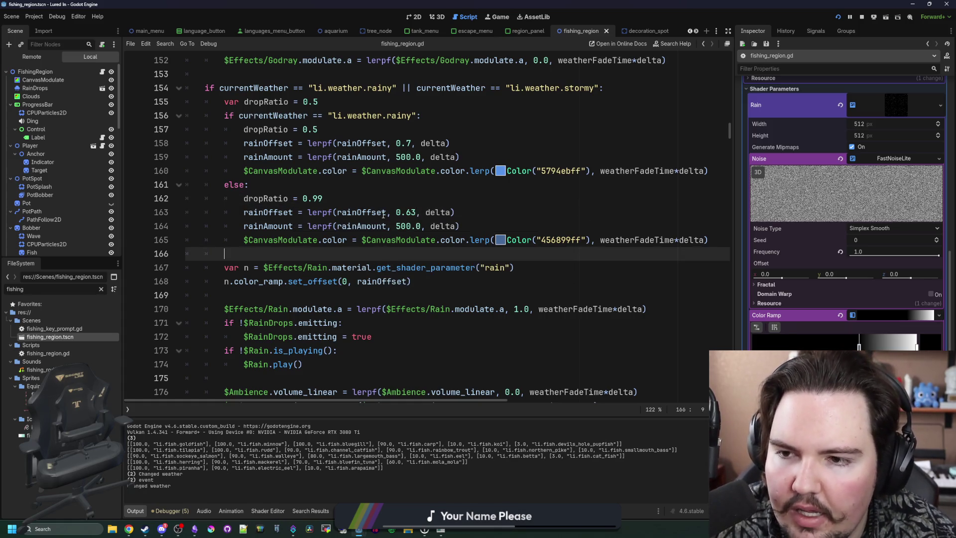
scroll(355, 199, "up", 2)
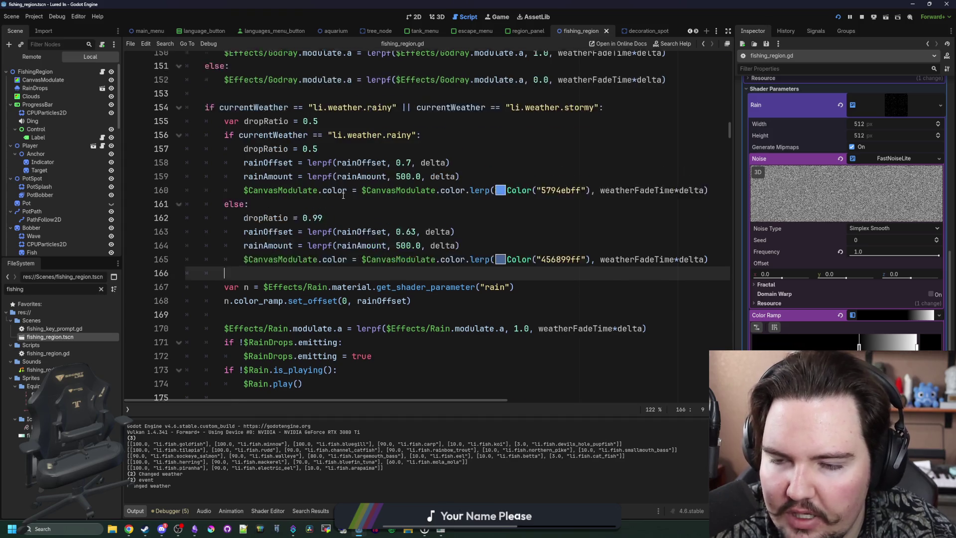
left_click(325, 171)
type("2")
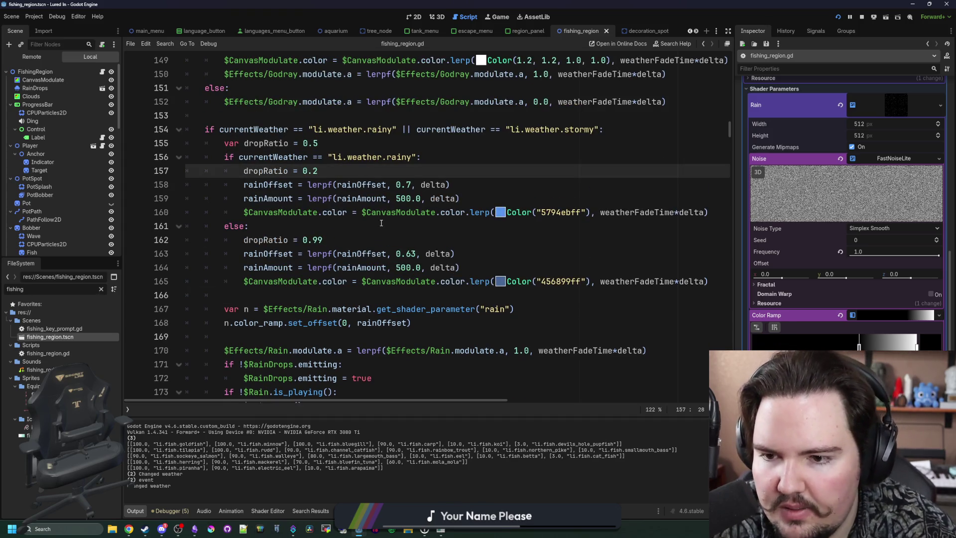
left_click(384, 226)
key("ctrl+s")
Inspect the RainDrops particle properties in the Godot editor
left_click(436, 531)
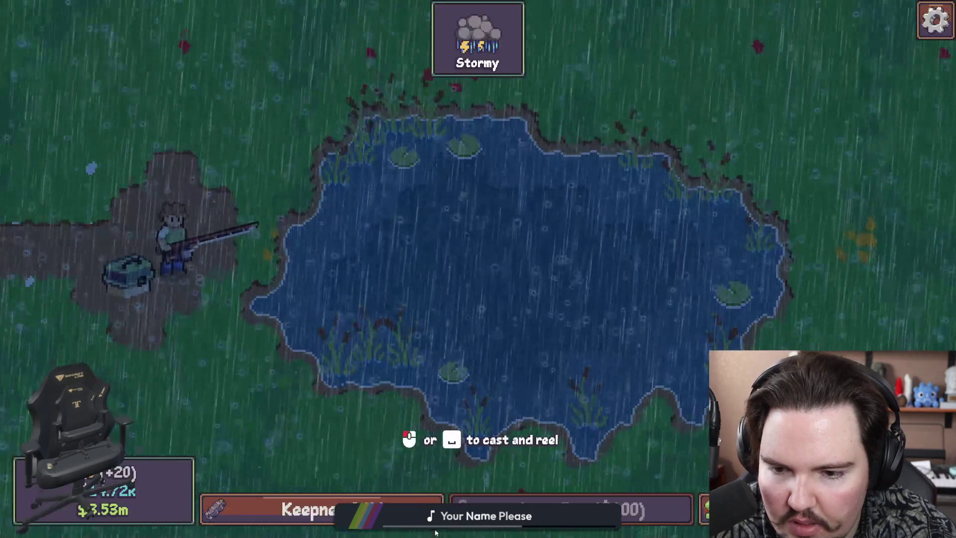
key("super")
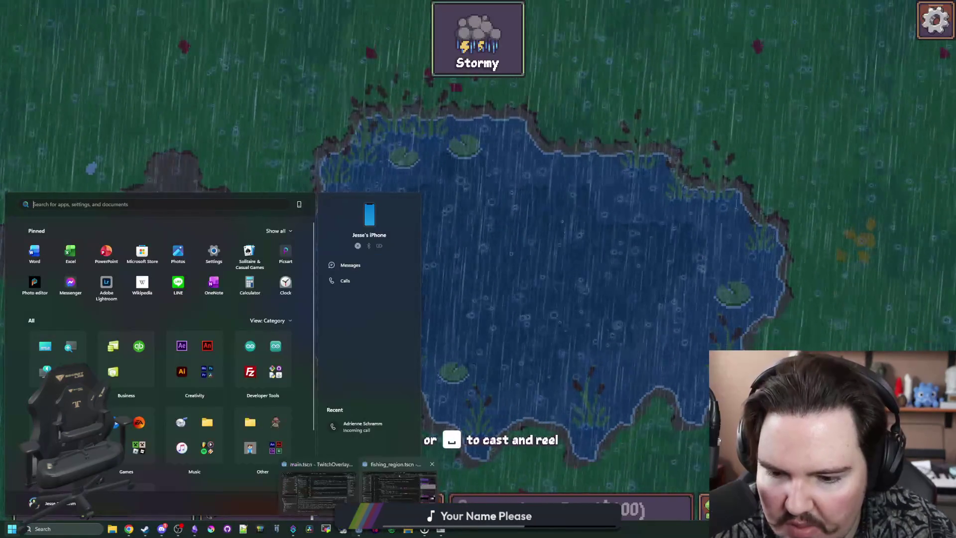
left_click(360, 530)
left_click(47, 88)
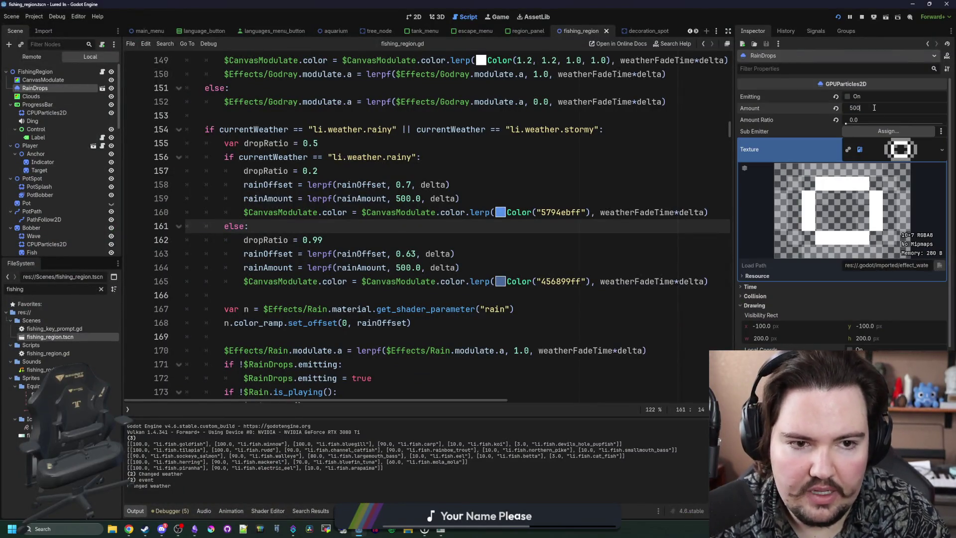
In the running game, set the weather to rainy with 'weather Weather.rainy'
key("F6")
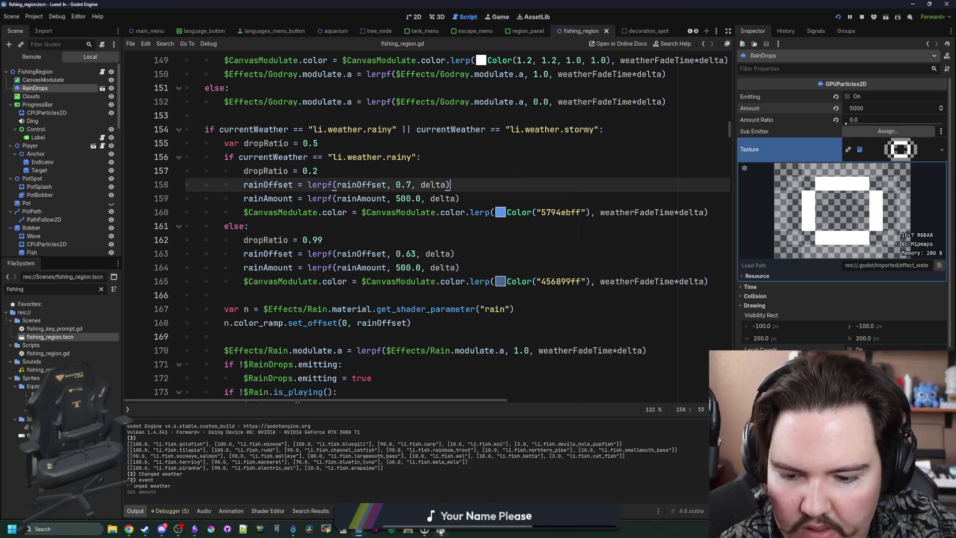
key("grave")
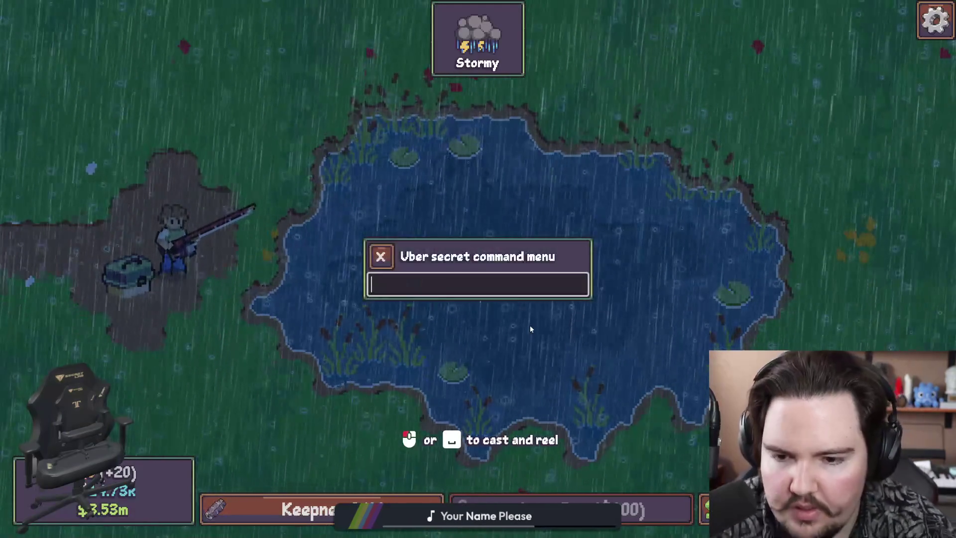
type("weather ")
type("Weather.rainy")
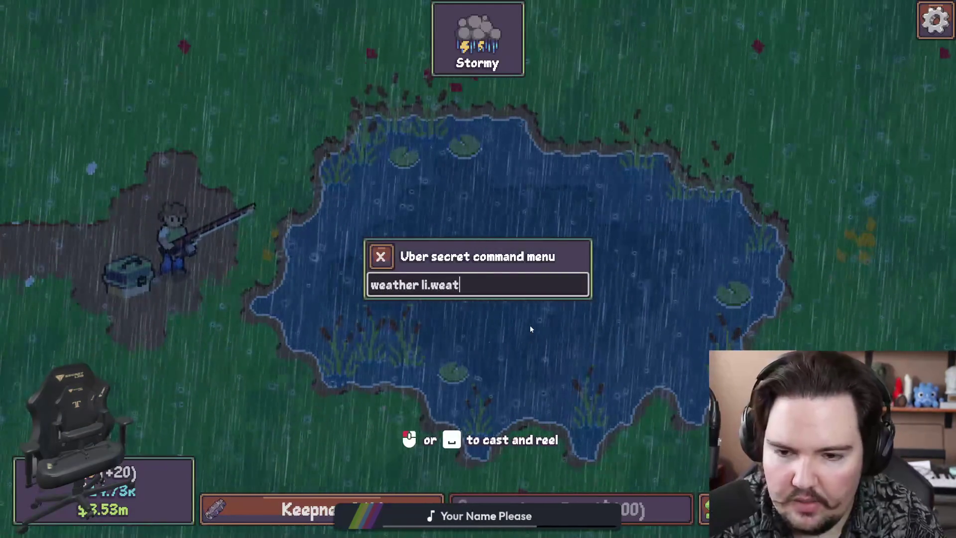
key("Return")
key("Escape")
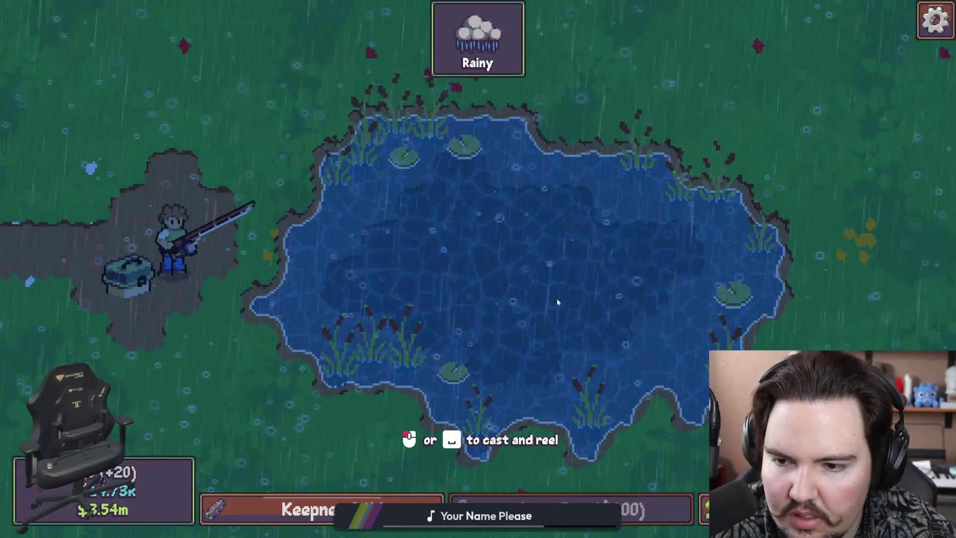
Cast the fishing line to watch the rain, switching between the game and the script editor
key("super")
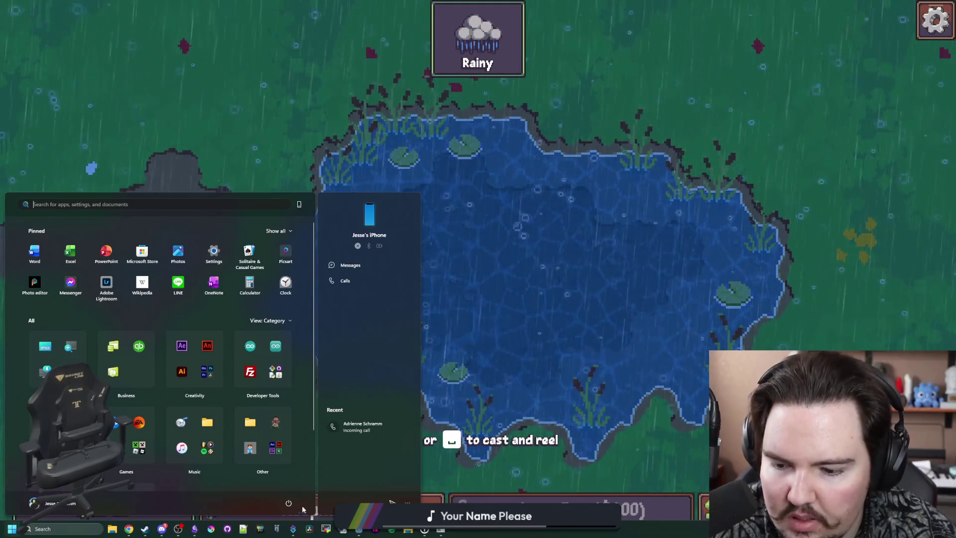
left_click(399, 490)
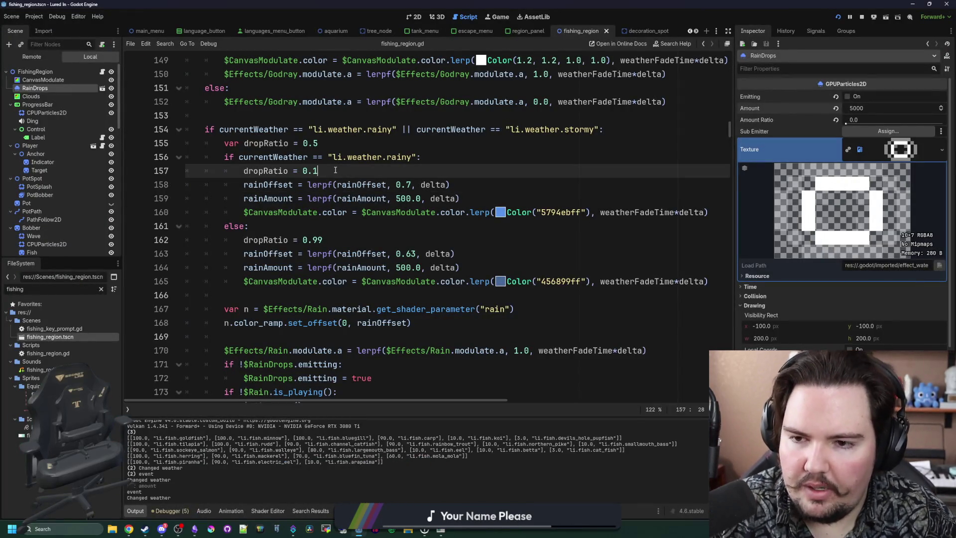
key("alt+Tab")
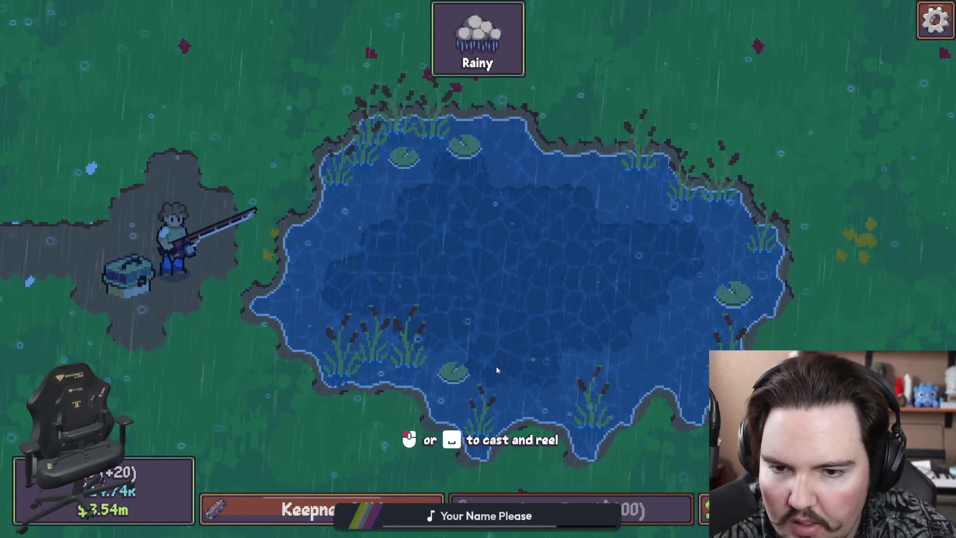
key("super")
left_click(532, 326)
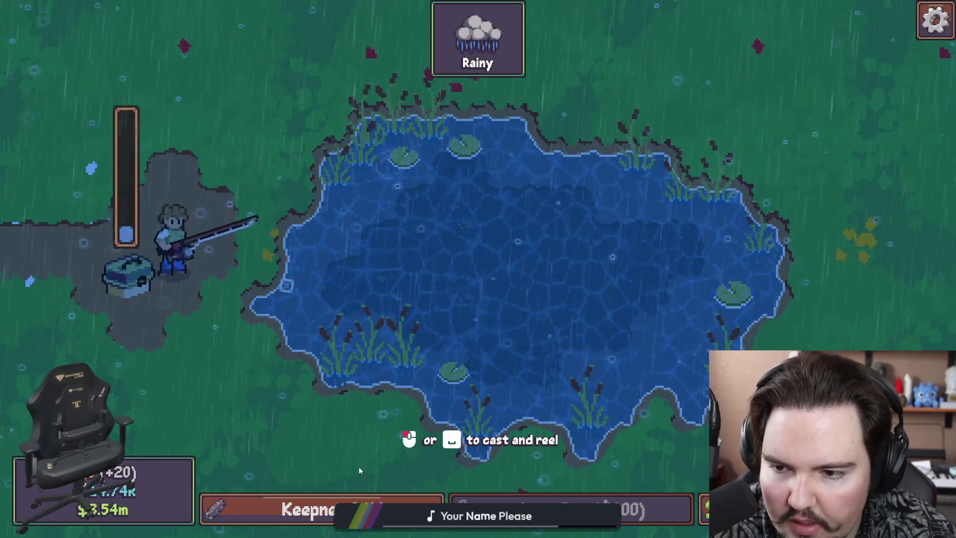
key("super")
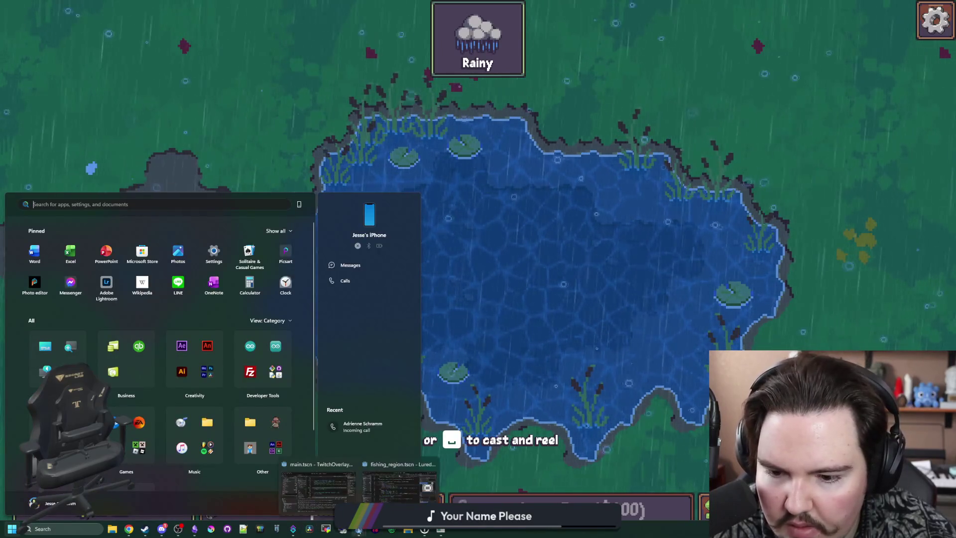
left_click(358, 529)
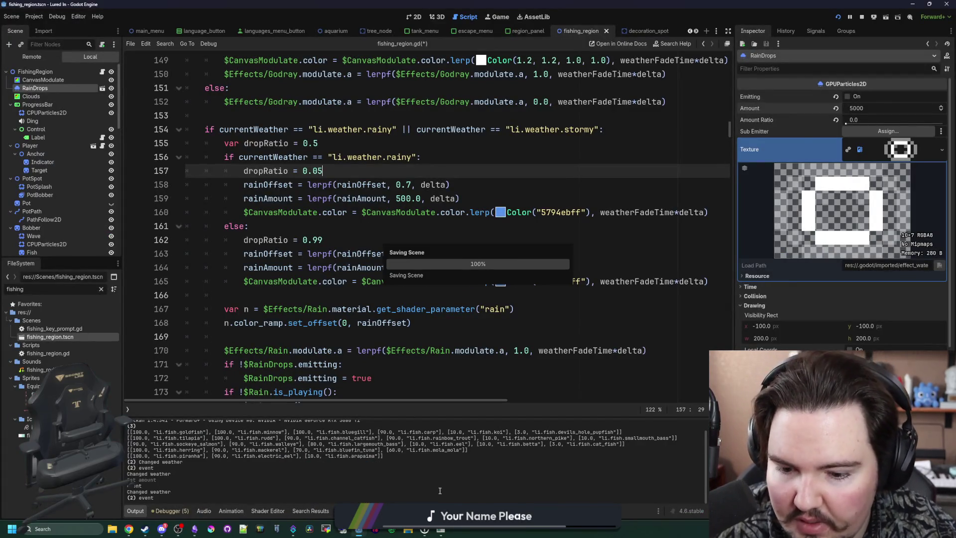
key("alt+Tab")
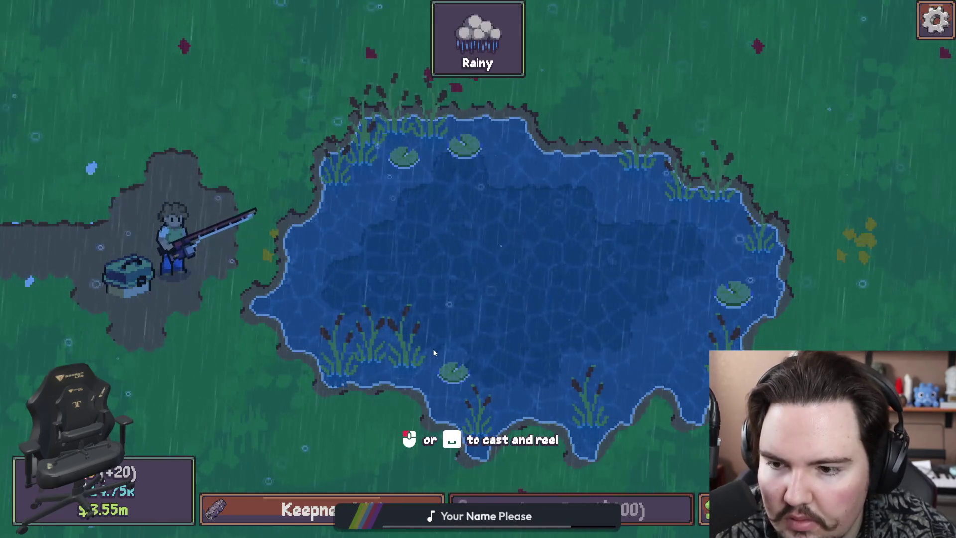
Save the fishing_region script with drop ratio 0.1 and go back to the game
key("super")
mouse_move(359, 529)
left_click(398, 485)
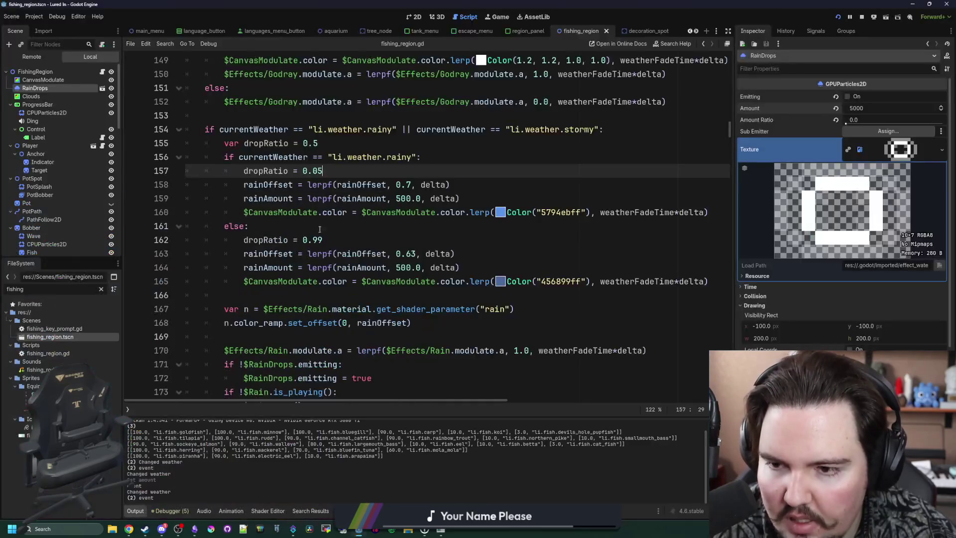
key("ctrl+s")
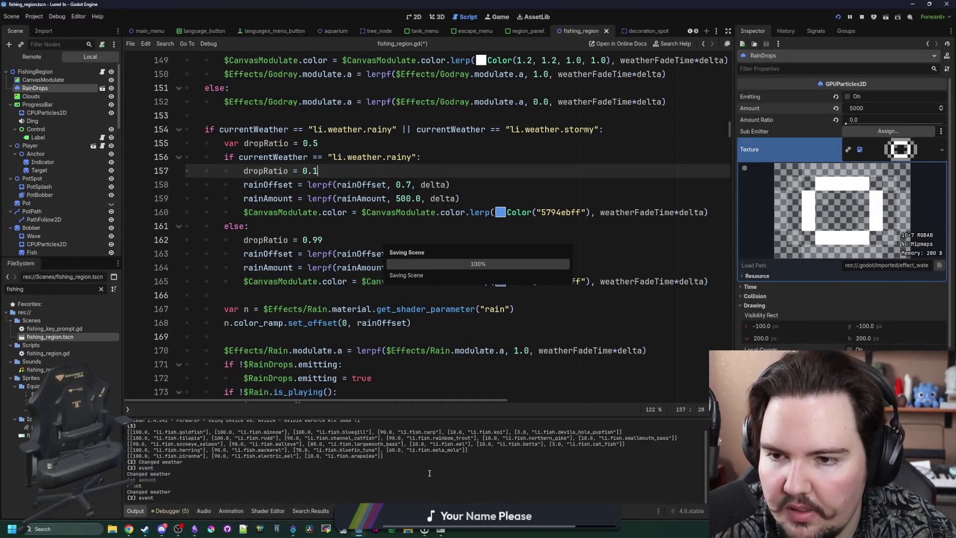
key("alt+Tab")
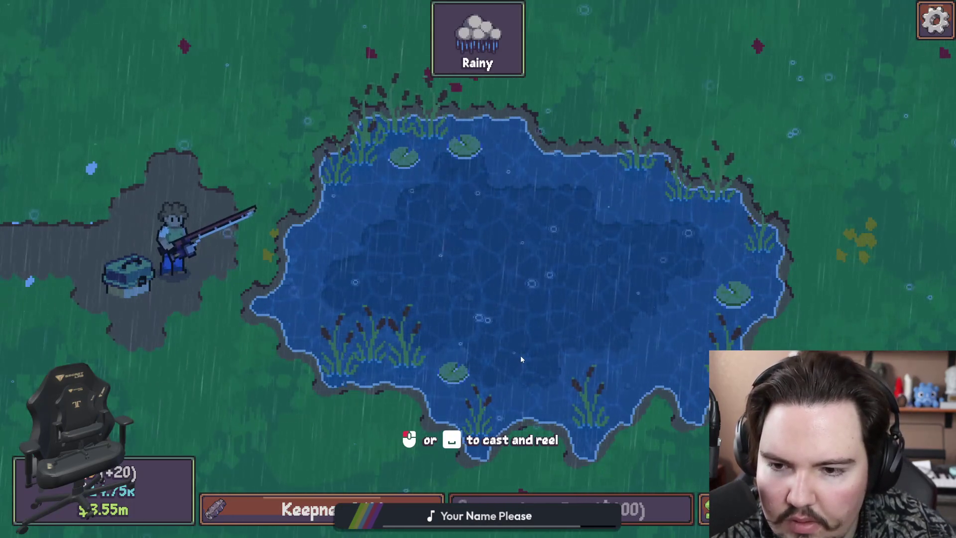
Save the scene with the new drop ratios and relaunch the game with F5
key("super")
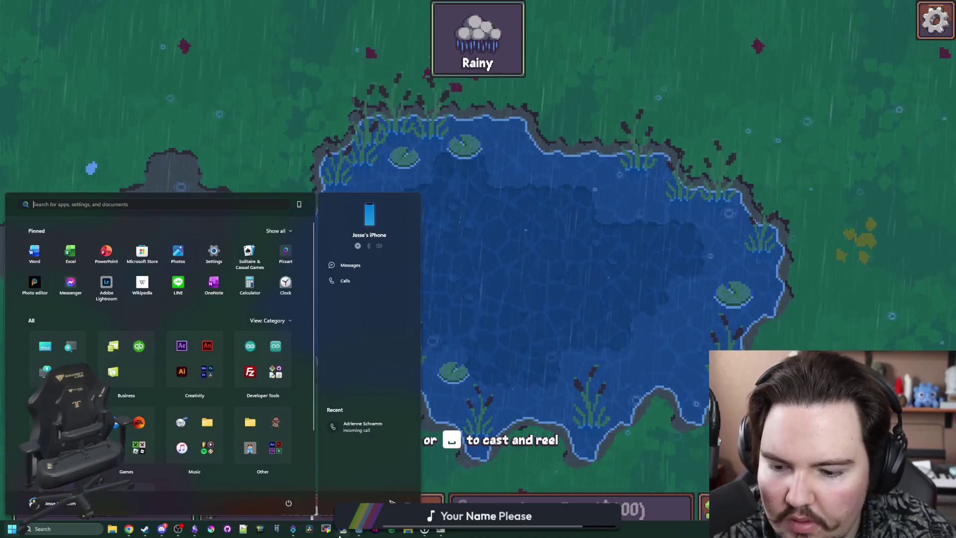
mouse_move(359, 529)
left_click(380, 493)
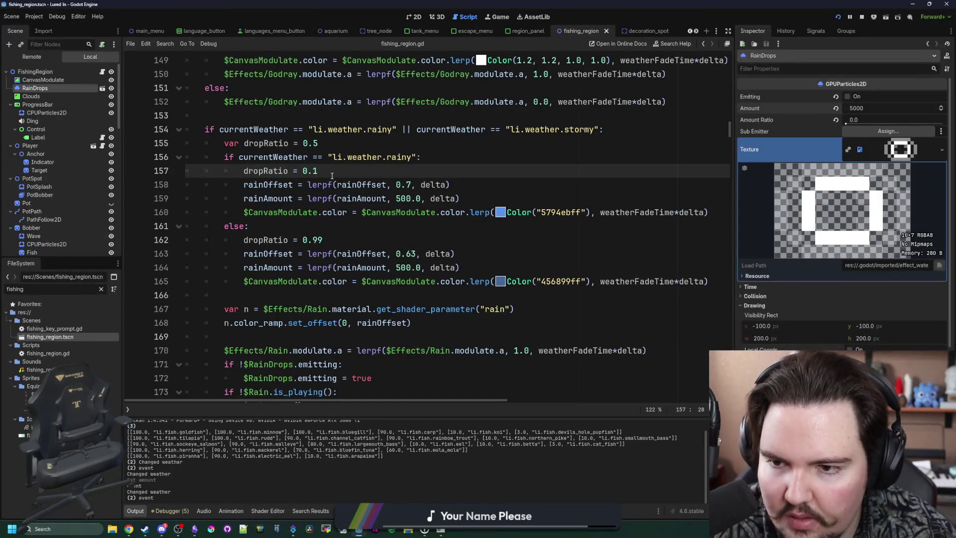
key("ctrl+s")
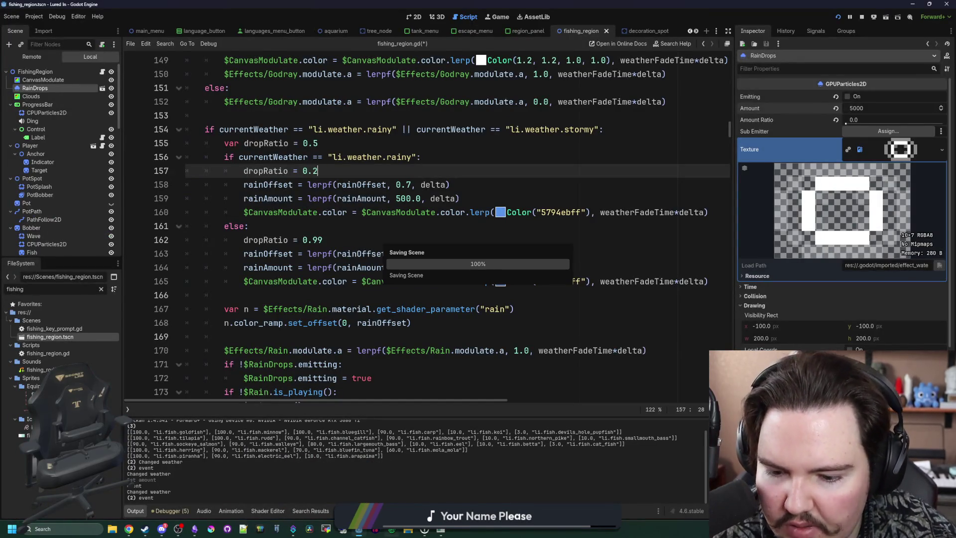
key("F5")
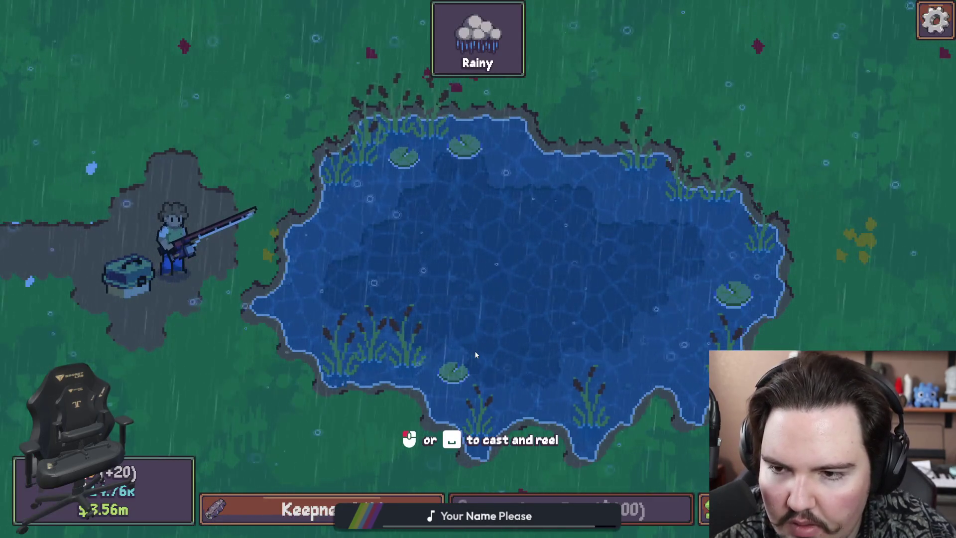
Test stormy rain with 'weather li.weather.stormy', then return to Godot and save the scene
key("grave")
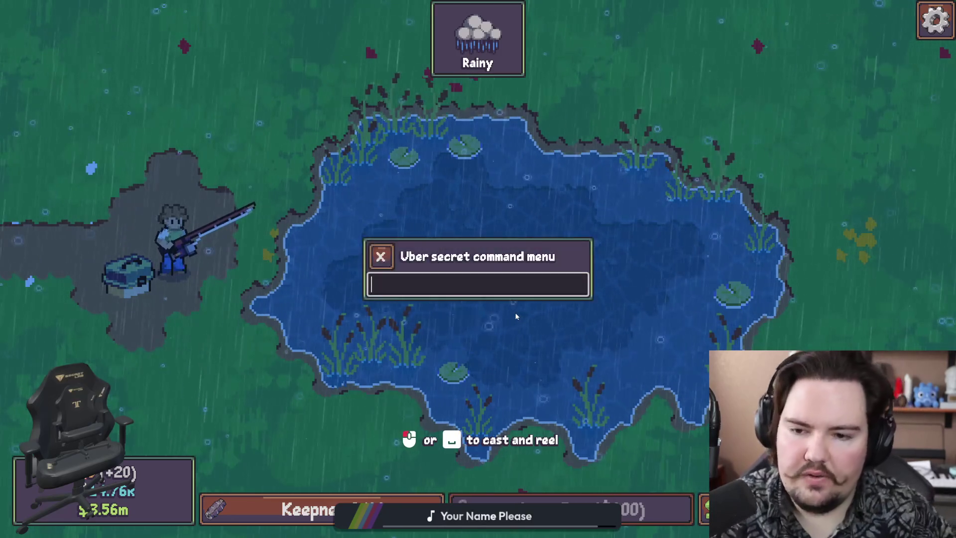
type("weather li.weather")
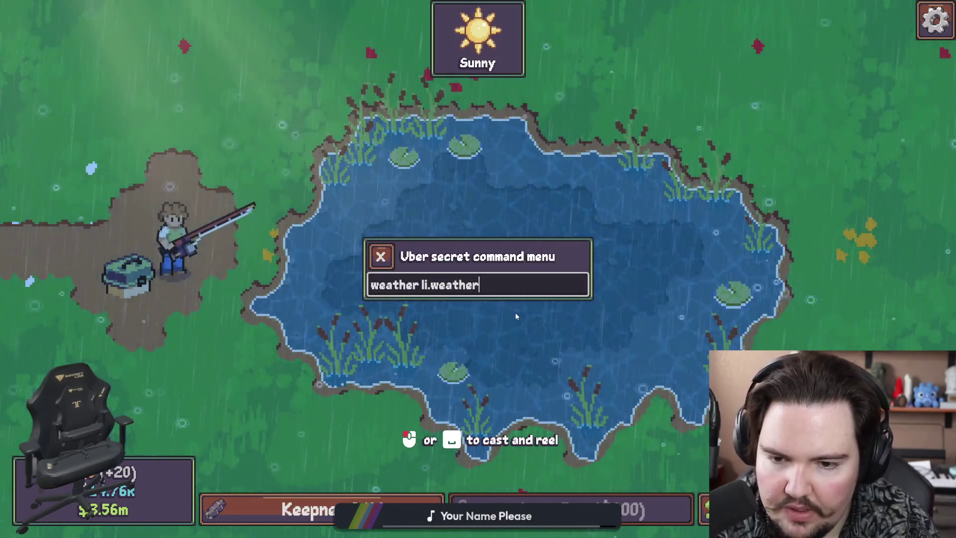
type(".stormy")
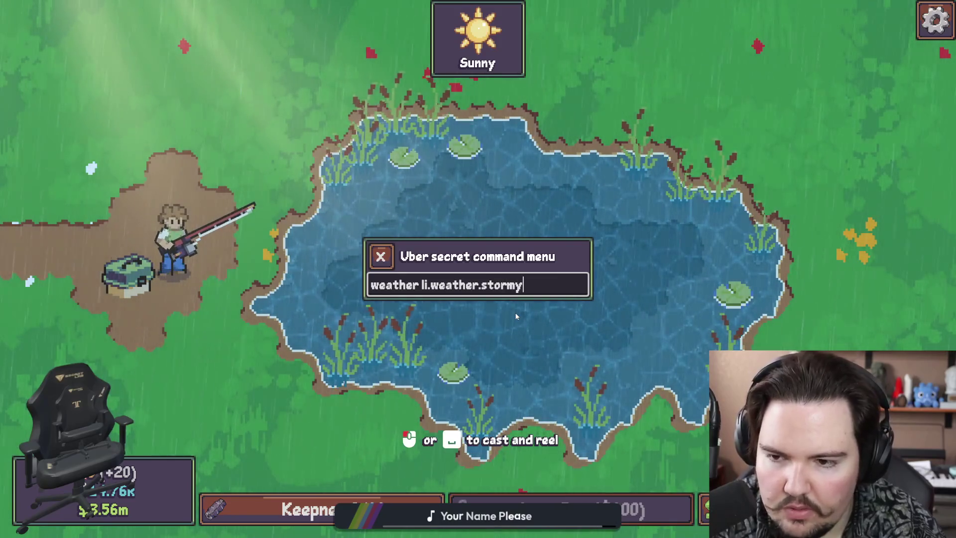
key("Return")
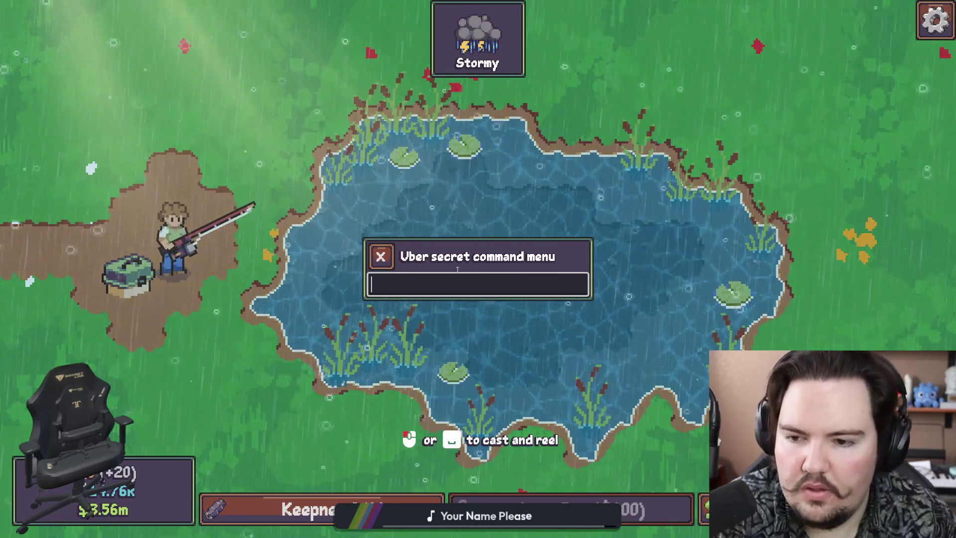
key("Escape")
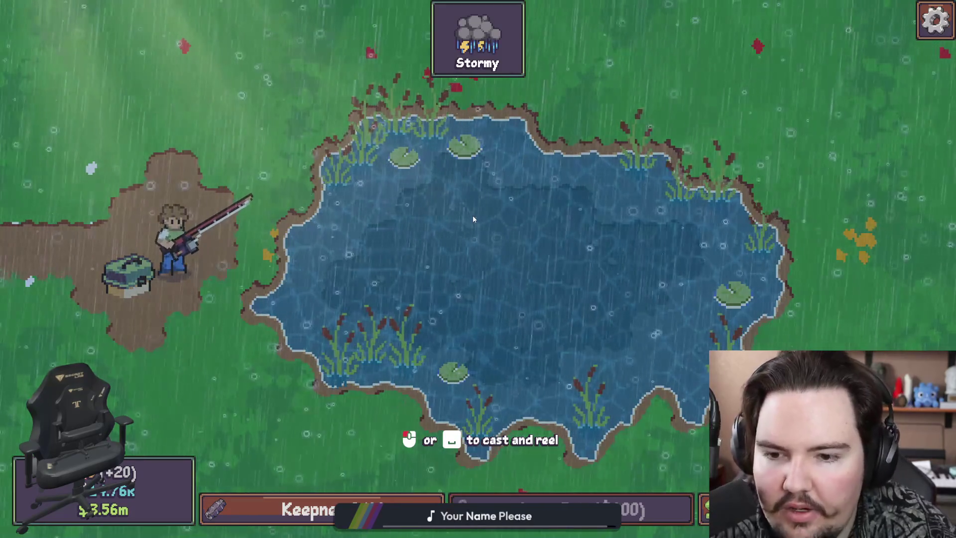
key("super")
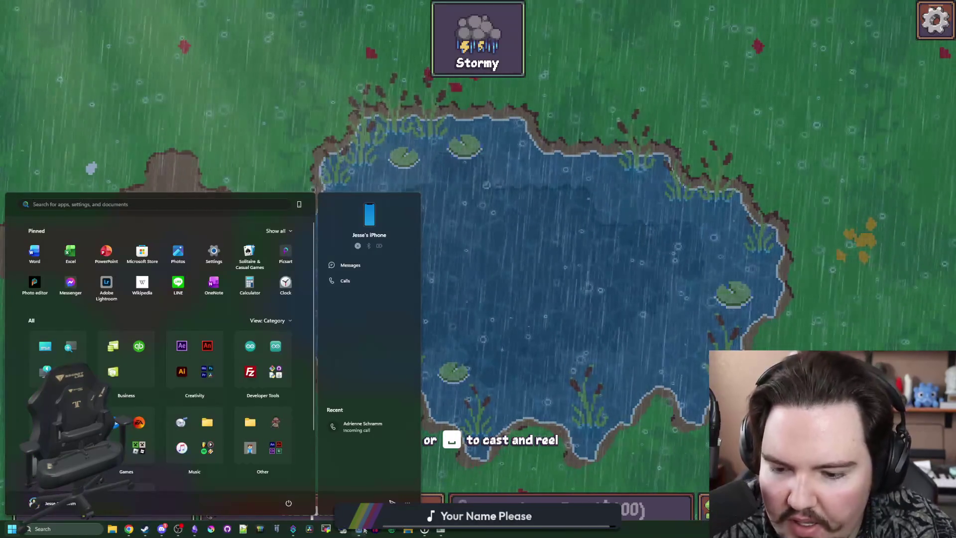
left_click(392, 494)
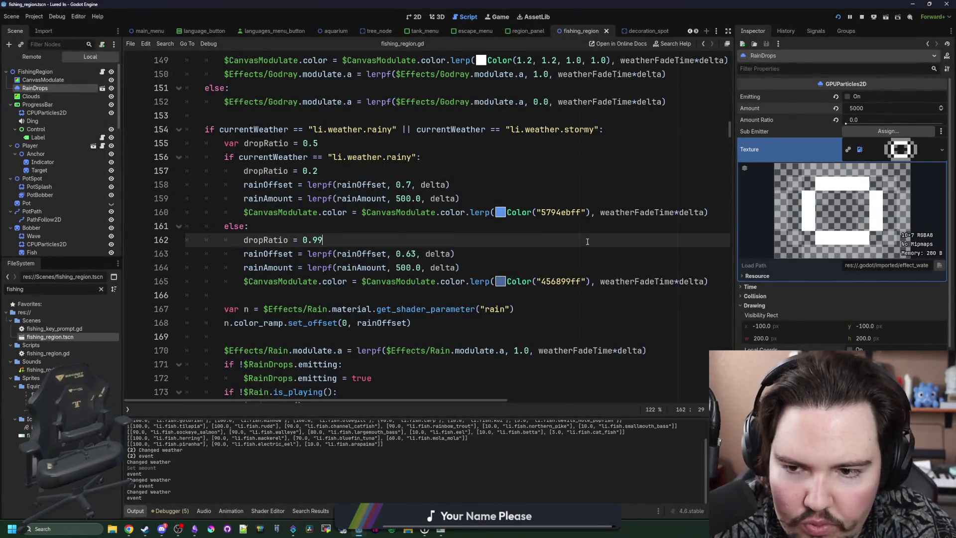
key("ctrl+s")
Select the Rain node and scroll the Inspector to its shader parameters and Color Ramp
scroll(88, 153, "down", 5)
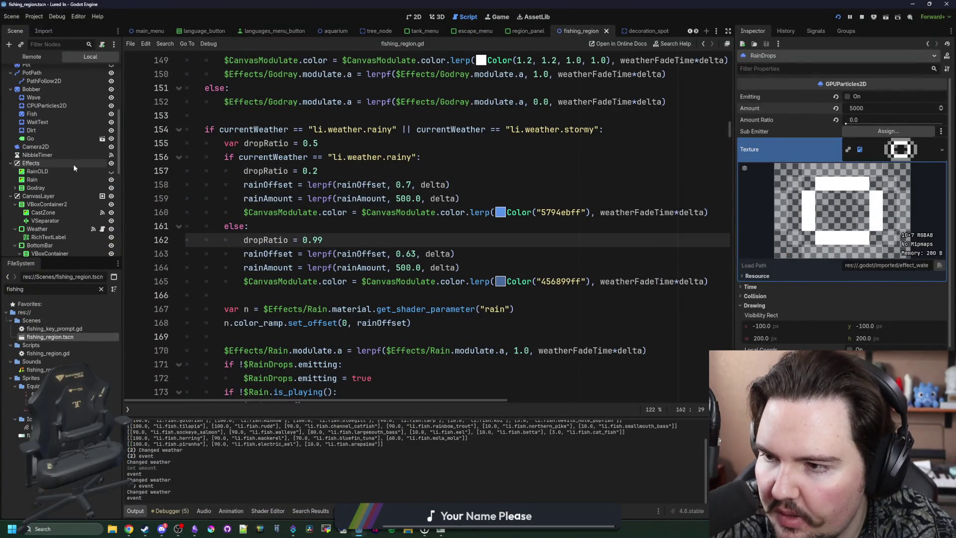
scroll(52, 227, "up", 5)
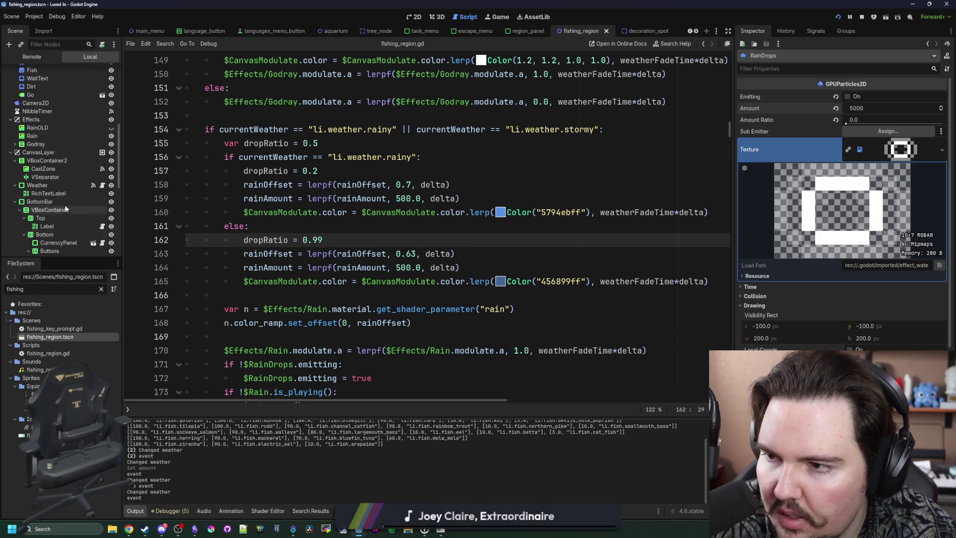
scroll(43, 132, "down", 5)
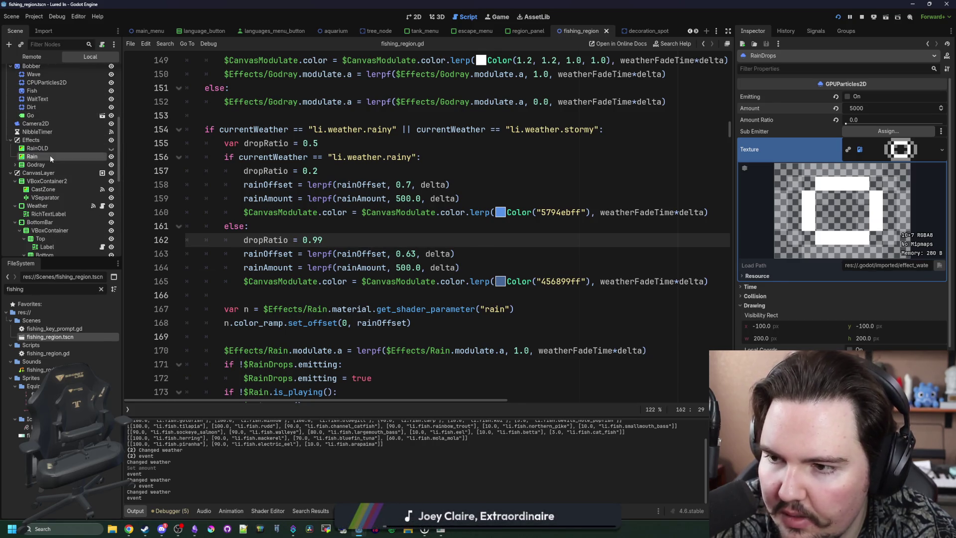
left_click(50, 155)
scroll(740, 299, "down", 5)
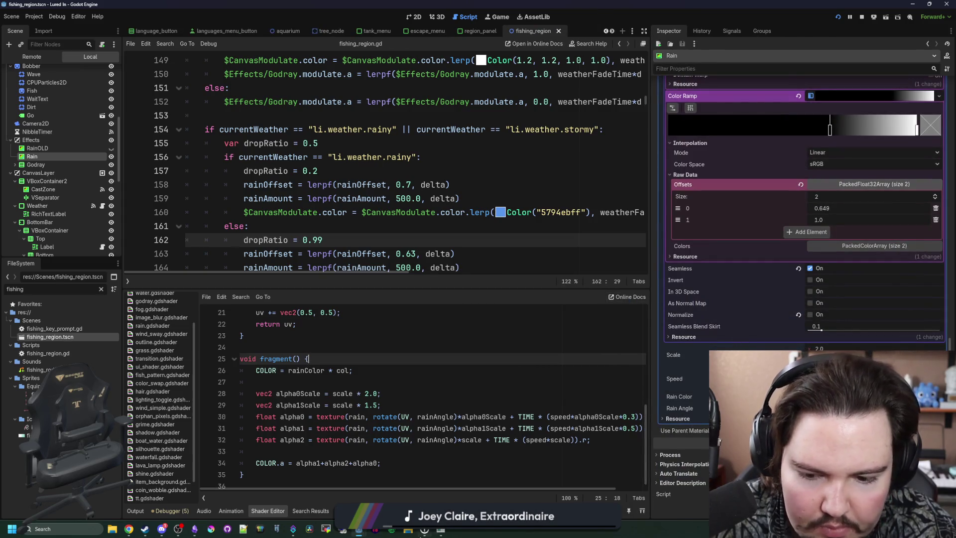
Quit the separately running game via its pause menu and enable embedded play in the editor
key("super")
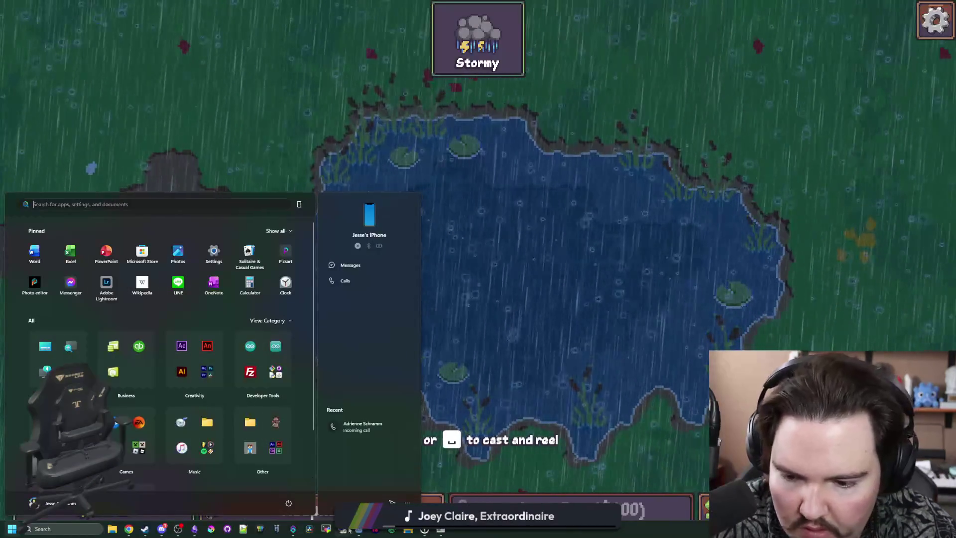
mouse_move(358, 529)
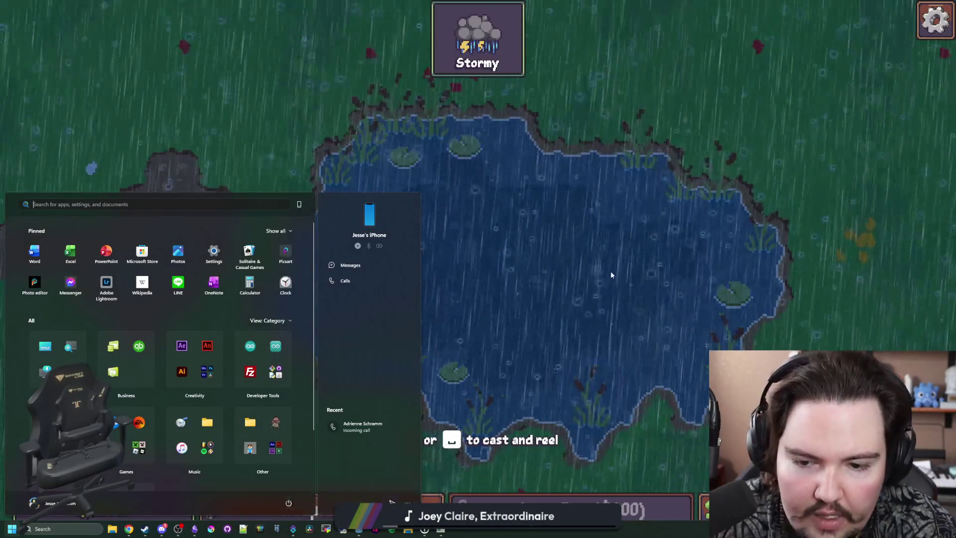
left_click(610, 271)
key("Escape")
left_click(531, 326)
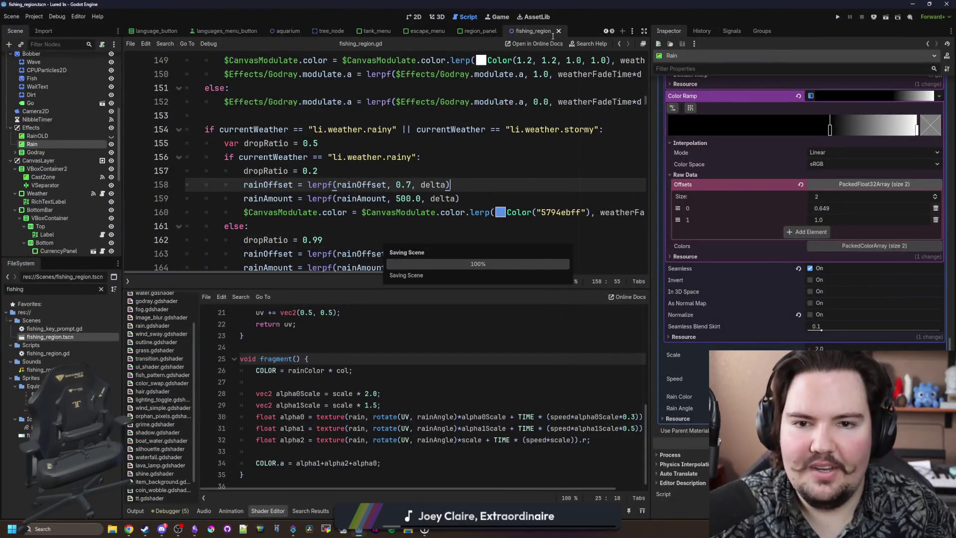
left_click(373, 58)
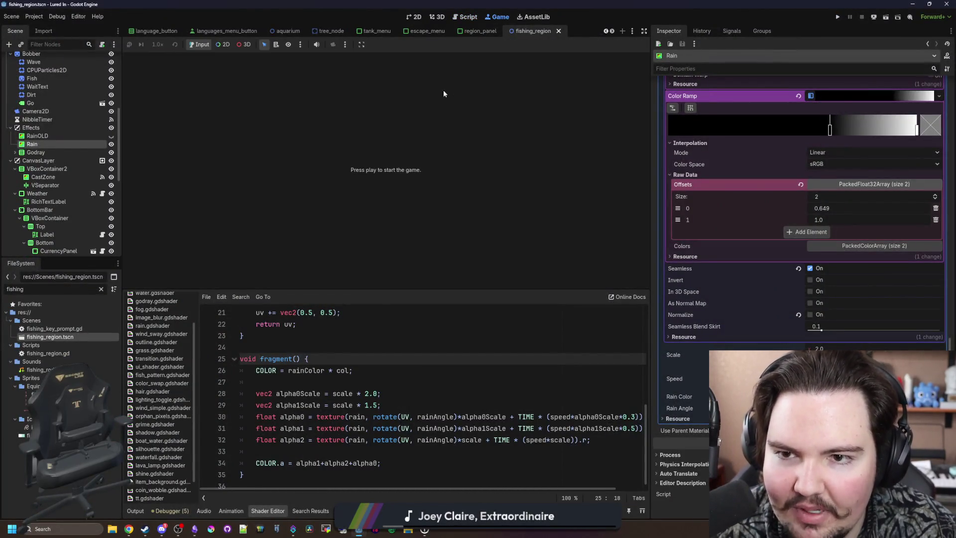
Run Lured In embedded in the editor and travel to the rainy pond
left_click(837, 17)
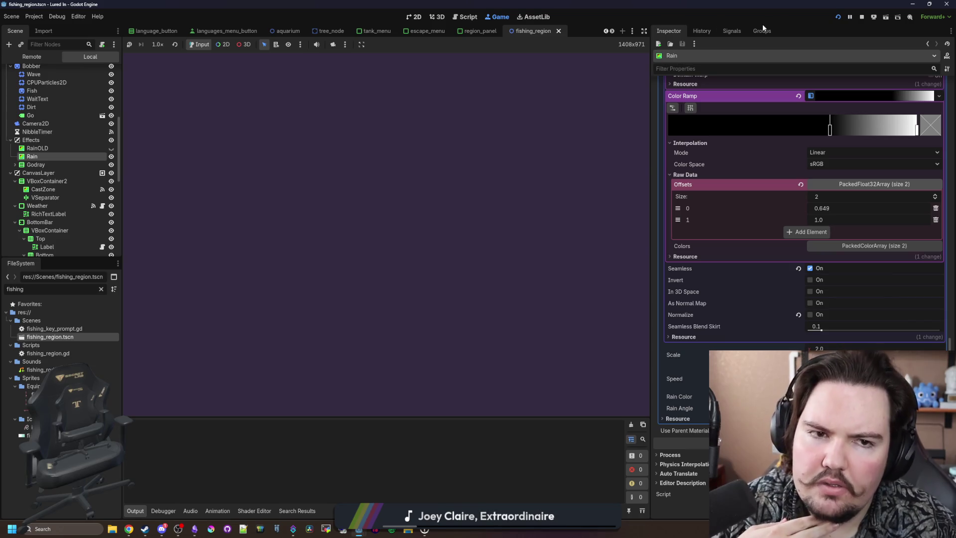
left_click(862, 16)
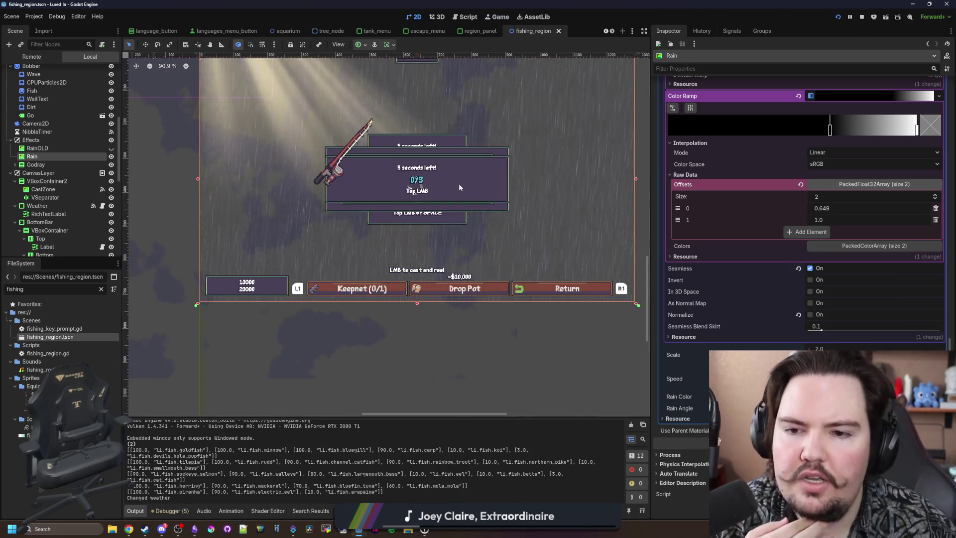
left_click(506, 16)
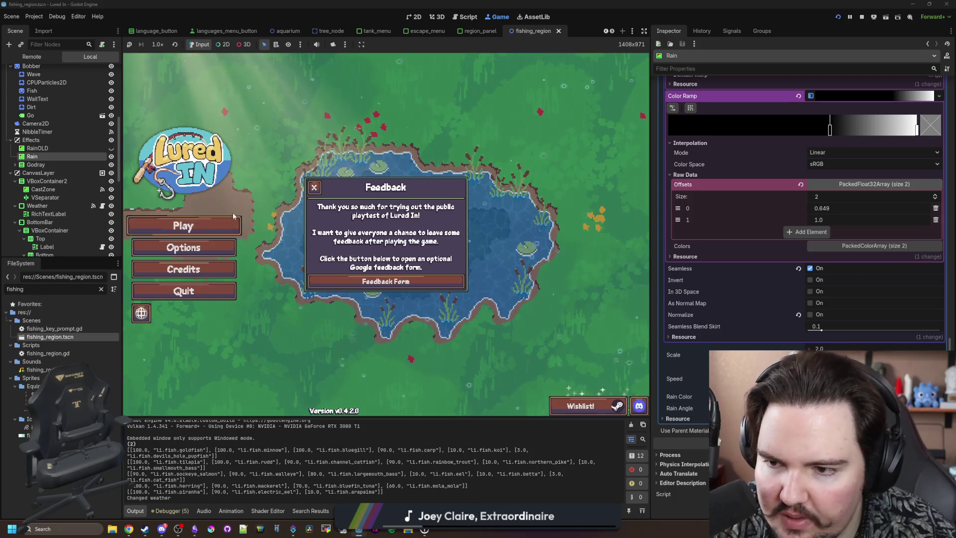
left_click(183, 226)
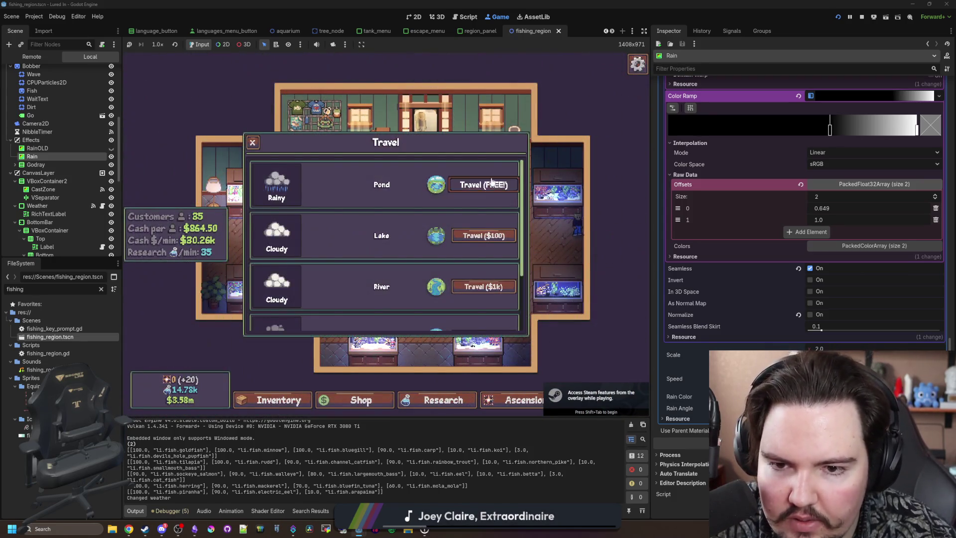
left_click(491, 183)
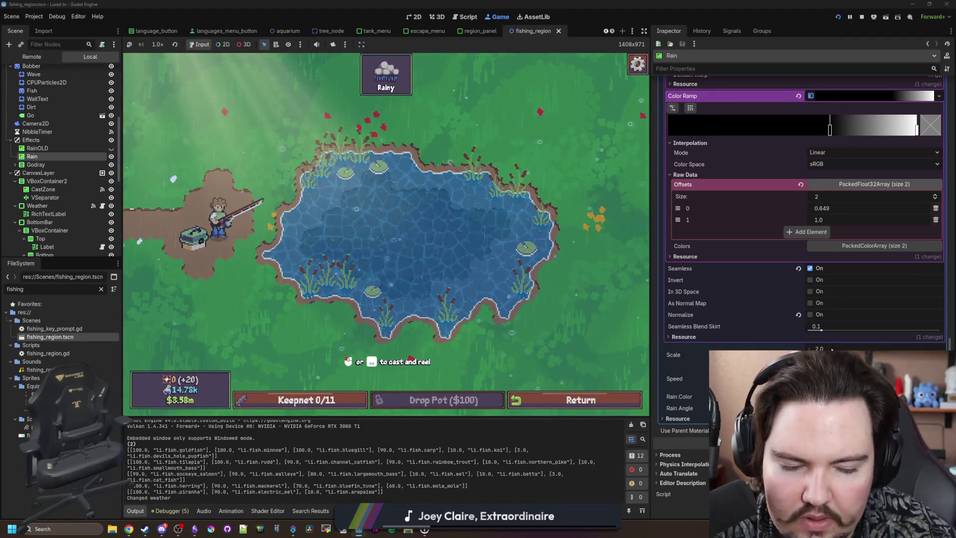
Lower the Rain shader Scale from 2.0 to 0.8, save, and widen the game view
mouse_move(831, 351)
left_mouse_down()
mouse_move(817, 355)
mouse_move(835, 348)
left_mouse_up()
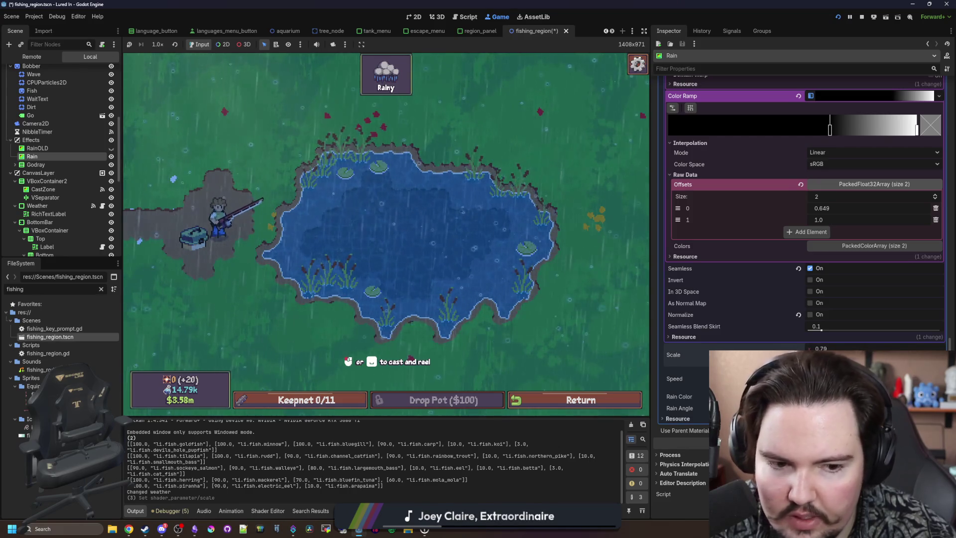
type("0.75")
key("Return")
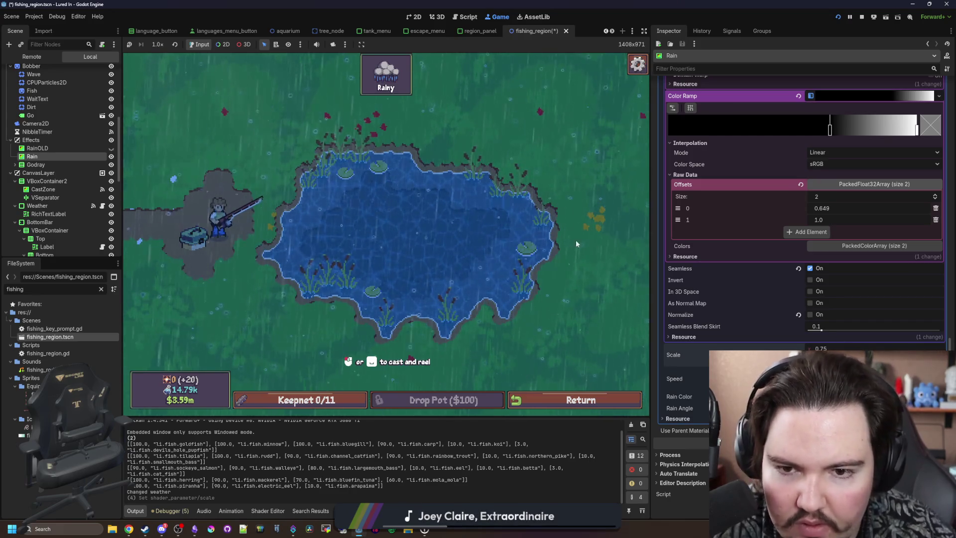
left_click(844, 348)
type("0.8")
key("Return")
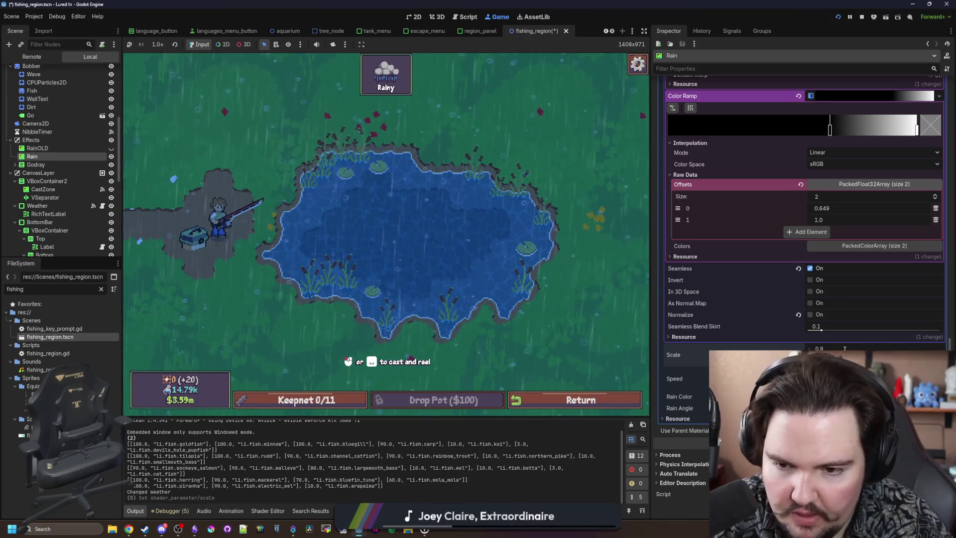
key("ctrl+s")
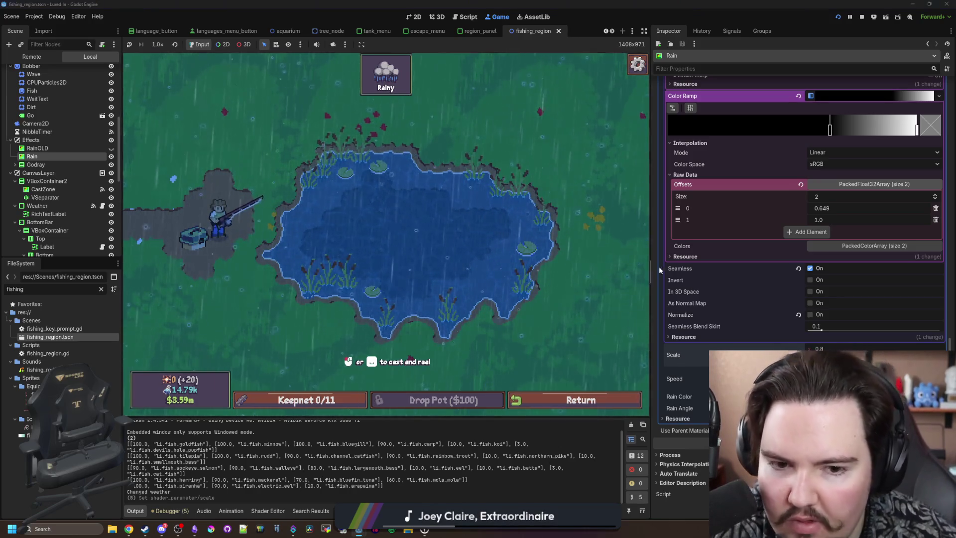
mouse_move(652, 267)
left_mouse_down()
mouse_move(901, 268)
mouse_move(737, 273)
left_mouse_up()
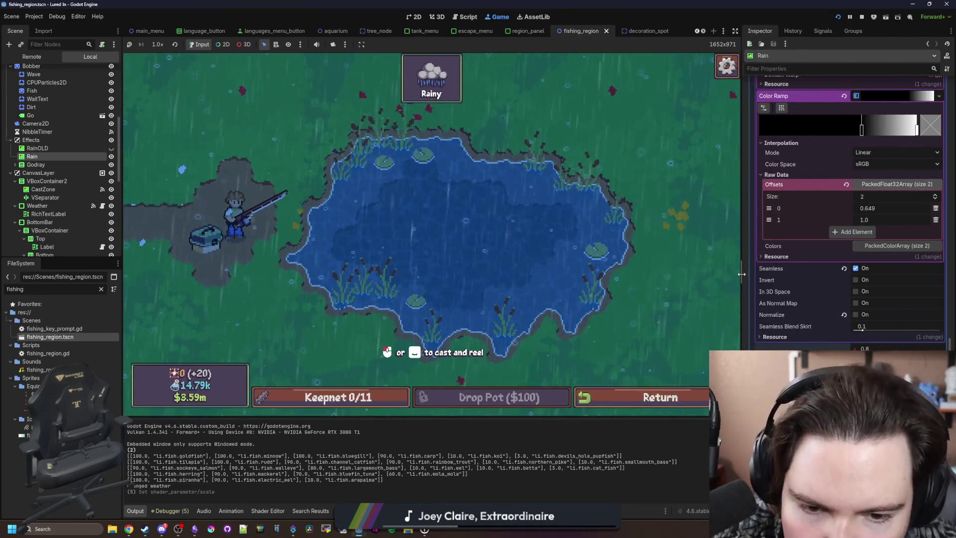
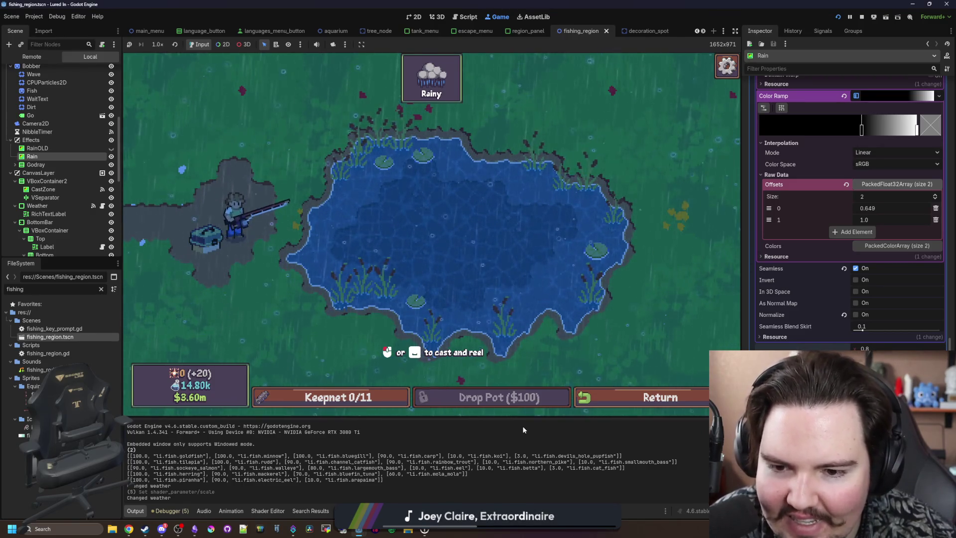
Cast the line, hook the fish and finish the minigame to land a catch
left_click_drag(446, 297, 448, 300)
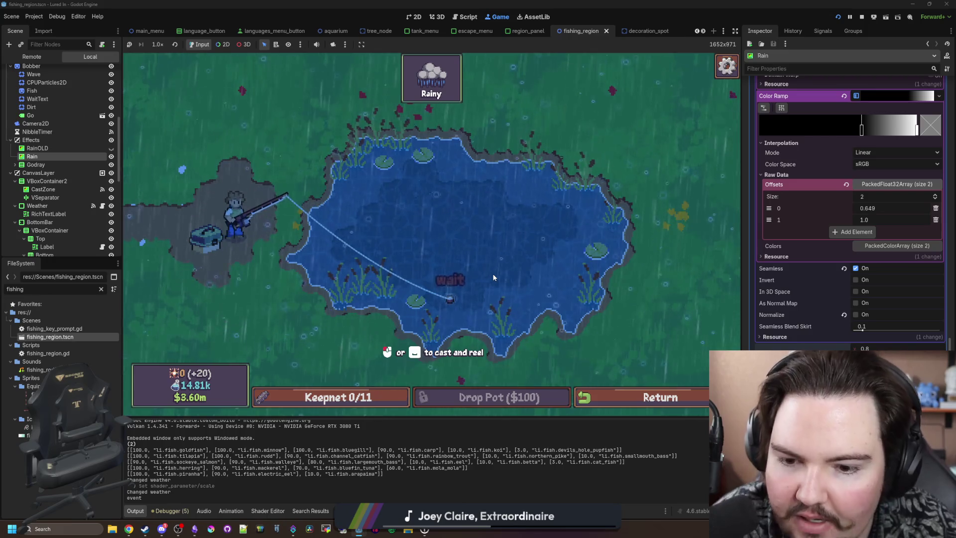
left_click(516, 193)
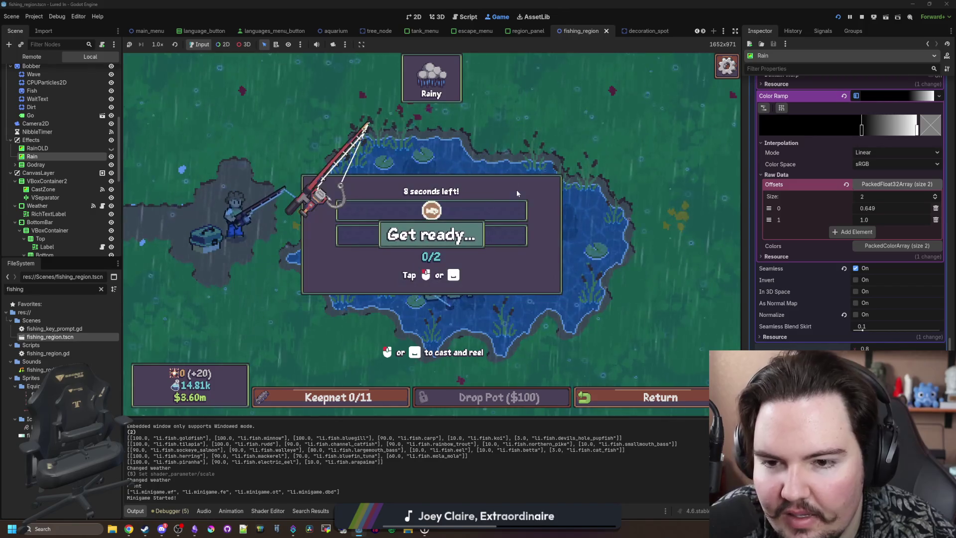
left_click(453, 209)
left_click(454, 208)
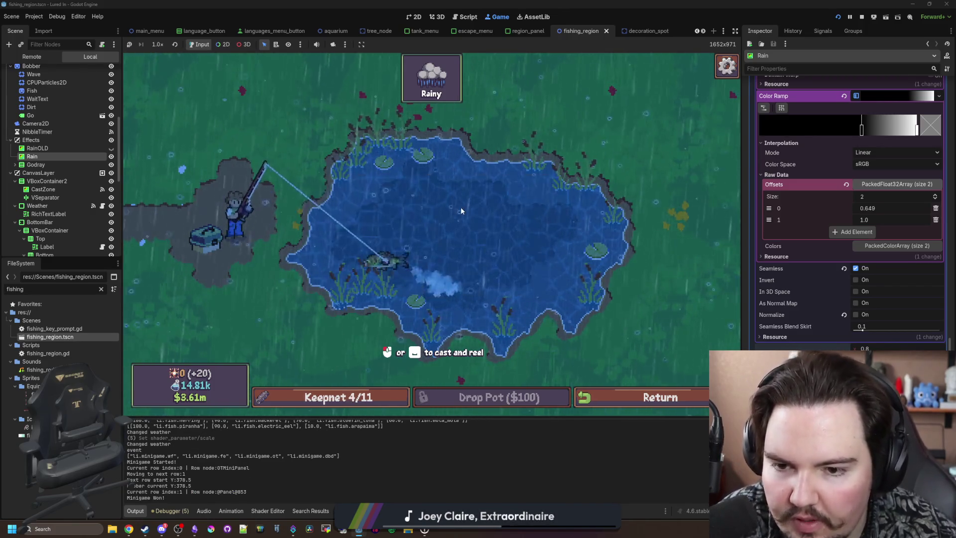
Switch the game weather to Stormy via the secret command menu, then return to fishing_region.gd
key("grave")
type("weather li.wea")
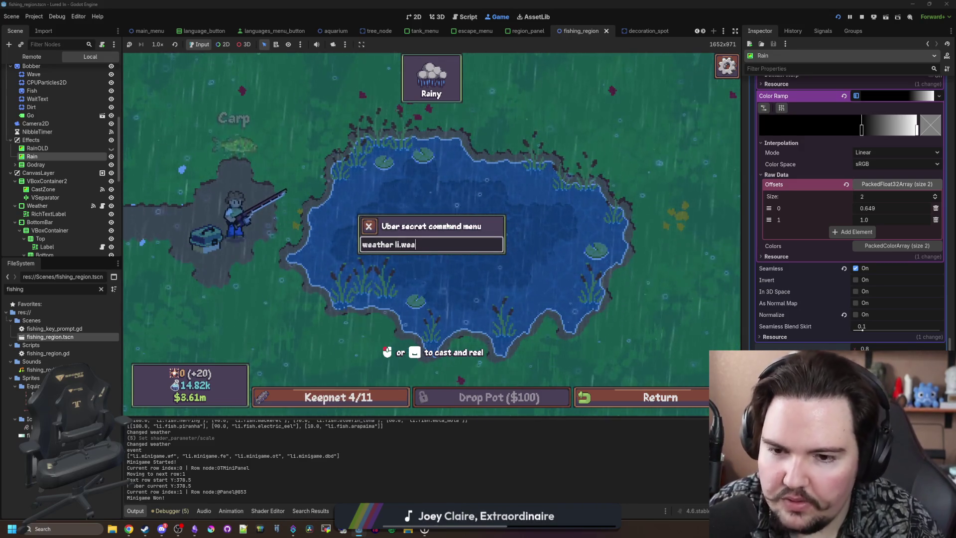
type("ther.")
key("Return")
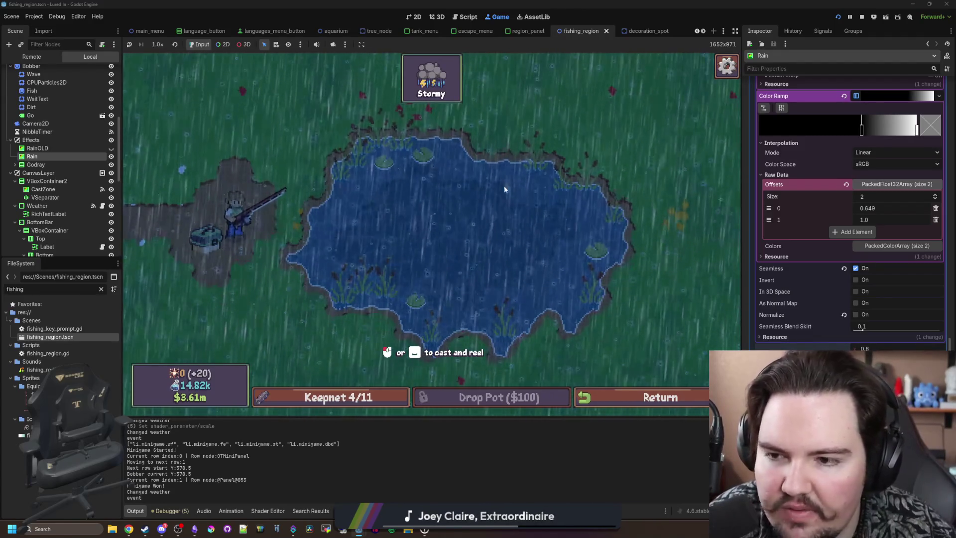
scroll(87, 119, "up", 5)
left_click(102, 72)
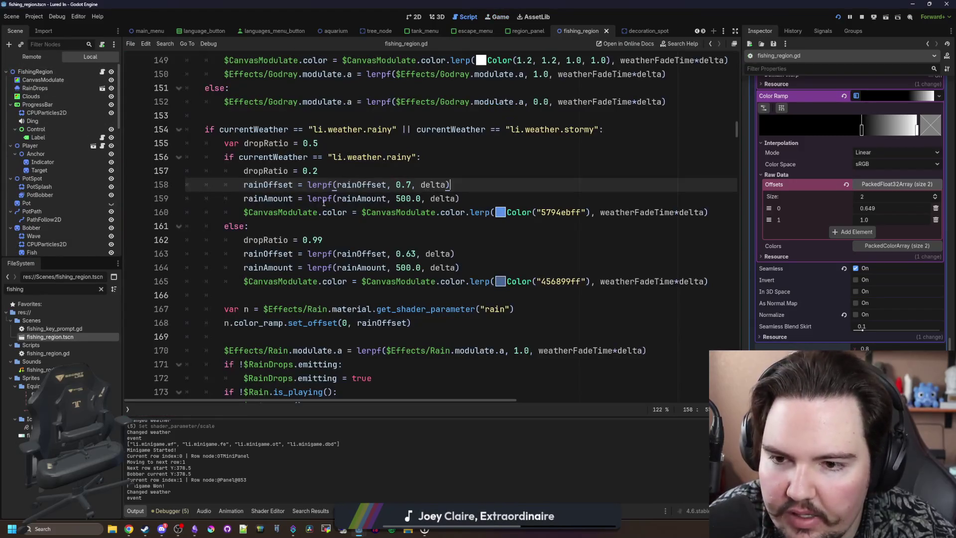
Go over the rainy and stormy rainOffset and rainAmount lines, then save the script
left_click(443, 183)
scroll(529, 276, "down", 1)
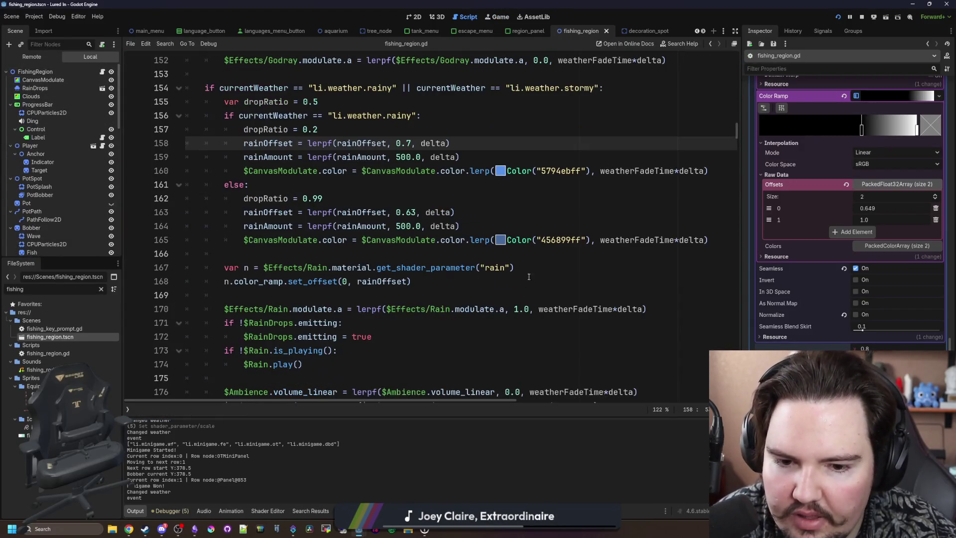
scroll(557, 309, "up", 1)
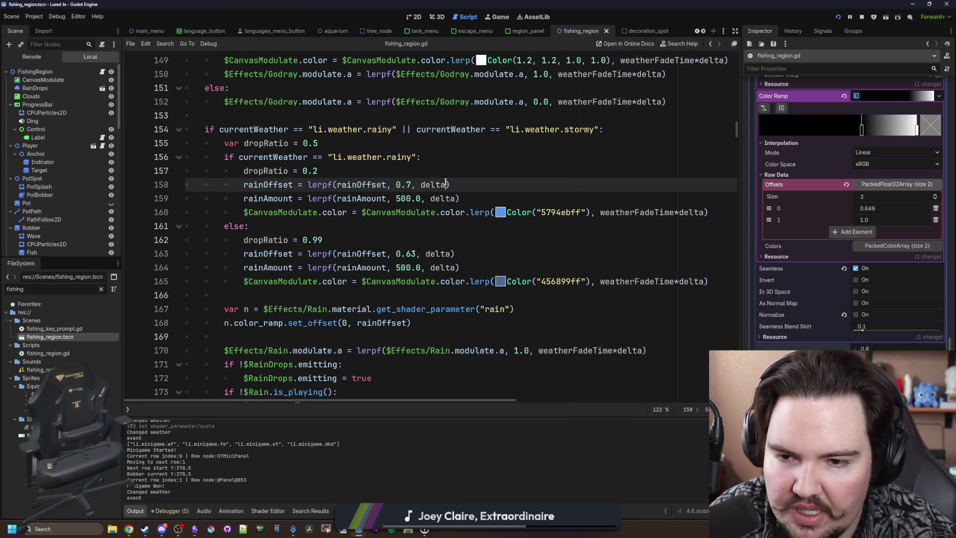
type("*weatherFadeTime")
left_click(457, 199)
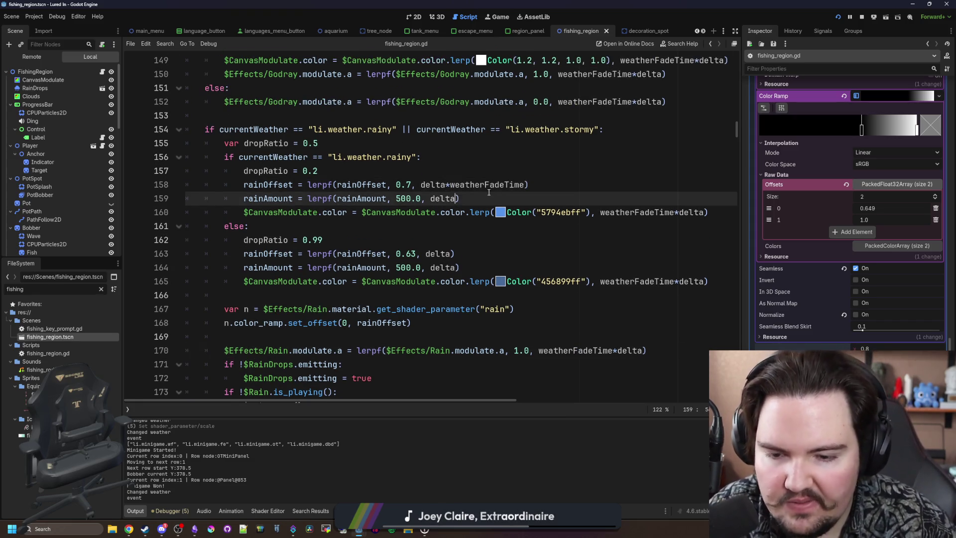
left_click(455, 254)
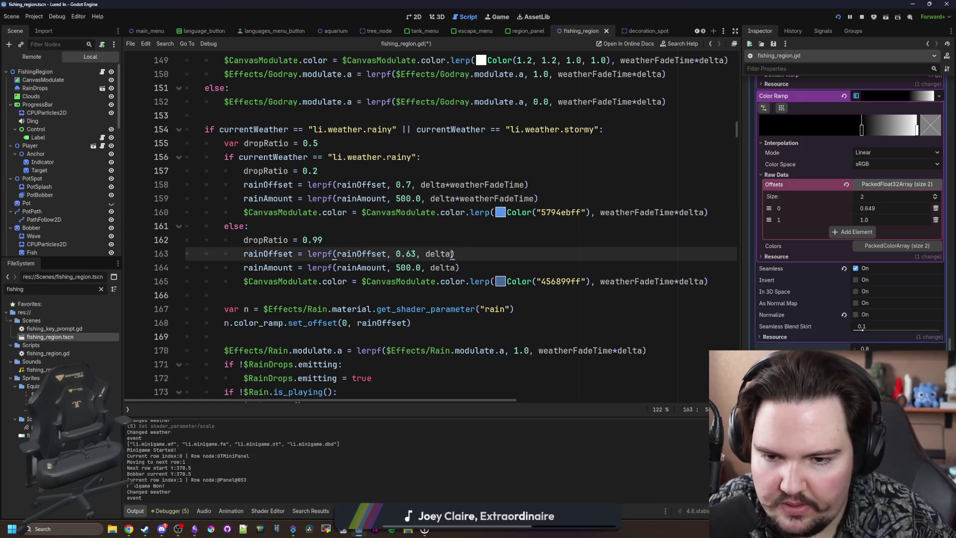
key("Down")
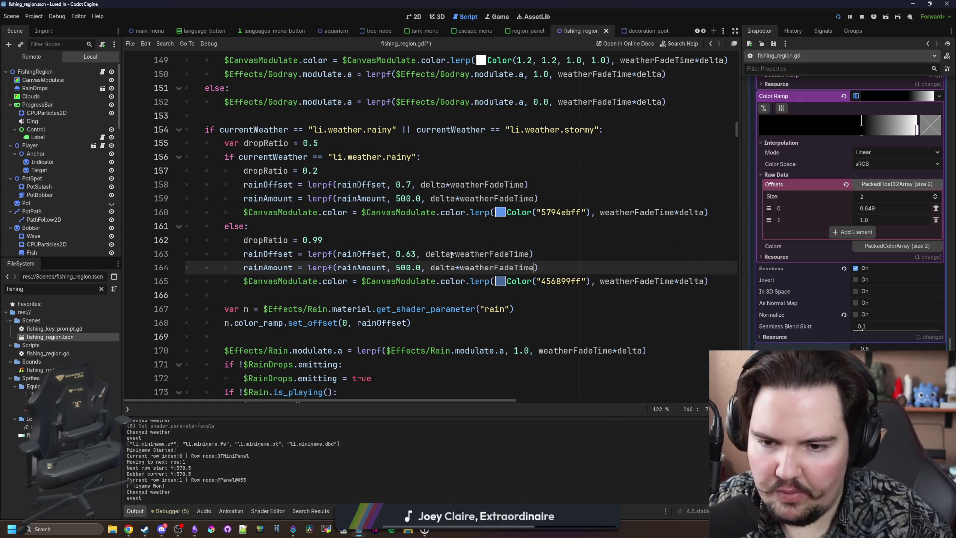
left_click(433, 253)
left_click(478, 226)
key("ctrl+s")
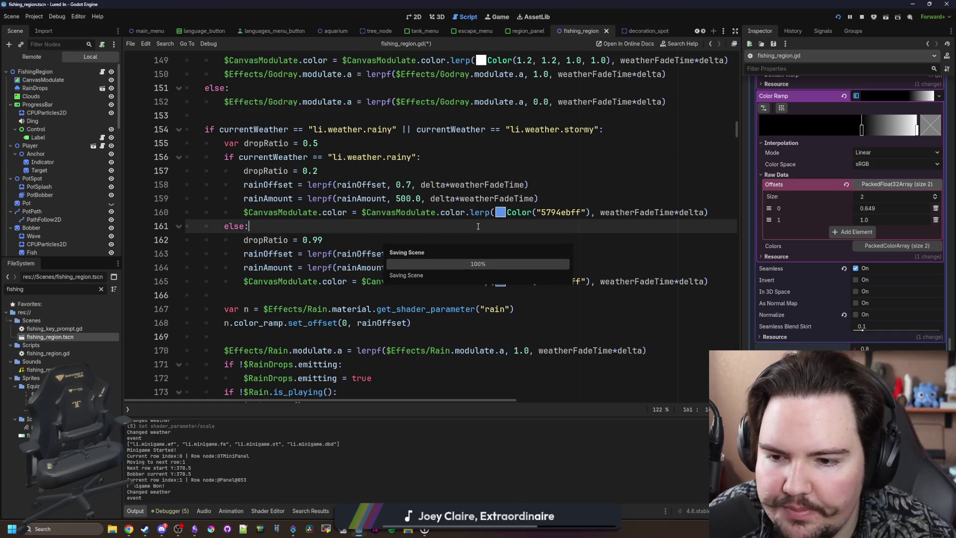
Delete the rainAmount lerpf lines from both the stormy and rainy branches
left_click(346, 266)
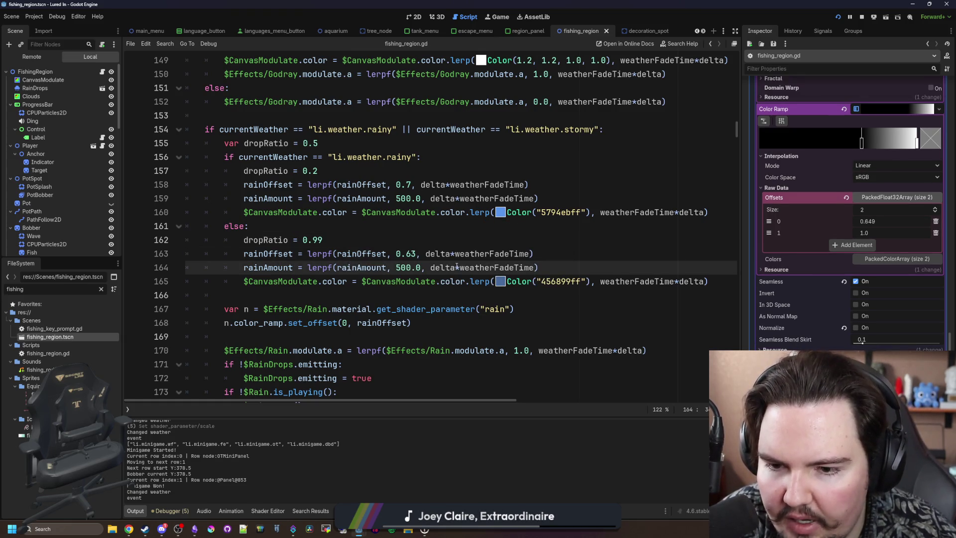
left_click_drag(577, 271, 198, 273)
key("BackSpace")
key("BackSpace")
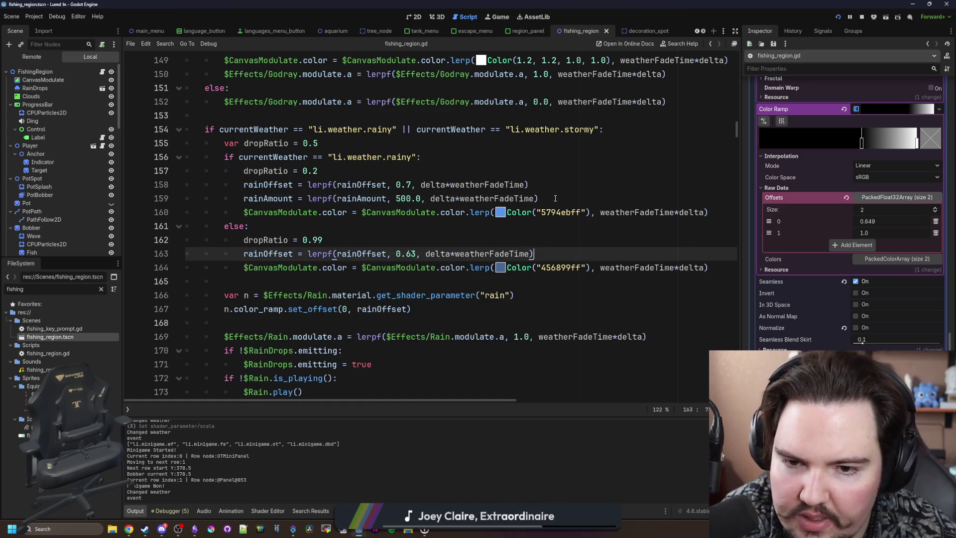
left_click_drag(539, 198, 189, 199)
key("BackSpace")
key("BackSpace")
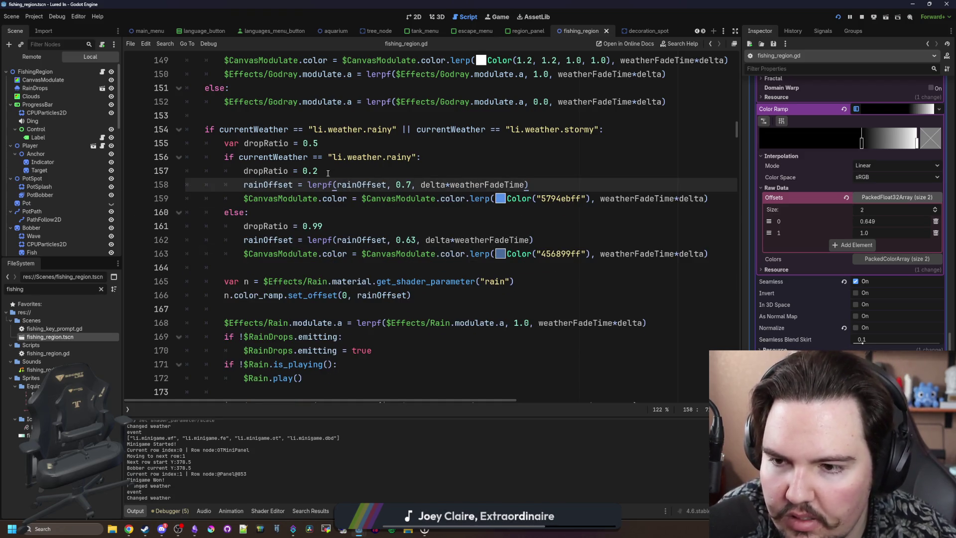
Remove the var rainAmount declaration and save the script
scroll(327, 173, "up", 5)
scroll(273, 186, "up", 2)
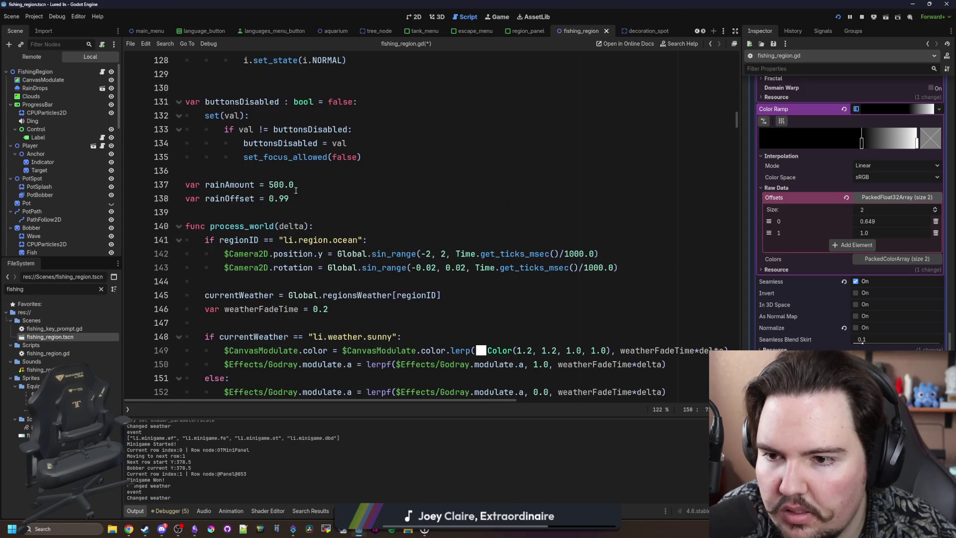
left_click_drag(317, 184, 185, 185)
key("BackSpace")
key("BackSpace")
scroll(358, 214, "down", 6)
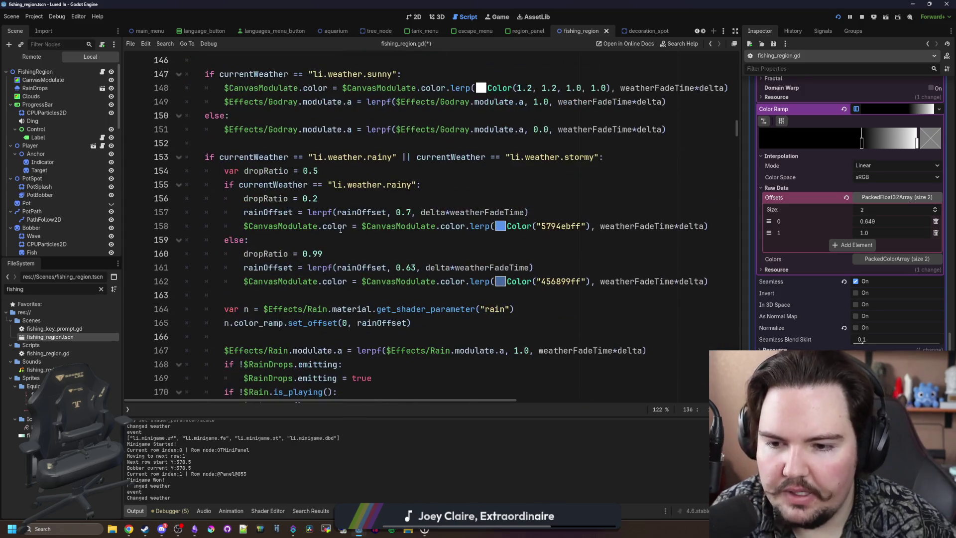
left_click(399, 244)
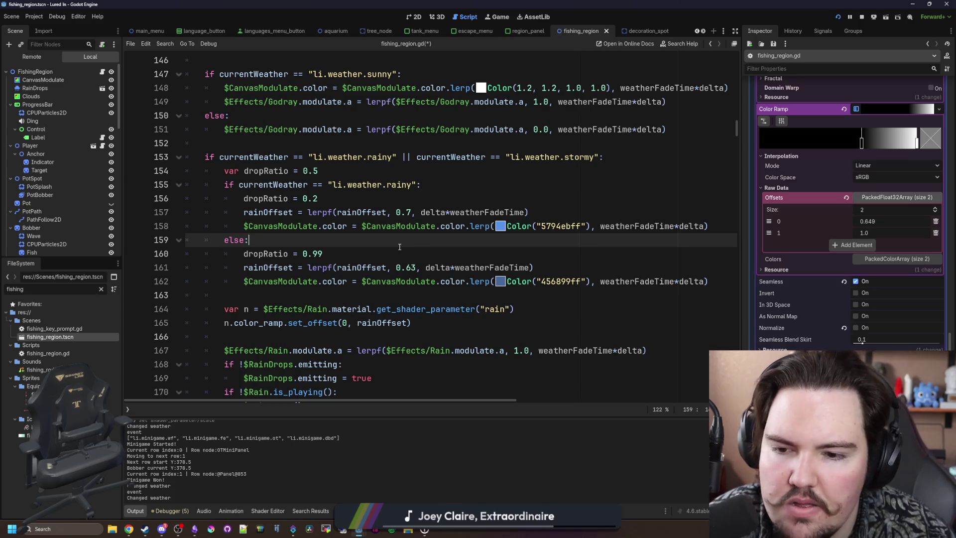
key("ctrl+s")
Review the stormy weather block and save fishing_region.gd again
scroll(348, 259, "down", 1)
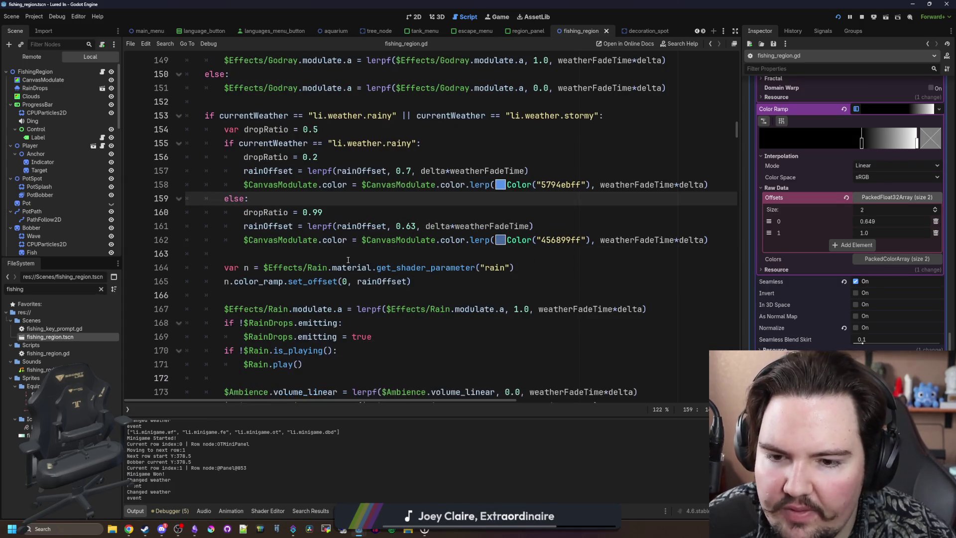
left_click(426, 255)
scroll(438, 268, "down", 2)
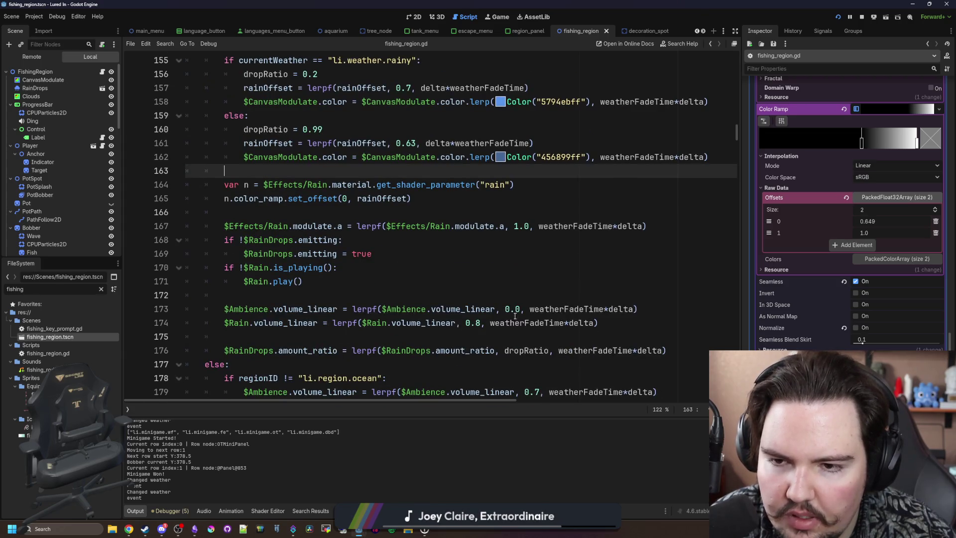
scroll(515, 315, "up", 3)
left_click(333, 239)
key("ctrl+s")
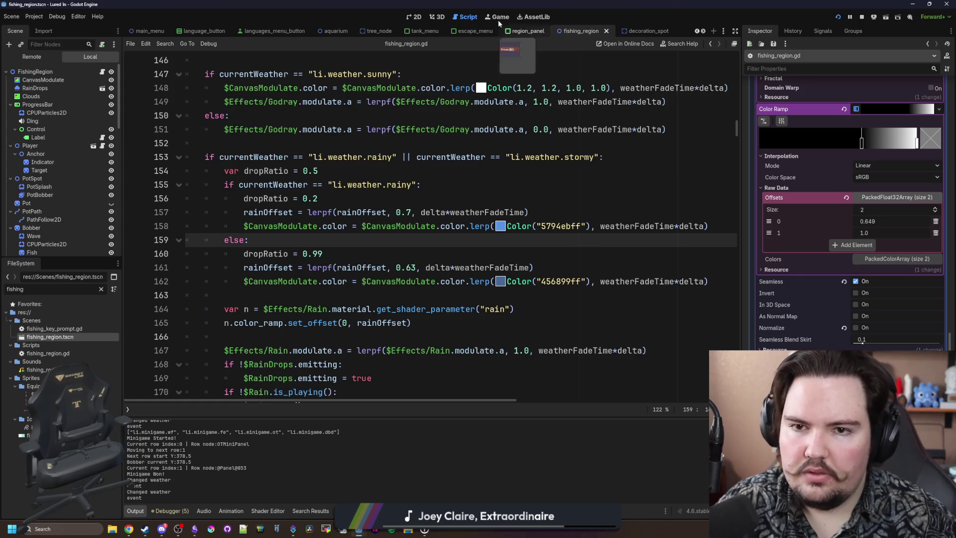
Check the running game, then return to the stormy rainOffset code and save once more
left_click(498, 16)
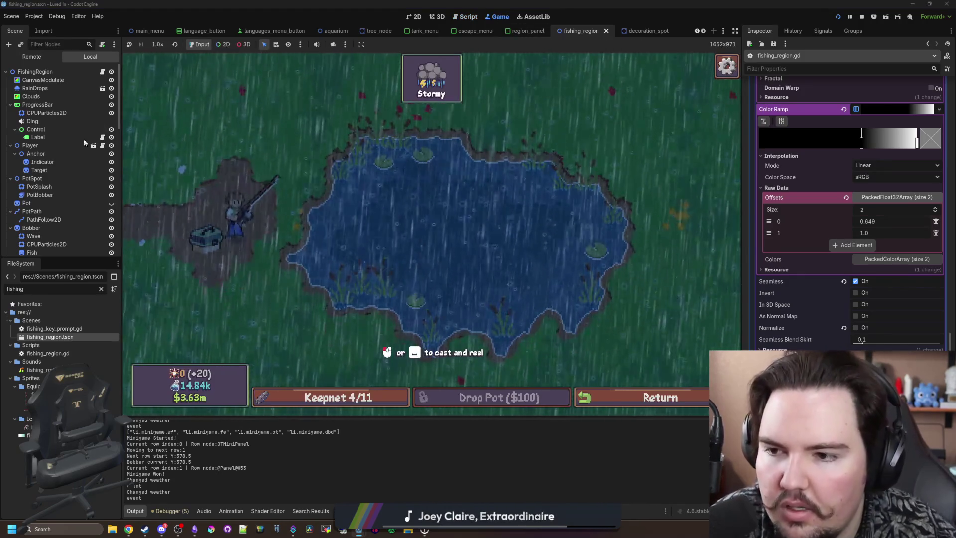
left_click(102, 73)
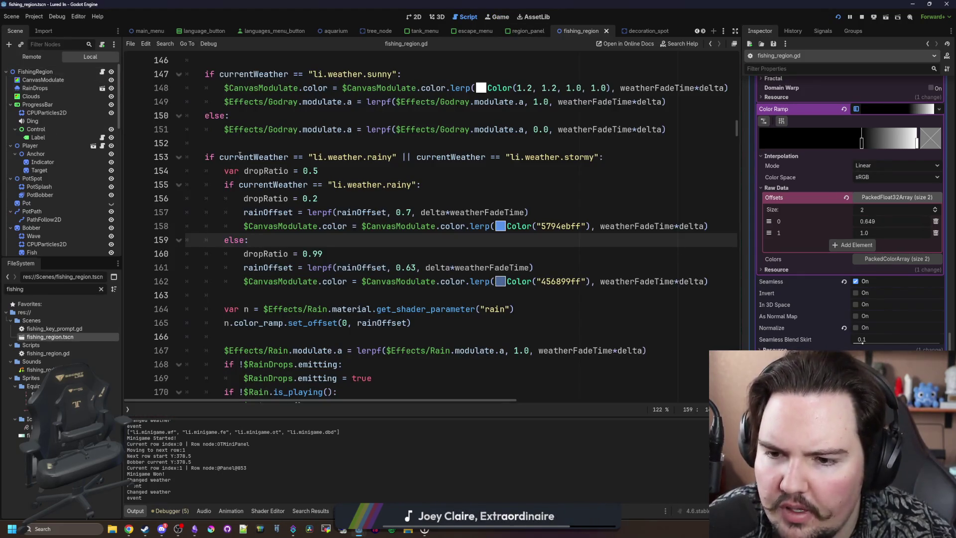
left_click(418, 267)
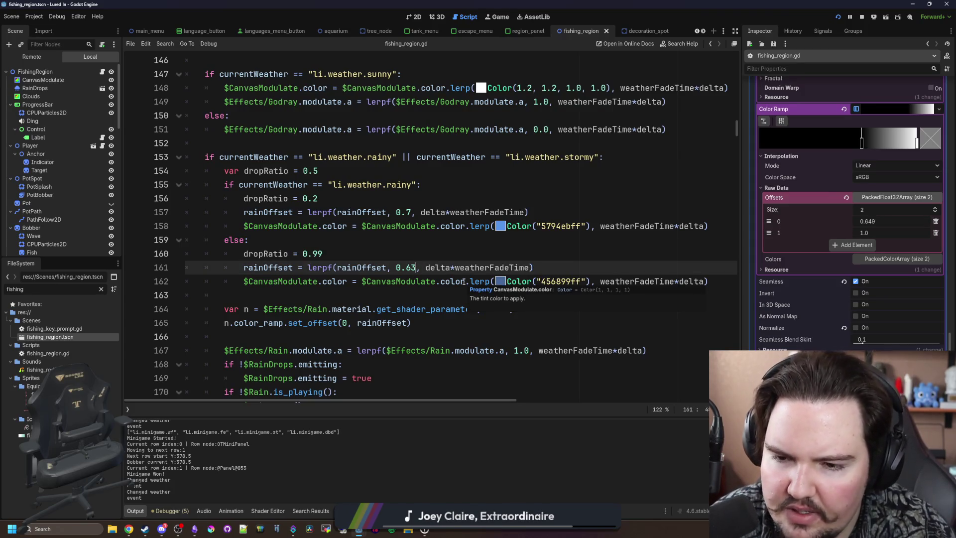
type("5")
left_click(447, 253)
key("ctrl+s")
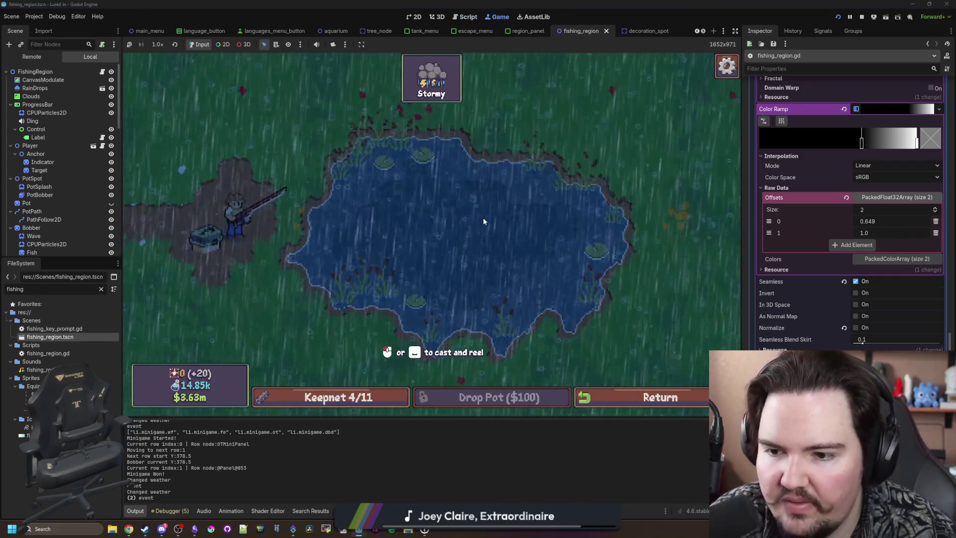
Run weather commands to change the weather to Sunny, then to Rainy
key("grave")
type("weather ")
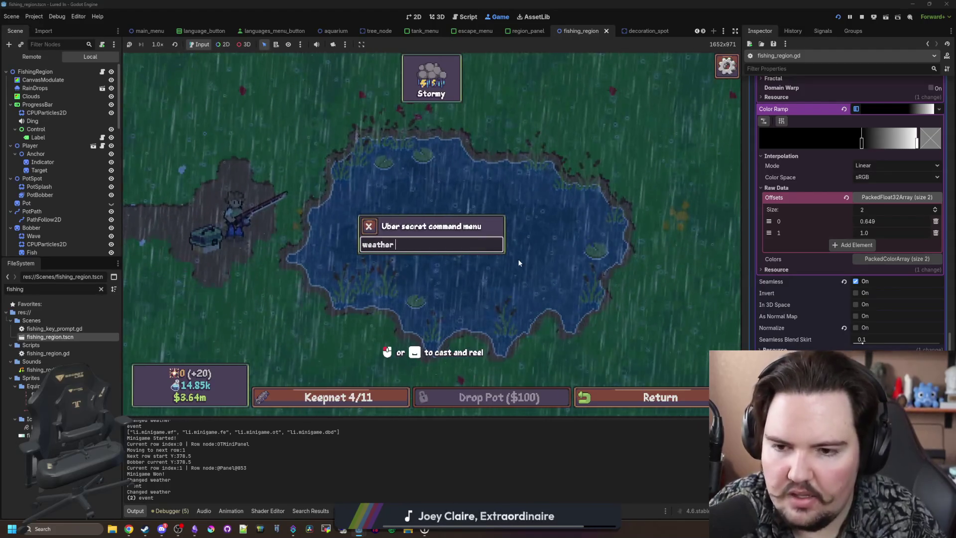
type("li.weather")
key("Return")
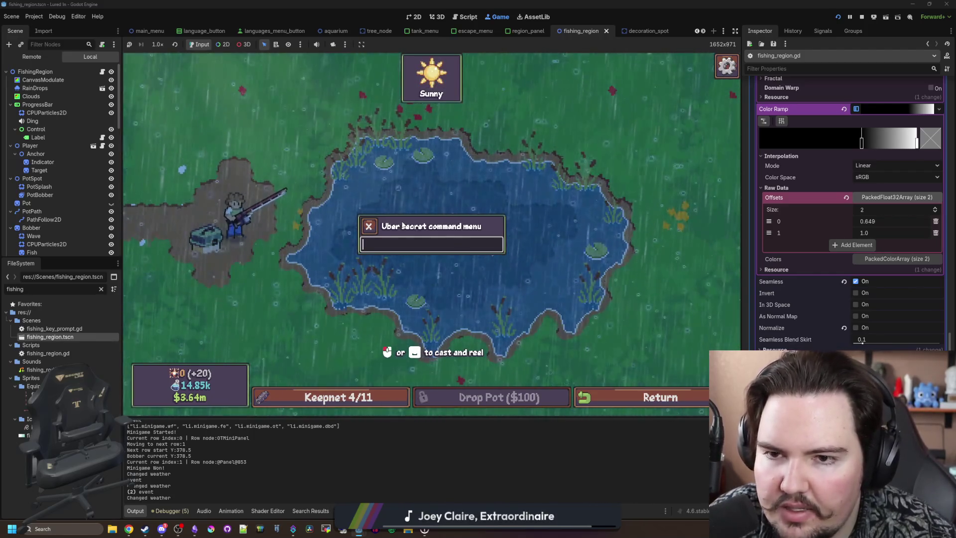
type("weather w")
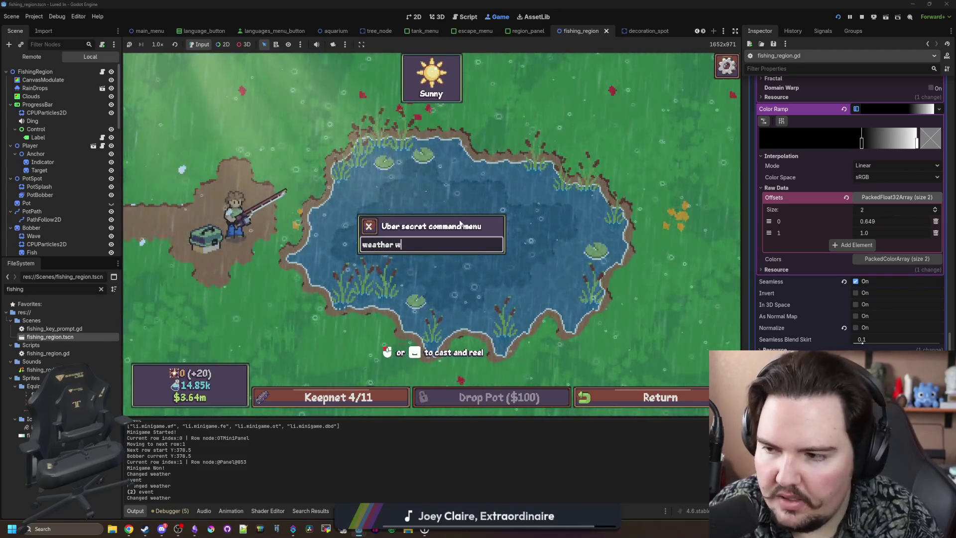
key("BackSpace")
type("li.weather.r")
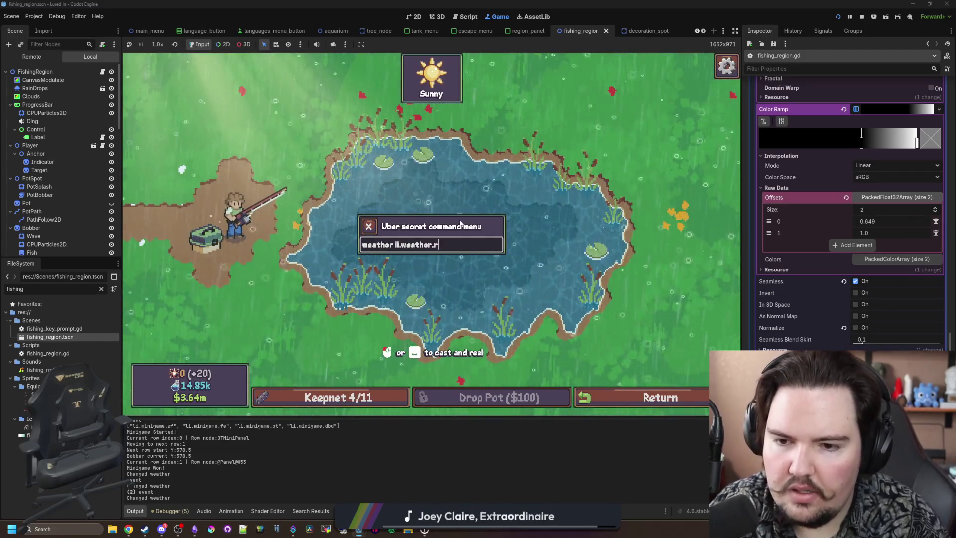
type("ainy")
key("Return")
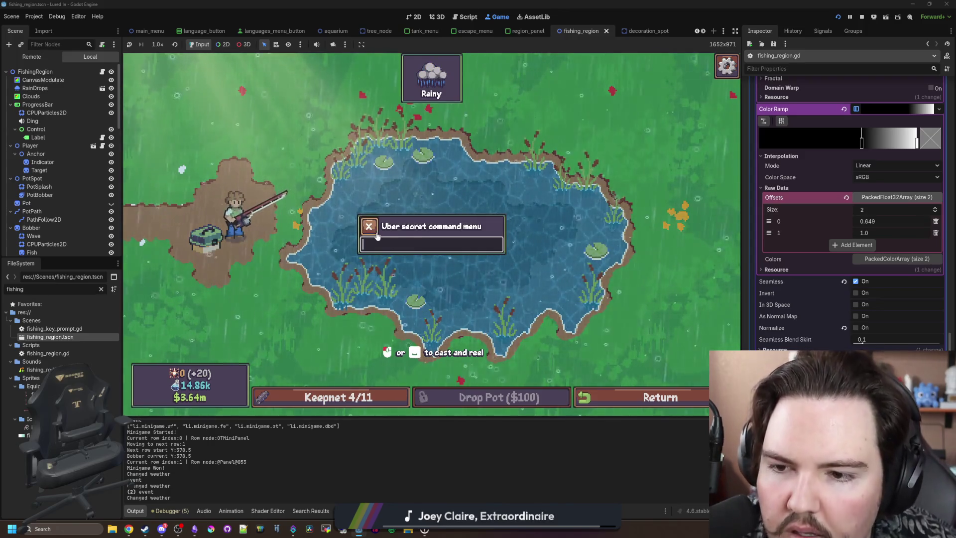
Close the command menu and cast the fishing line into the pond again
left_click(371, 229)
mouse_move(413, 66)
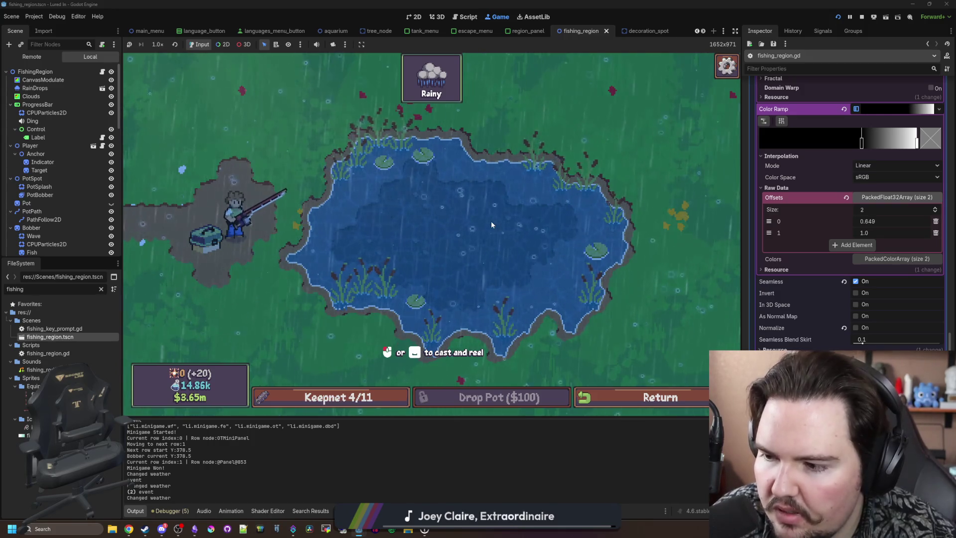
left_click_drag(505, 198, 472, 208)
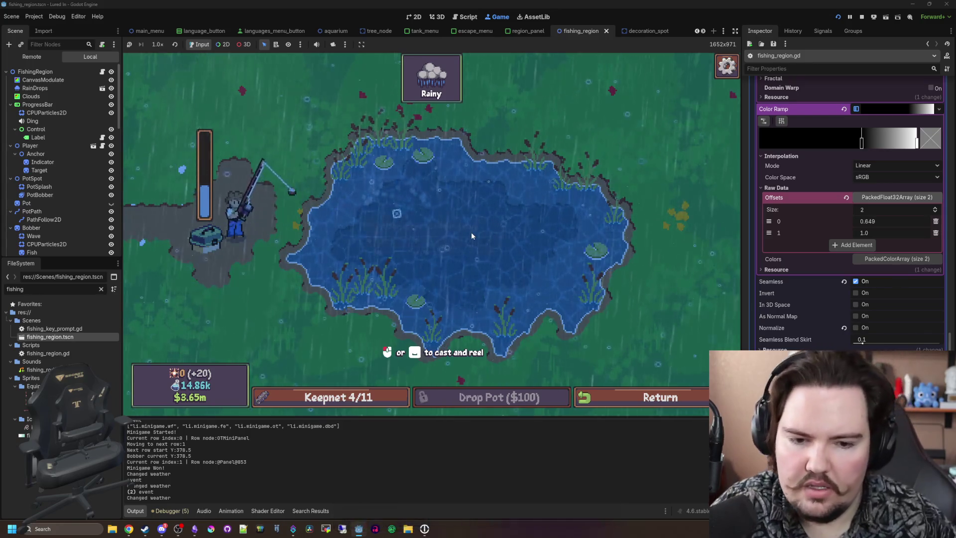
Run 'weather li.weather.stormy' in the secret command menu to make it stormy
key("grave")
type("weather li.")
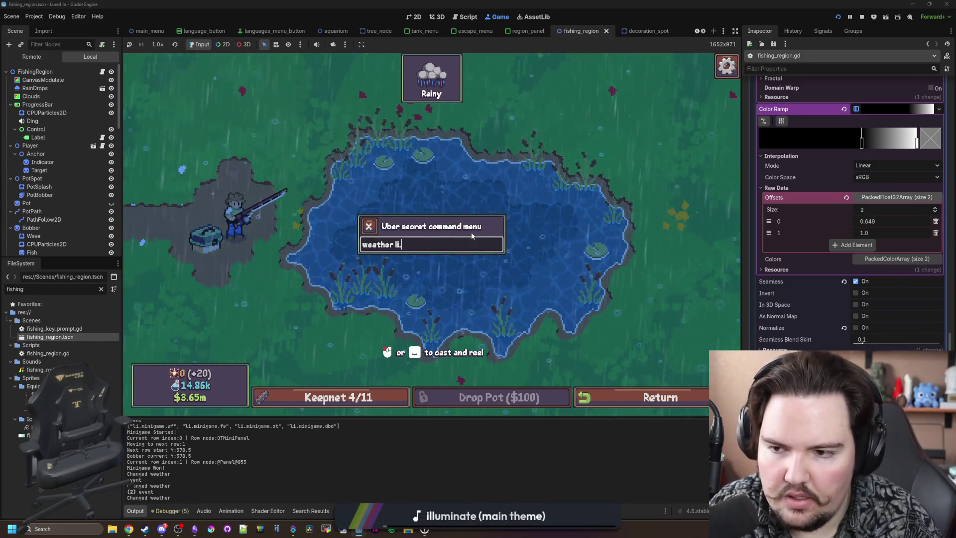
type("weather.stormy")
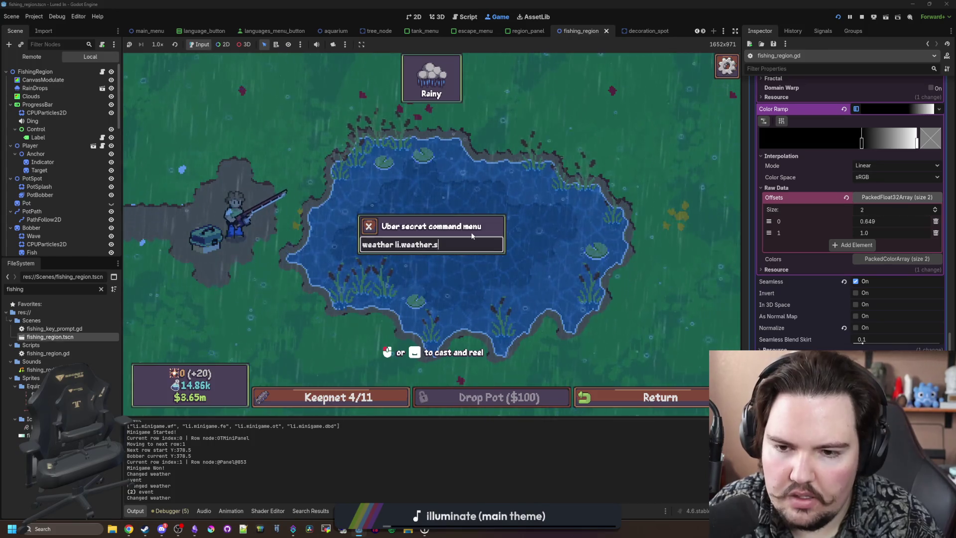
key("grave")
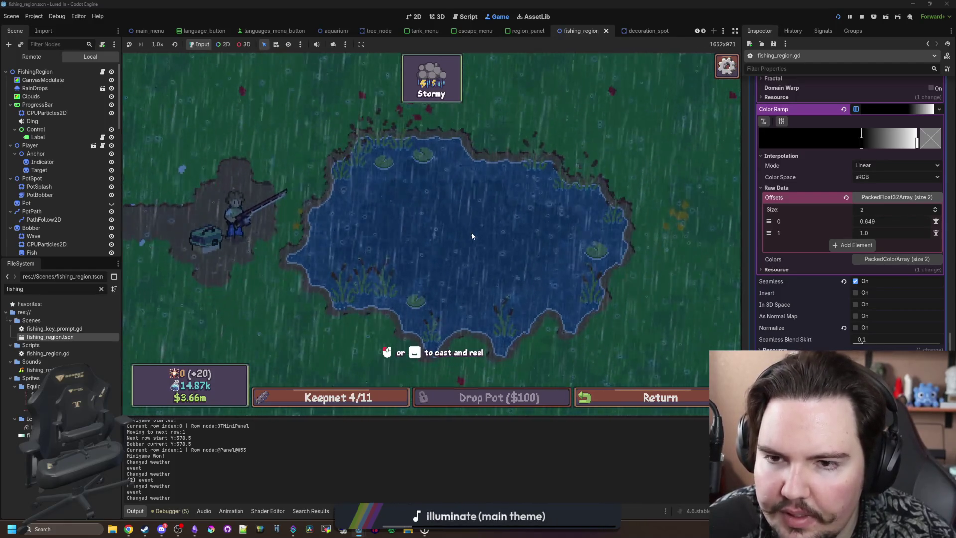
Run 'weather li.weather.sunny', close the menu and go back to the script
key("grave")
type("wea")
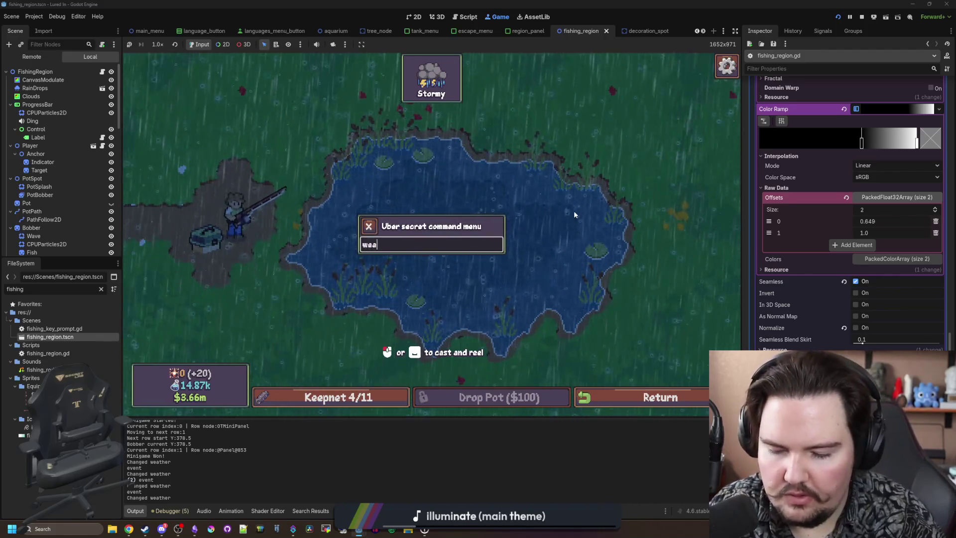
type("ther li.weather.sunny")
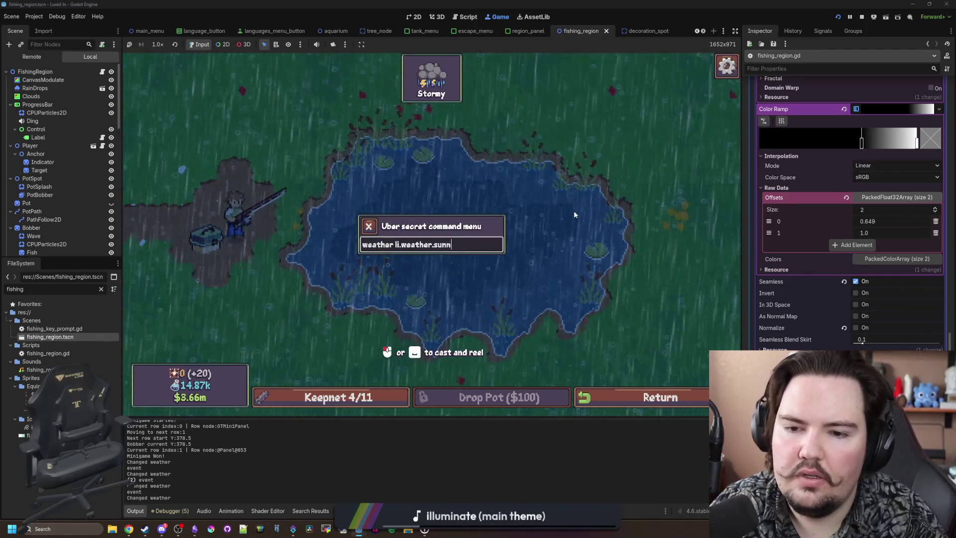
key("Return")
key("grave")
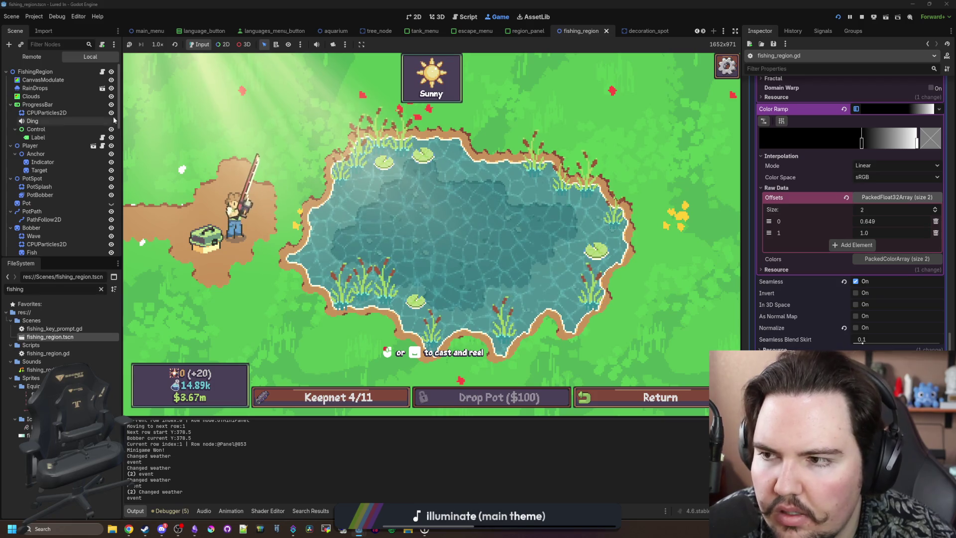
key("ctrl+F3")
Save, then cut the rain colour-ramp lines 164–165 out of the weather branch
left_click(324, 239)
key("ctrl+s")
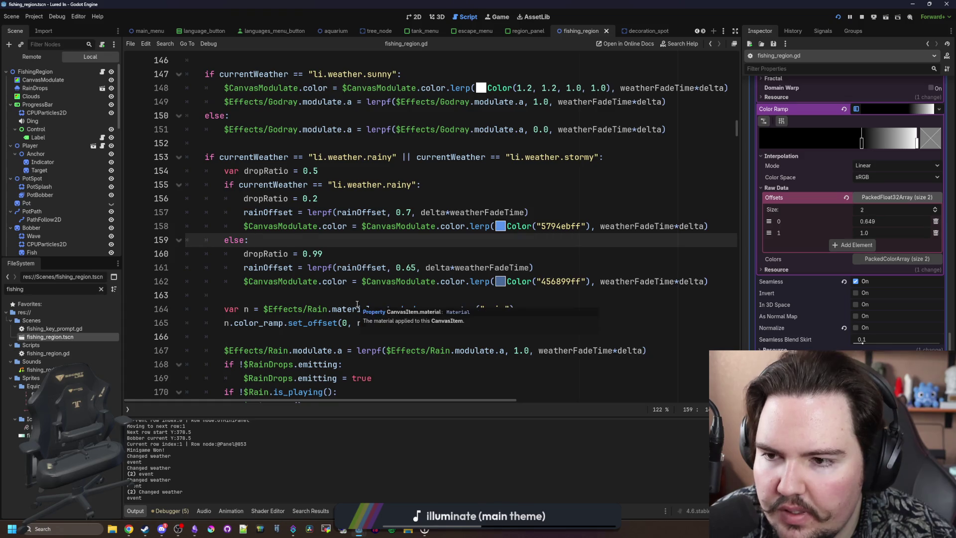
scroll(378, 298, "up", 1)
scroll(408, 288, "down", 2)
left_click(434, 281)
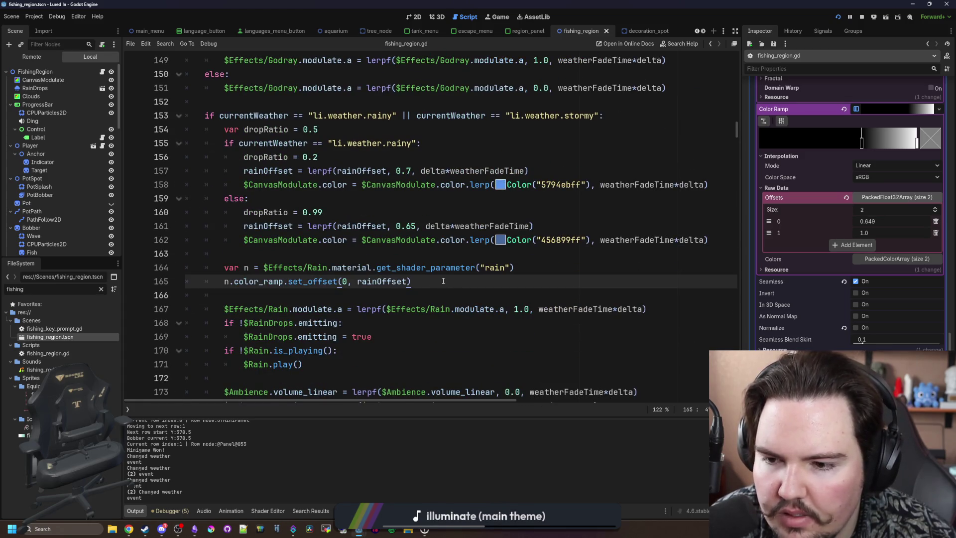
left_click_drag(451, 281, 140, 268)
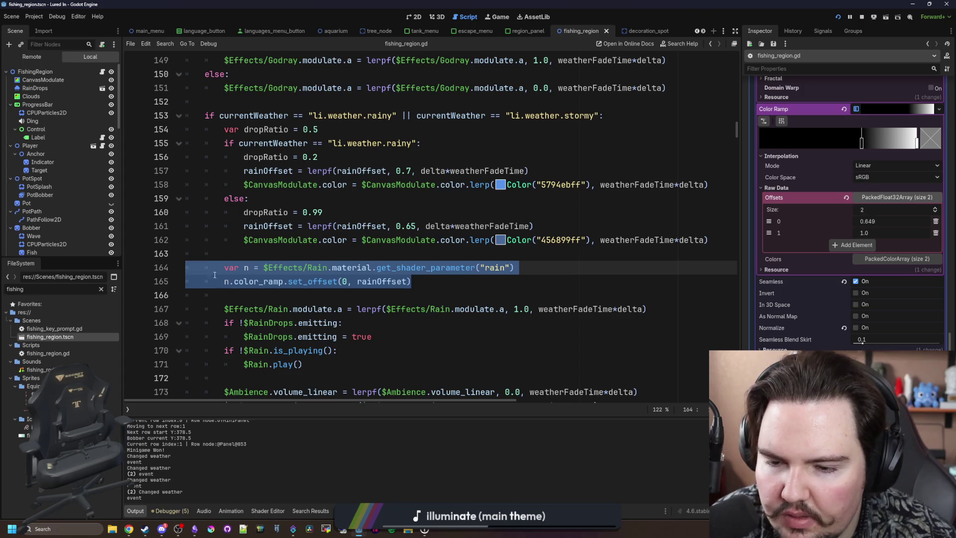
key("BackSpace")
key("BackSpace")
key("BackSpace")
Paste the colour-ramp lines after the clouds block, un-indented to function level
scroll(272, 273, "down", 2)
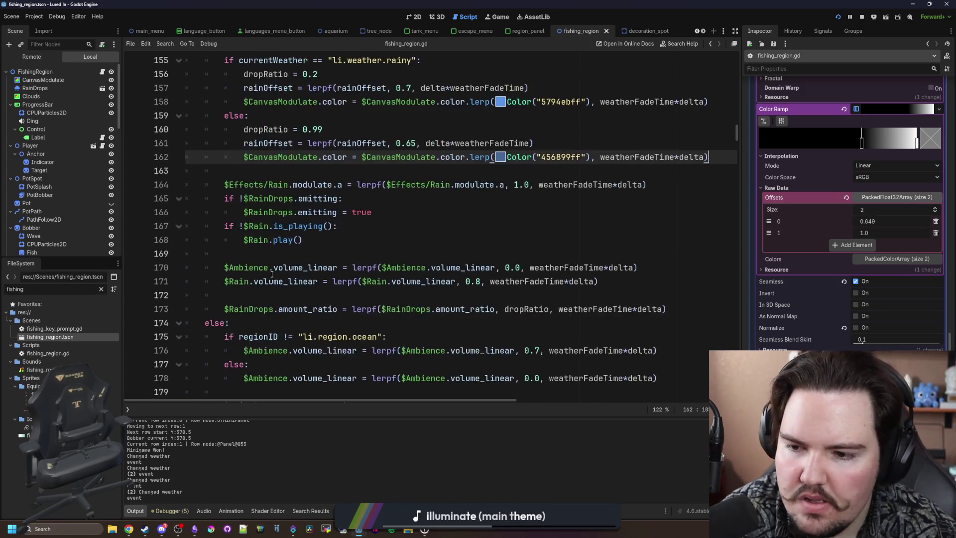
scroll(272, 274, "down", 9)
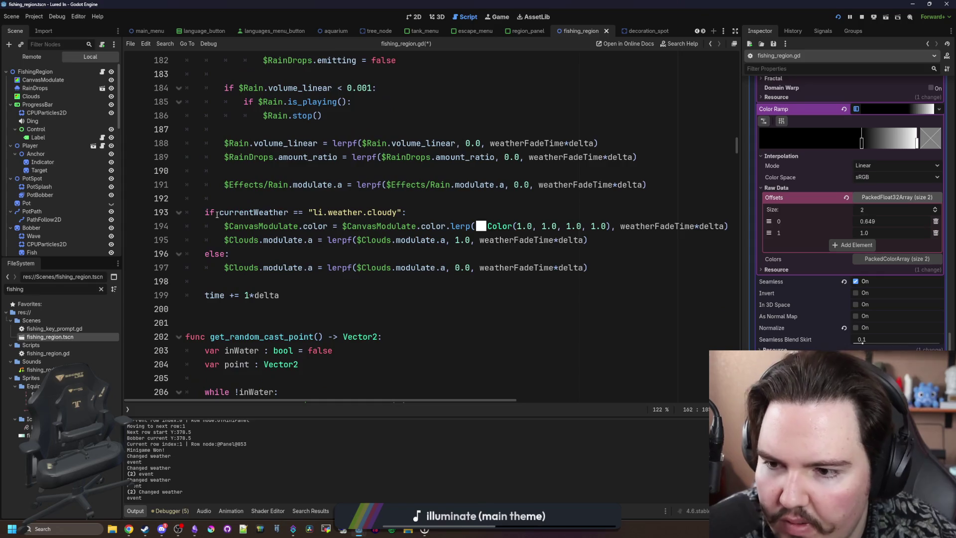
left_click(225, 199)
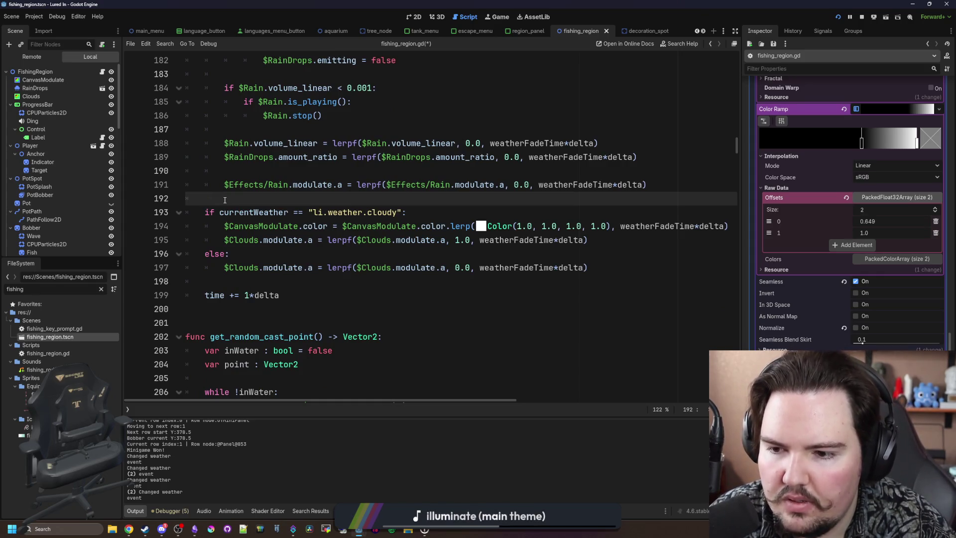
left_click(211, 281)
key("ctrl+v")
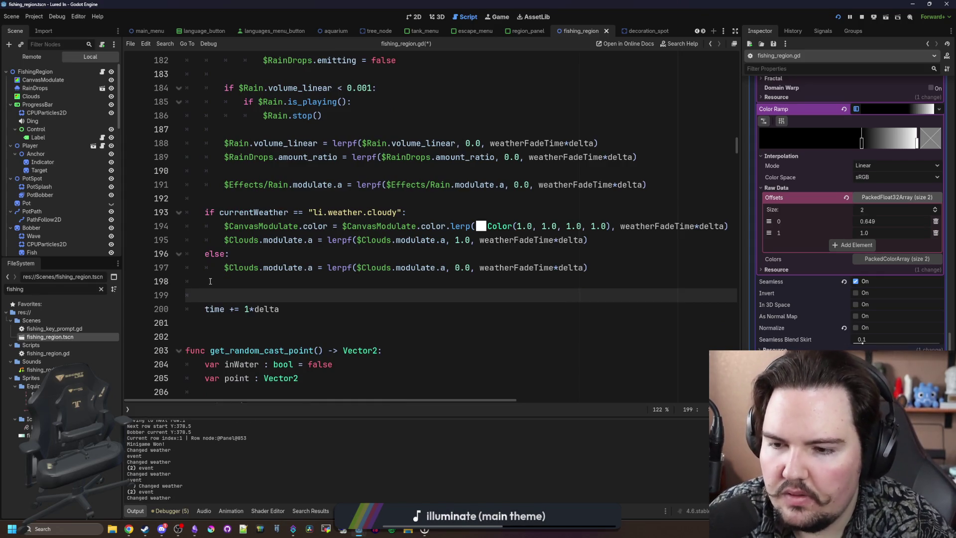
left_click(244, 297)
key("shift+Tab")
key("Down")
key("shift+Tab")
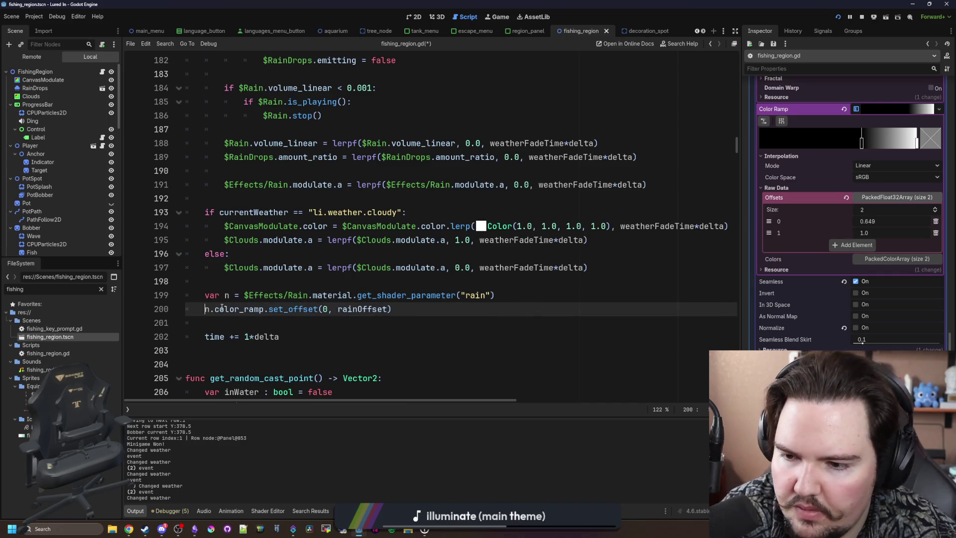
key("Up")
key("shift+Tab")
left_click(244, 286)
Copy the stormy rainOffset lerp line onto a new line under the else on line 174
scroll(262, 267, "up", 10)
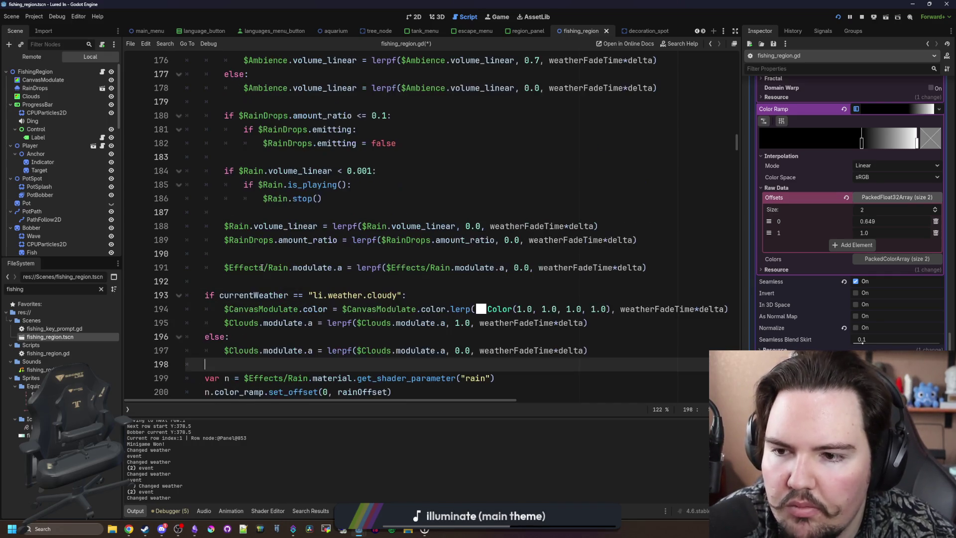
scroll(304, 229, "up", 1)
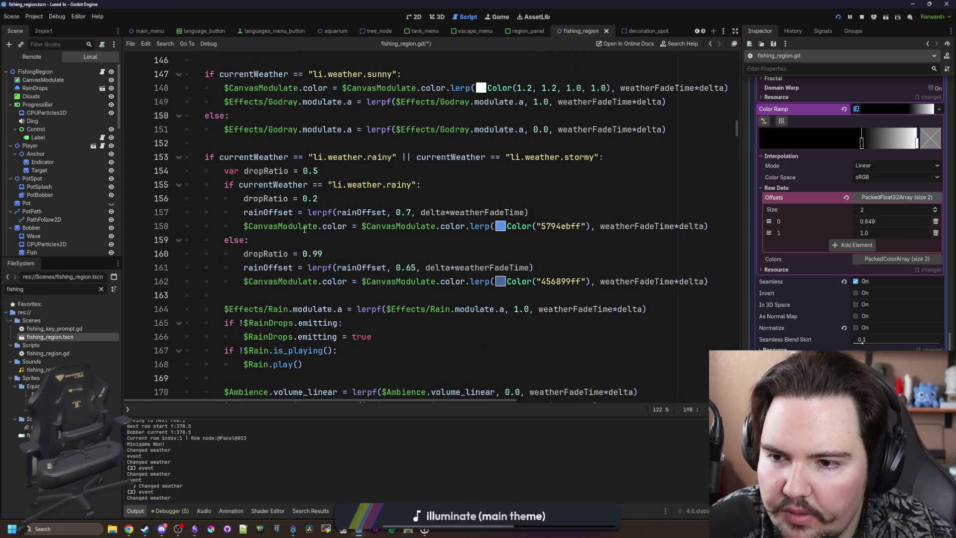
left_click_drag(533, 267, 244, 269)
key("ctrl+c")
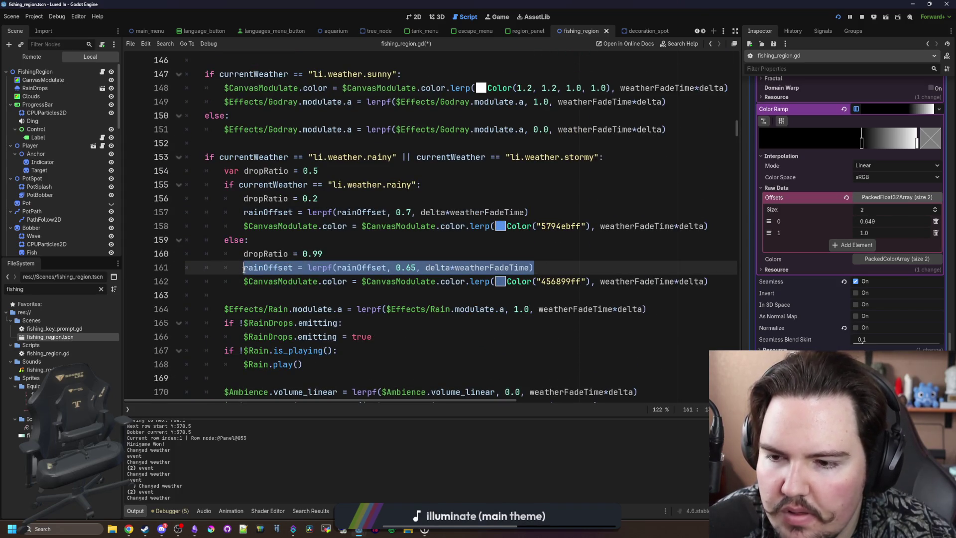
scroll(269, 229, "down", 6)
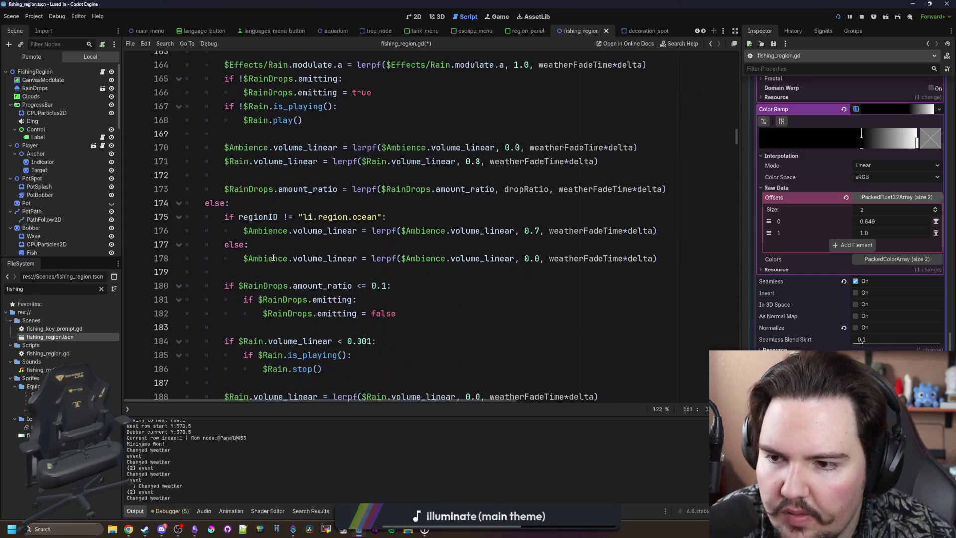
left_click(263, 197)
key("Return")
key("ctrl+v")
key("Return")
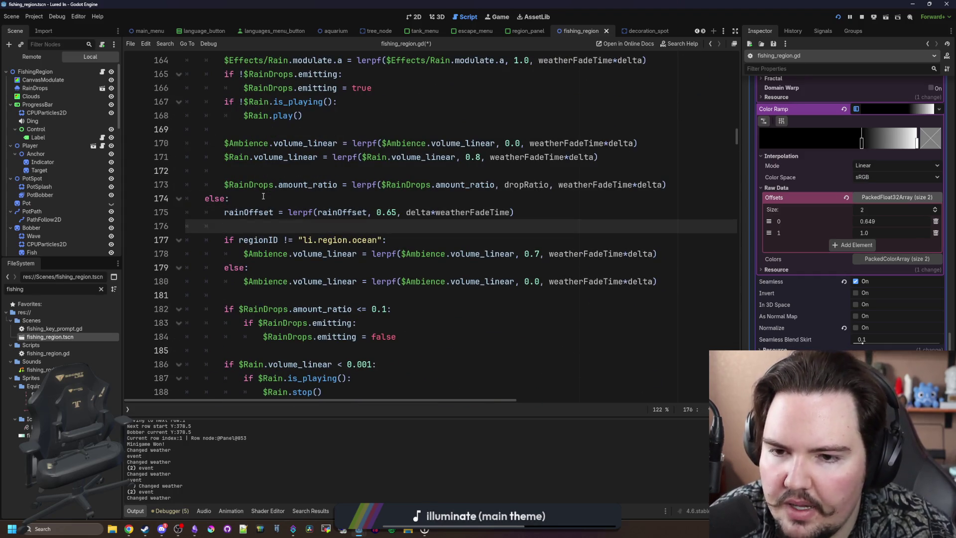
Change the else branch's rainOffset target from 0.65 to 0.999 and save
scroll(299, 189, "up", 10)
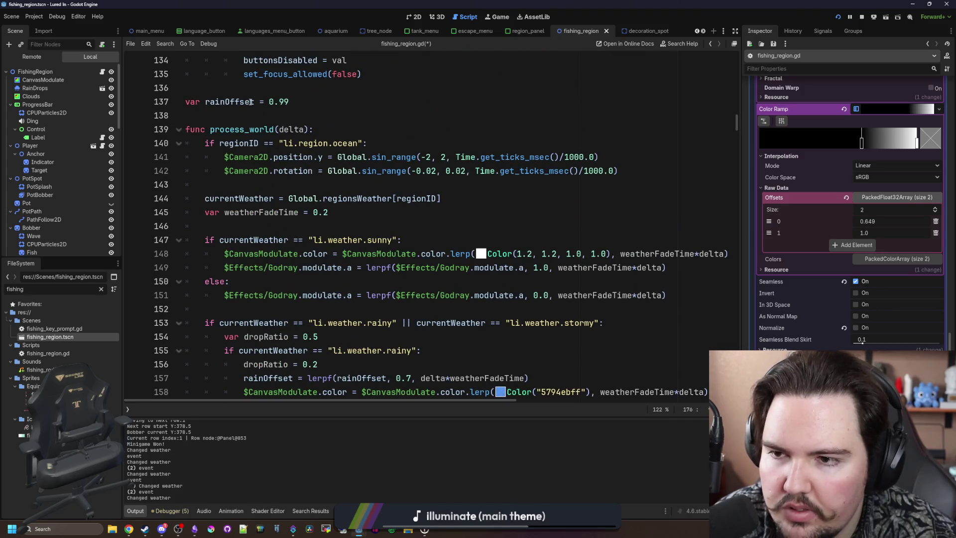
double_click(230, 92)
scroll(330, 212, "down", 3)
scroll(330, 212, "down", 9)
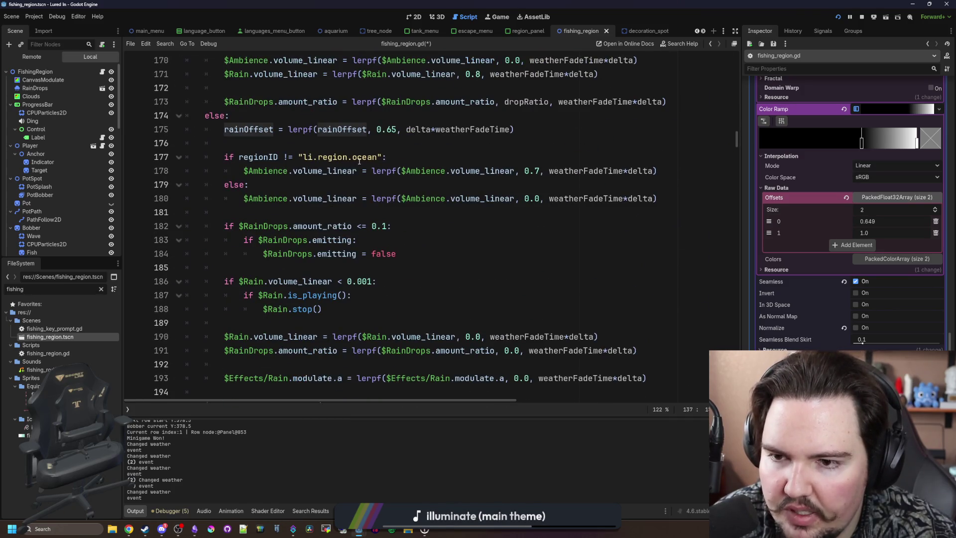
left_click(396, 129)
key("BackSpace")
key("BackSpace")
type("99")
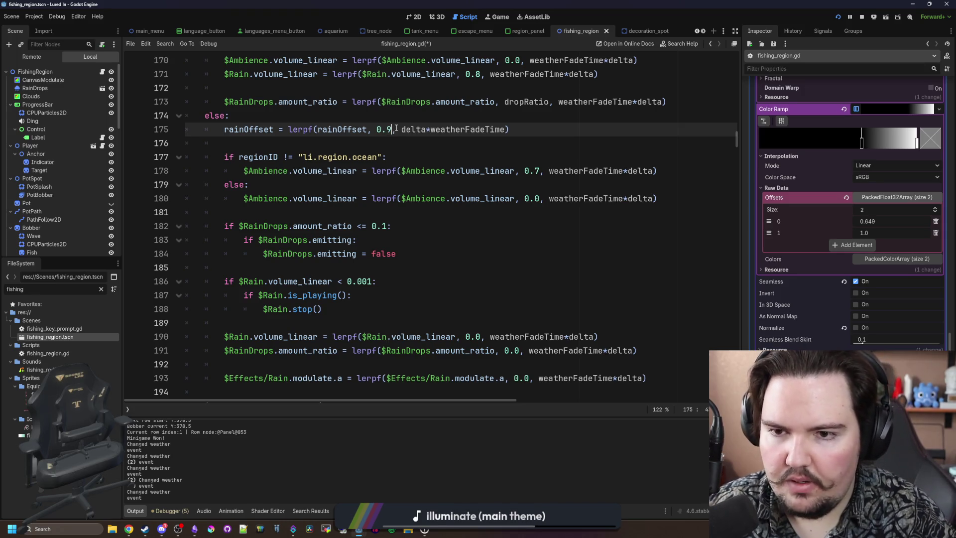
type("9")
key("Up")
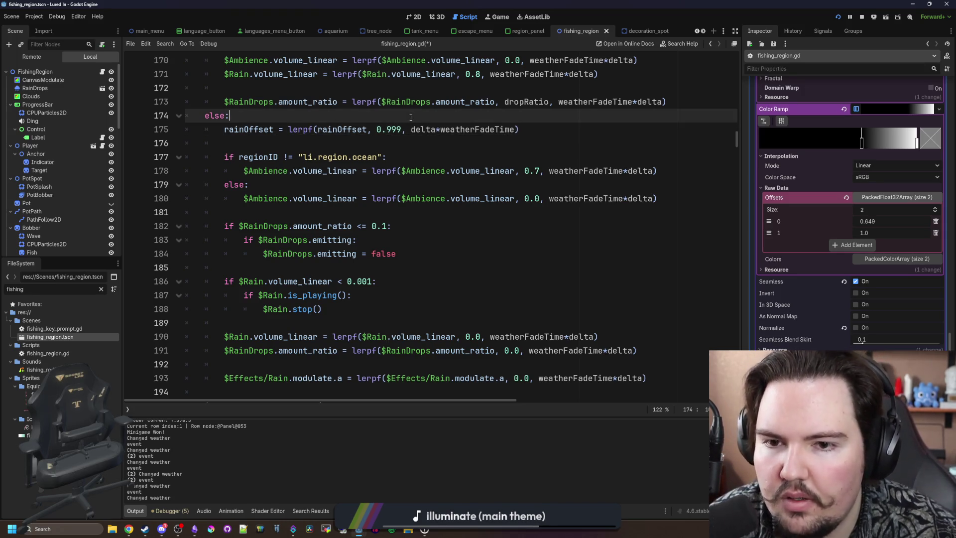
key("ctrl+s")
scroll(287, 228, "down", 5)
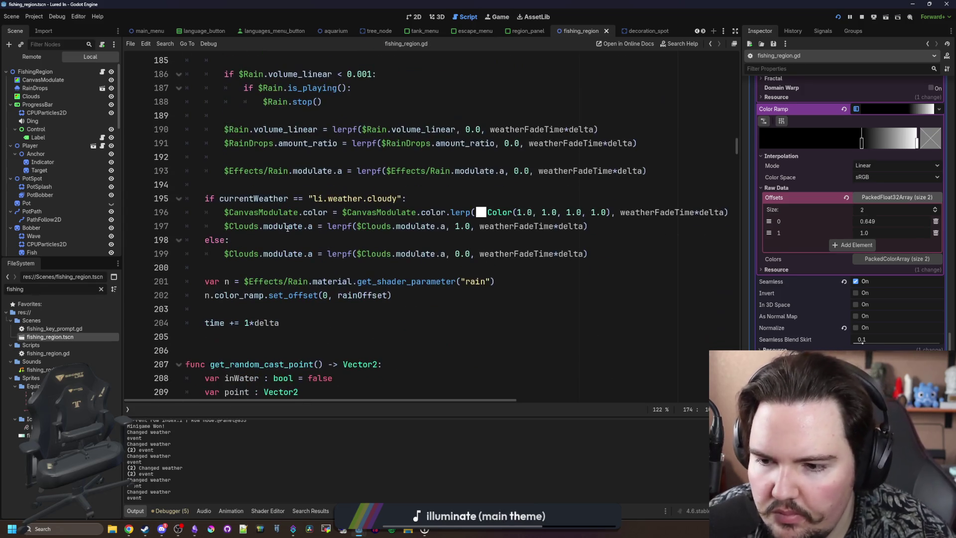
scroll(388, 255, "down", 1)
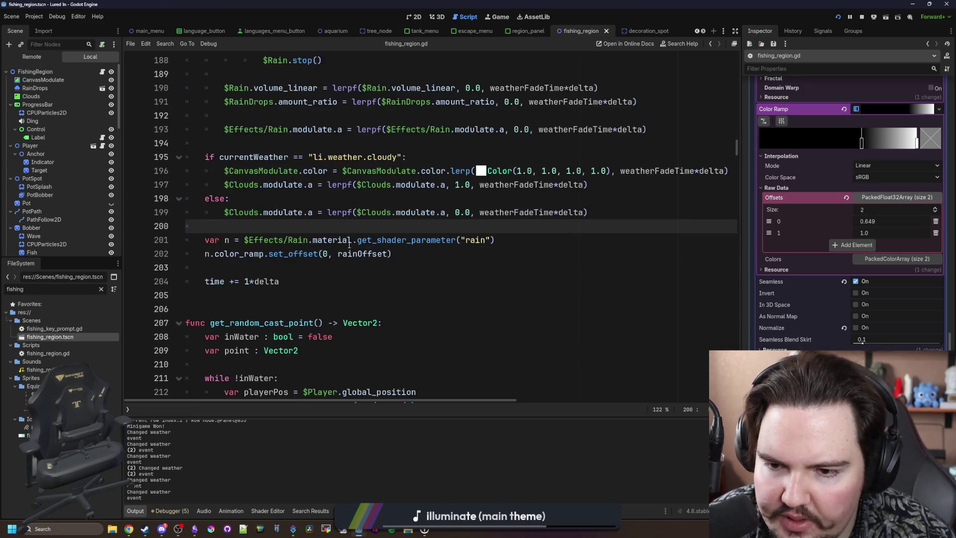
scroll(400, 246, "up", 5)
scroll(401, 246, "up", 8)
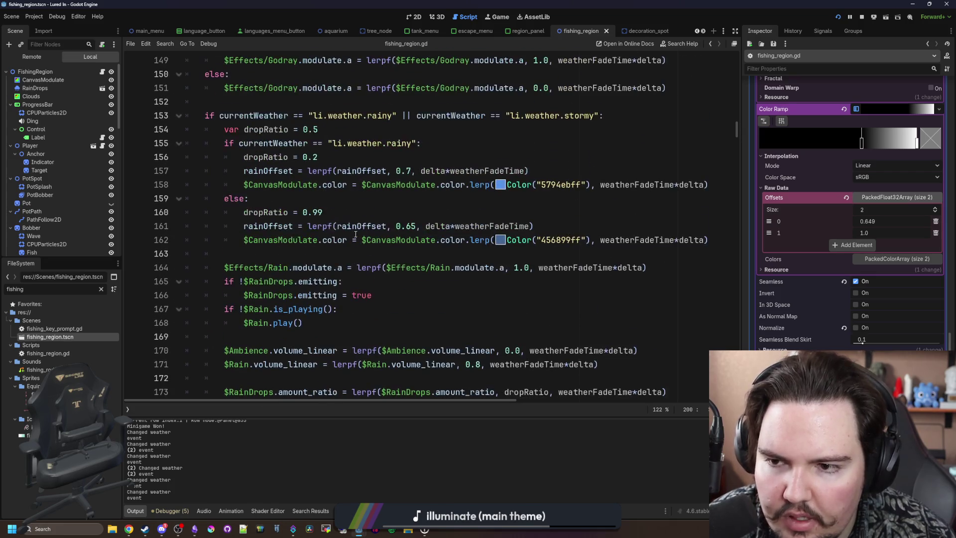
left_click(308, 243)
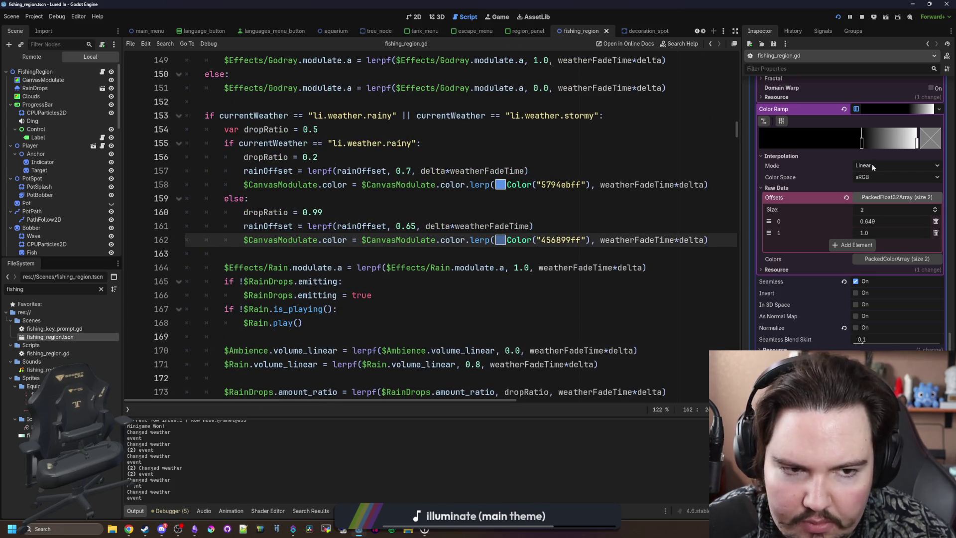
Add 'COLOR.a *= col.a;' after the alpha-sum line in the rain shader and save
scroll(814, 214, "up", 3)
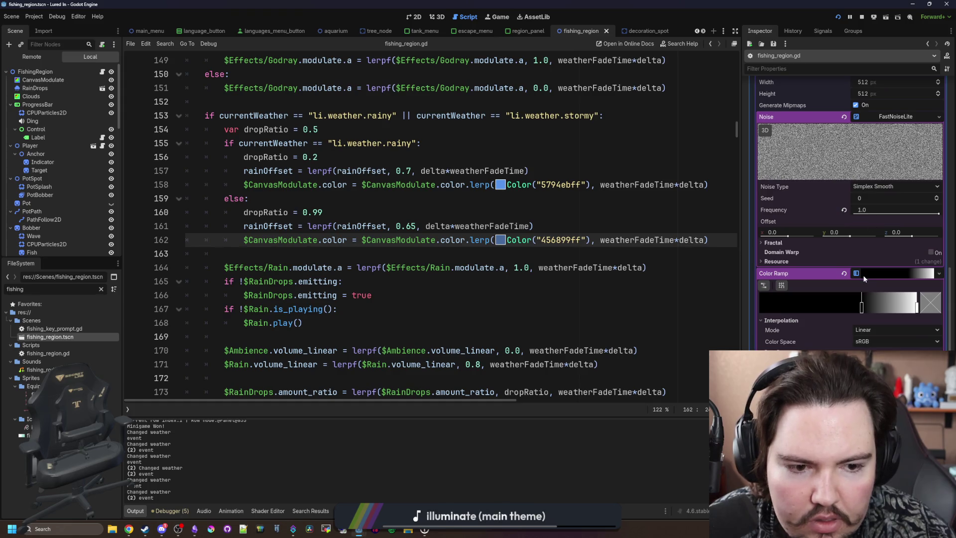
scroll(868, 259, "up", 4)
left_click(906, 244)
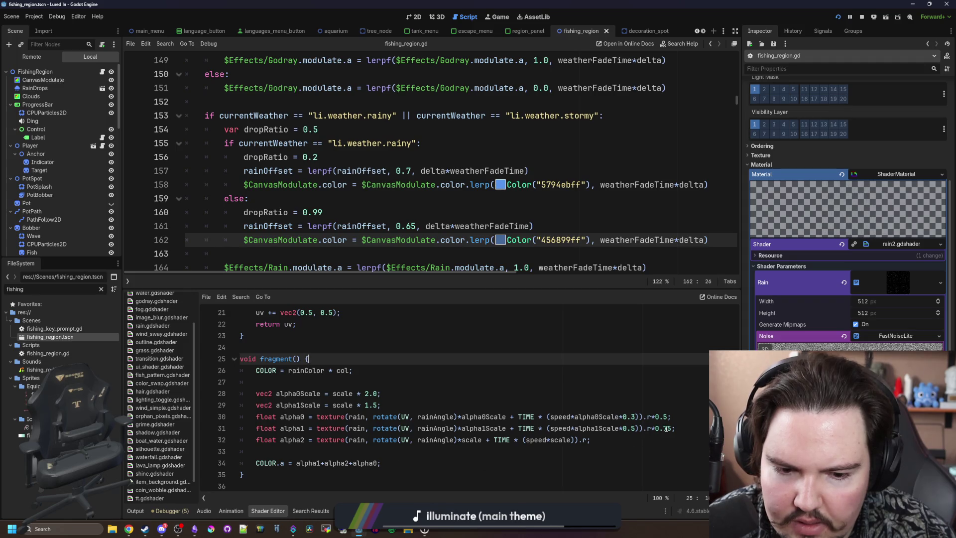
left_click(378, 463)
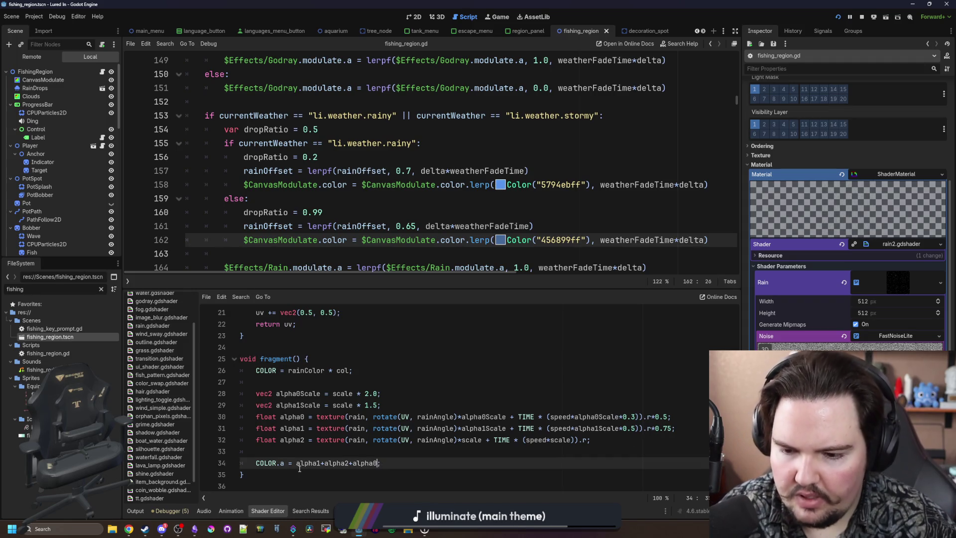
key("Return")
type("COLOR")
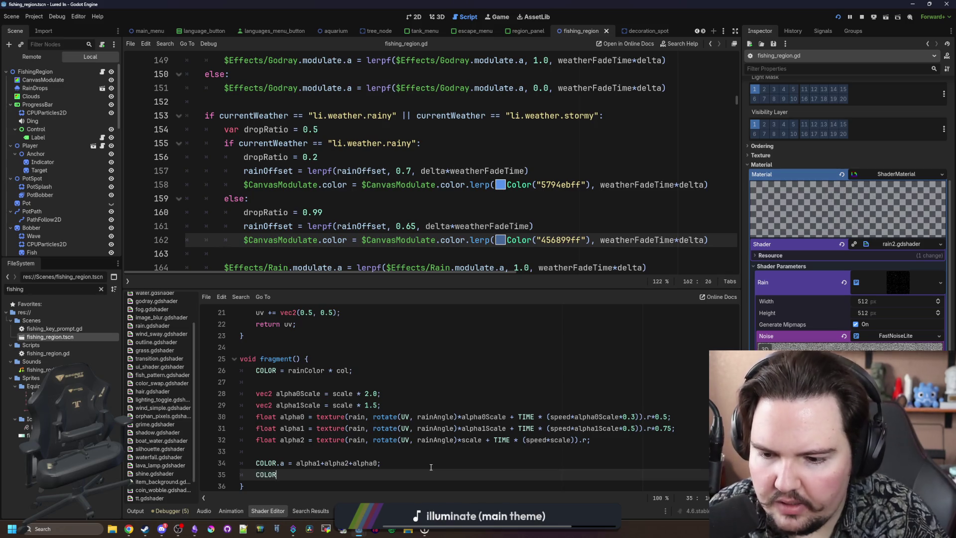
type(".a *= col.a;")
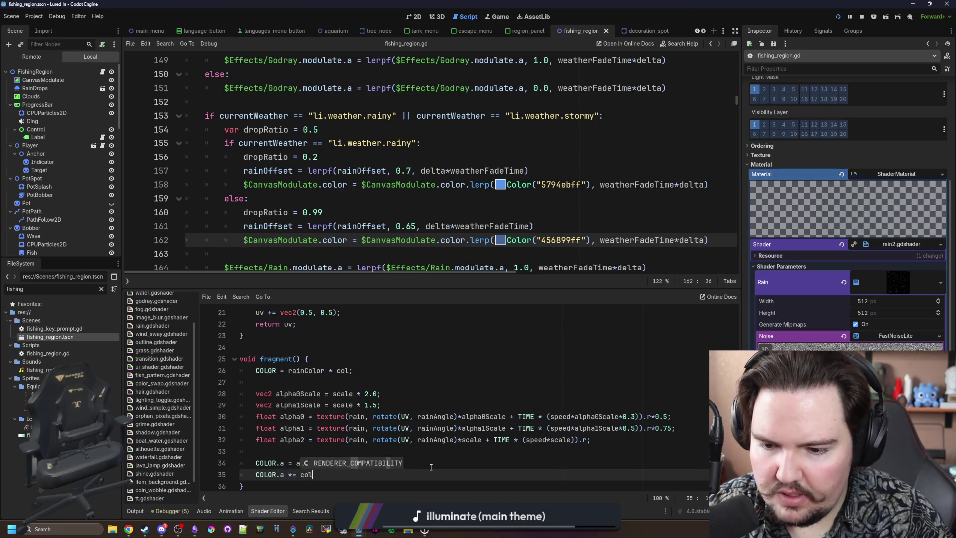
left_click(431, 467)
key("ctrl+s")
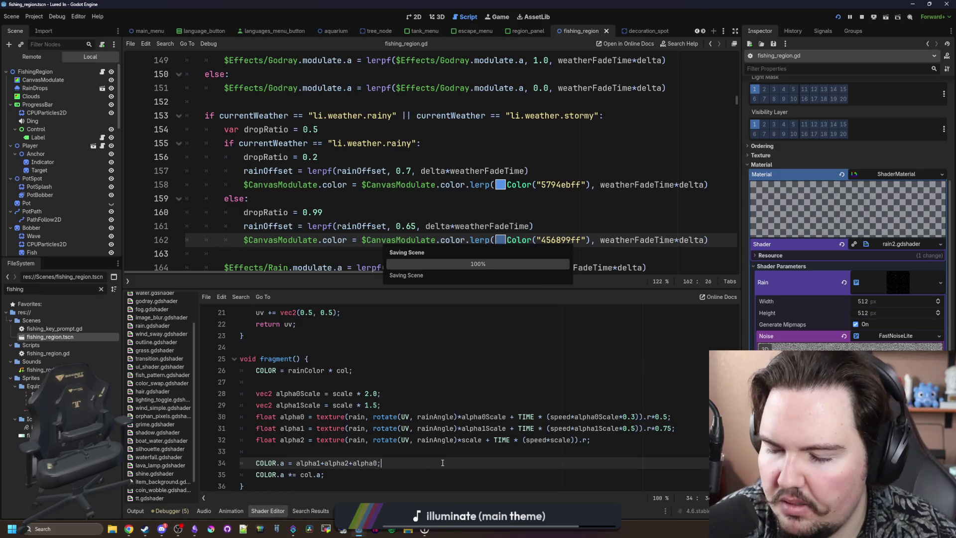
left_click(402, 450)
left_click(498, 16)
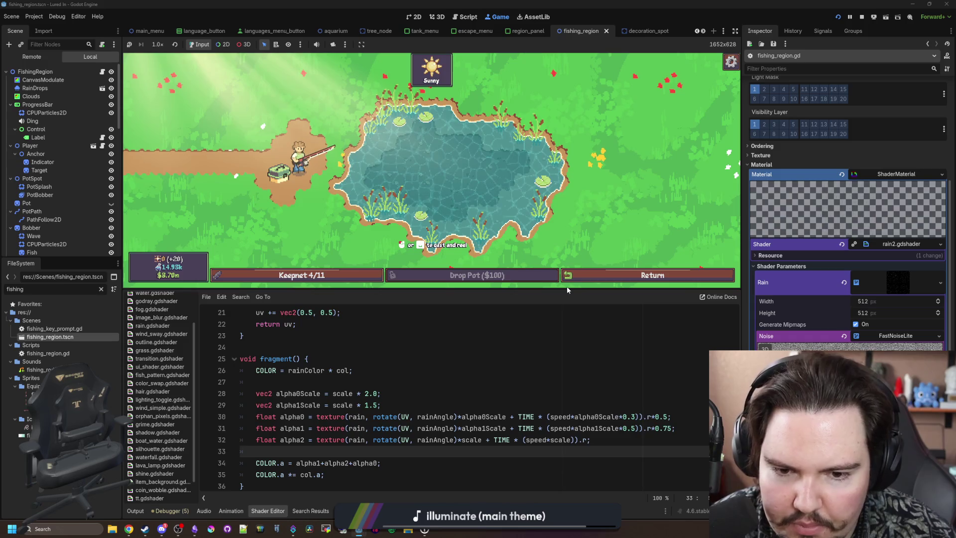
Enlarge the game view, revisit the pond and run 'weather rainy' in the command menu
left_click_drag(569, 290, 569, 389)
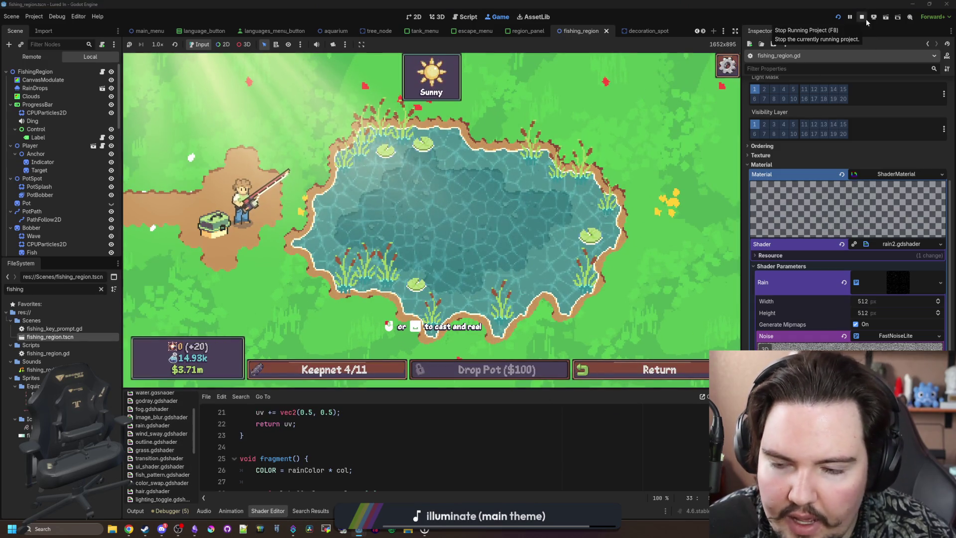
left_click(621, 363)
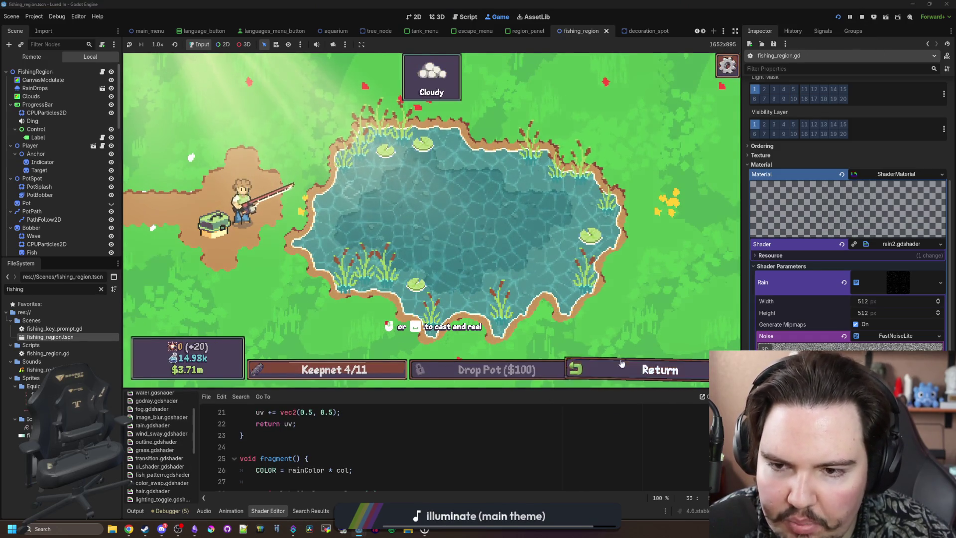
left_click(682, 369)
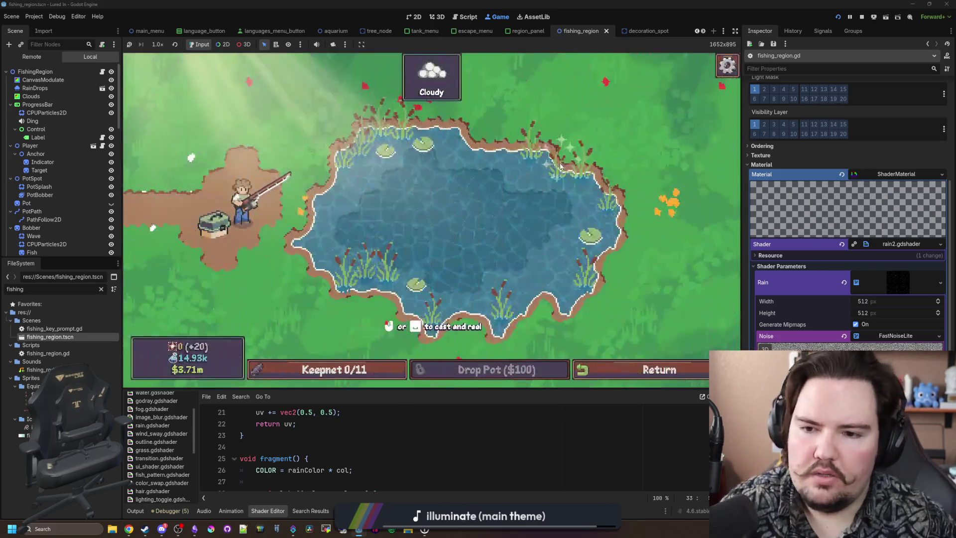
key("grave")
type("weather ")
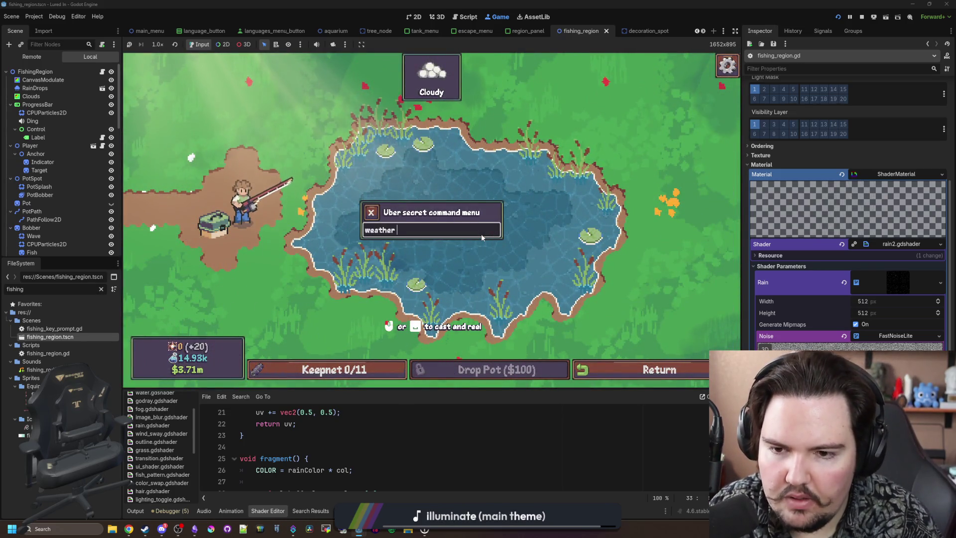
type("rainy")
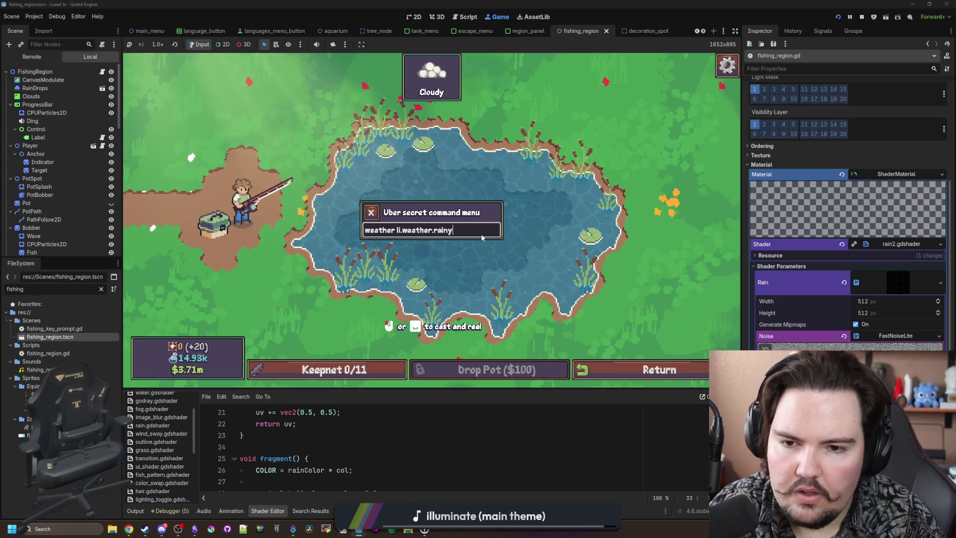
key("Return")
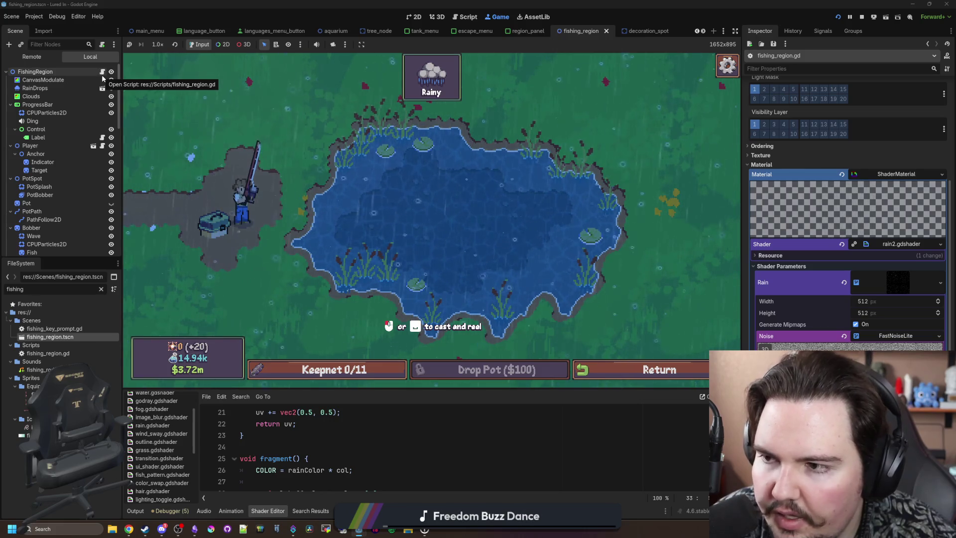
Set the RainDrops node's Amount to 2000 in the Inspector
left_click(62, 88)
left_click(863, 107)
type("2000")
key("Return")
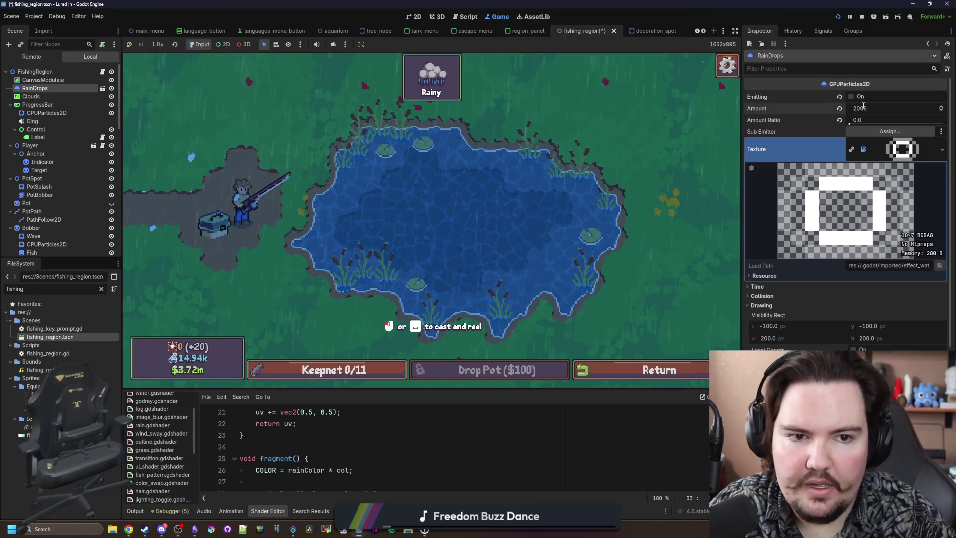
left_click(102, 72)
Adjust the rainy and stormy dropRatio values on lines 156 and 160, then save
left_click(386, 210)
left_click(329, 158)
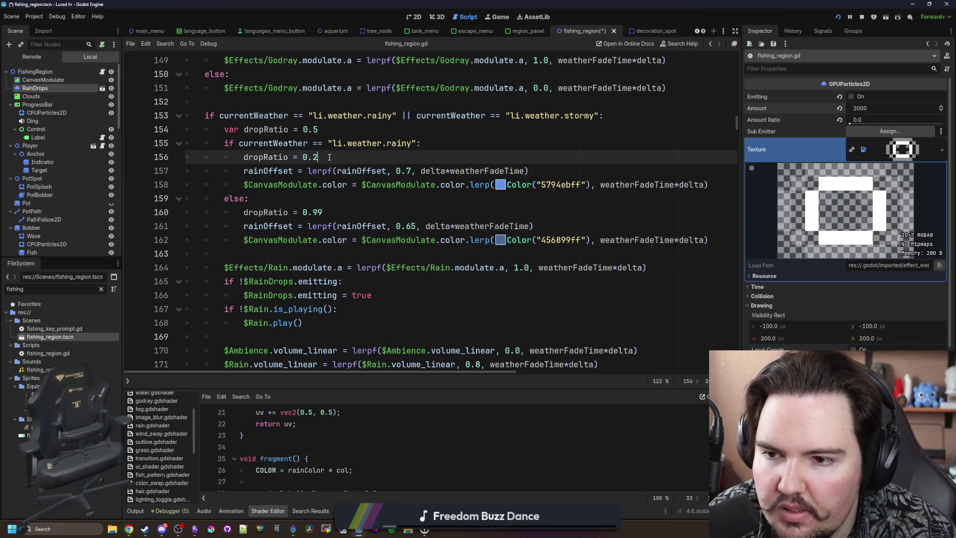
type("5")
left_click(356, 211)
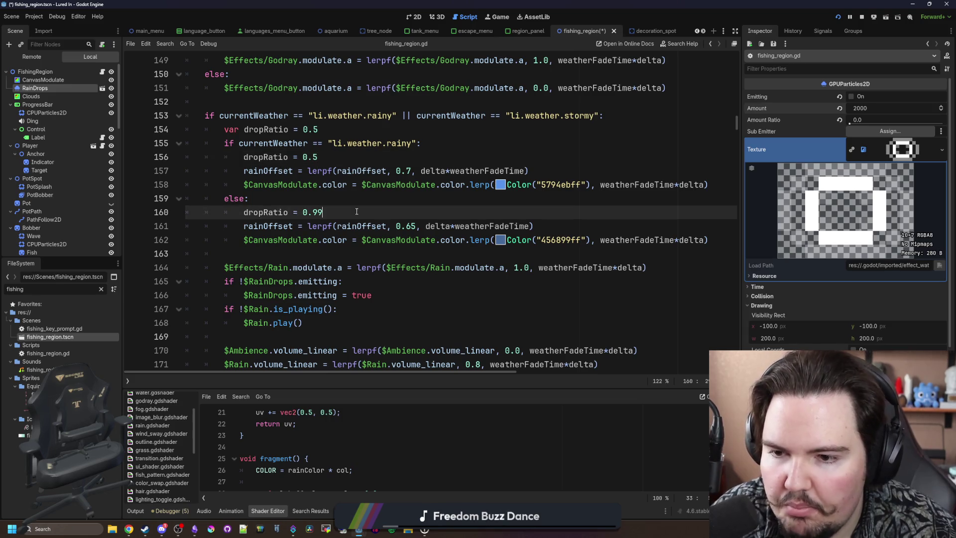
key("BackSpace")
type("9")
left_click(398, 201)
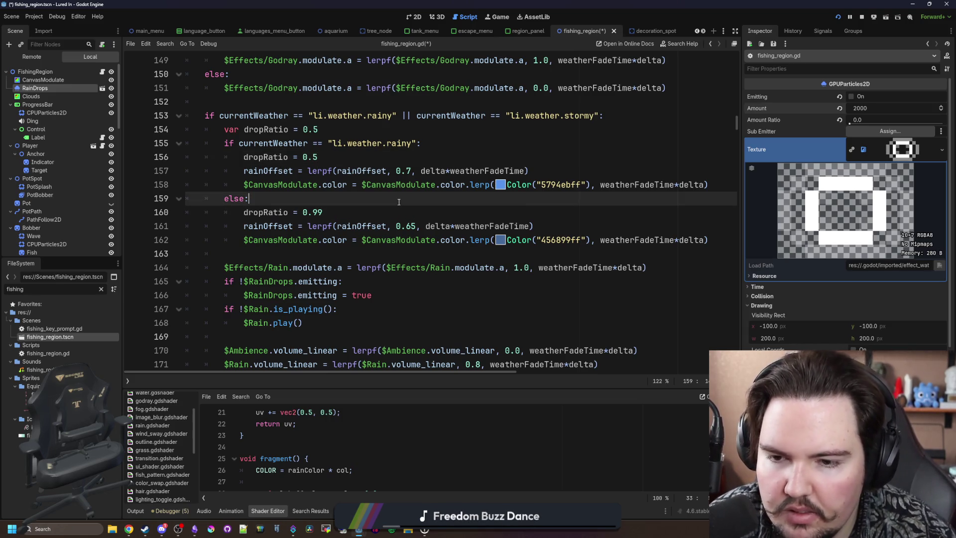
left_click(325, 220)
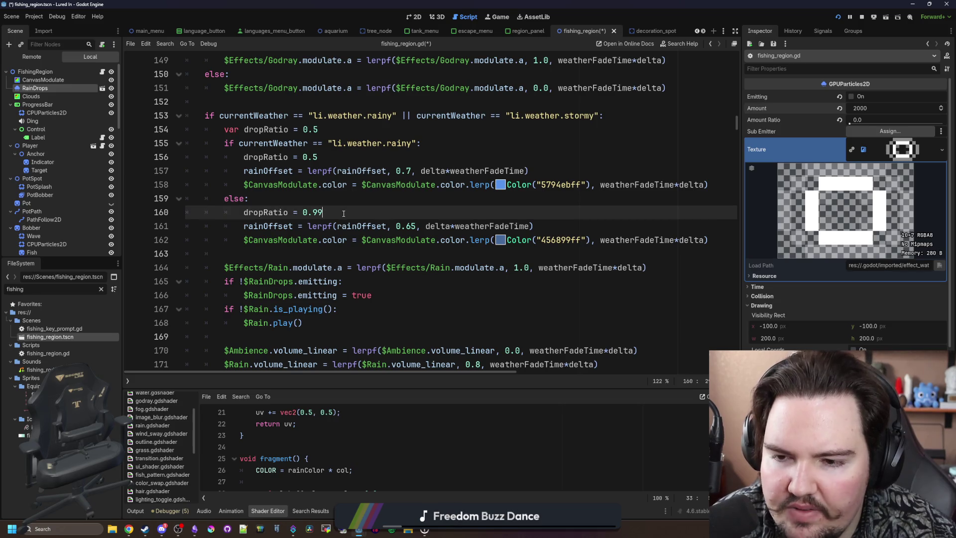
scroll(343, 213, "down", 1)
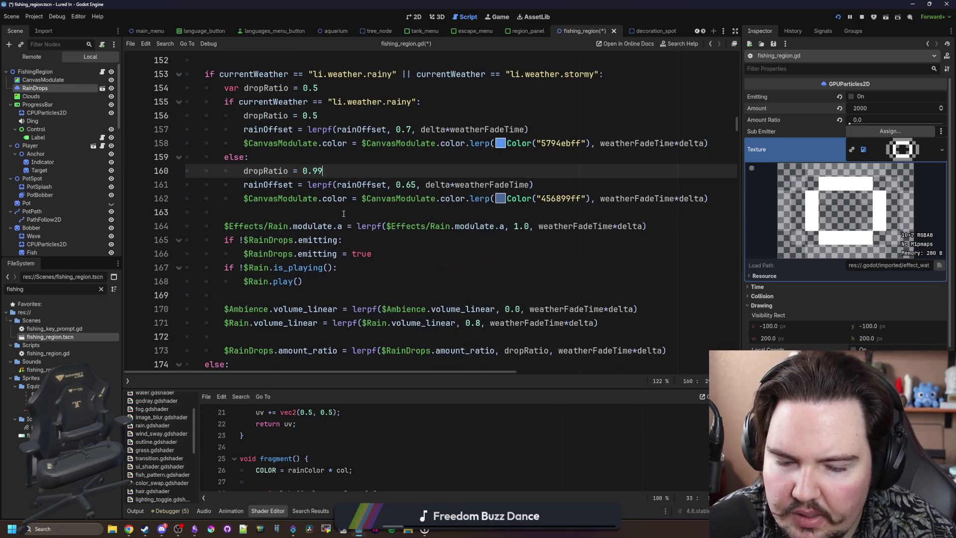
scroll(344, 213, "up", 2)
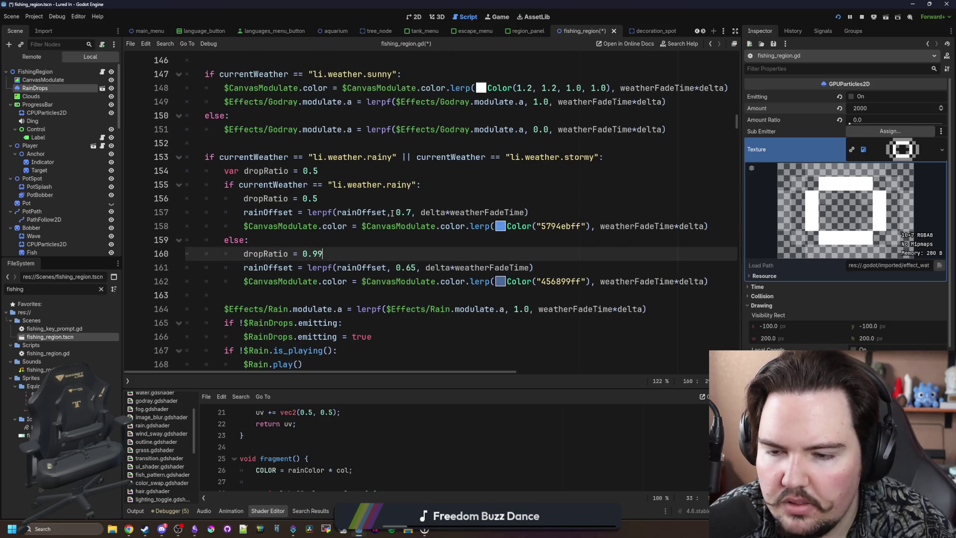
type("1.")
left_click(316, 240)
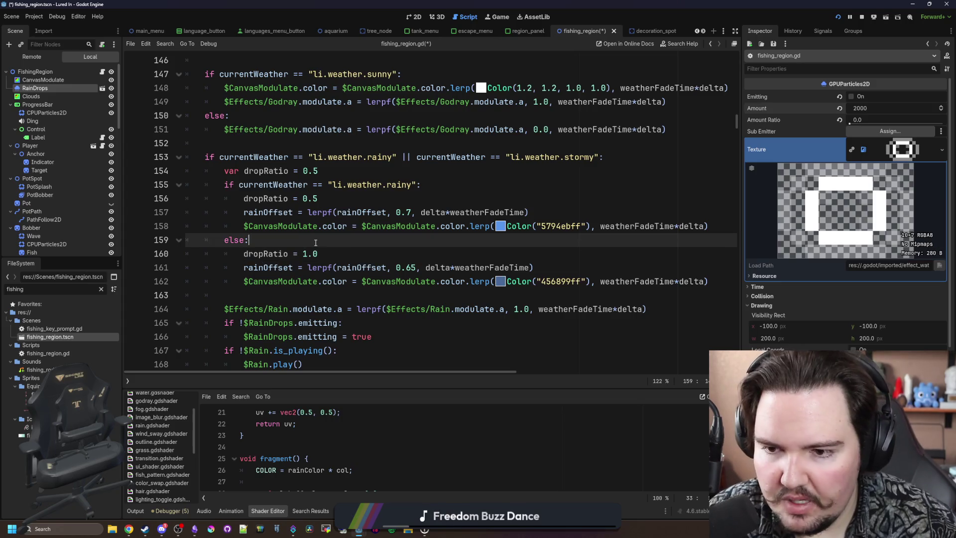
key("ctrl+s")
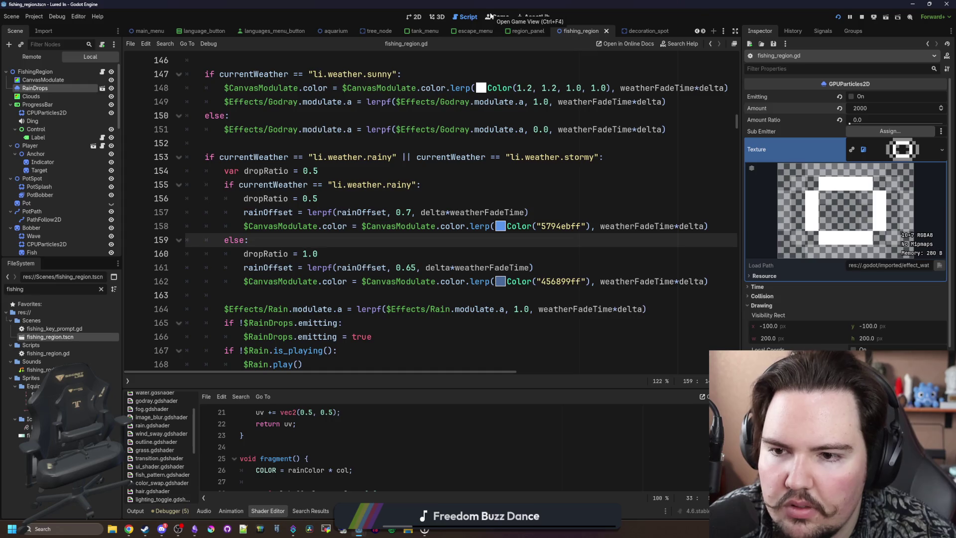
Review the weather code, save again and return to the running game to check the rain
scroll(422, 215, "down", 10)
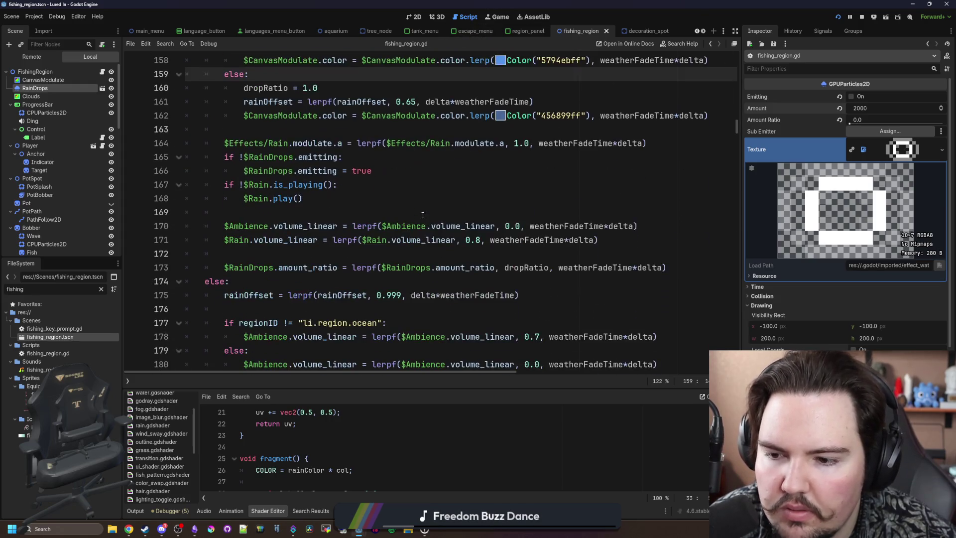
scroll(422, 215, "down", 2)
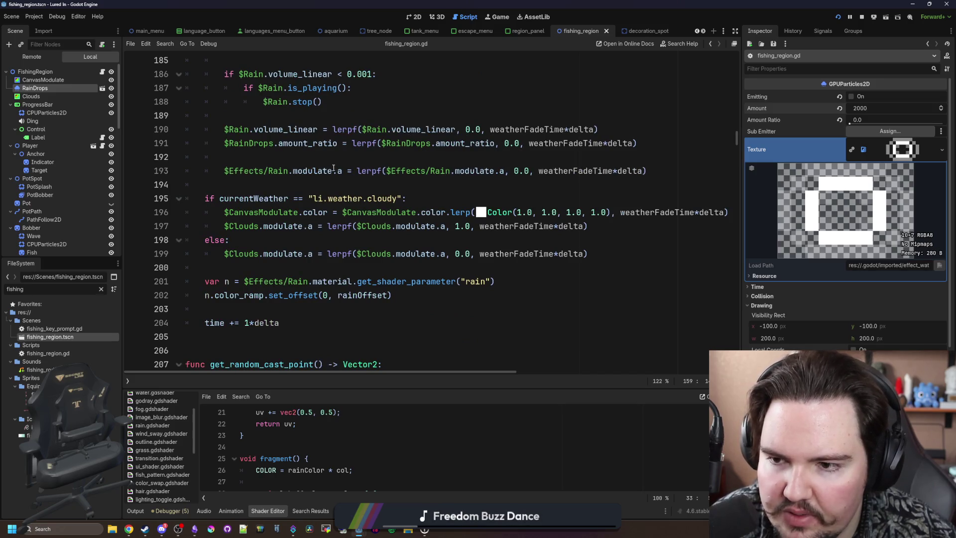
scroll(333, 170, "up", 2)
scroll(419, 263, "up", 1)
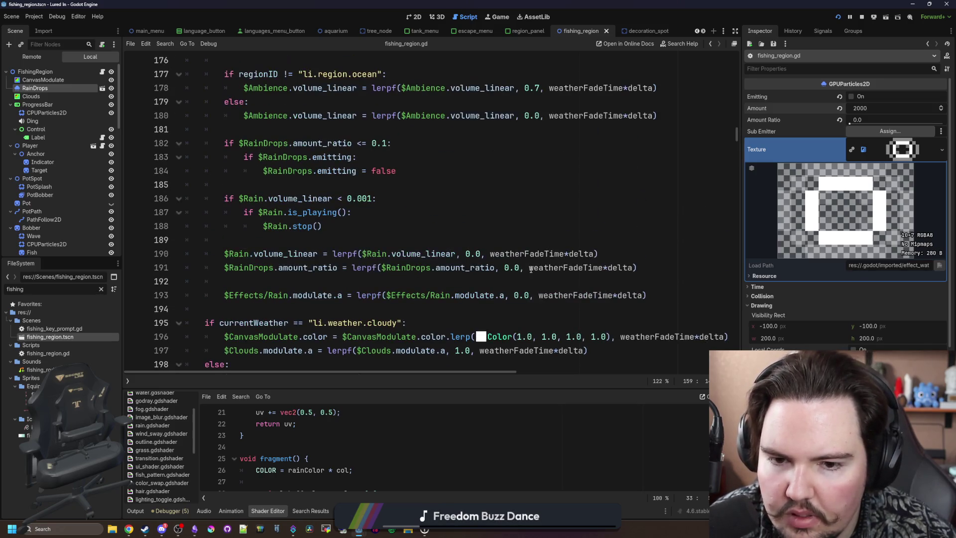
scroll(372, 245, "up", 8)
left_click(298, 212)
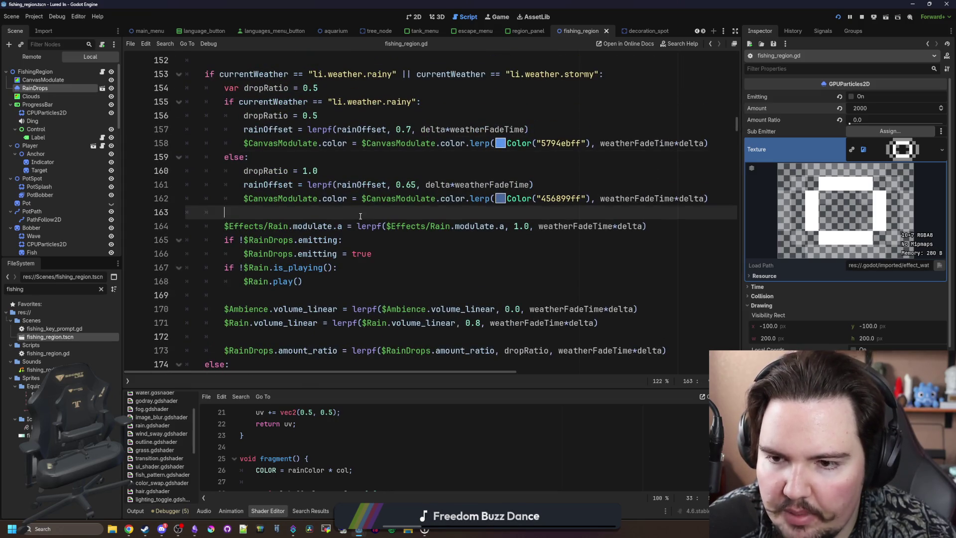
key("ctrl+s")
left_click(498, 20)
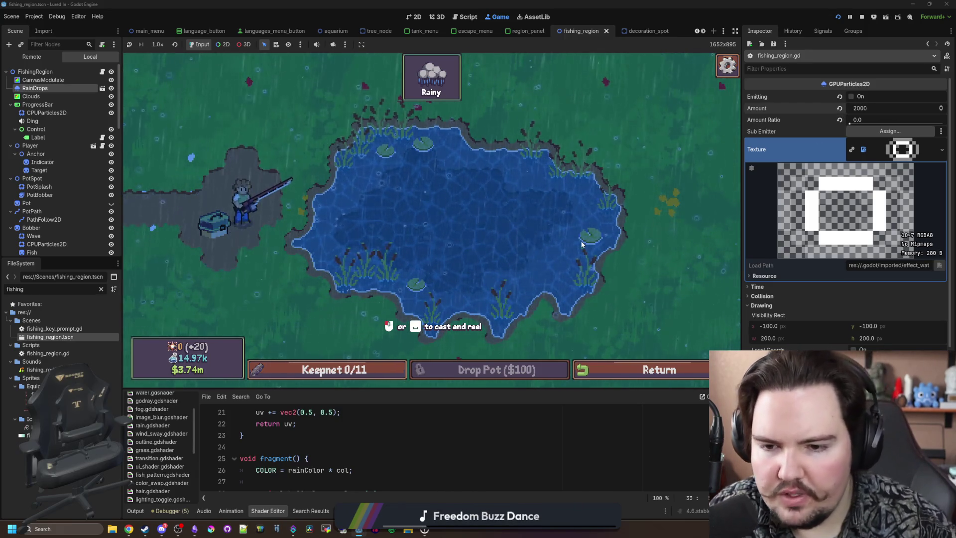
Send 'weather li.weather.storm' to the running game, close the command menu, and return to fishing_region.gd
key("grave")
type("weather li.weather")
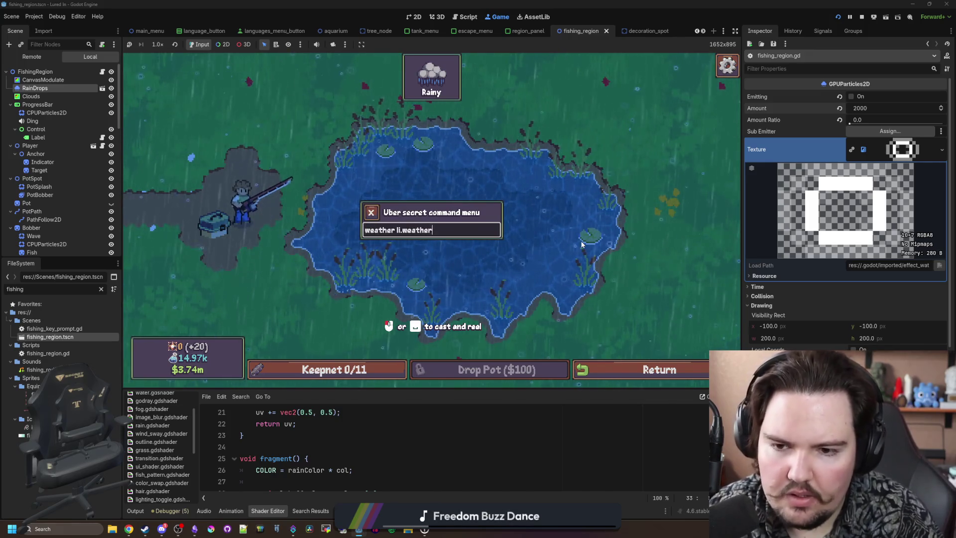
type(".storm")
key("Return")
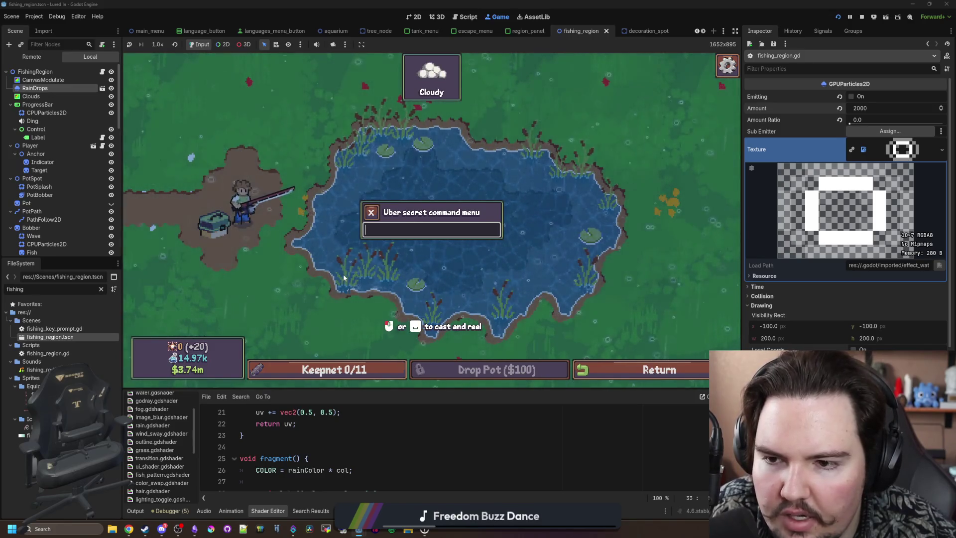
mouse_move(447, 80)
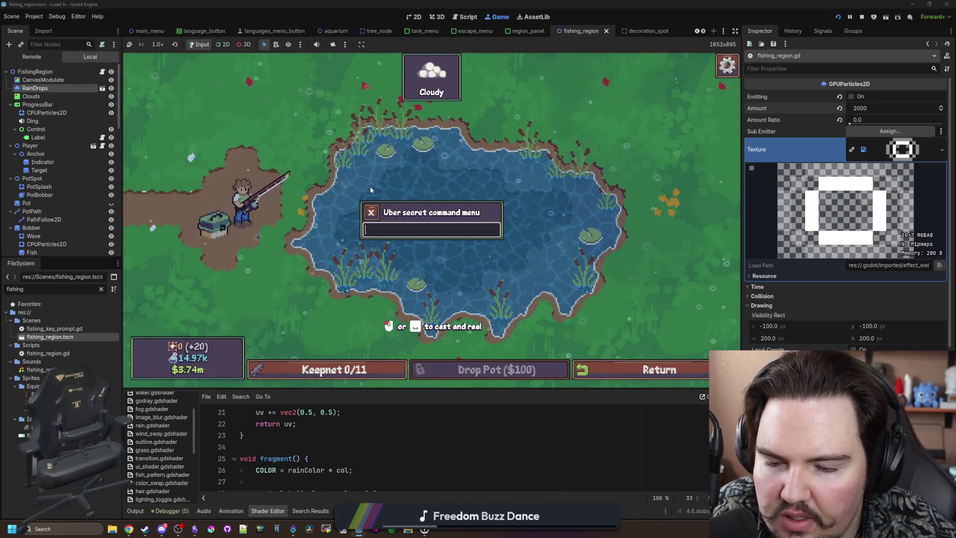
left_click(373, 214)
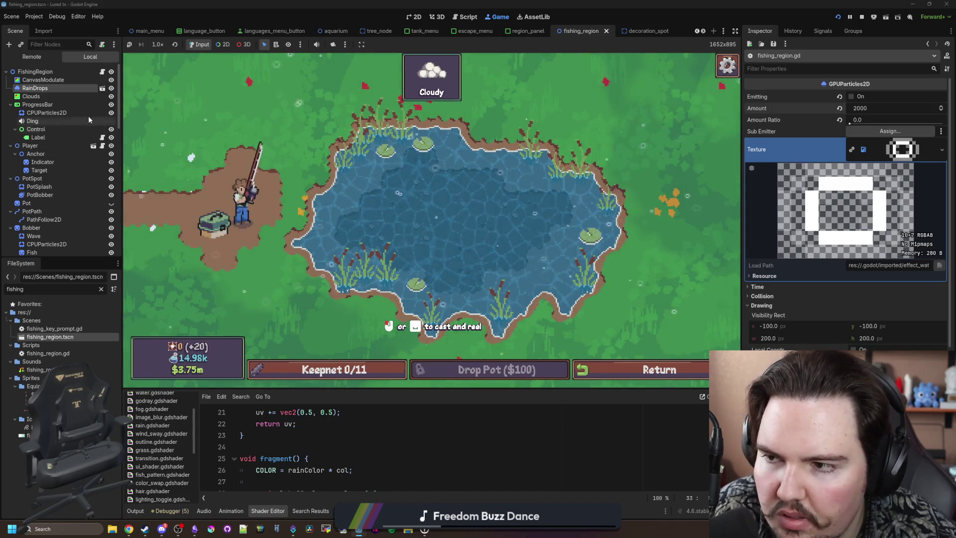
left_click(102, 72)
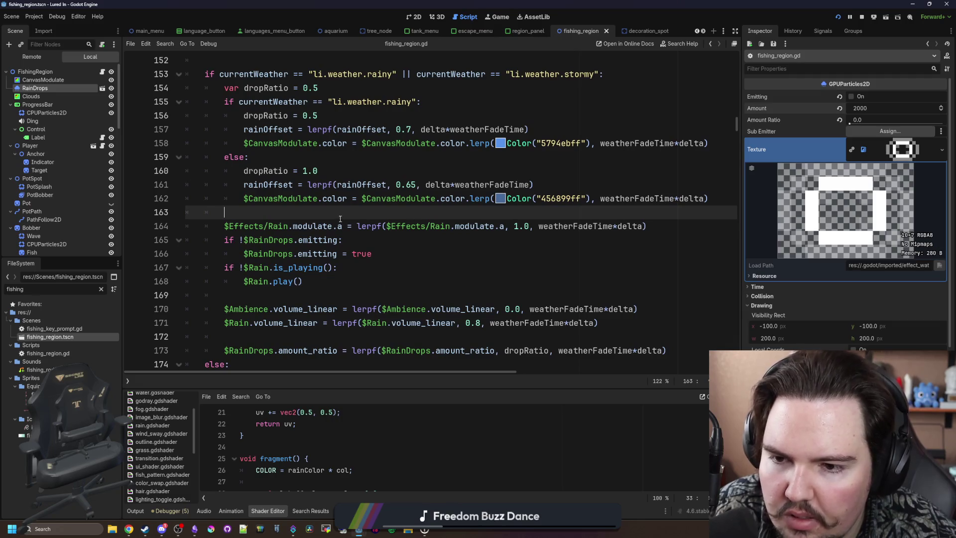
Add an 'if rainOffset > 0.98' check on a new line after the raindrop fade
scroll(371, 269, "down", 4)
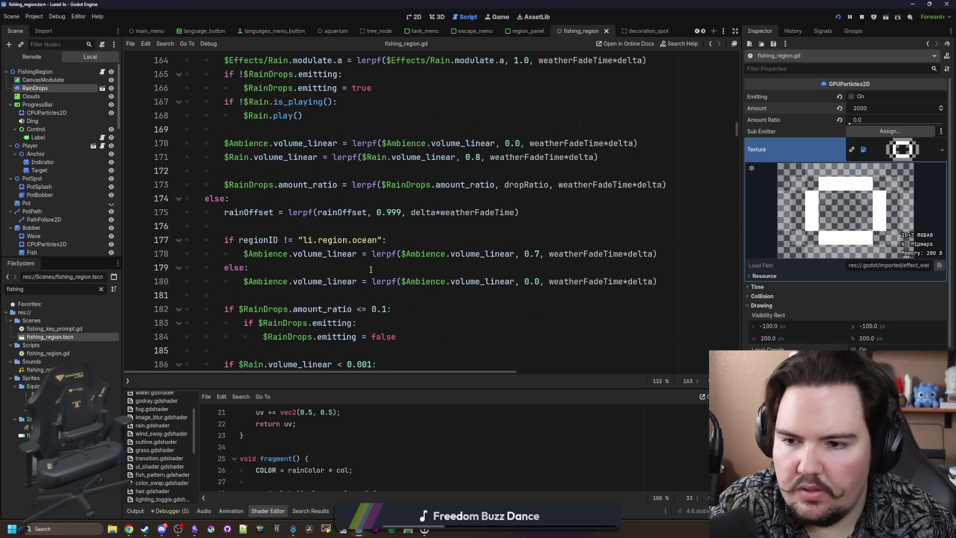
left_click(520, 223)
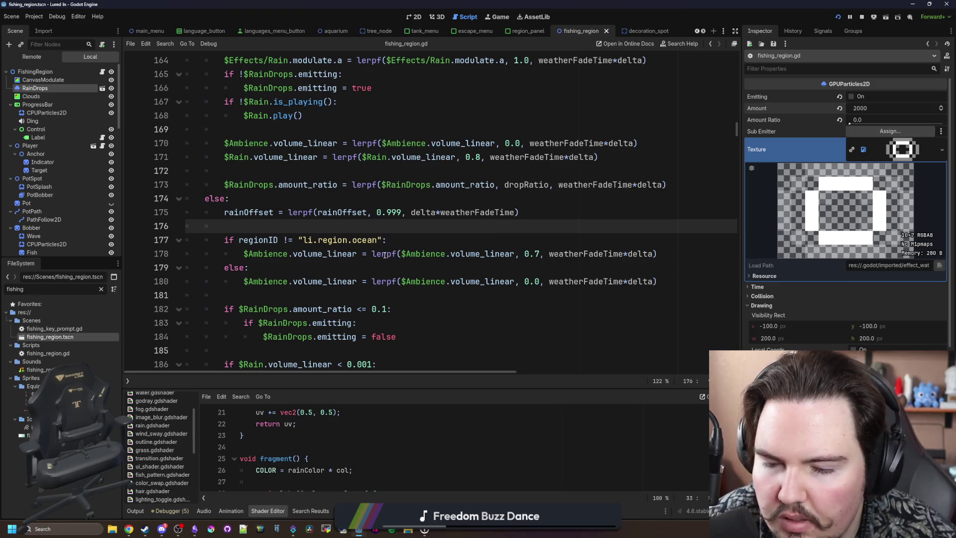
mouse_move(385, 255)
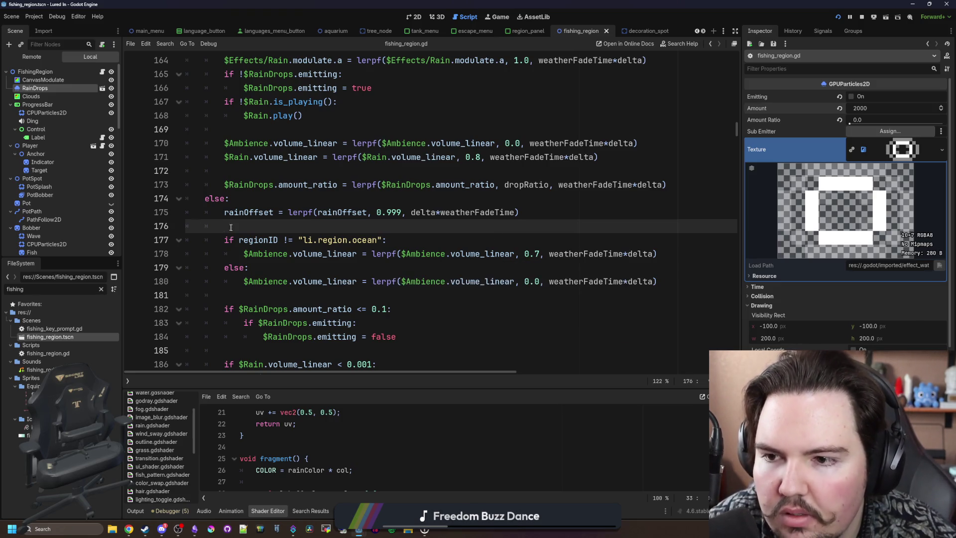
left_click(328, 201)
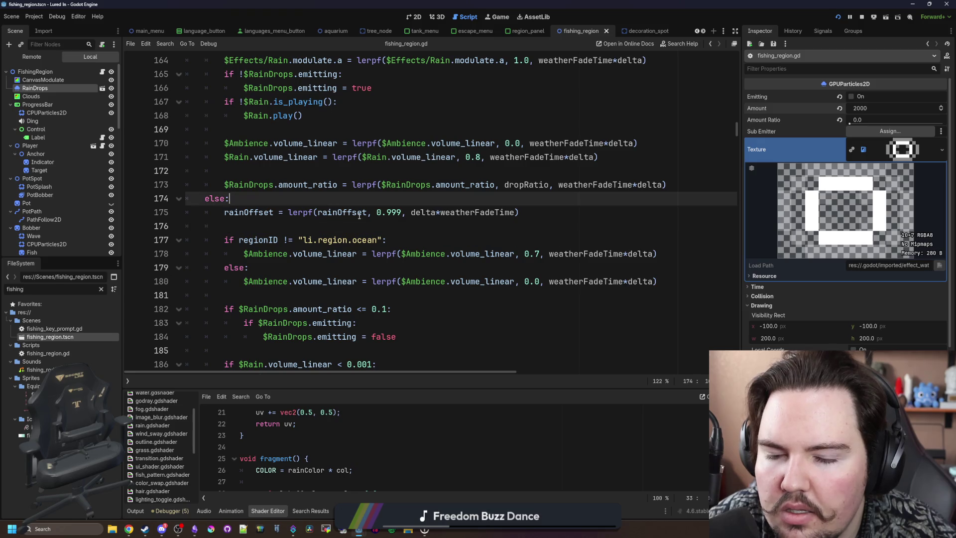
left_click(321, 232)
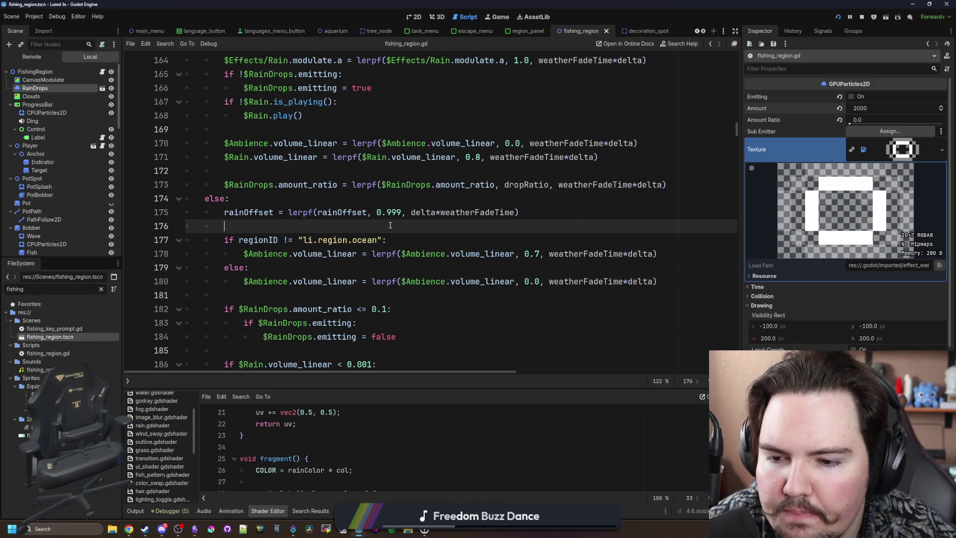
scroll(390, 225, "down", 1)
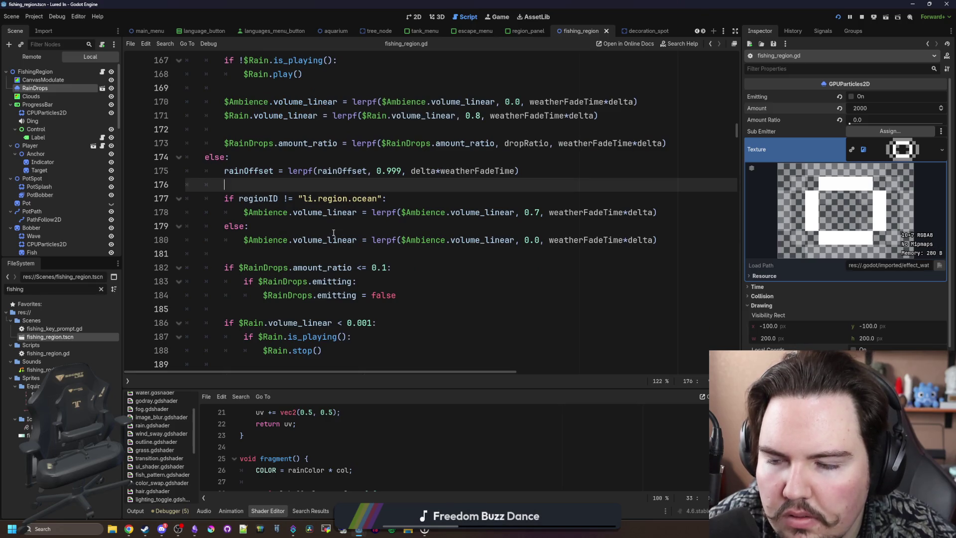
scroll(333, 232, "up", 2)
scroll(342, 223, "down", 6)
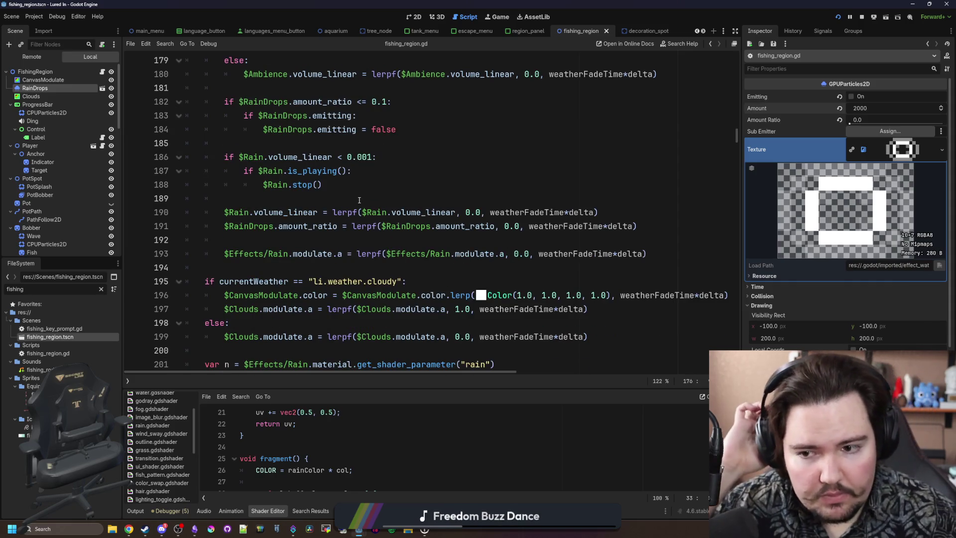
left_click(481, 241)
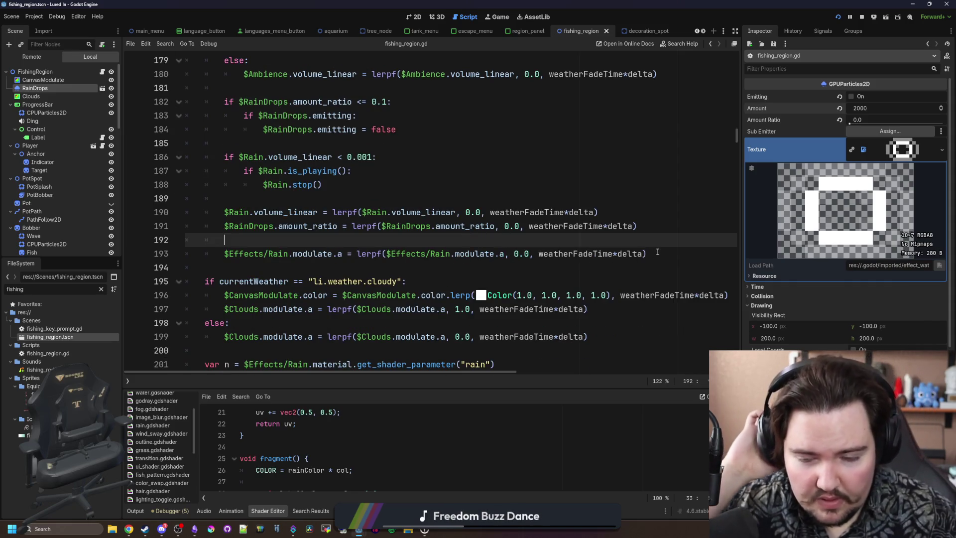
key("Return")
key("Return")
key("Up")
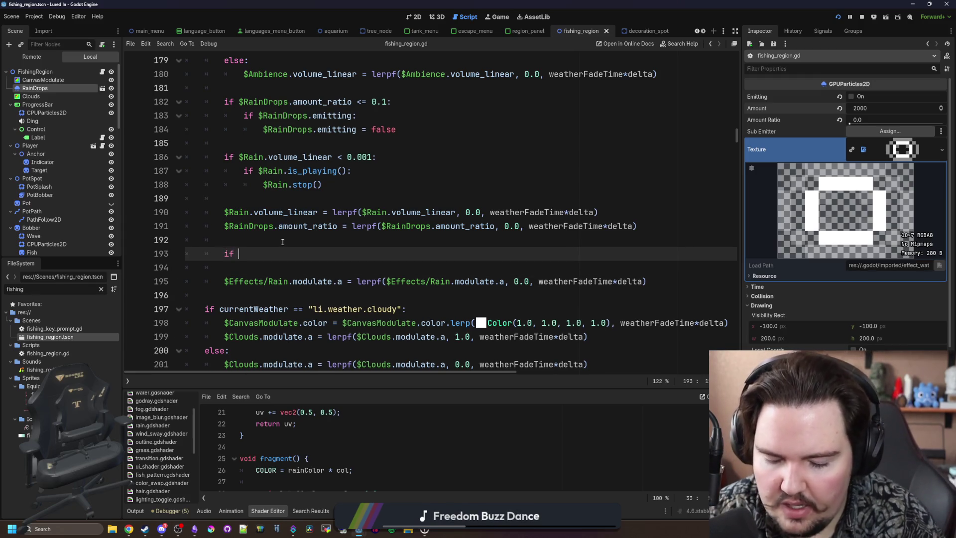
type("drop")
key("BackSpace")
key("BackSpace")
key("BackSpace")
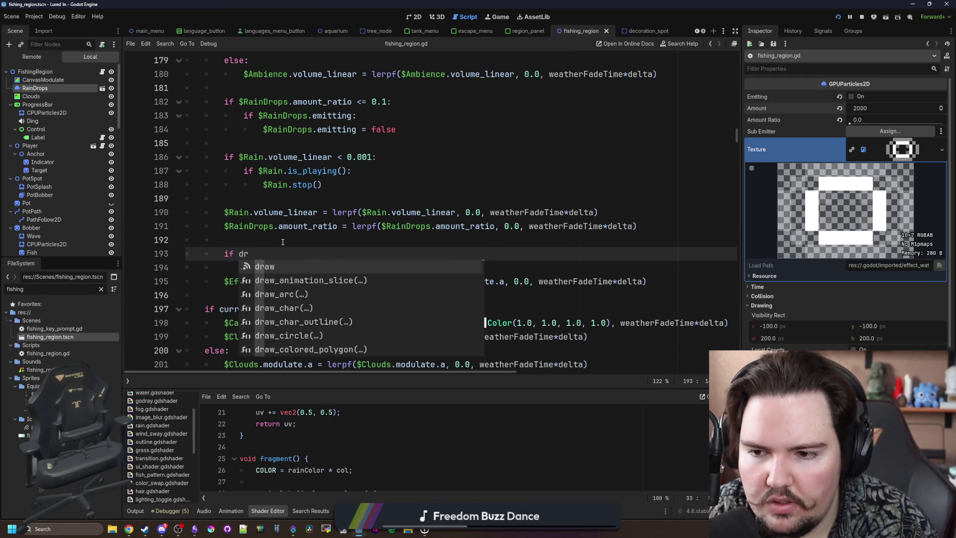
type("rain")
key("Return")
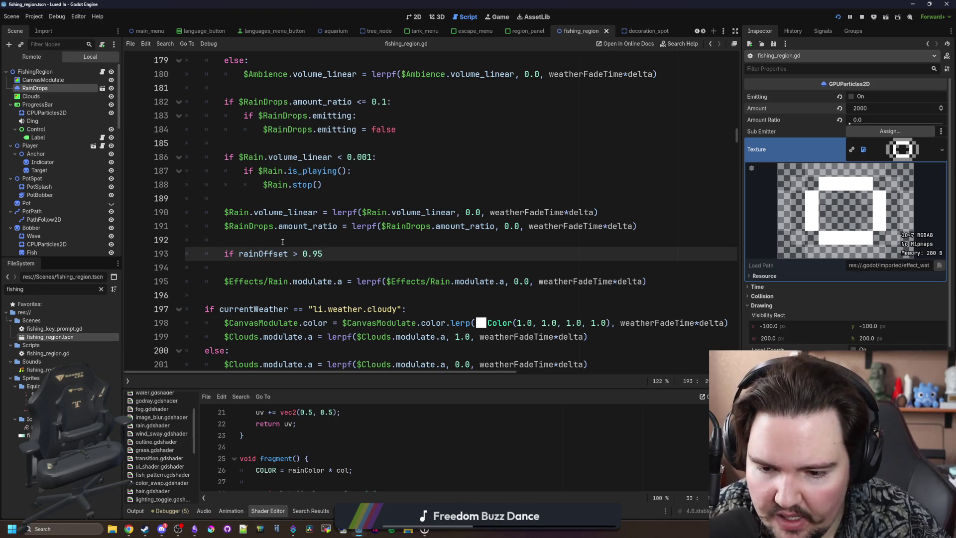
type("8:")
key("Return")
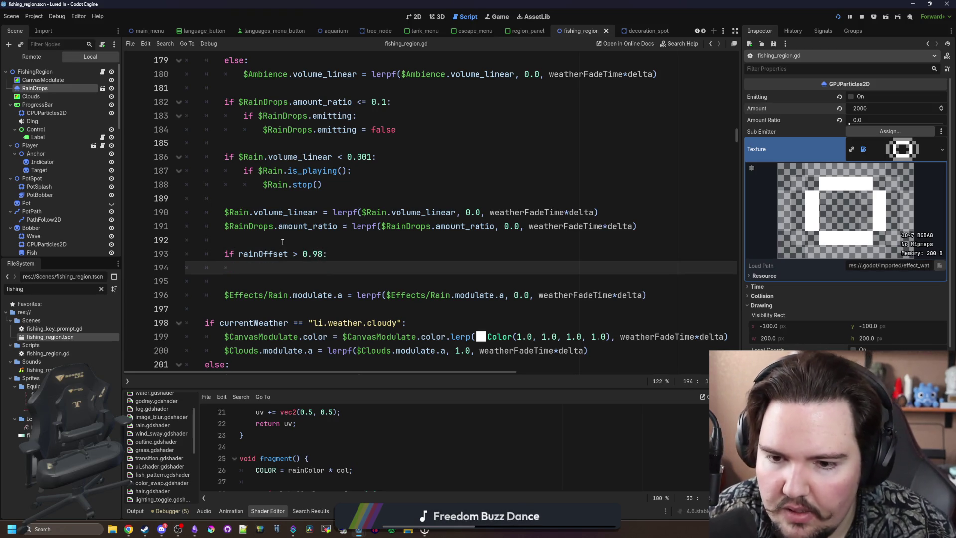
Indent the rain opacity line under the check and replace its lerp so alpha becomes 0.0
left_click_drag(503, 295, 387, 294)
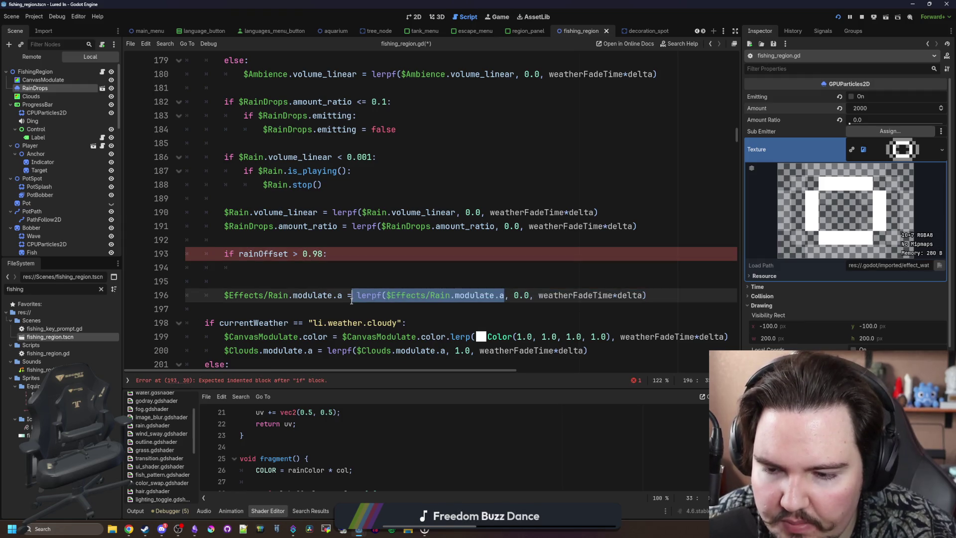
left_click(277, 278)
left_click(227, 297)
key("Tab")
key("Up")
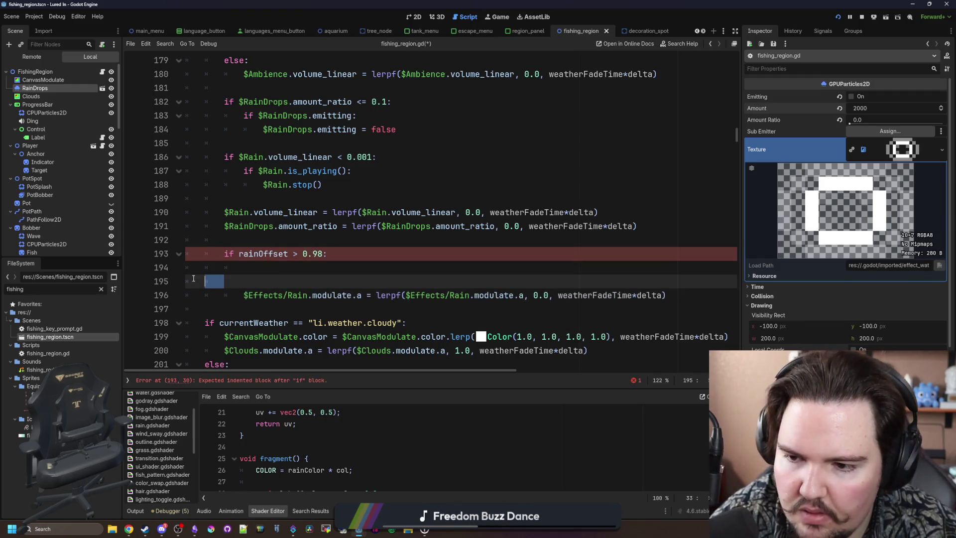
key("BackSpace")
key("BackSpace")
mouse_move(406, 267)
left_mouse_down()
mouse_move(379, 294)
mouse_move(367, 268)
mouse_move(247, 271)
left_mouse_up()
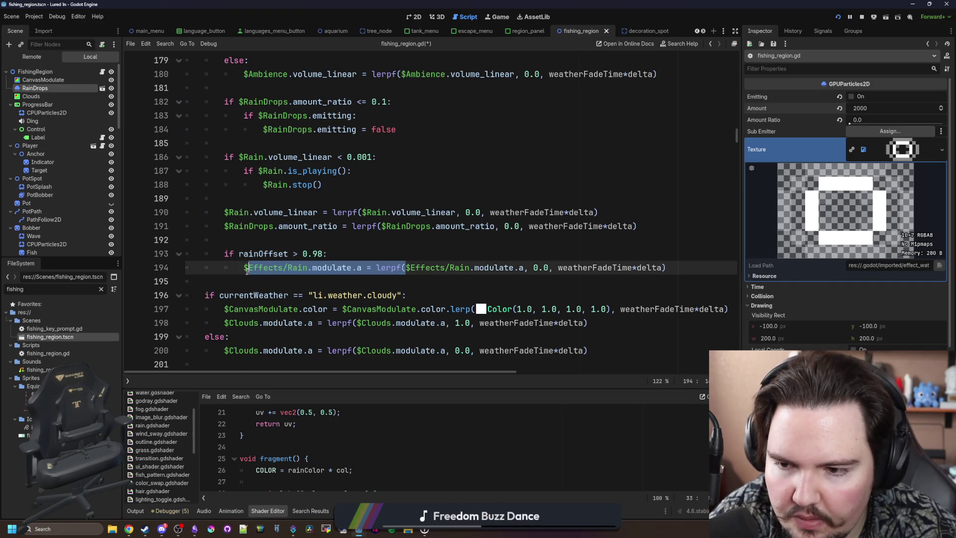
key("BackSpace")
left_click_drag(550, 267, 362, 267)
key("BackSpace")
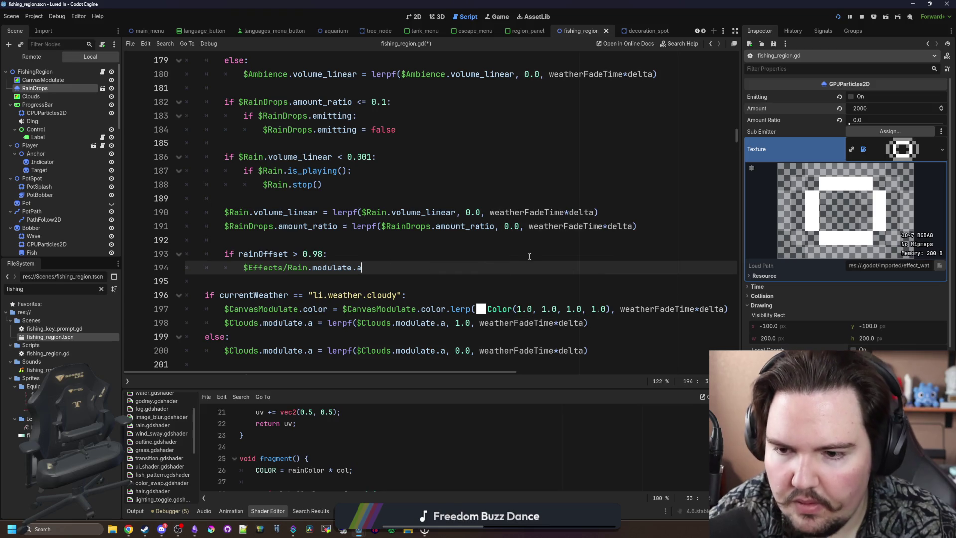
type("= 0.0")
left_click_drag(429, 268, 237, 268)
key("ctrl+c")
Add '$Effects/Rain.modulate.a = 1.0' to the rainy or stormy branch, save, and run the game
scroll(247, 259, "up", 10)
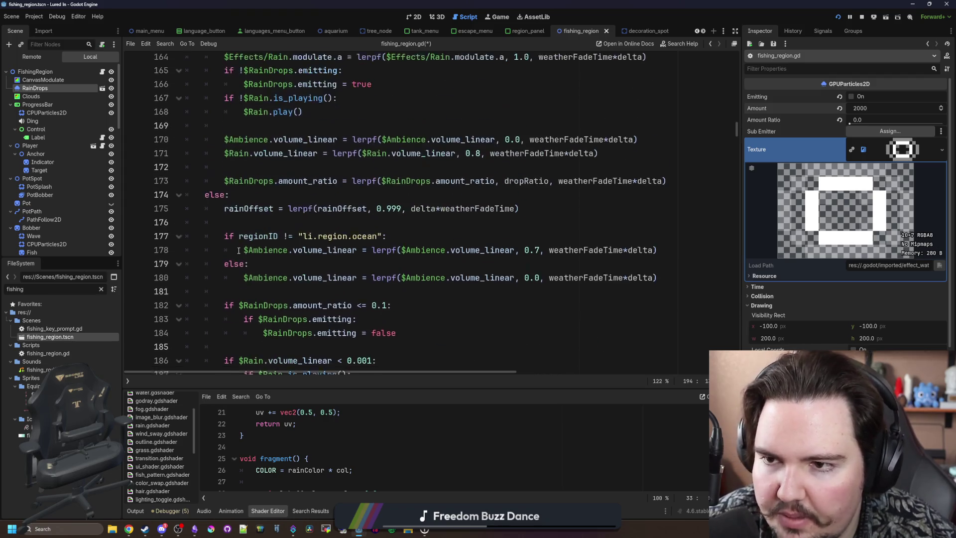
scroll(264, 241, "up", 2)
left_click(641, 191)
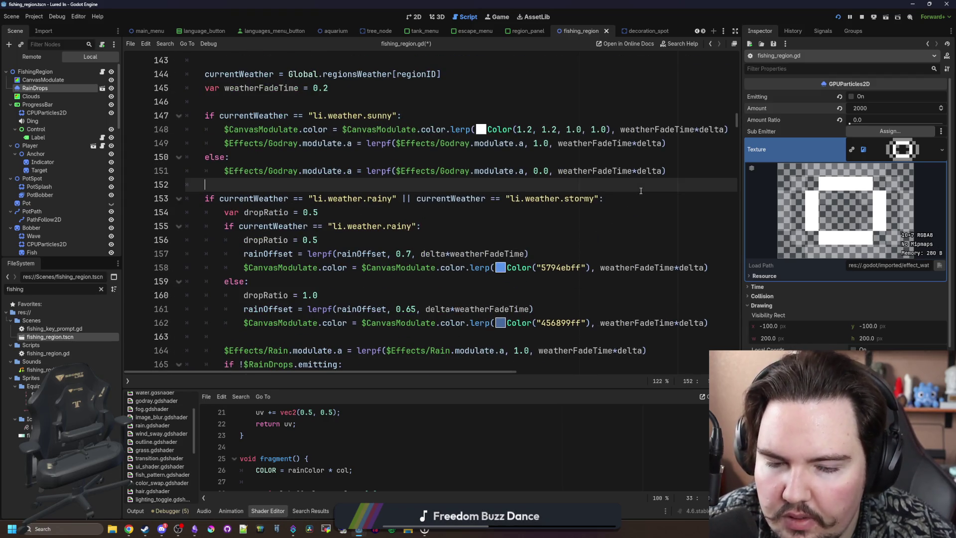
left_click(633, 196)
key("Return")
key("ctrl+v")
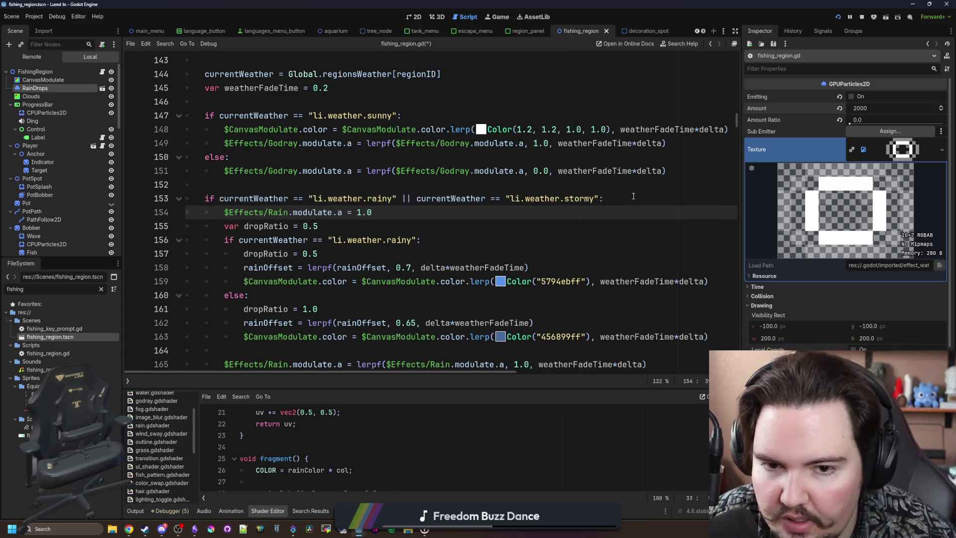
left_click(633, 195)
key("ctrl+s")
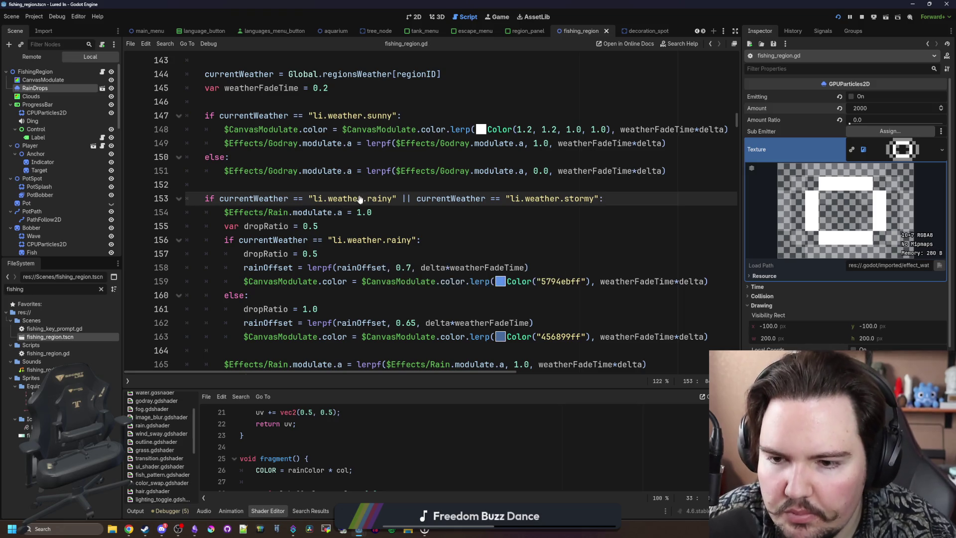
left_click(497, 17)
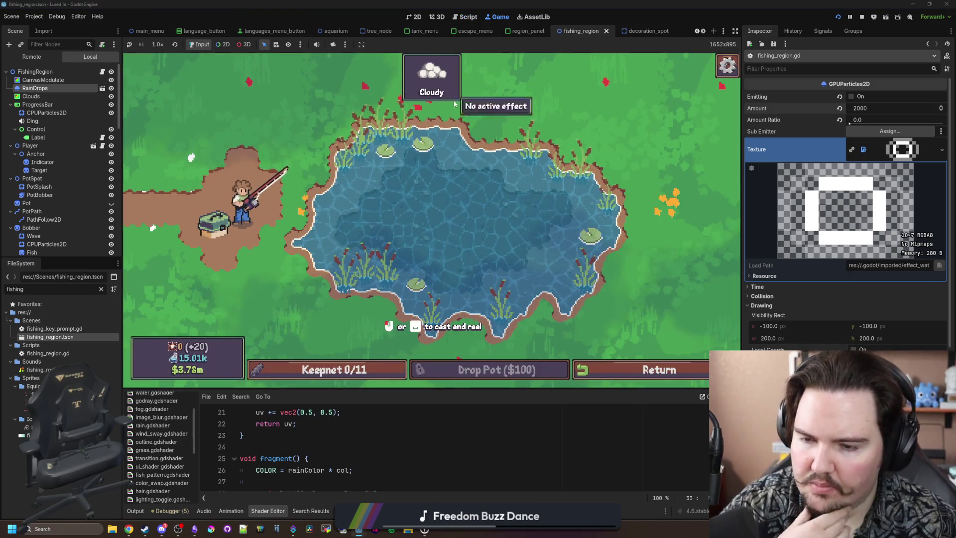
Enter 'weather li.weather.rainy' in the game's command menu, then reopen and dismiss the menu
key("grave")
type("weather li.r")
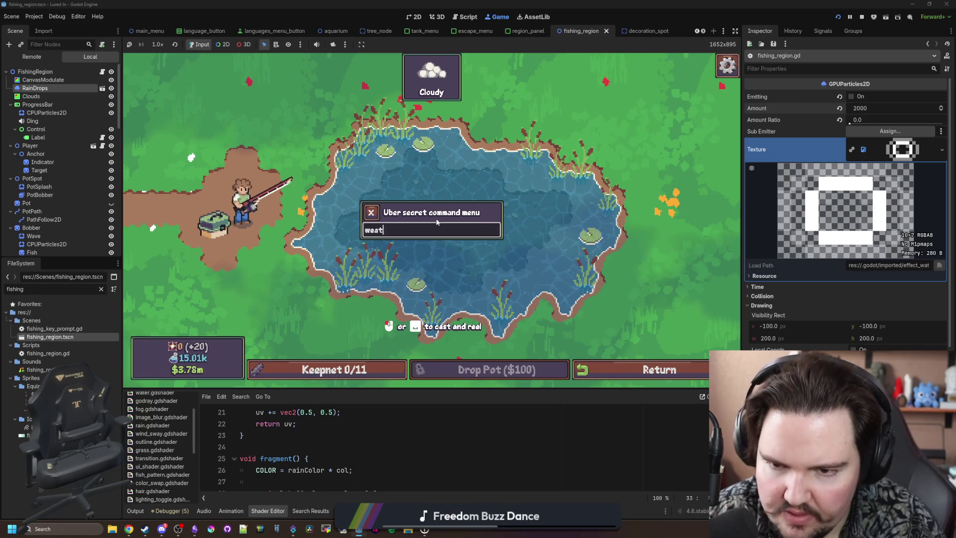
key("BackSpace")
key("BackSpace")
key("BackSpace")
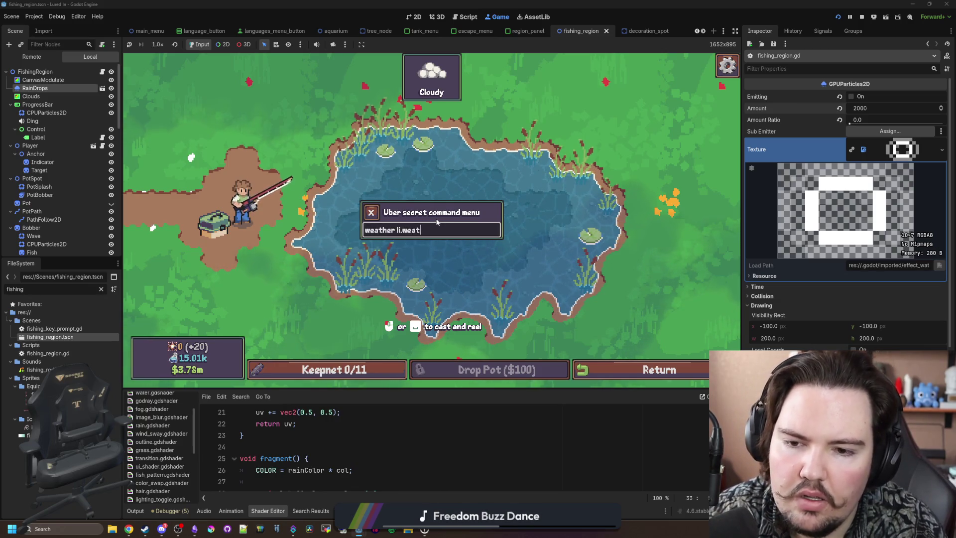
type("rain")
key("Return")
key("grave")
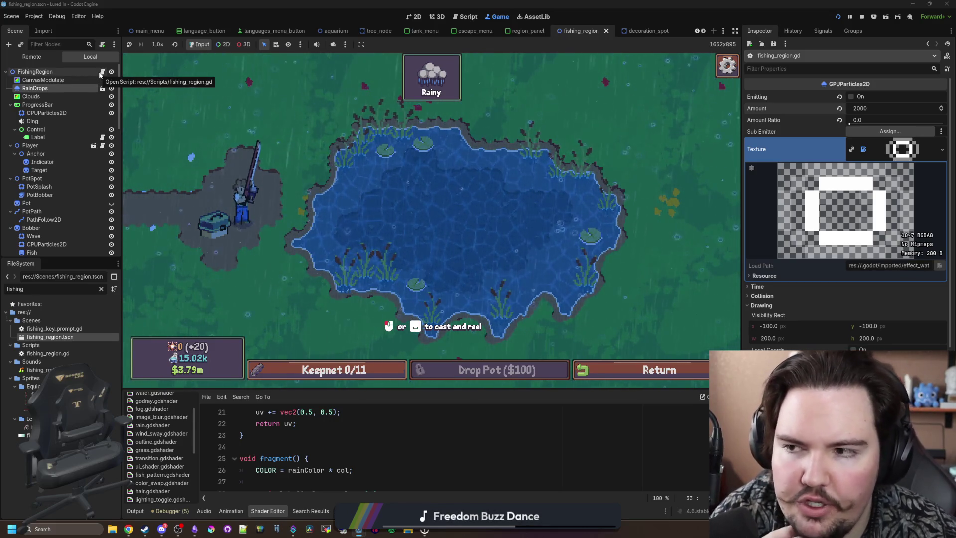
key("grave")
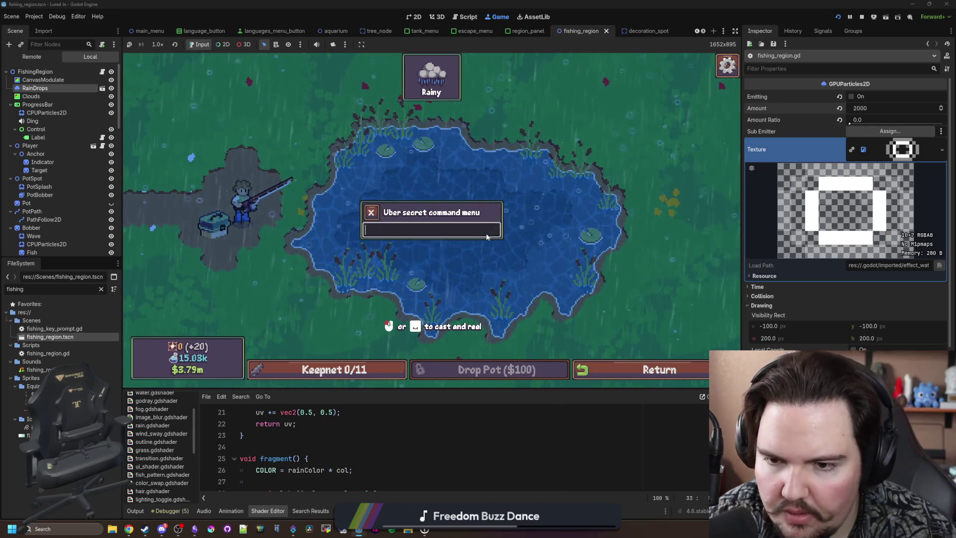
key("Escape")
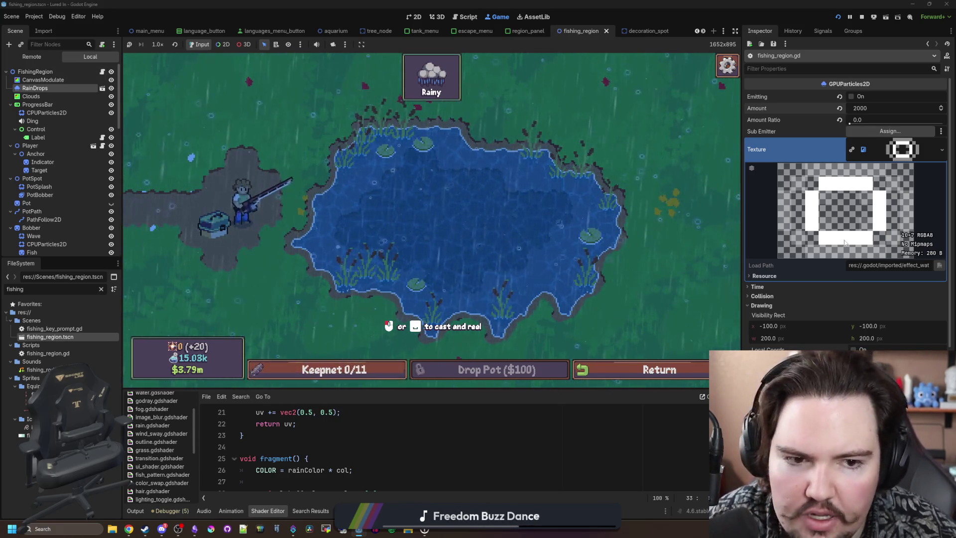
Select the Effects/Rain node in the 2D editor and expand its noise Color Ramp in the Inspector
left_click(44, 113)
scroll(31, 204, "down", 5)
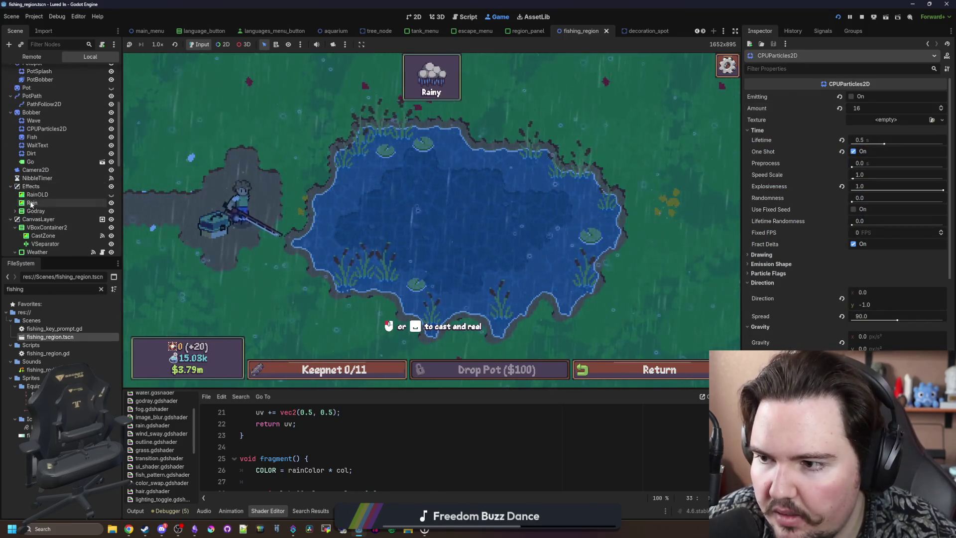
left_click(31, 203)
scroll(31, 204, "down", 5)
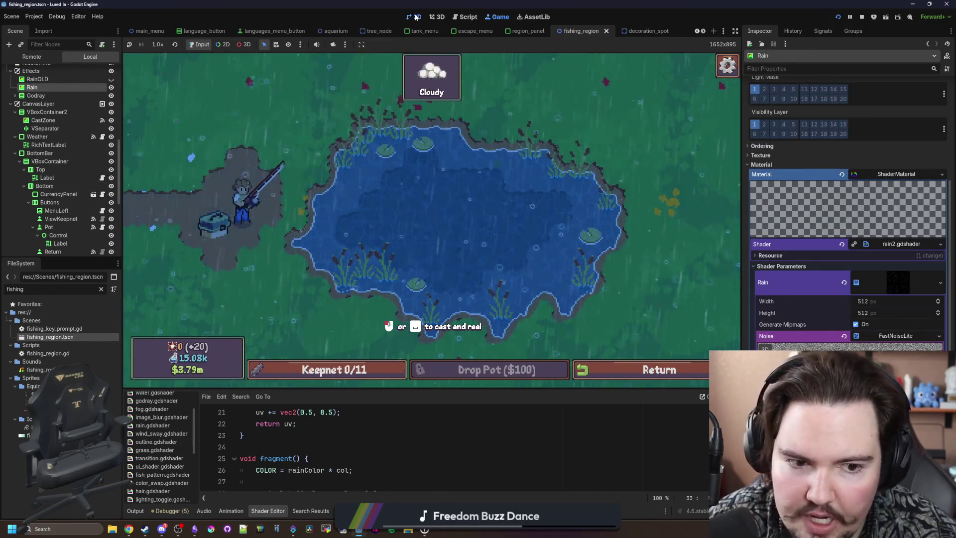
left_click(416, 18)
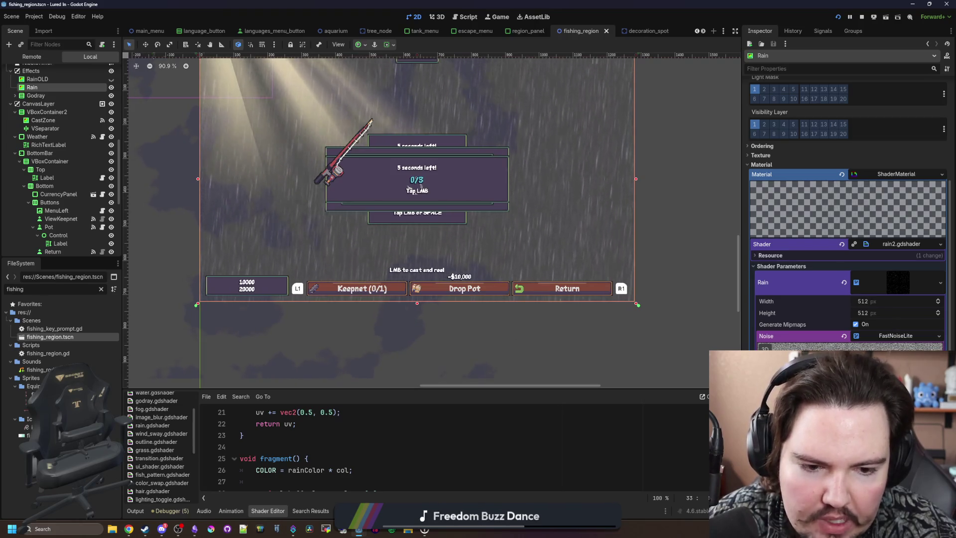
left_click_drag(741, 199, 602, 199)
scroll(776, 224, "down", 5)
left_click(861, 274)
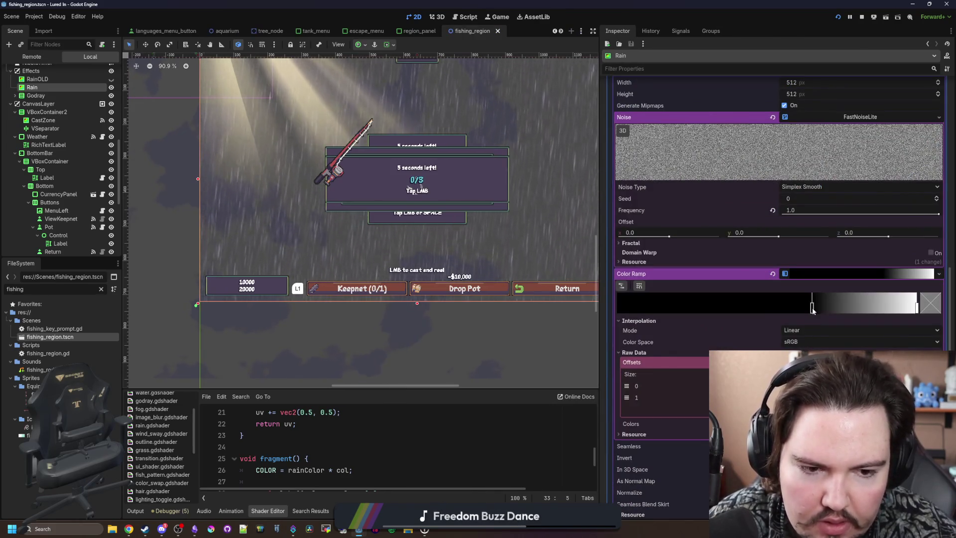
Drag the dark ramp stop rightward toward the white end, then fine-tune its position
left_click_drag(812, 308, 870, 311)
scroll(316, 288, "down", 3)
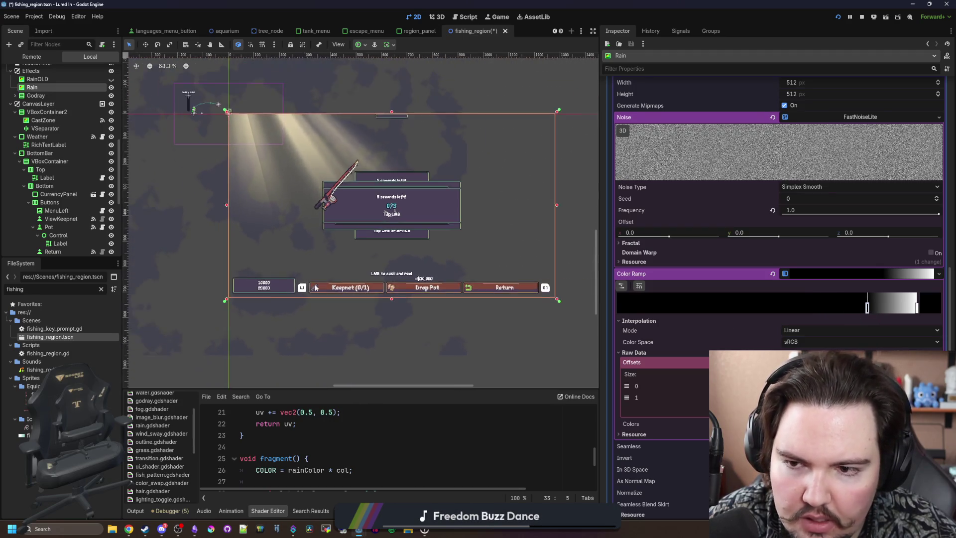
scroll(495, 211, "up", 5)
scroll(440, 211, "down", 5)
scroll(422, 209, "up", 2)
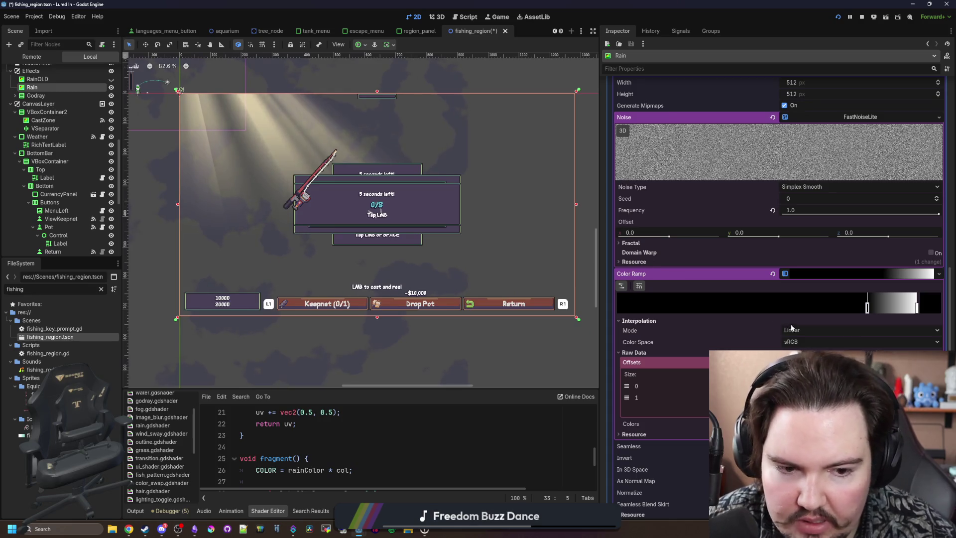
left_click_drag(867, 309, 869, 309)
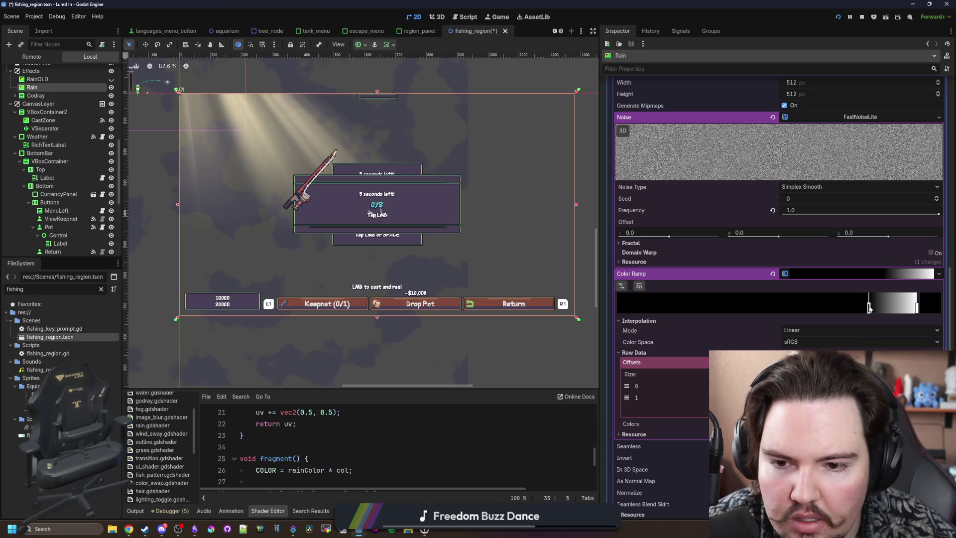
left_click_drag(868, 309, 865, 308)
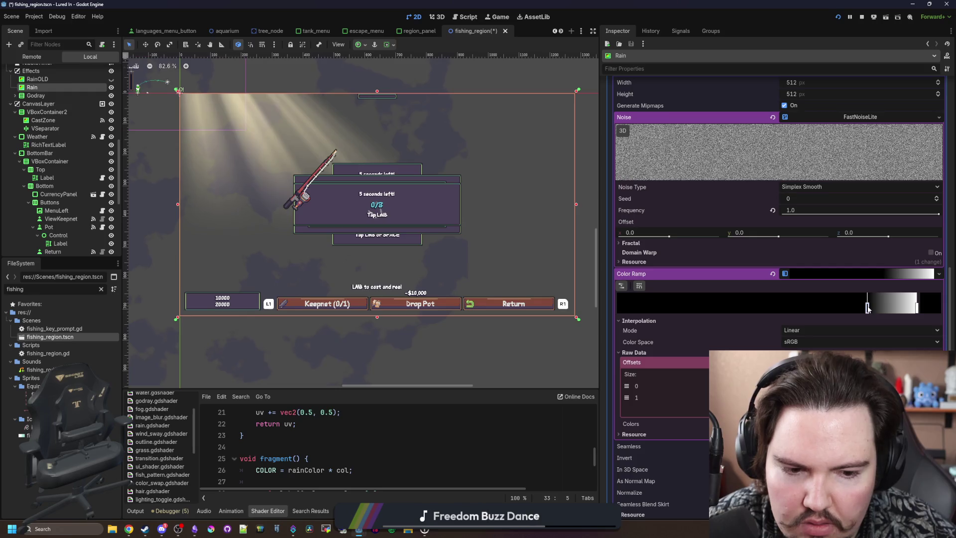
mouse_move(867, 308)
left_mouse_down()
mouse_move(839, 309)
mouse_move(864, 309)
left_mouse_up()
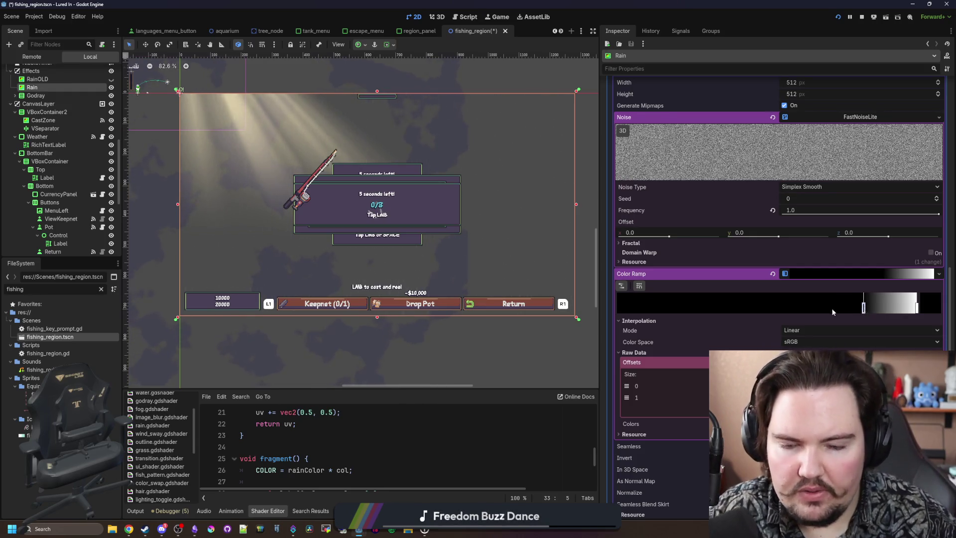